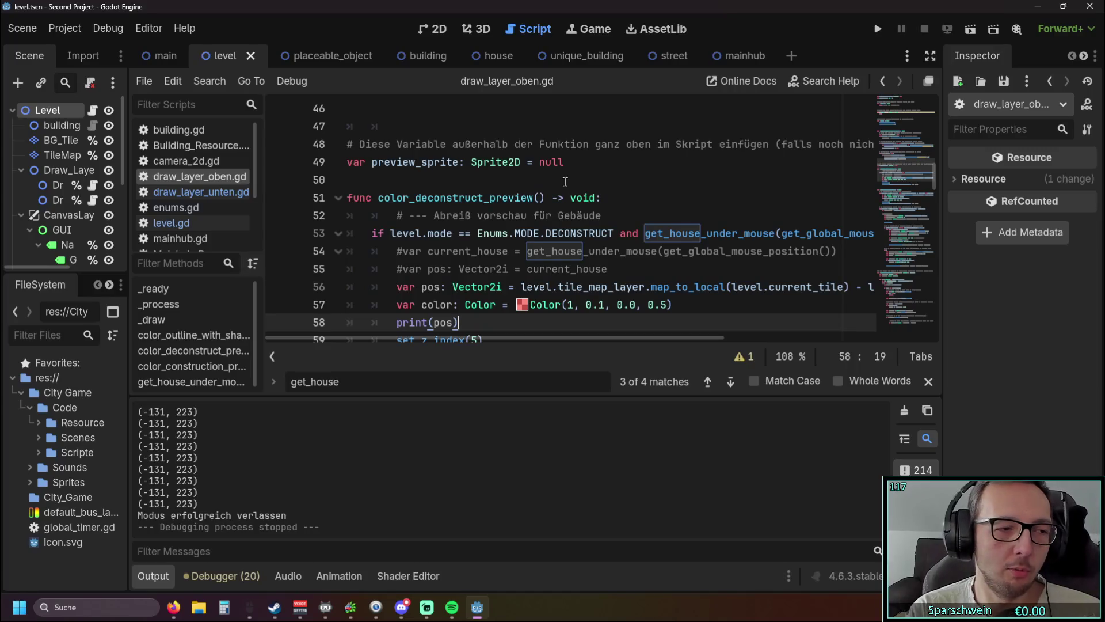
Run the game, place a red house on the map and zoom in on it
click(878, 29)
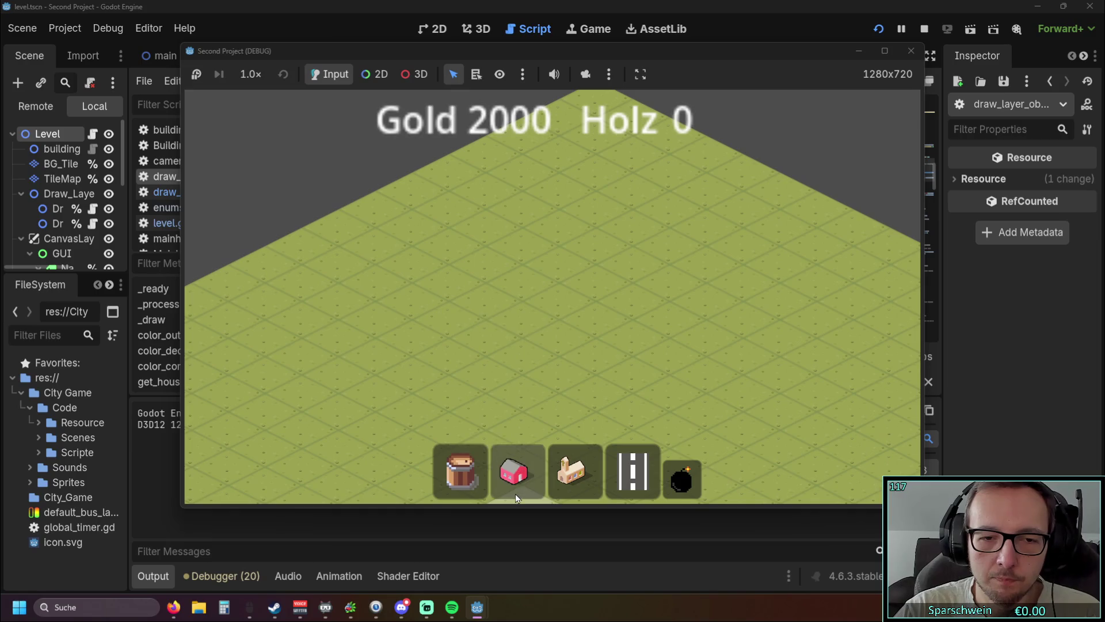
click(517, 483)
click(519, 321)
scroll(489, 345, up, 3)
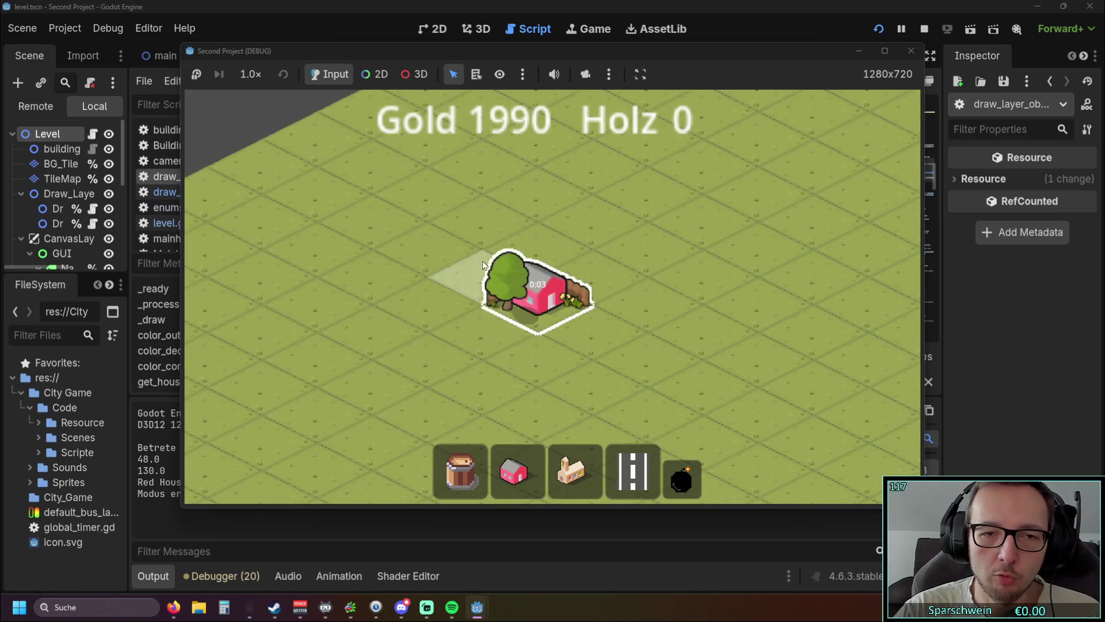
scroll(507, 288, up, 2)
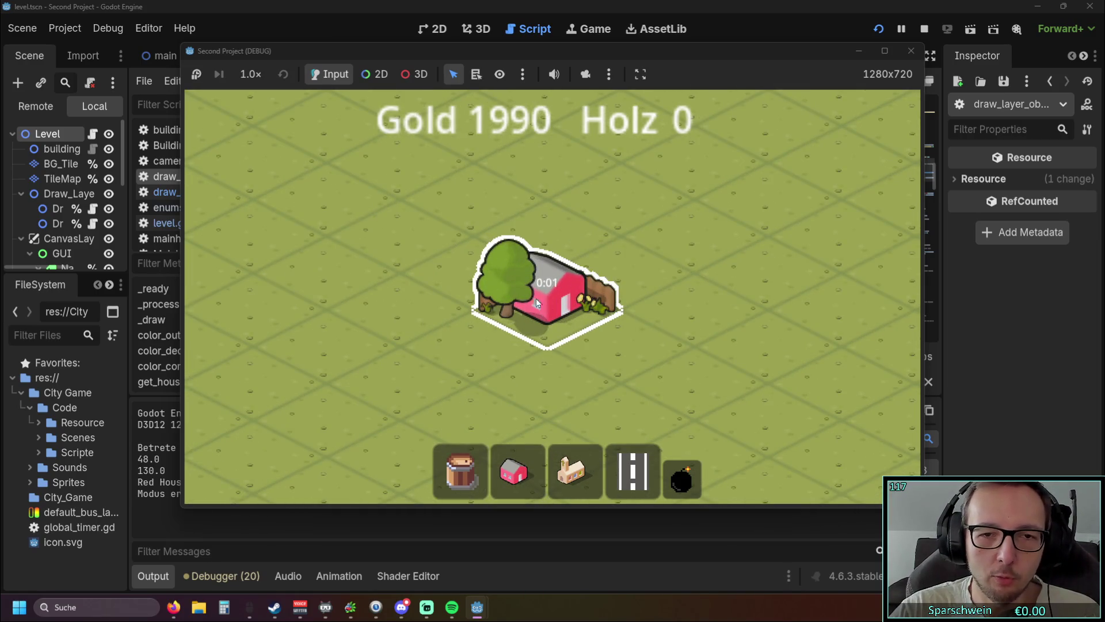
Collect the house's repeated gold payouts, bringing the balance to 2010
click(503, 258)
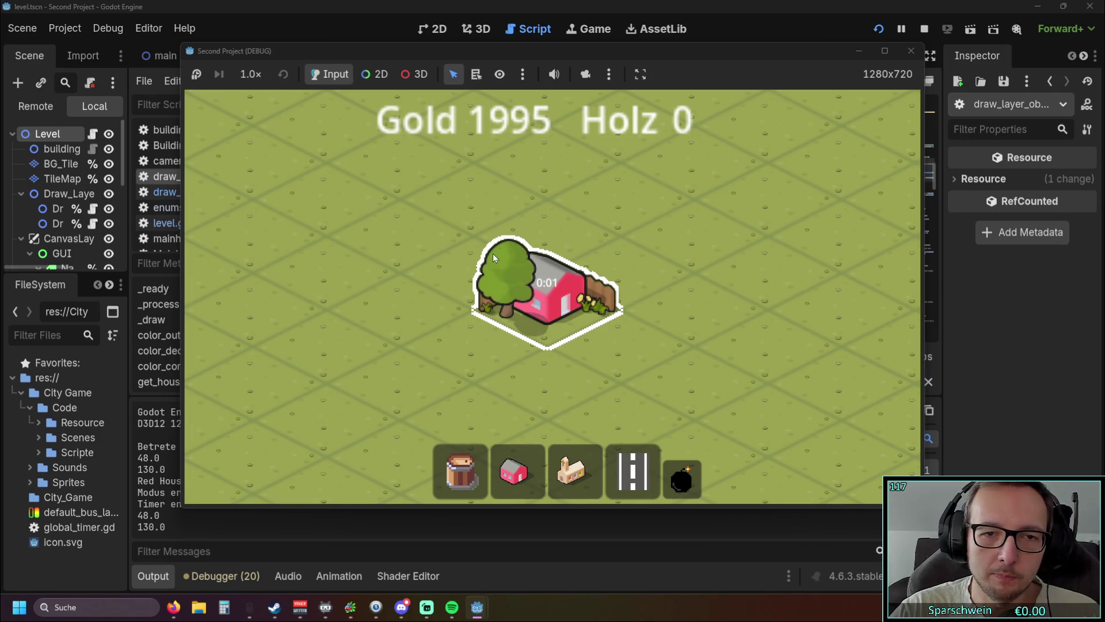
click(493, 249)
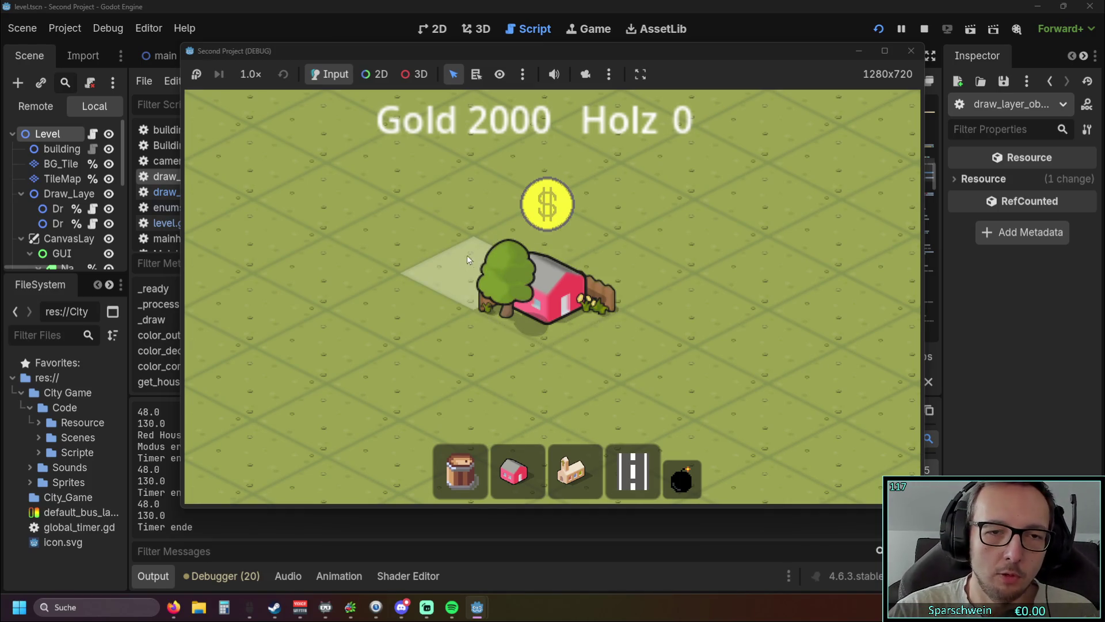
click(490, 260)
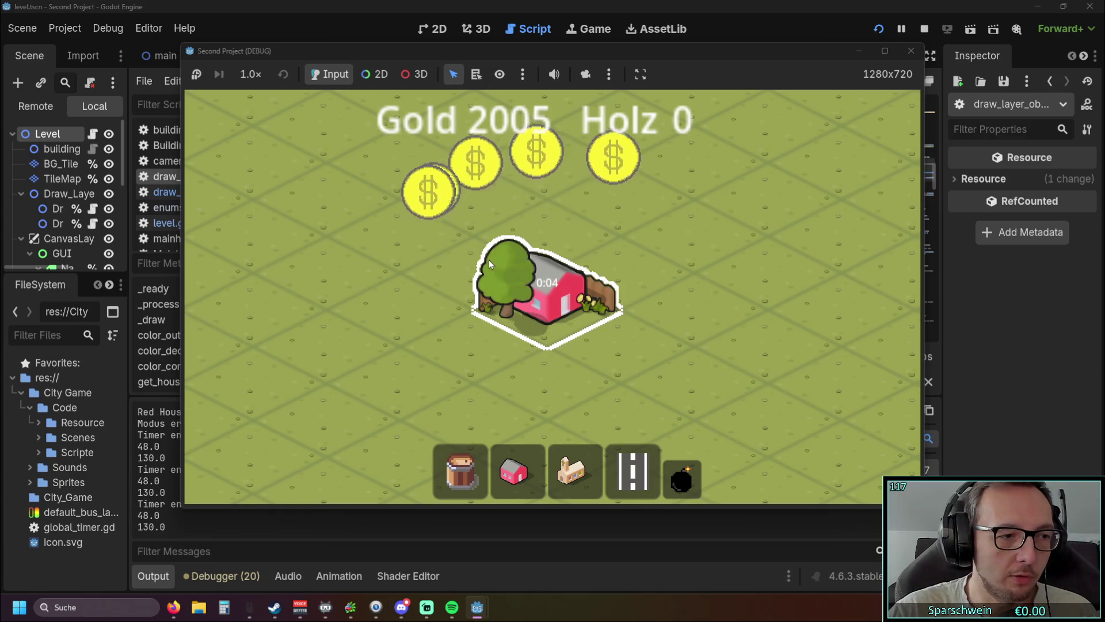
click(682, 478)
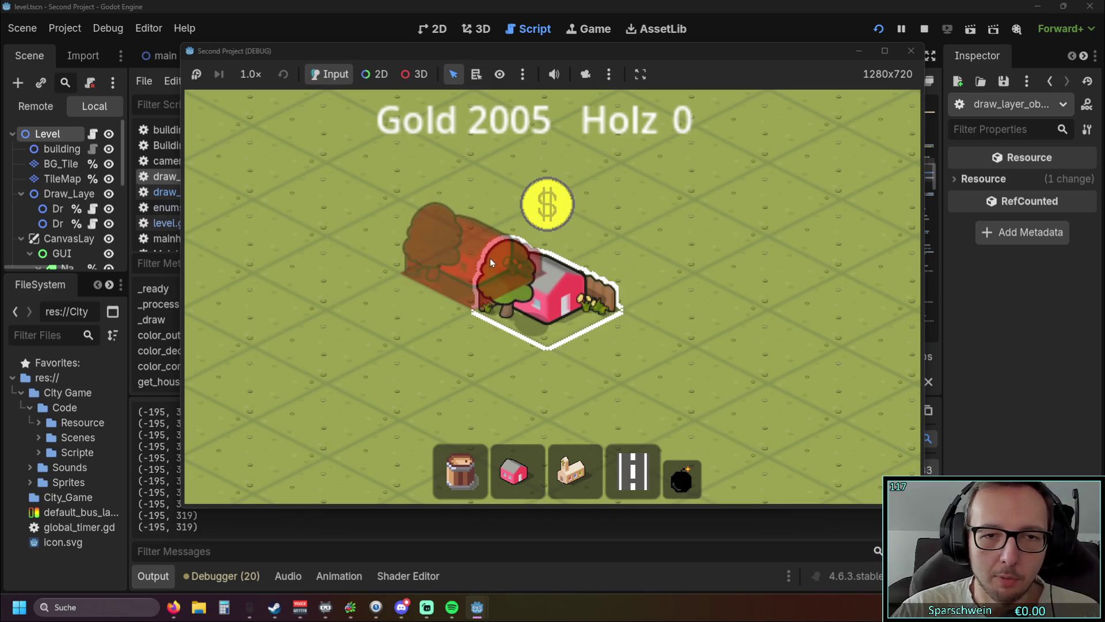
click(489, 257)
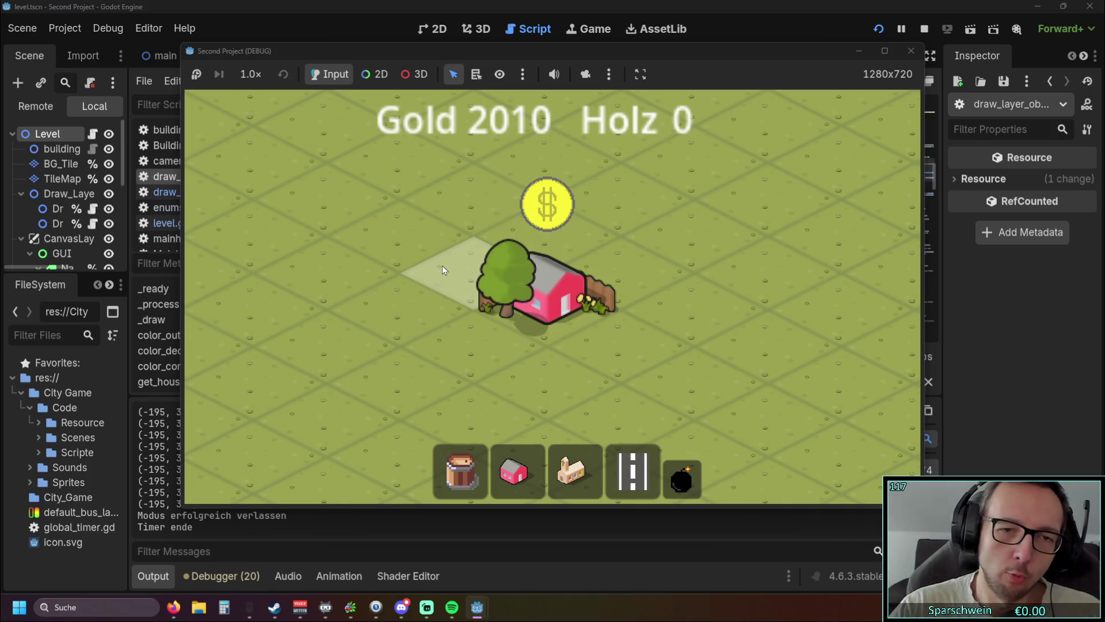
Toggle demolish mode on, off, and back on with the bomb tool
click(681, 475)
right_click(467, 261)
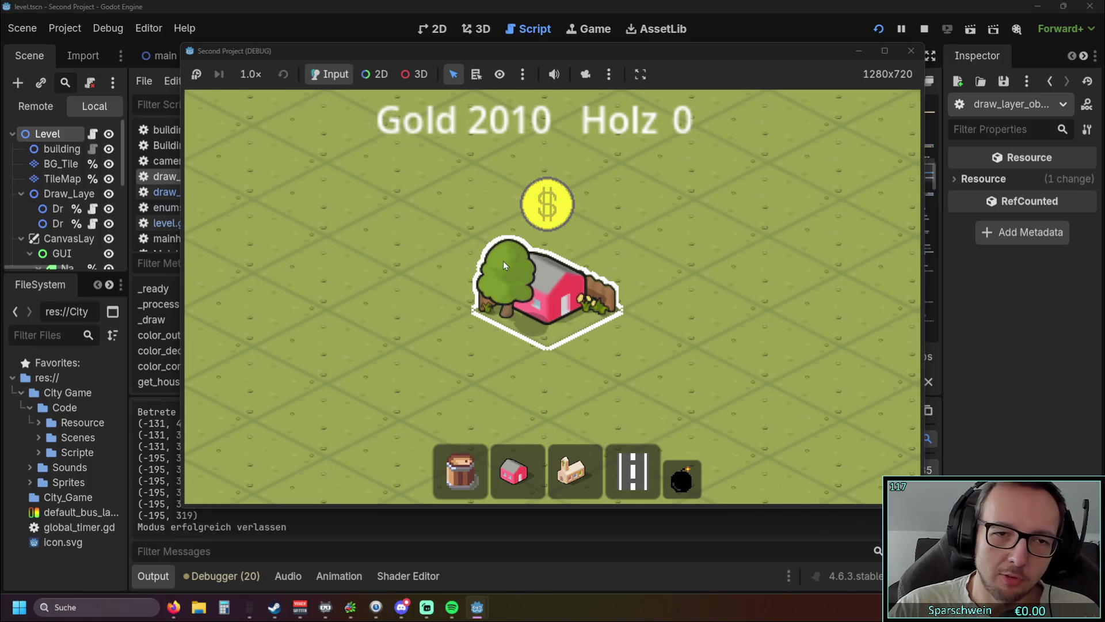
click(681, 487)
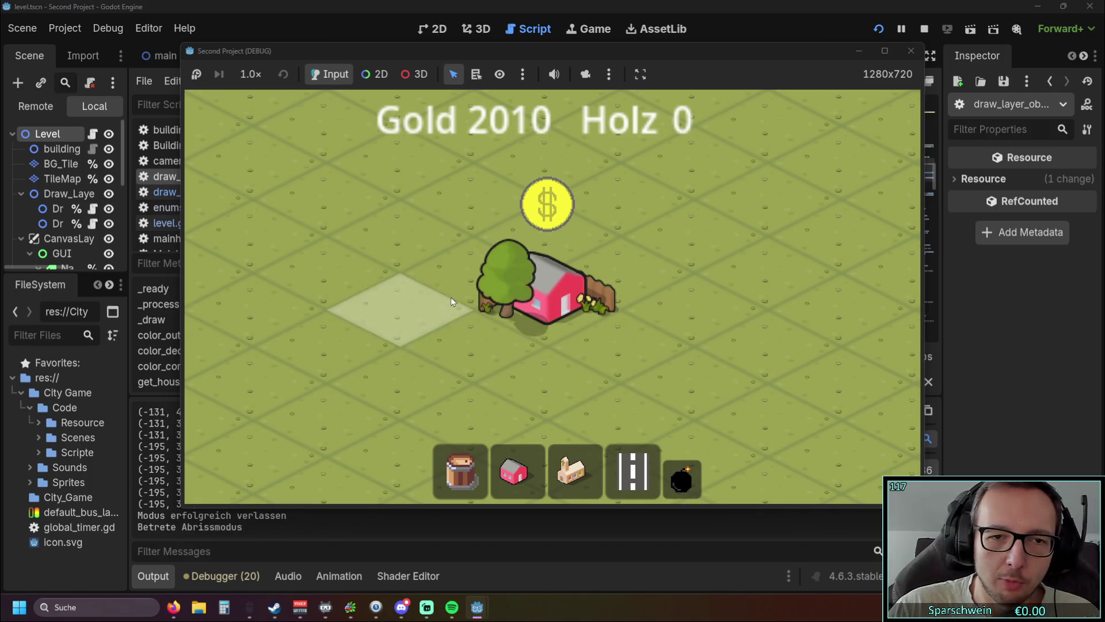
Collect the house's coins, demolish the red house at (5, 7), and stop the game
right_click(500, 266)
click(490, 255)
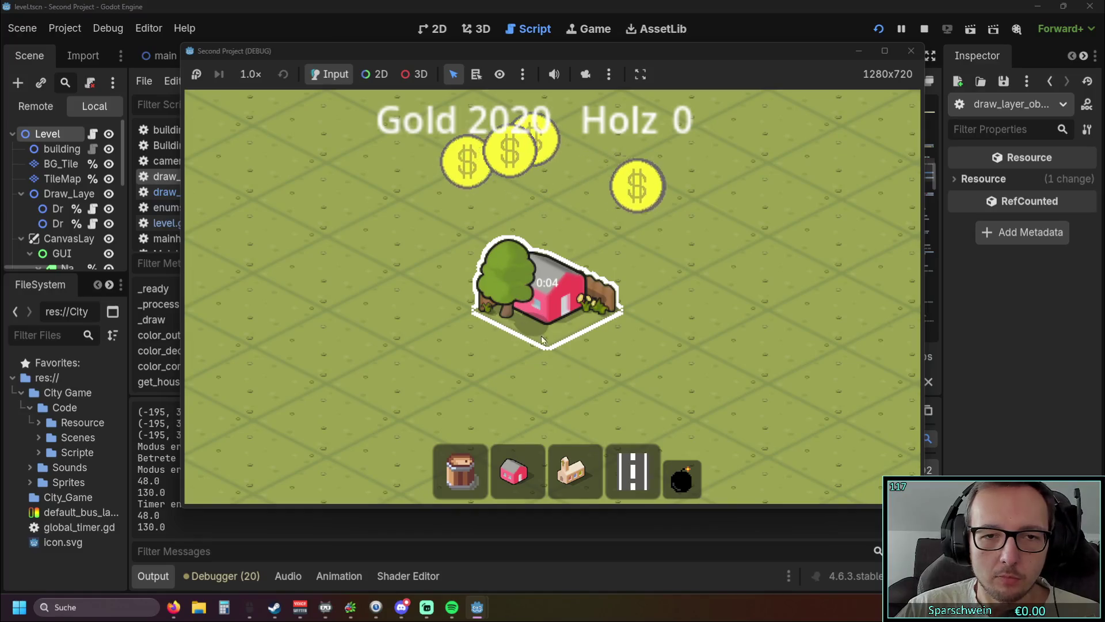
click(682, 479)
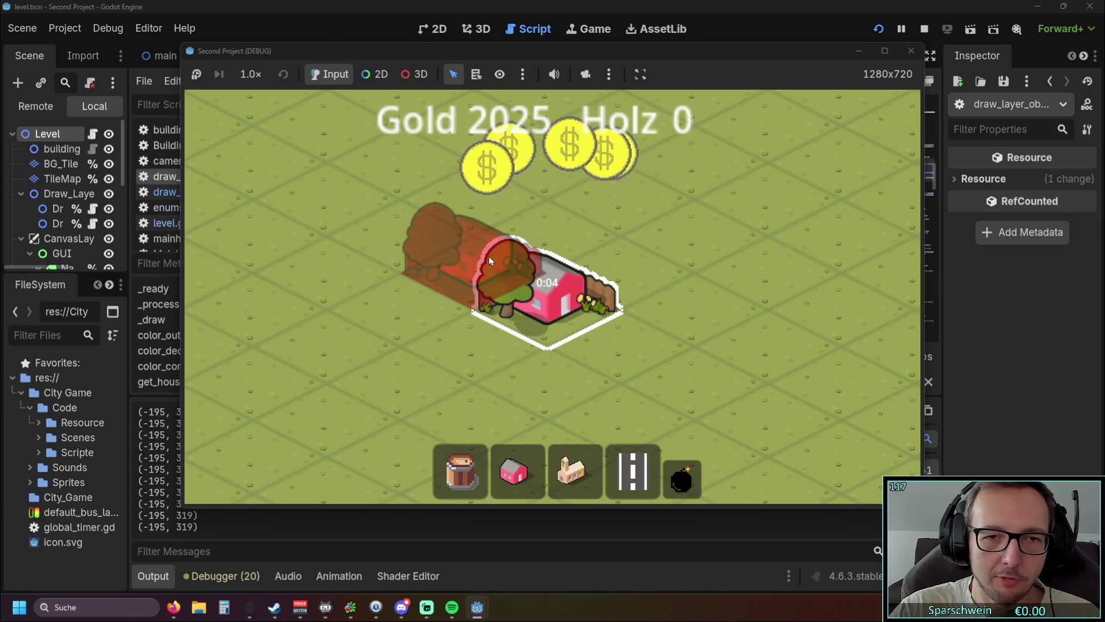
click(540, 308)
right_click(538, 307)
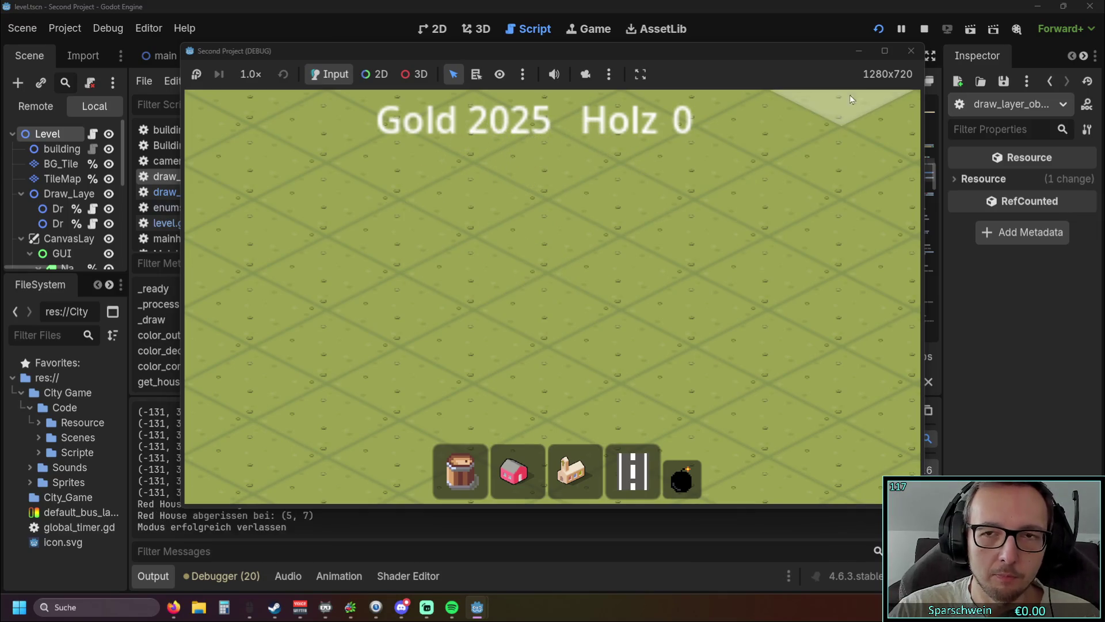
click(911, 51)
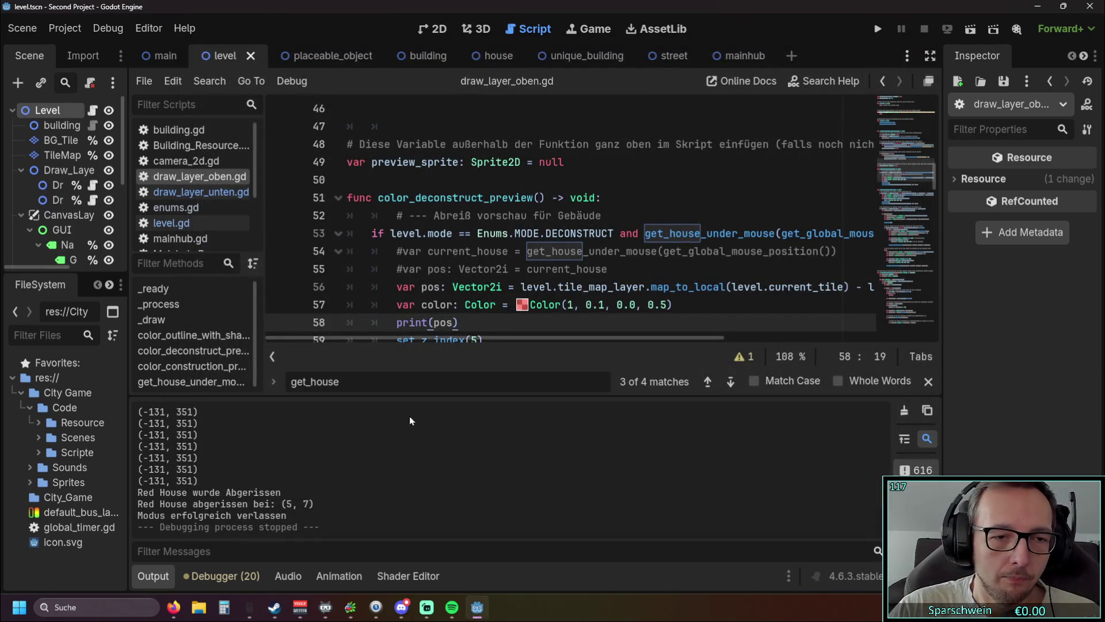
click(155, 575)
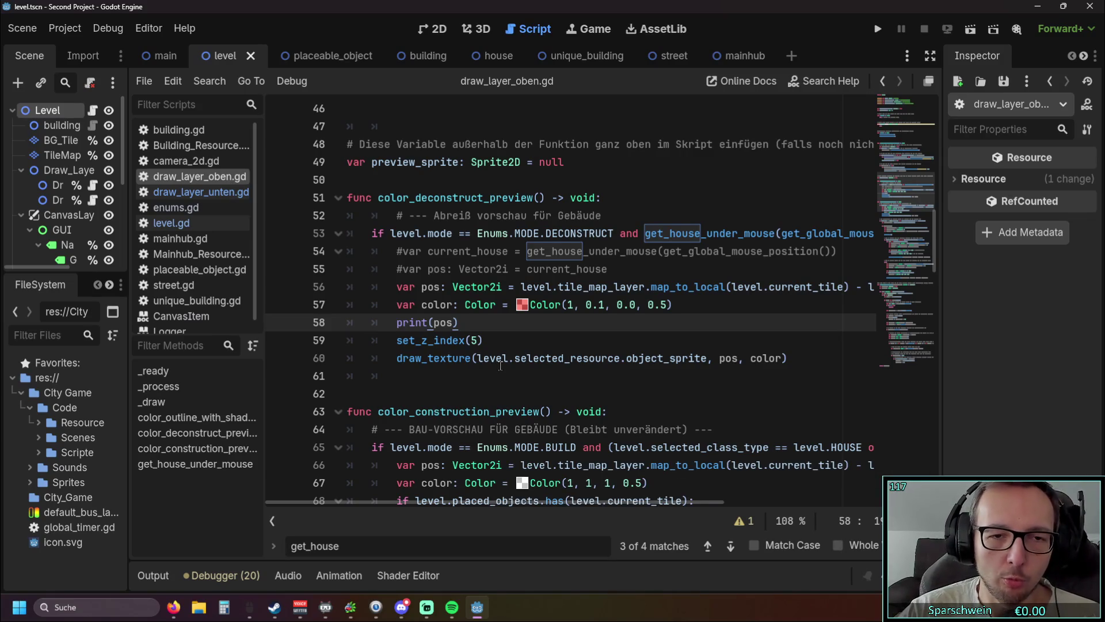
click(280, 341)
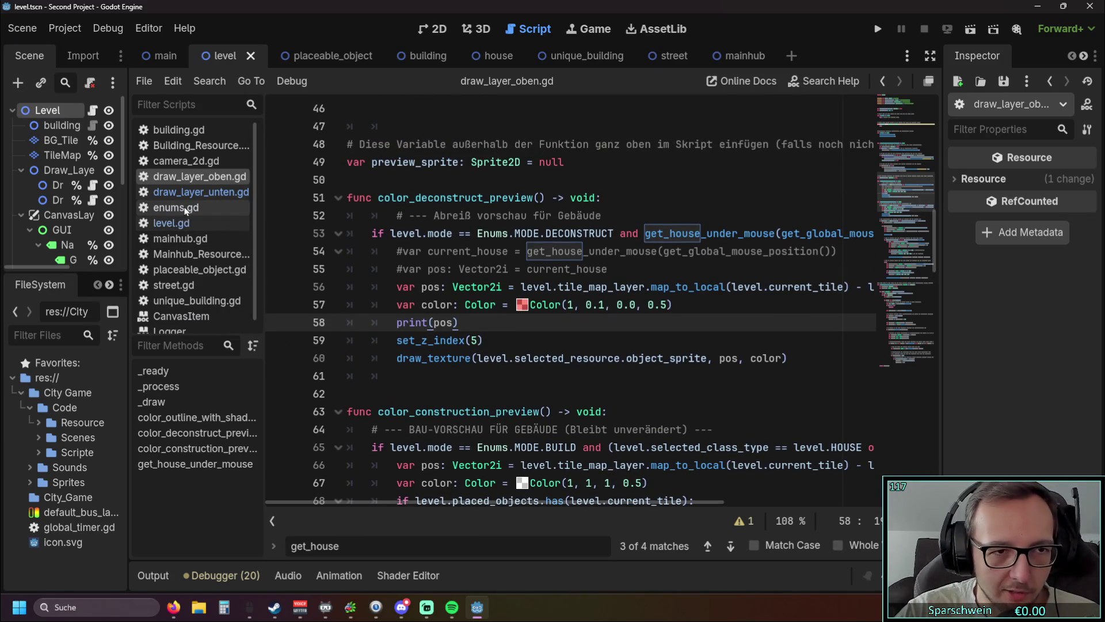
click(171, 223)
scroll(558, 268, down, 8)
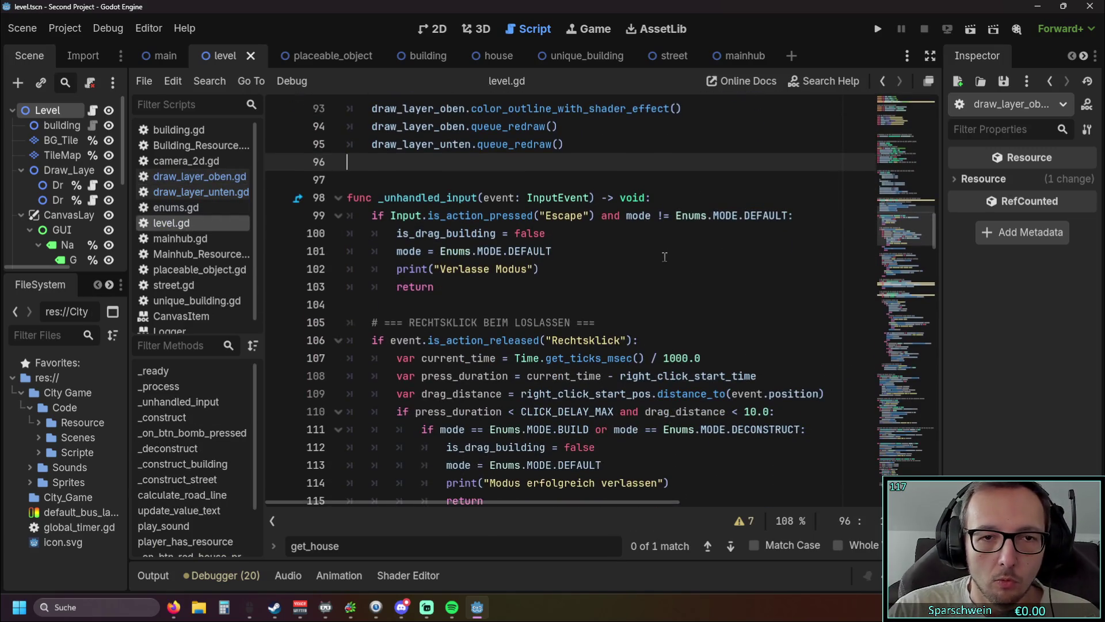
scroll(656, 250, down, 8)
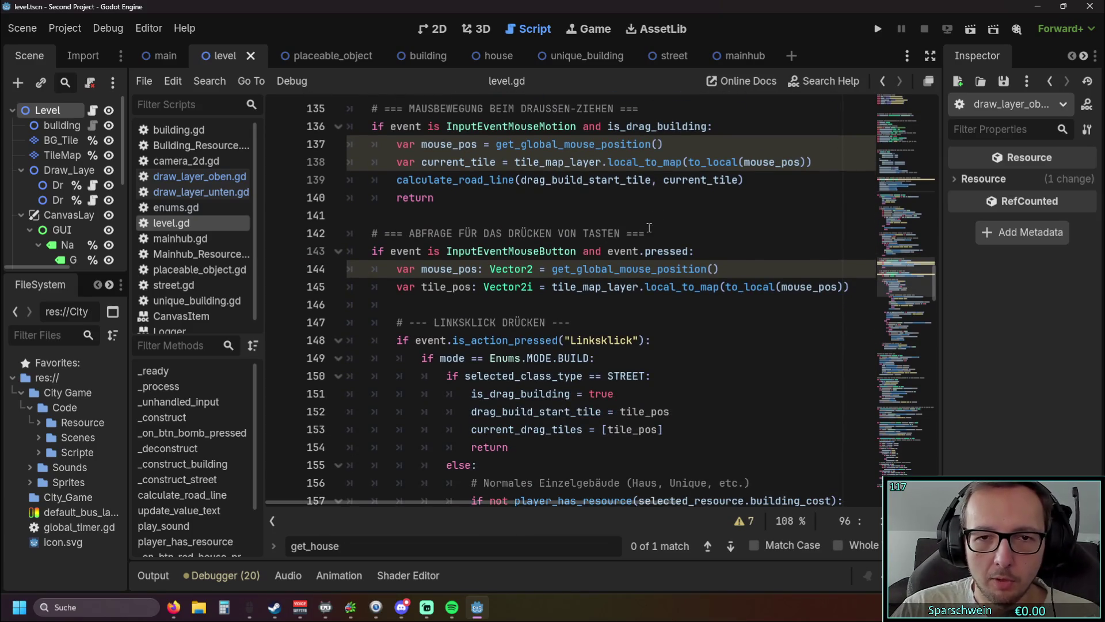
scroll(650, 228, up, 2)
scroll(655, 227, down, 5)
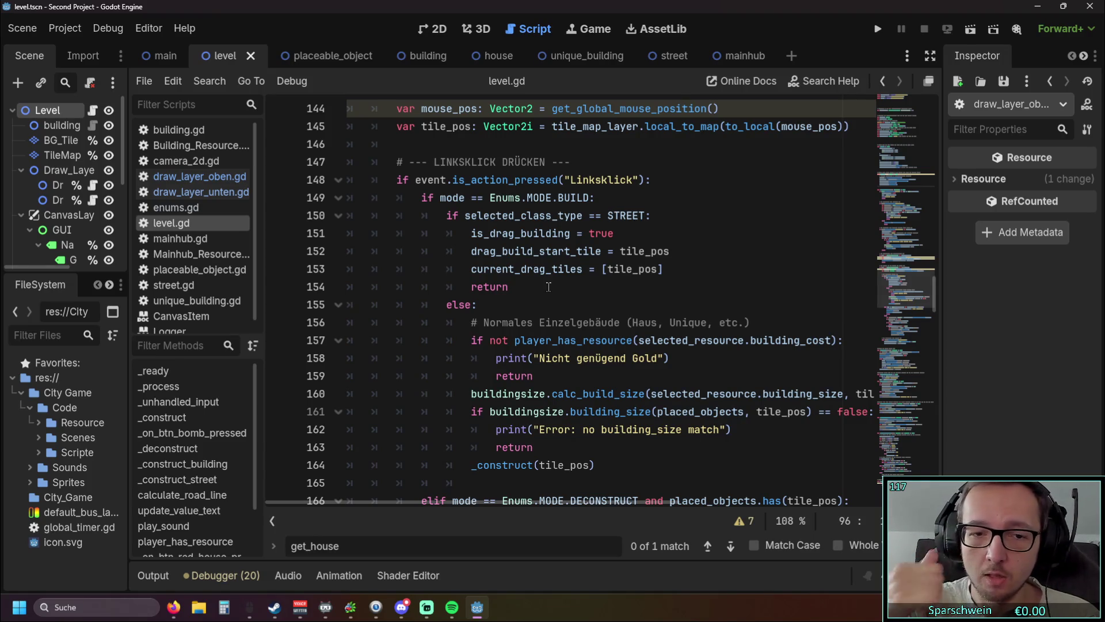
scroll(544, 282, down, 3)
scroll(532, 268, up, 1)
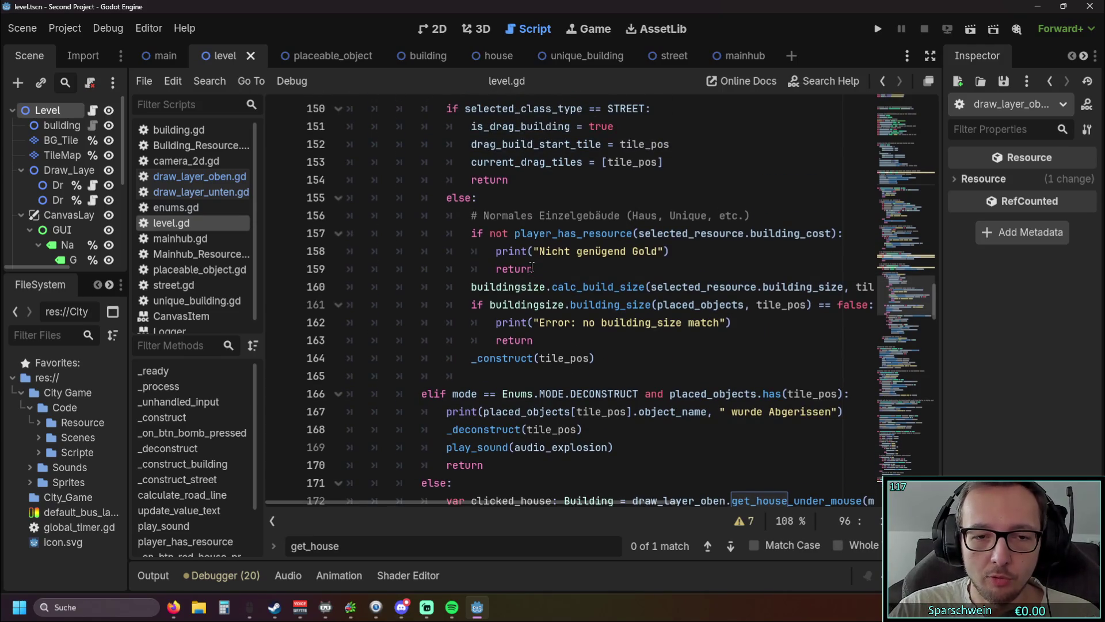
scroll(532, 270, up, 1)
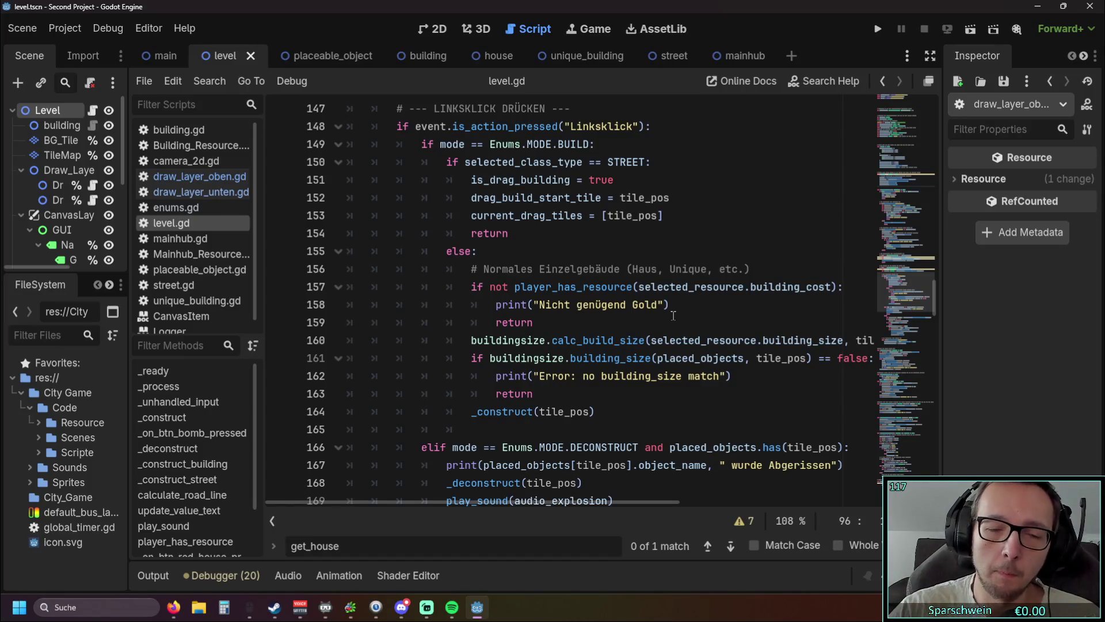
scroll(673, 315, down, 1)
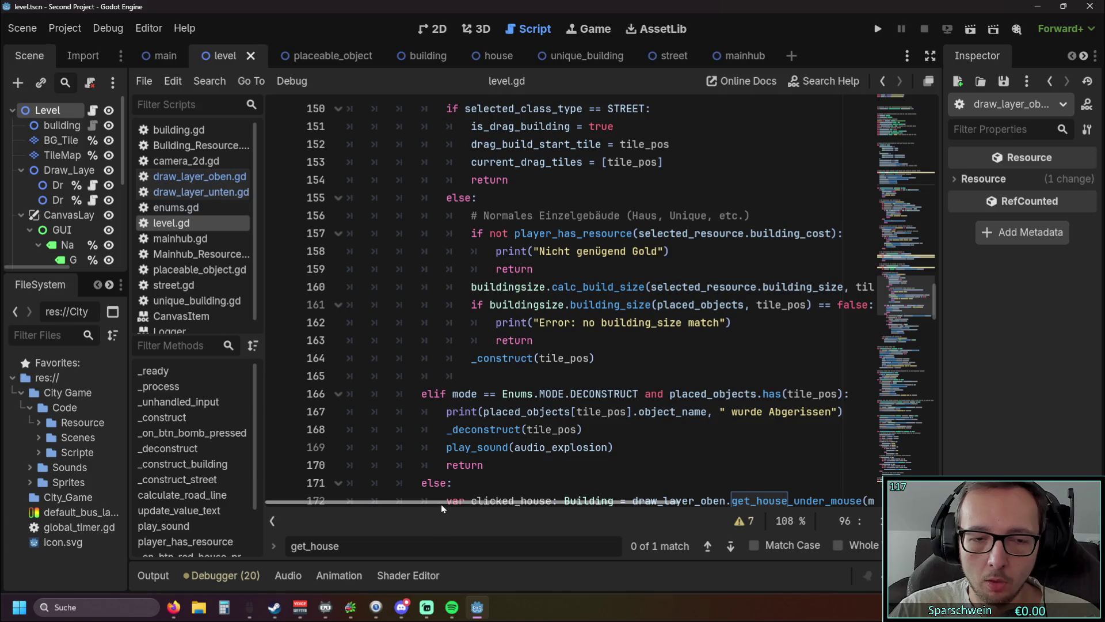
scroll(537, 325, down, 3)
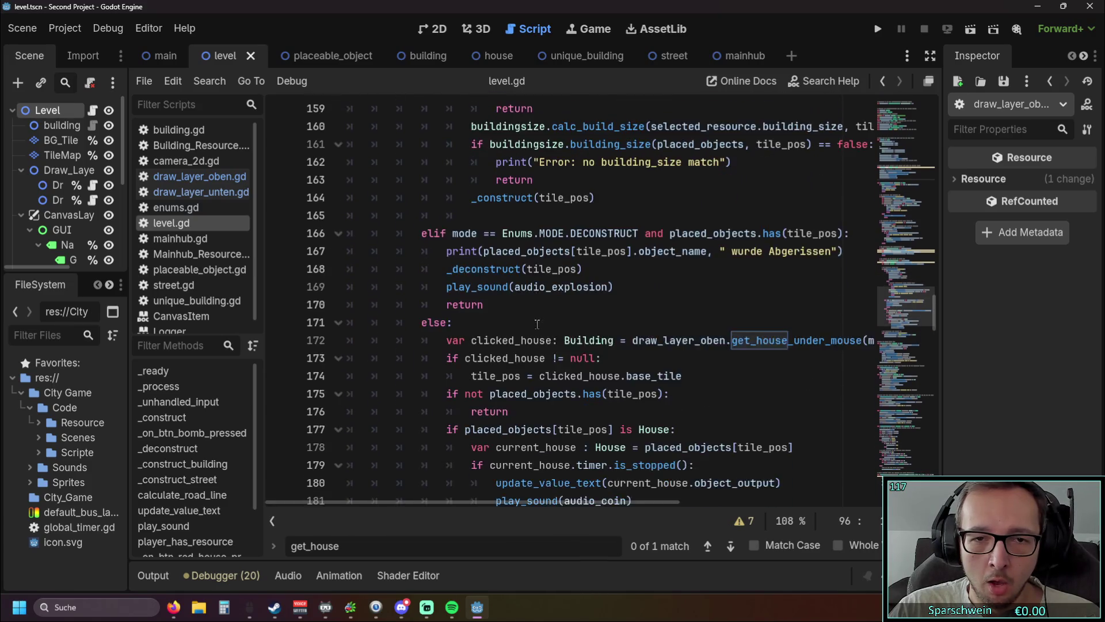
scroll(537, 324, down, 3)
scroll(538, 325, up, 4)
scroll(539, 325, down, 3)
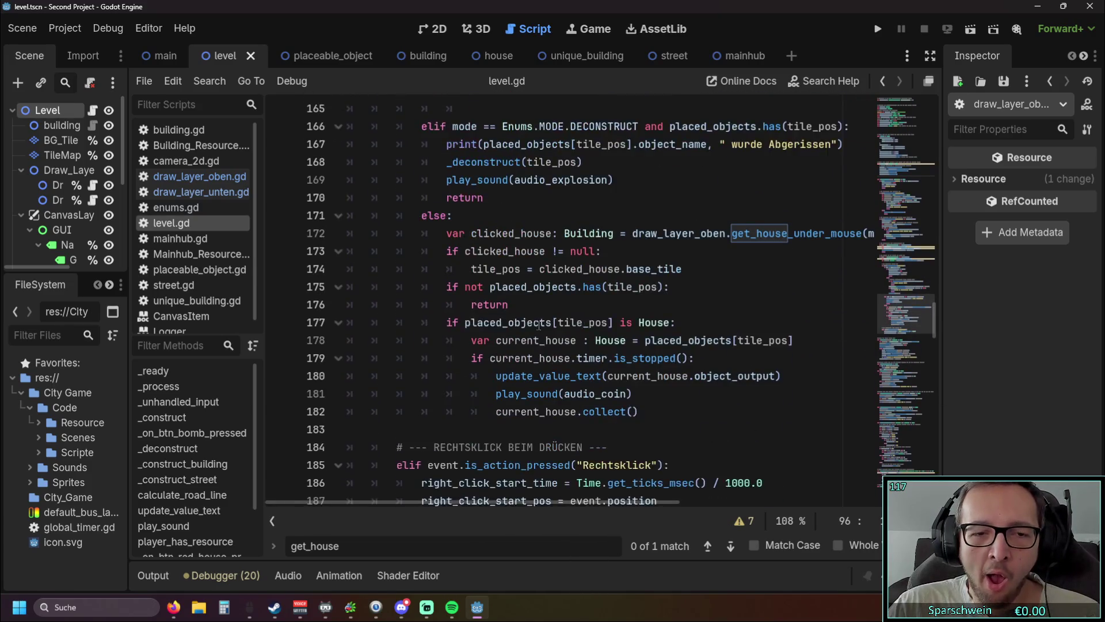
scroll(538, 324, up, 6)
scroll(539, 324, down, 6)
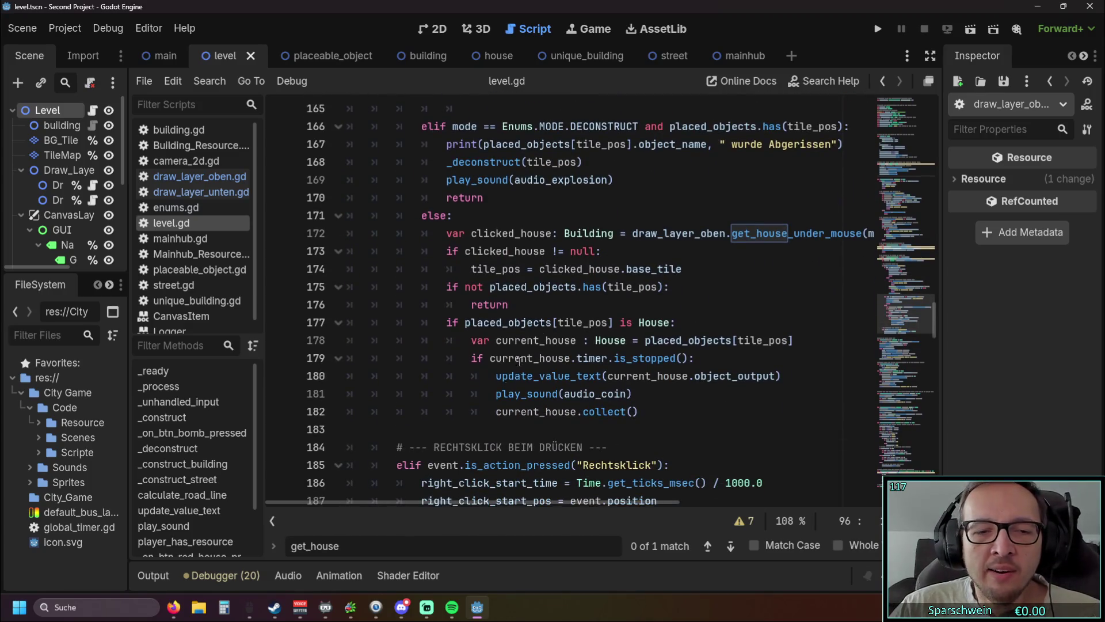
scroll(520, 361, down, 1)
scroll(565, 396, up, 1)
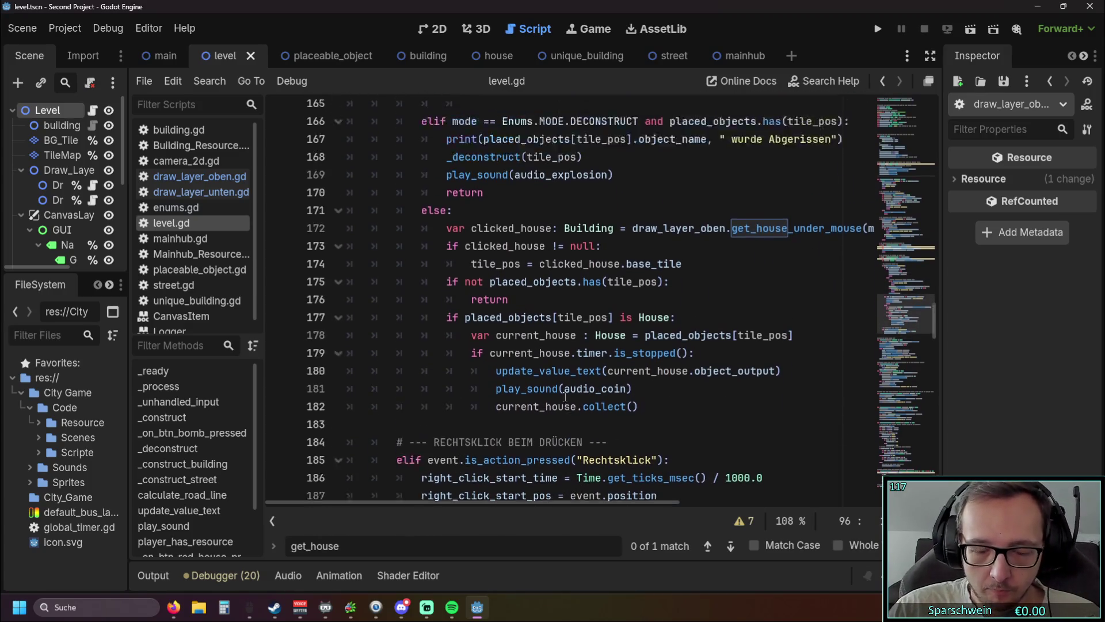
scroll(565, 396, up, 7)
scroll(565, 348, down, 1)
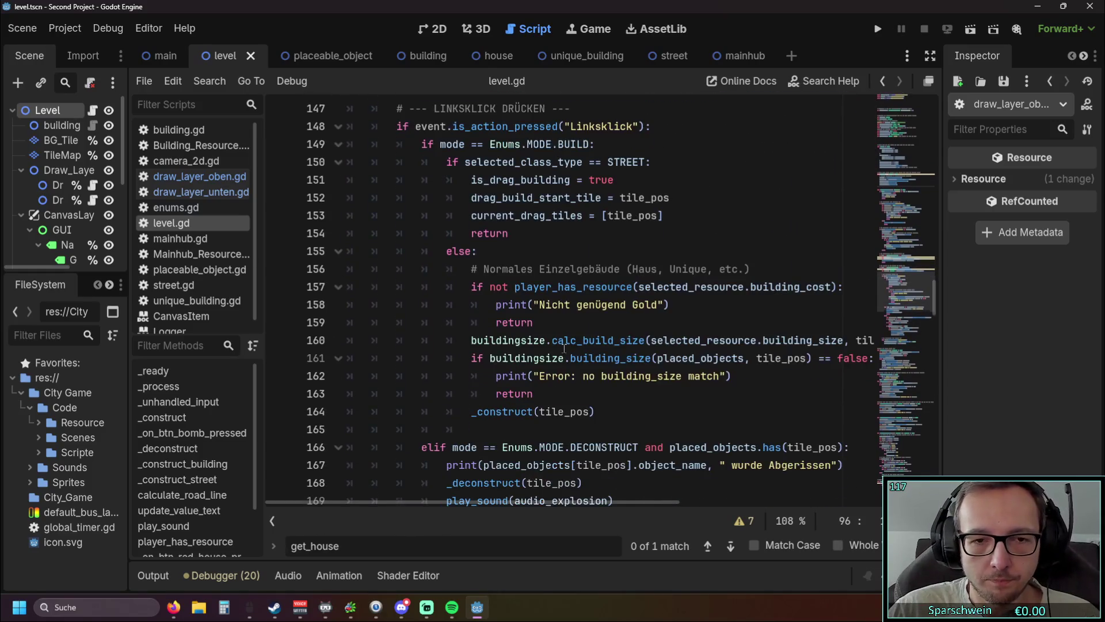
scroll(564, 348, down, 1)
scroll(566, 343, up, 4)
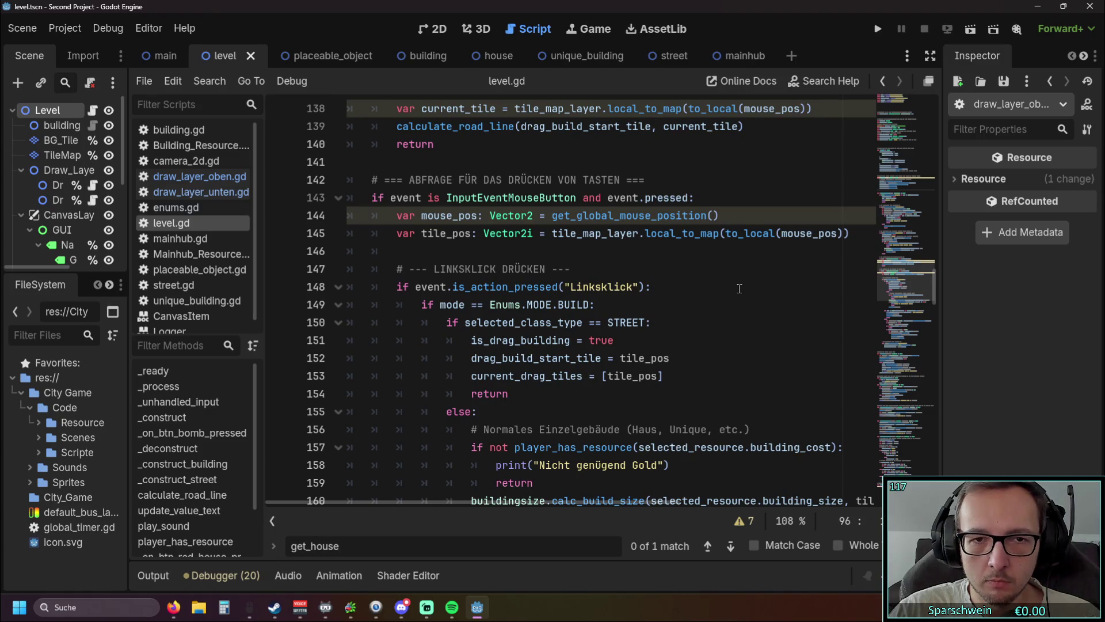
scroll(739, 289, up, 2)
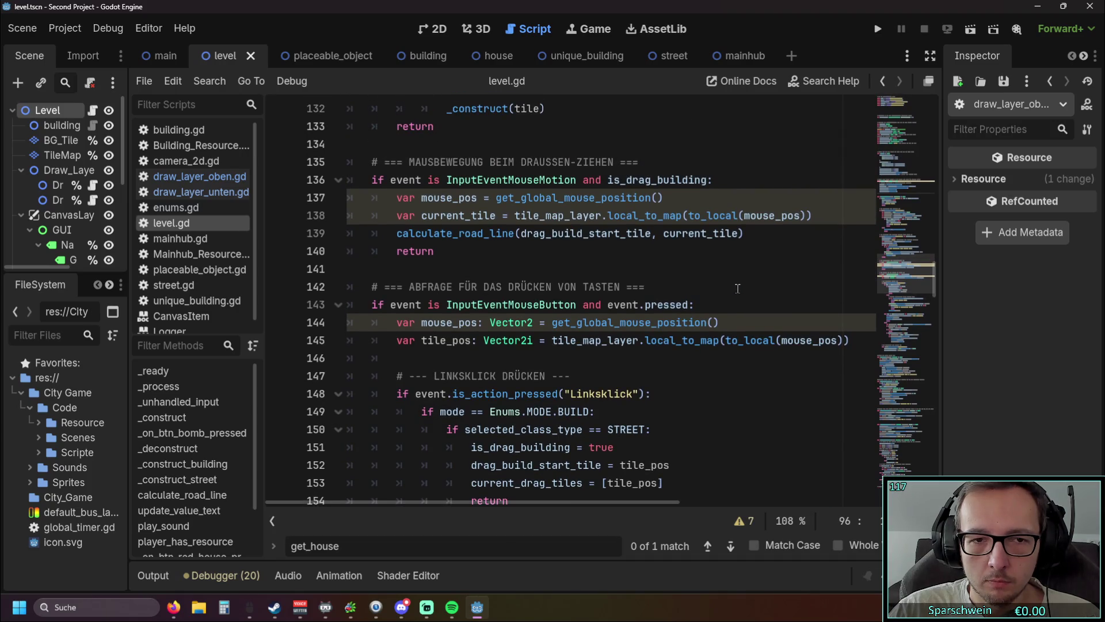
scroll(737, 289, up, 1)
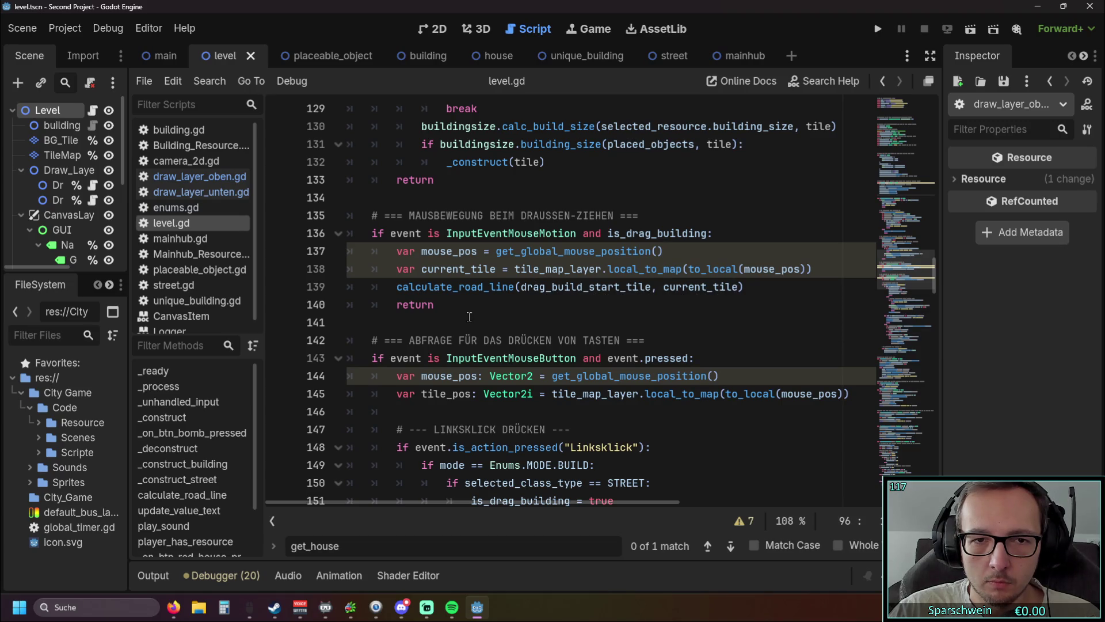
scroll(469, 317, up, 5)
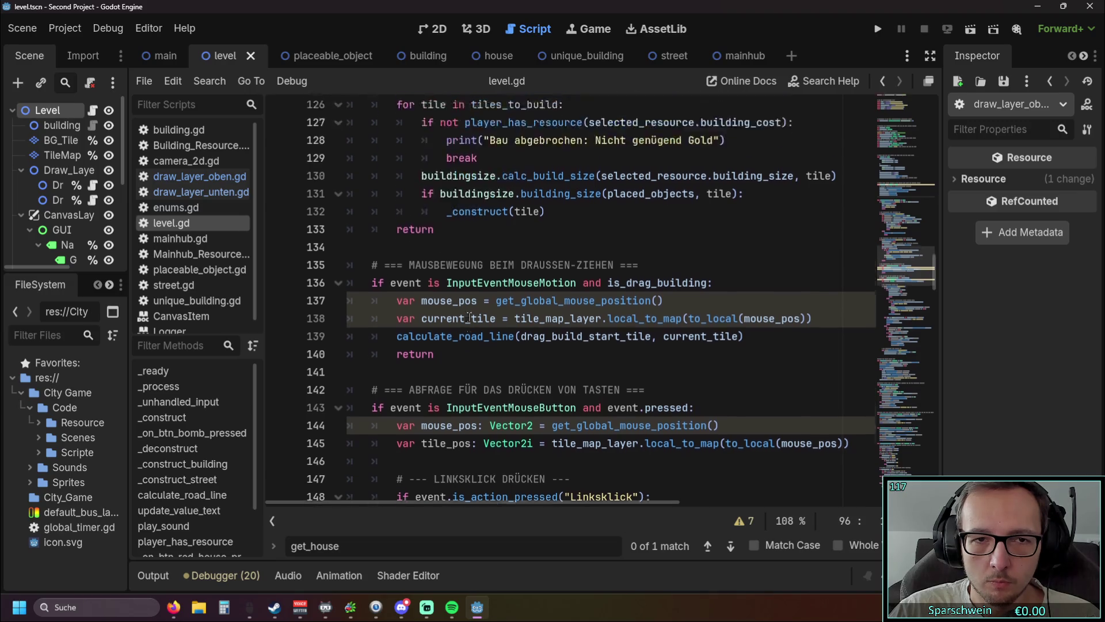
scroll(469, 317, up, 2)
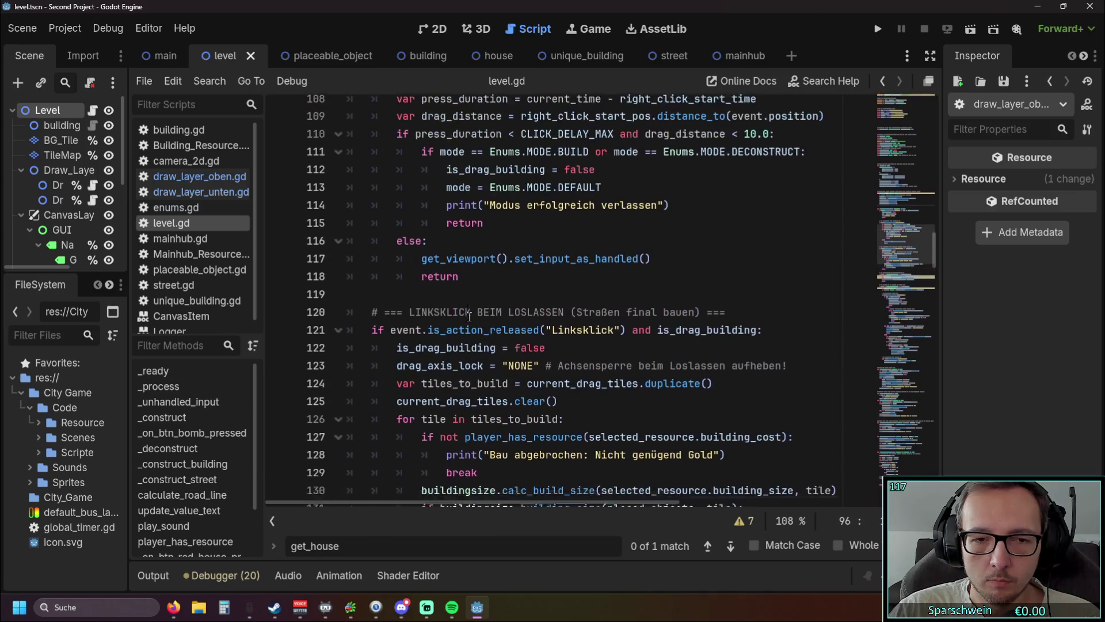
scroll(478, 317, down, 1)
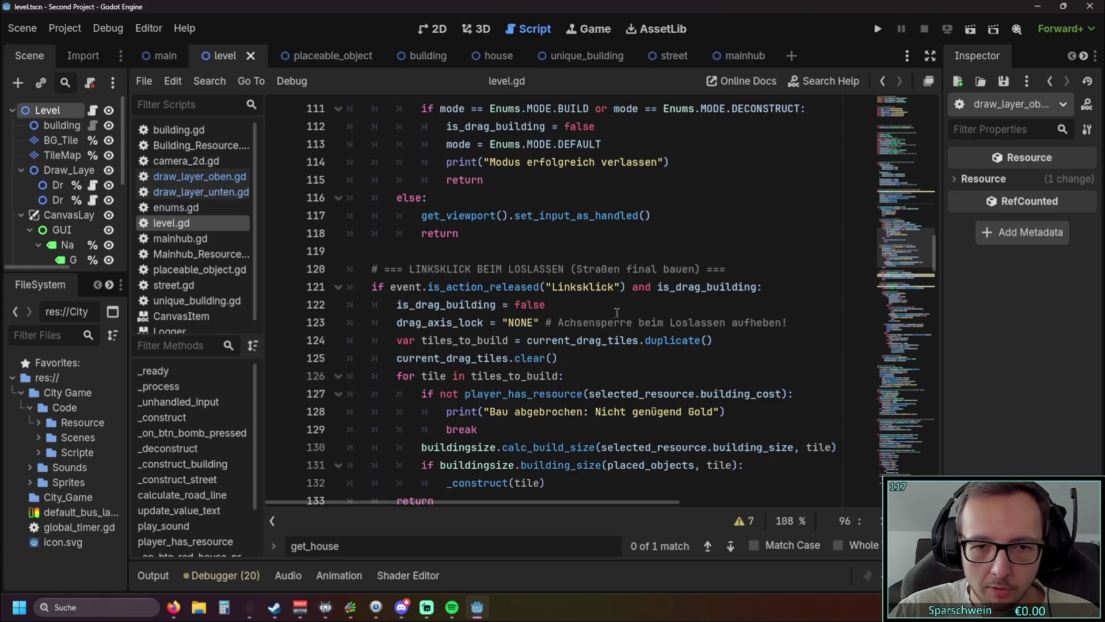
scroll(617, 314, up, 3)
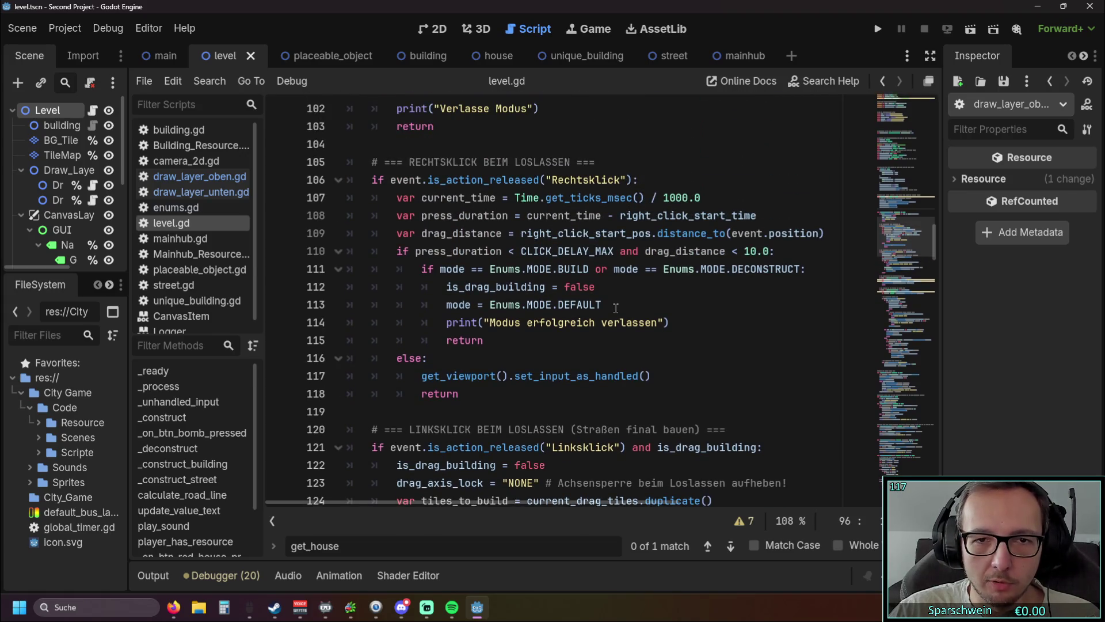
scroll(616, 308, down, 1)
scroll(616, 308, up, 5)
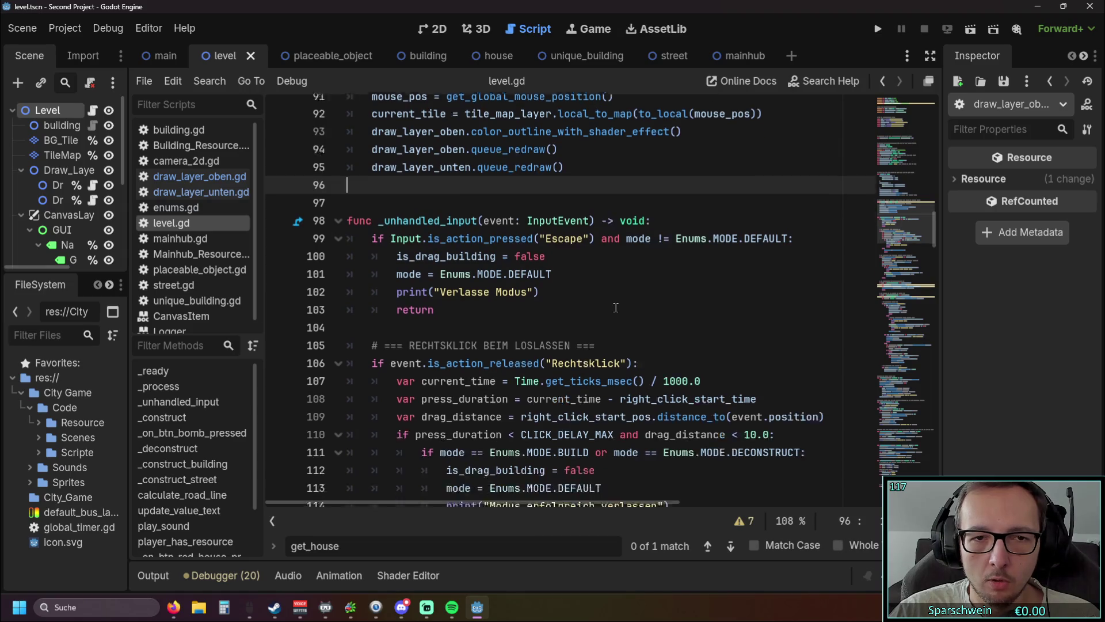
scroll(616, 307, down, 20)
scroll(627, 294, down, 6)
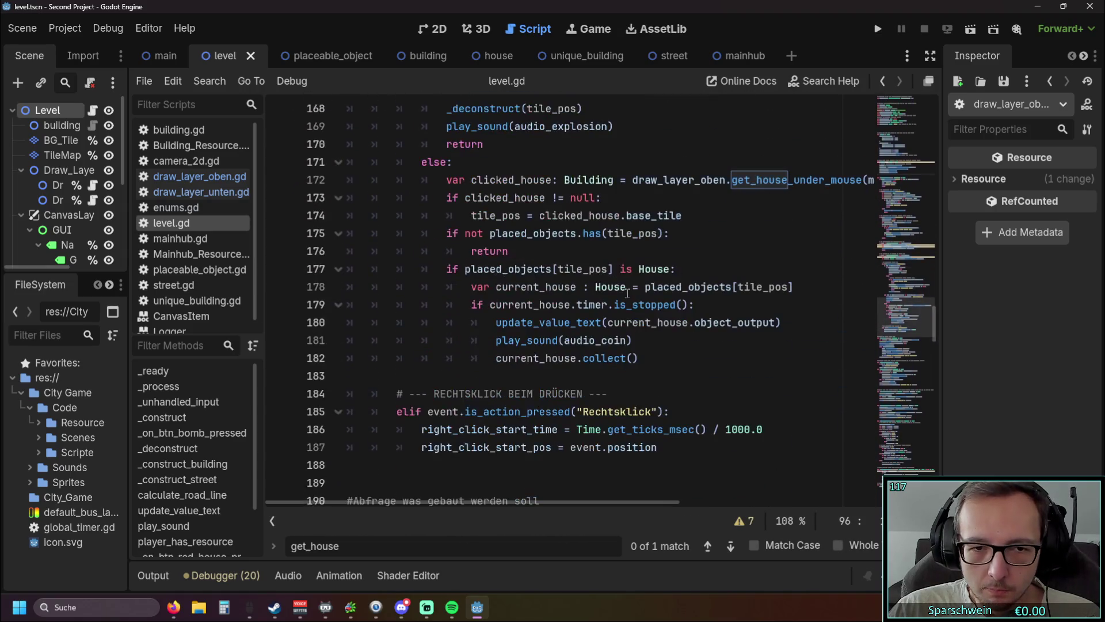
scroll(628, 293, down, 1)
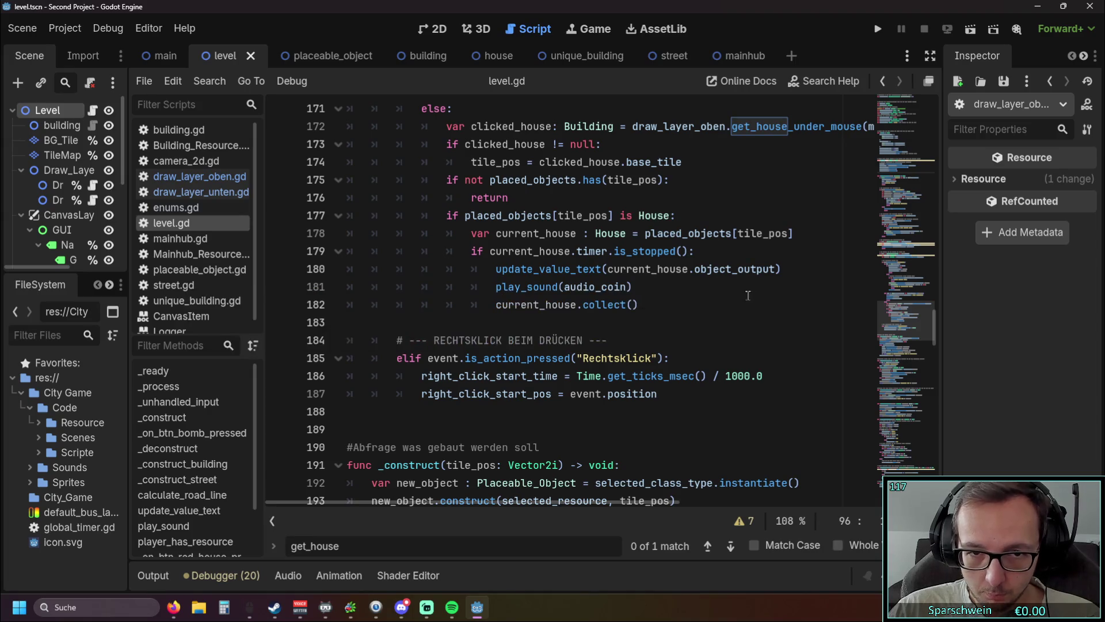
scroll(703, 293, up, 1)
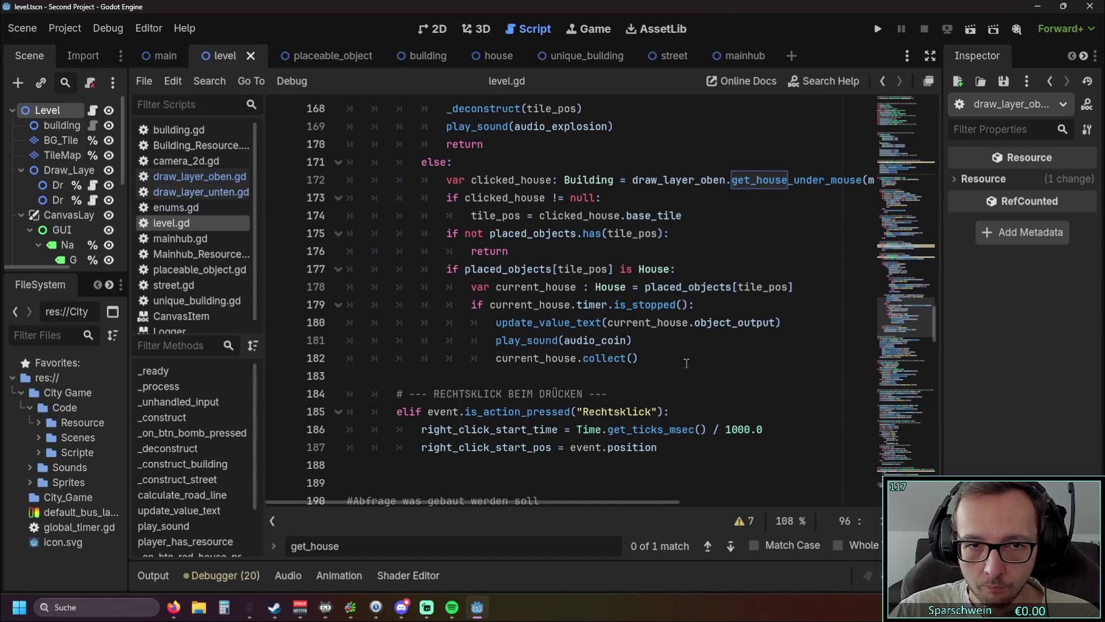
Remove the stray space before the colon in line 178's current_house declaration
drag(640, 358, 347, 286)
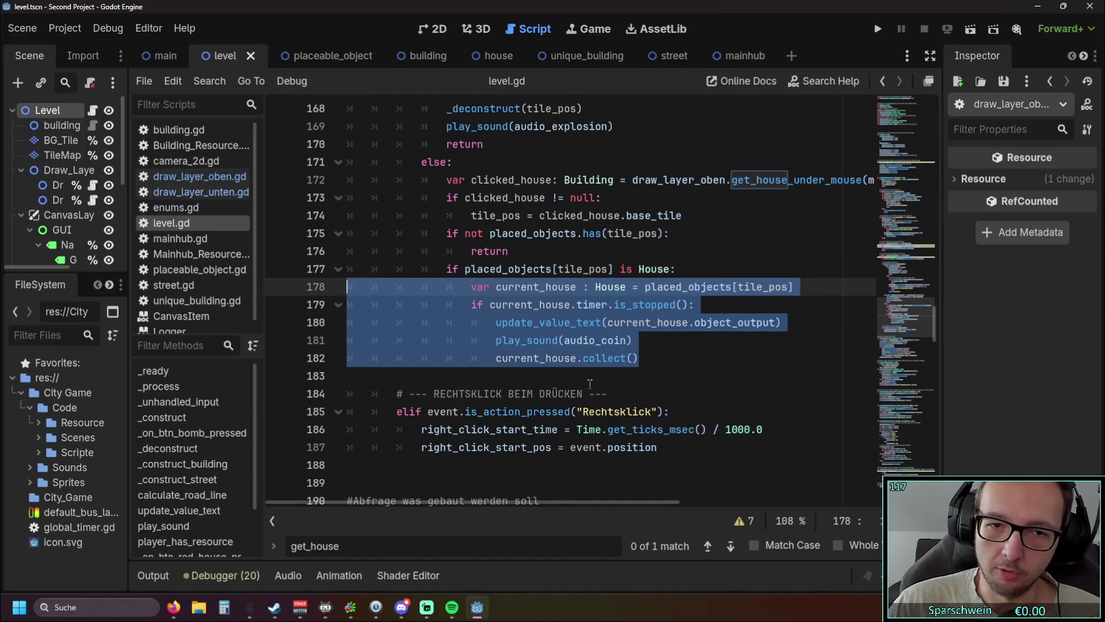
click(738, 372)
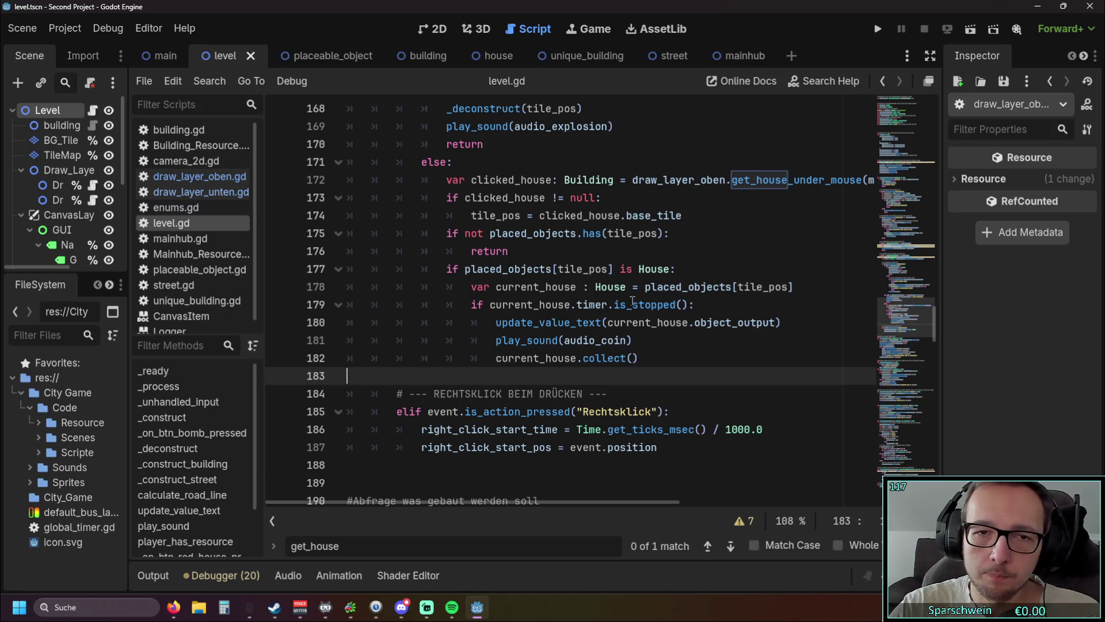
click(583, 286)
key(BackSpace)
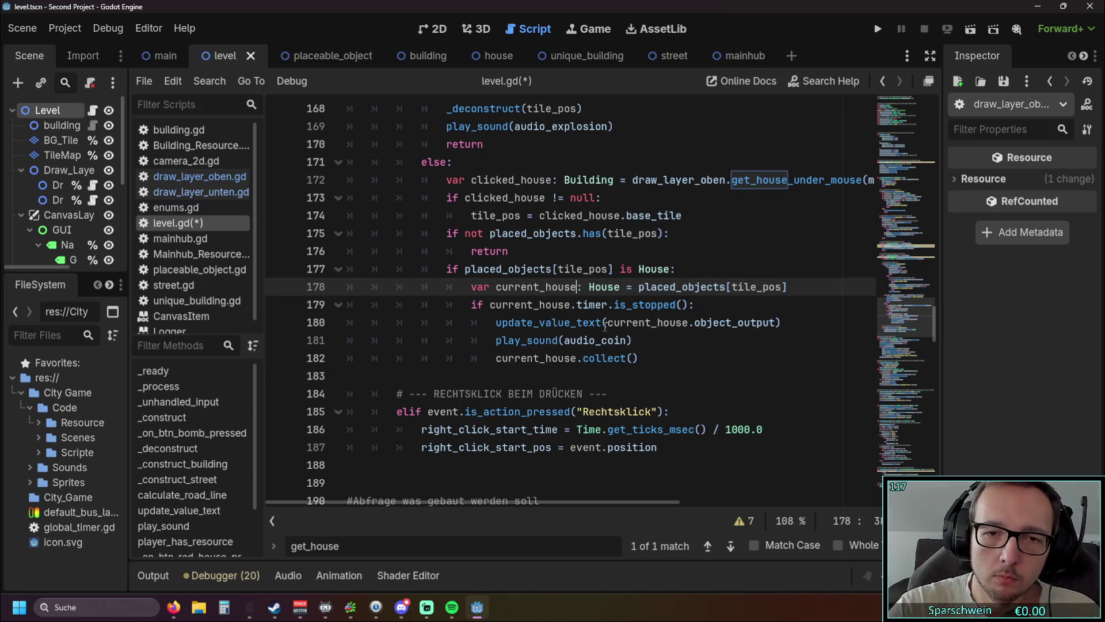
click(744, 298)
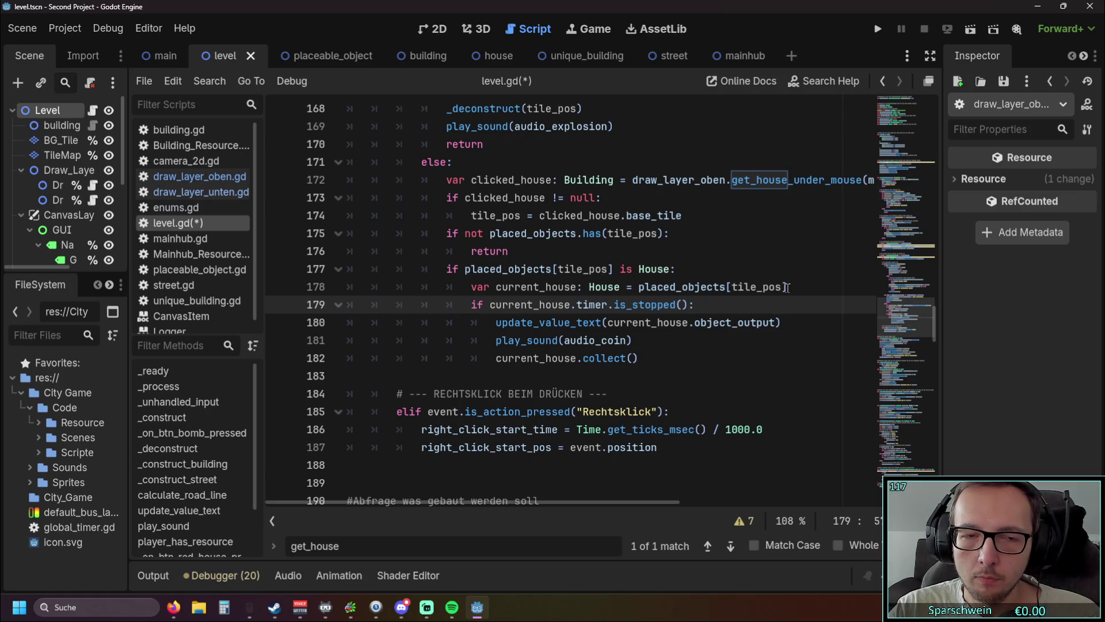
Copy the house-under-mouse block (lines 172–182) and switch to draw_layer_oben.gd
scroll(787, 287, up, 1)
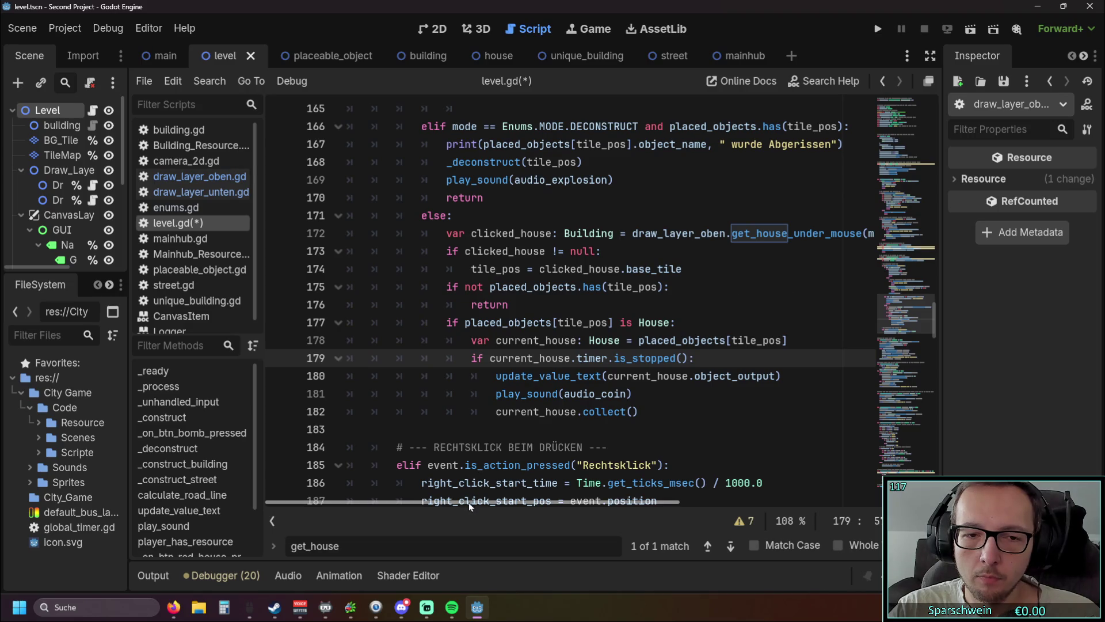
mouse_move(470, 504)
mouse_down()
mouse_move(546, 503)
mouse_move(509, 505)
mouse_up()
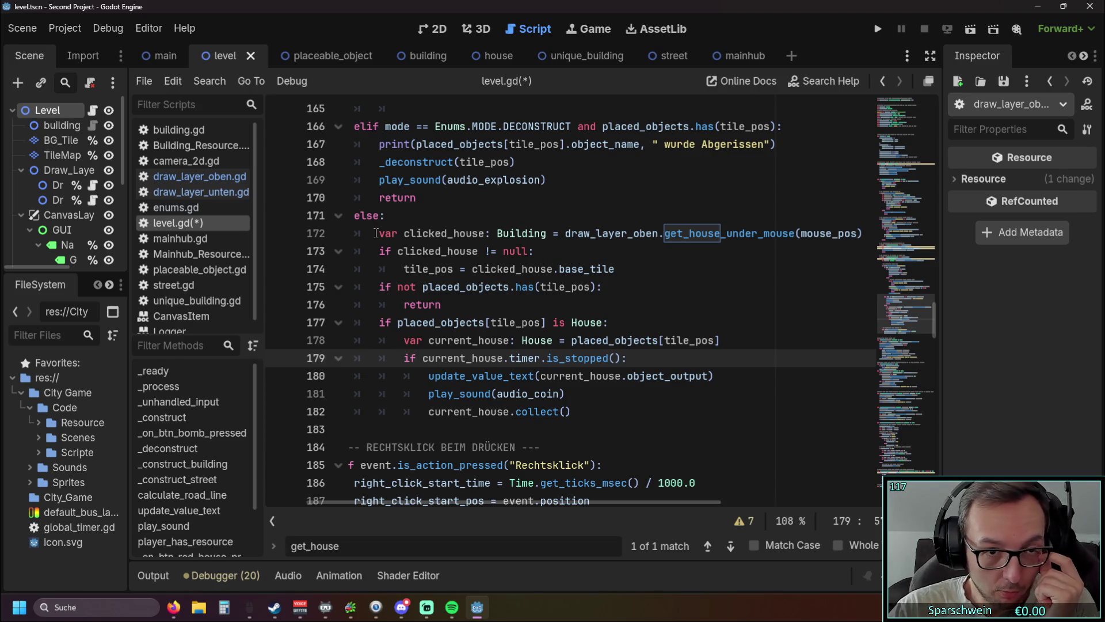
mouse_move(375, 233)
mouse_down()
mouse_move(725, 377)
mouse_move(733, 414)
mouse_move(696, 413)
mouse_up()
click(628, 405)
mouse_move(629, 405)
mouse_down()
mouse_move(322, 322)
mouse_move(231, 234)
mouse_move(194, 233)
mouse_up()
key(ctrl+c)
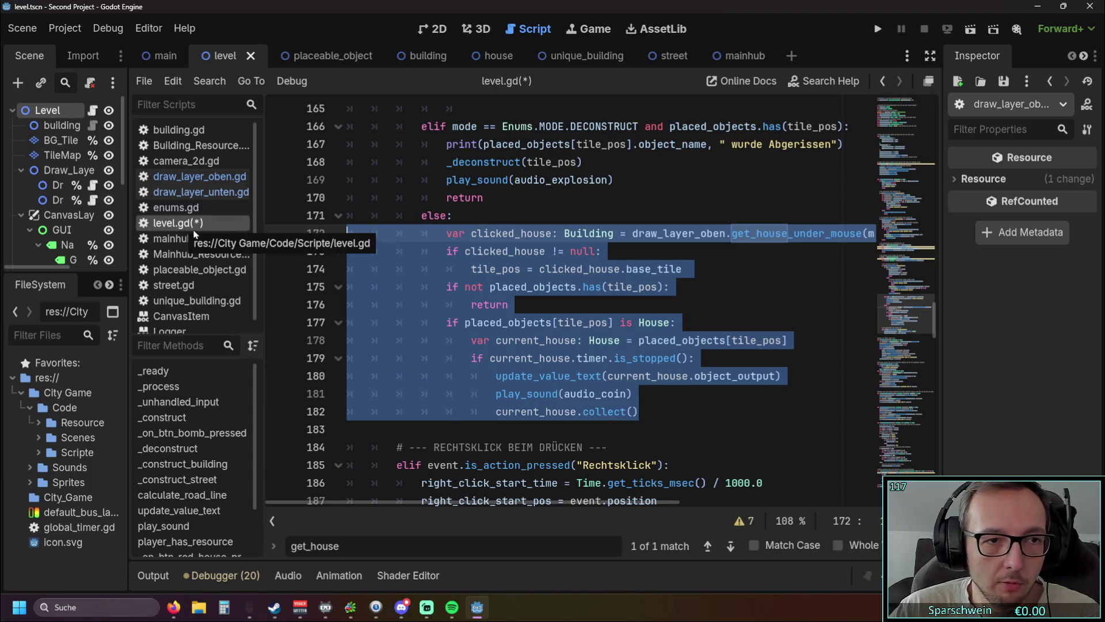
click(194, 177)
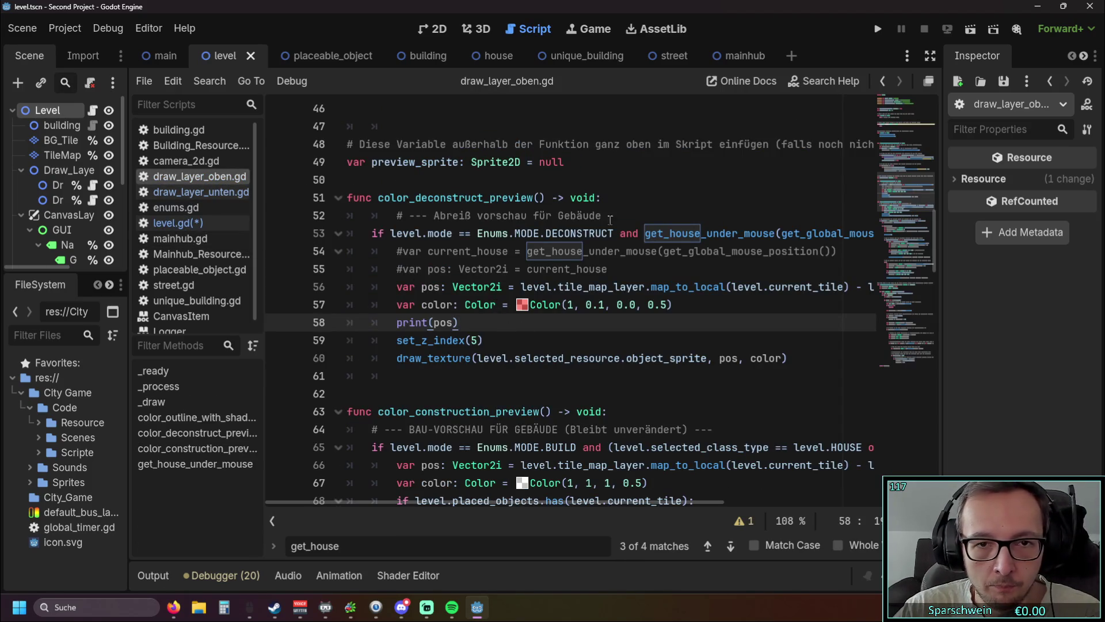
Paste the copied house-lookup code at the top of color_deconstruct_preview after line 51
click(621, 199)
key(Return)
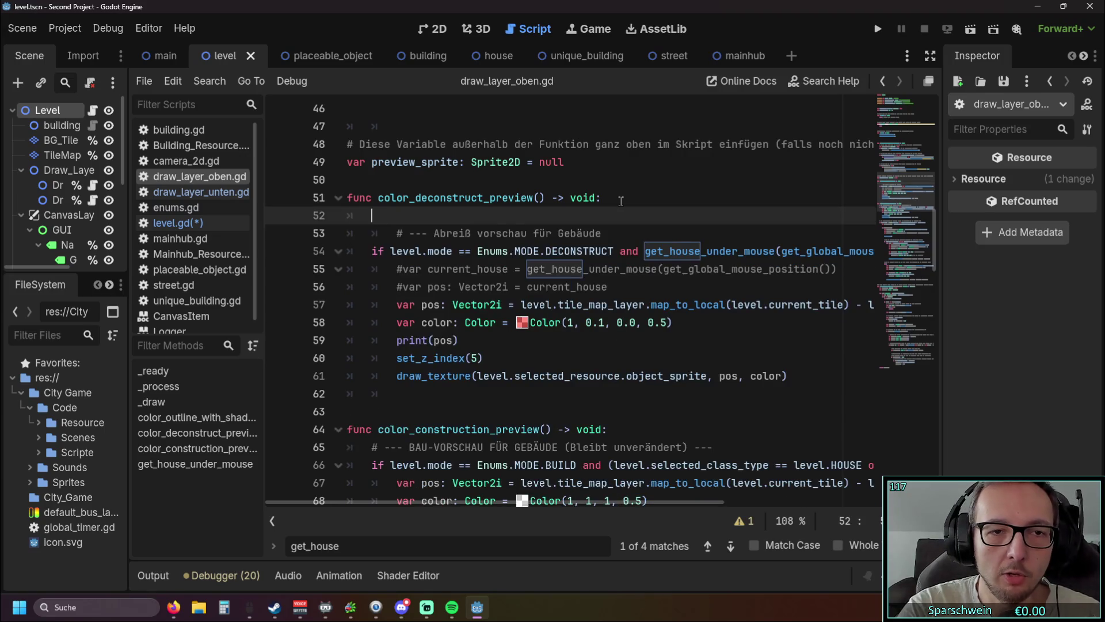
key(ctrl+v)
scroll(621, 201, down, 1)
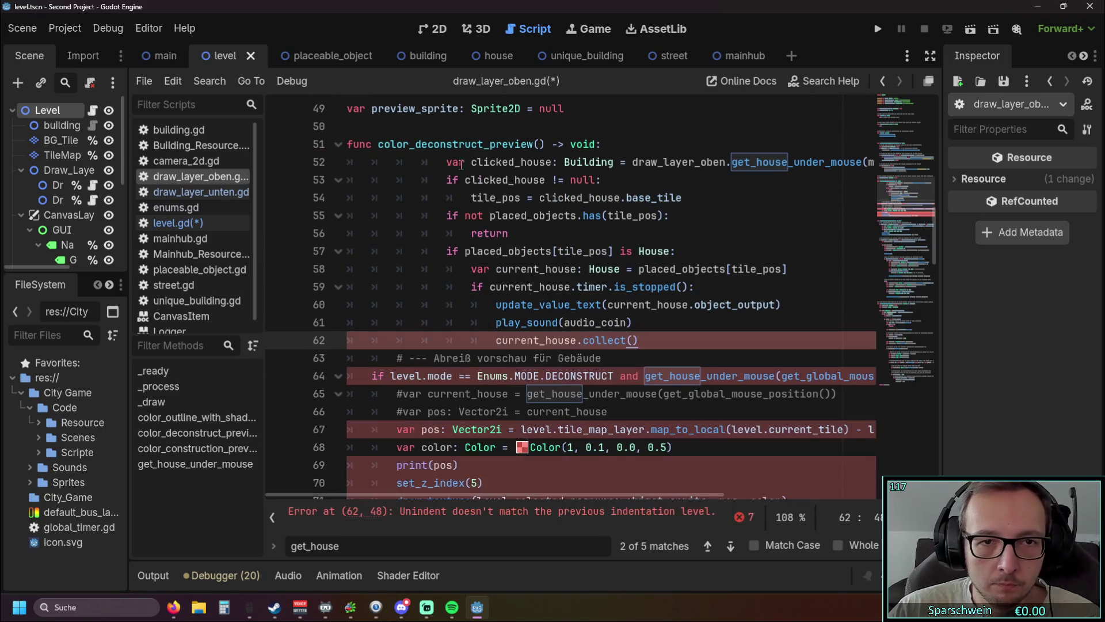
click(449, 163)
key(BackSpace)
key(BackSpace)
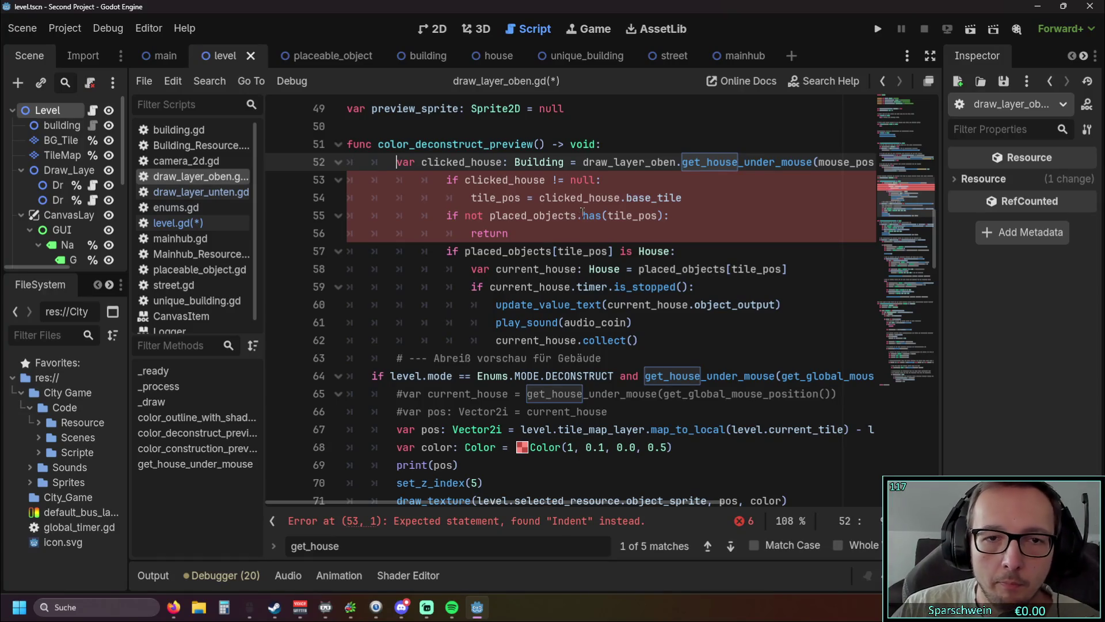
Delete the pasted null-check lines 53–56
drag(531, 235, 293, 185)
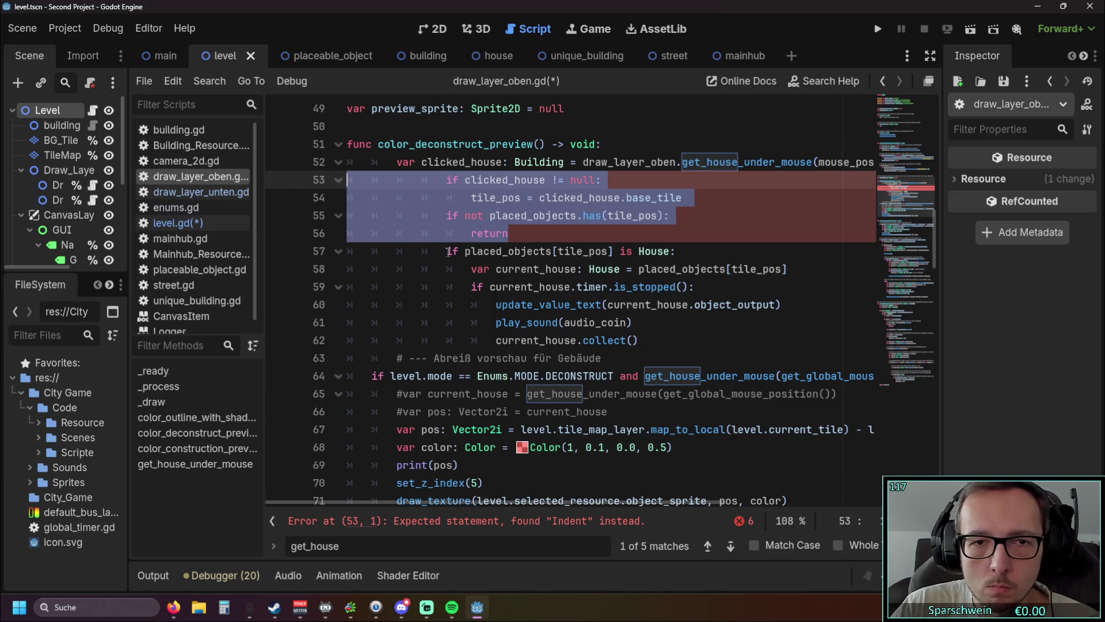
key(BackSpace)
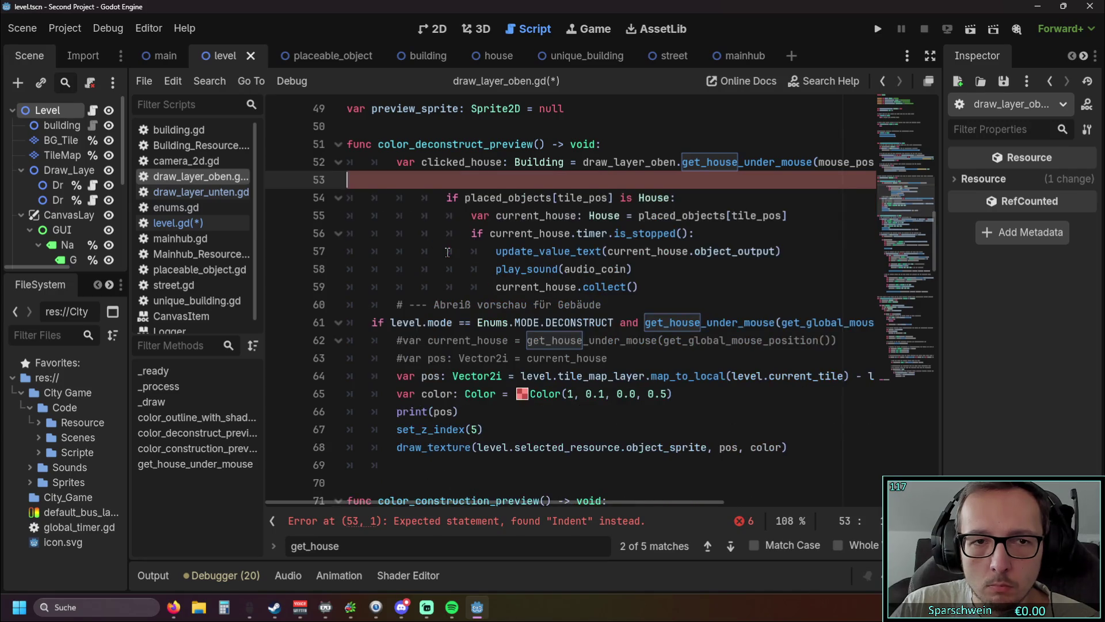
key(BackSpace)
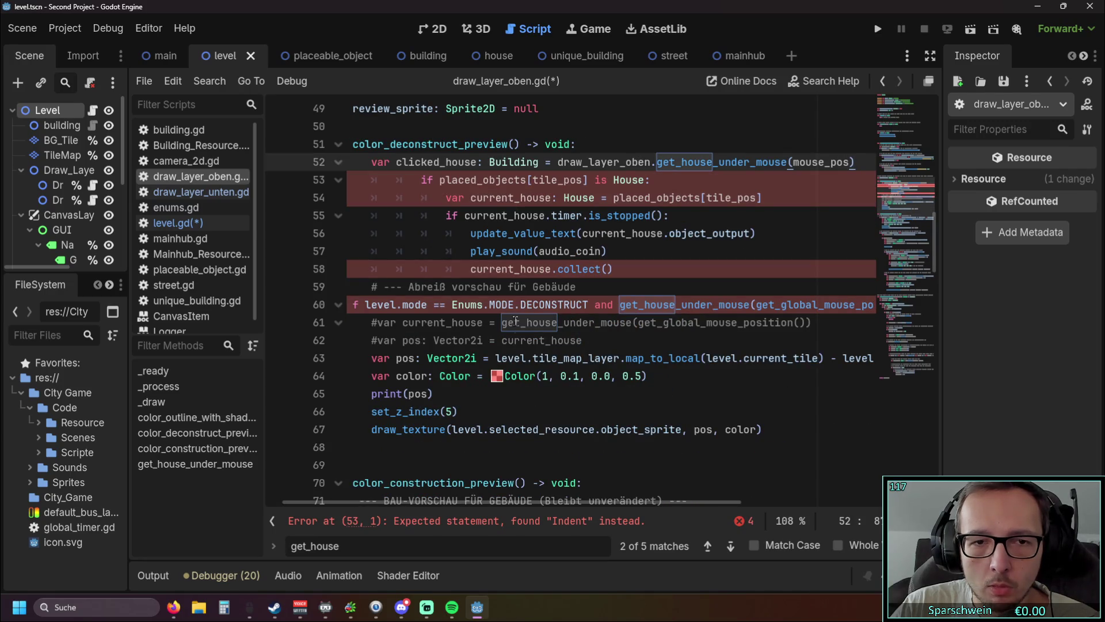
Dedent the remaining pasted lines 54–58 by one level
click(470, 197)
key(BackSpace)
key(Down)
key(BackSpace)
click(496, 234)
key(BackSpace)
click(496, 251)
key(BackSpace)
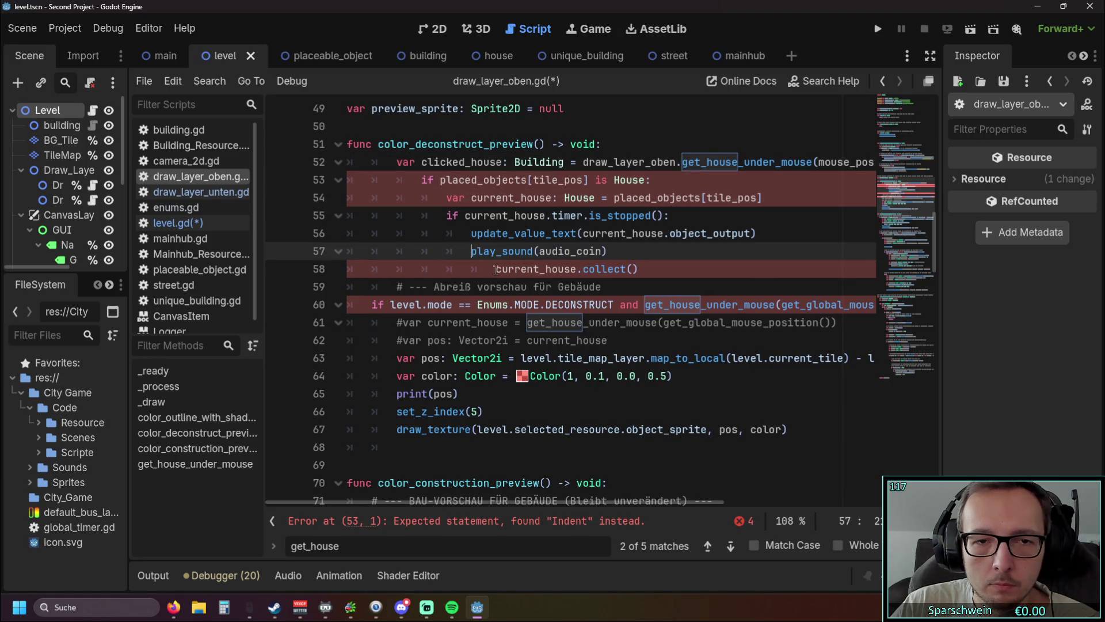
click(496, 269)
key(BackSpace)
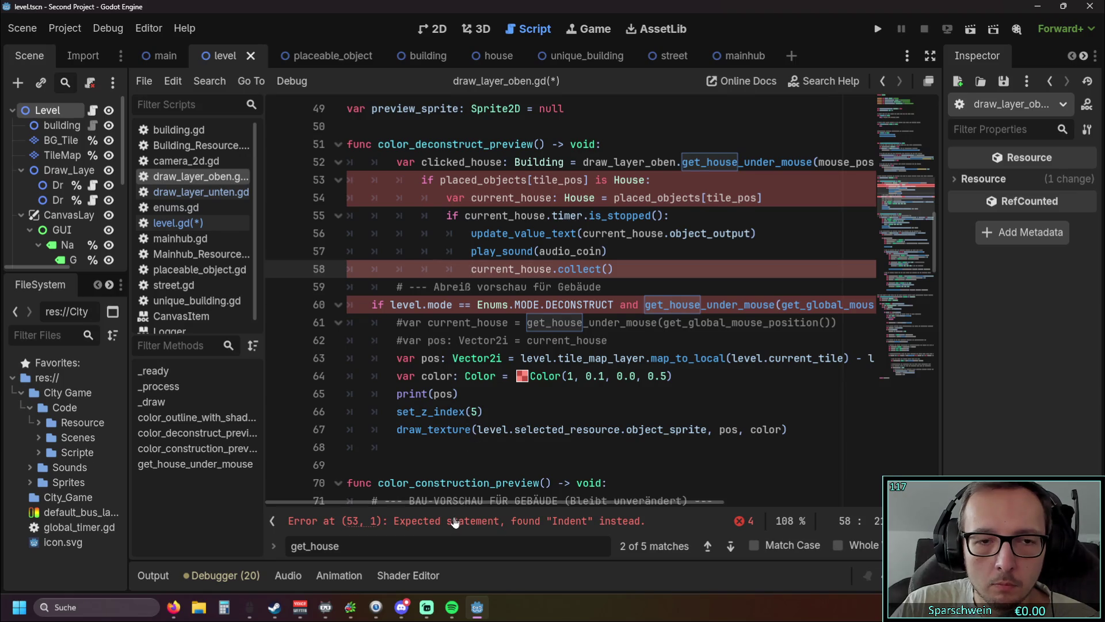
click(589, 250)
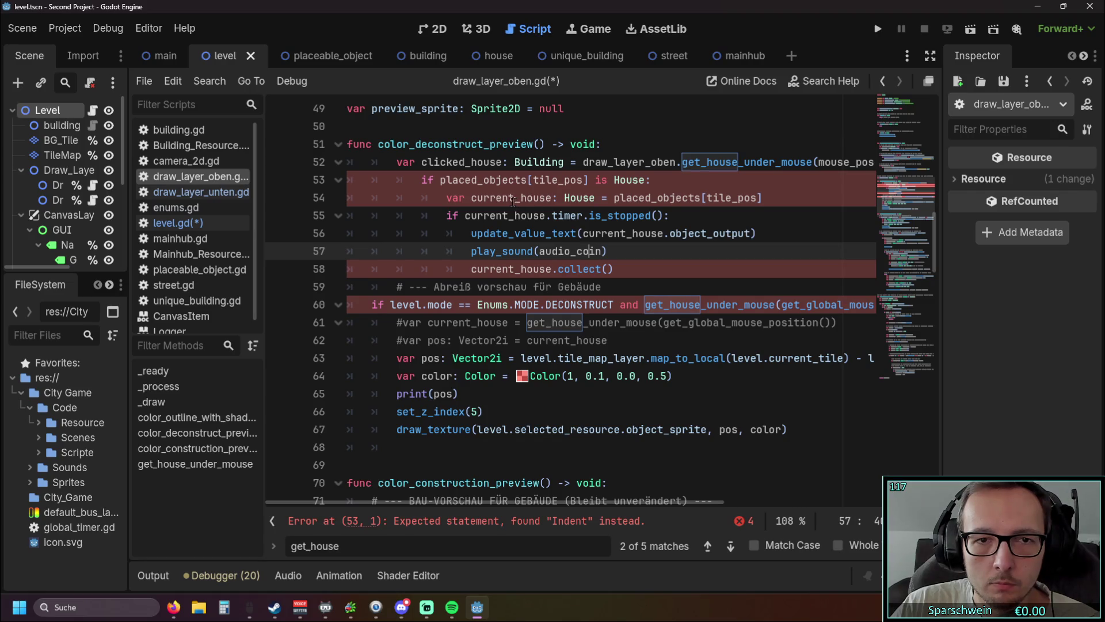
Prefix placed_objects on line 53 with 'level.'
click(443, 180)
text(level.)
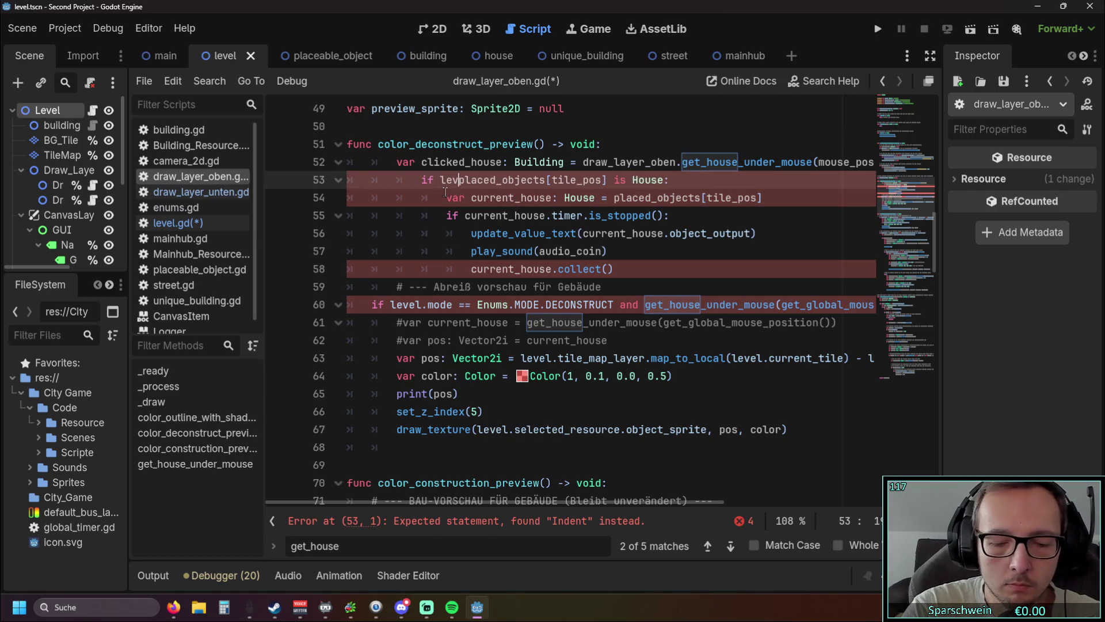
click(447, 233)
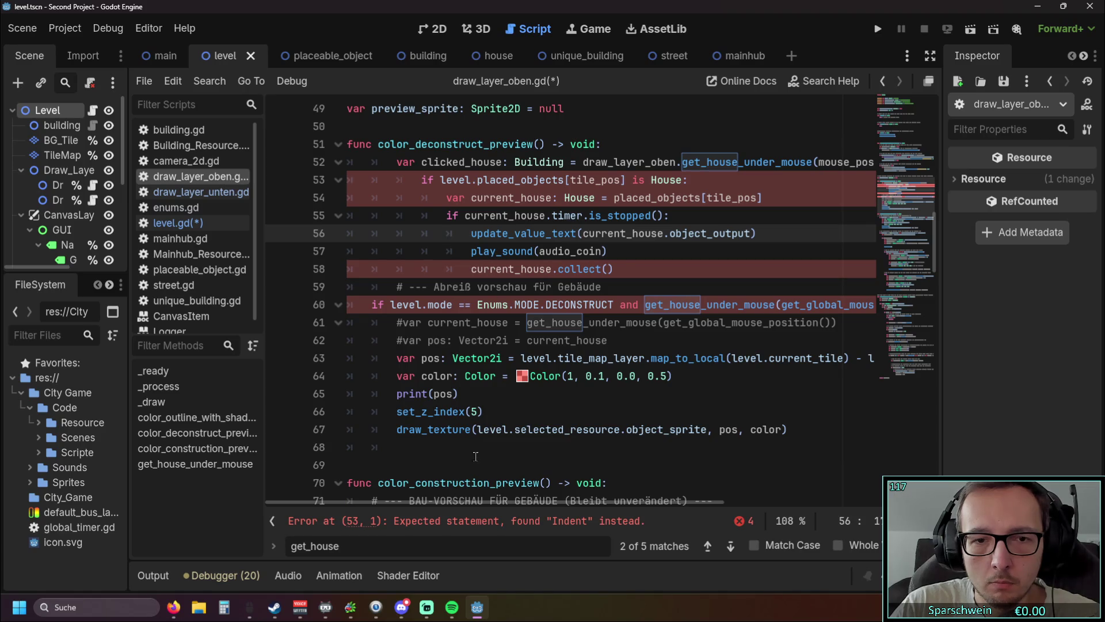
mouse_move(468, 502)
mouse_down()
mouse_move(597, 502)
mouse_move(379, 503)
mouse_up()
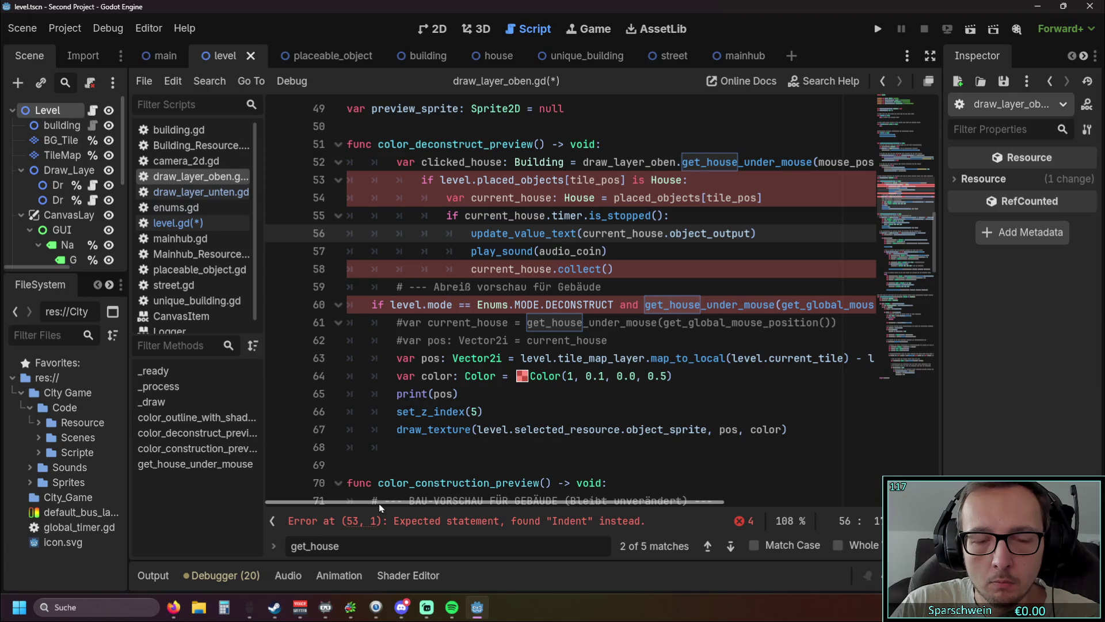
Outdent the House check line and the line below it by one level
click(424, 180)
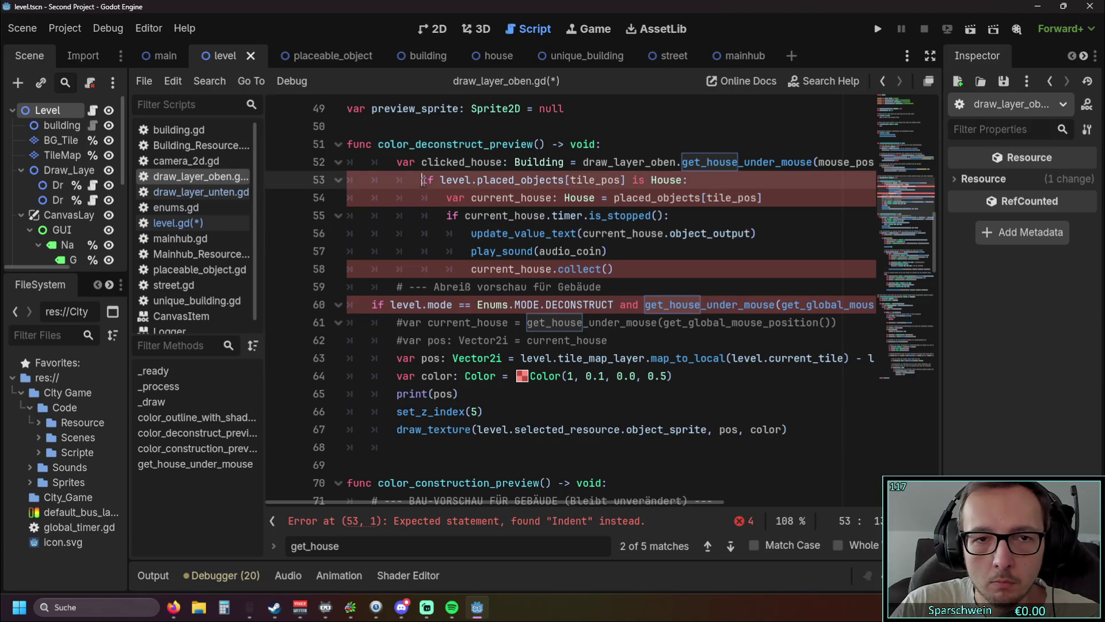
key(BackSpace)
click(447, 198)
key(BackSpace)
Outdent the remaining pasted lines by one level
click(446, 215)
key(BackSpace)
click(471, 233)
key(BackSpace)
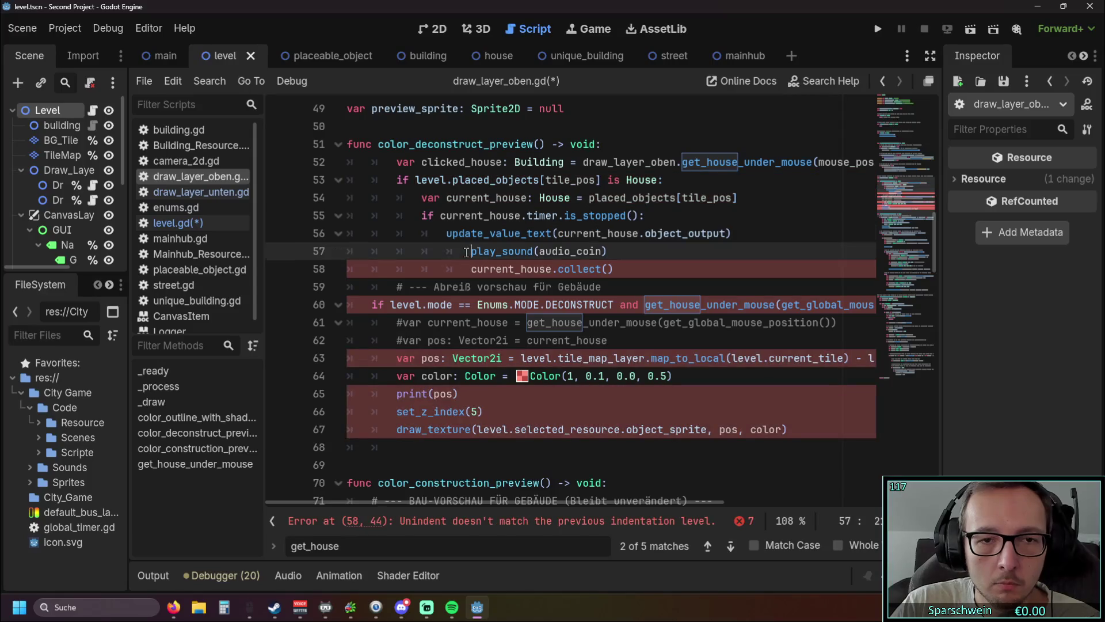
click(471, 251)
Delete the timer check, sound and collect lines from the pasted block
click(588, 269)
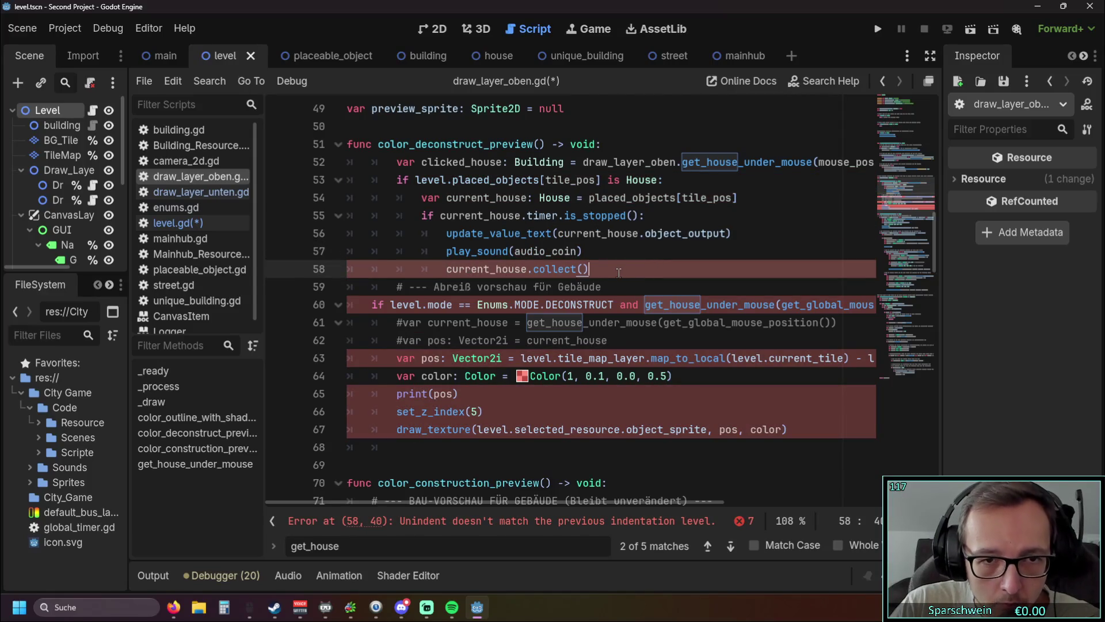
shift+click(327, 231)
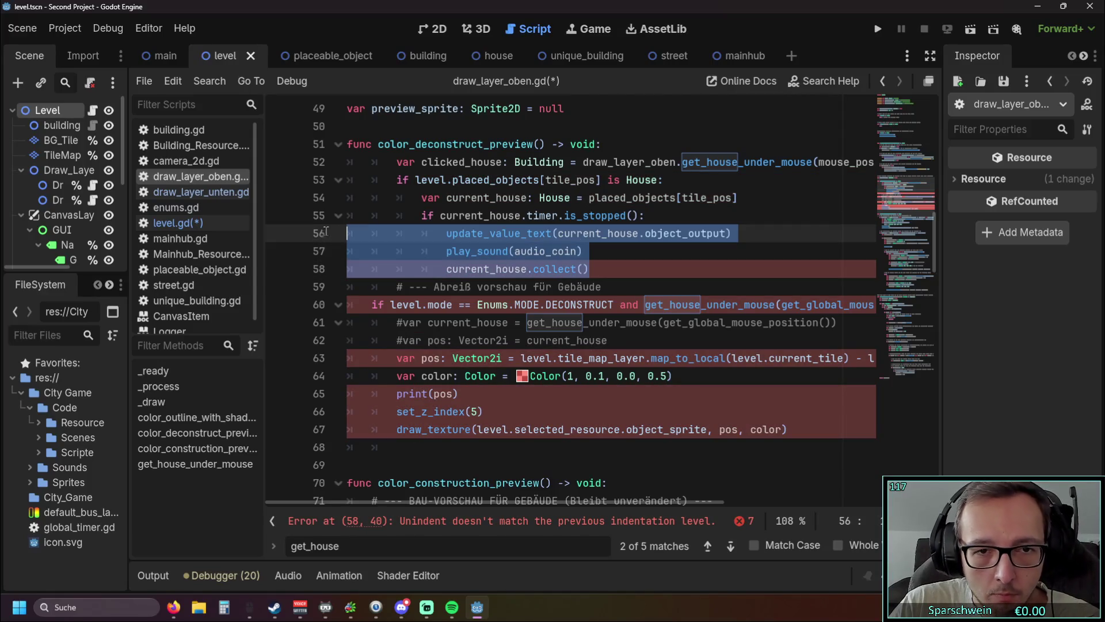
shift+click(302, 214)
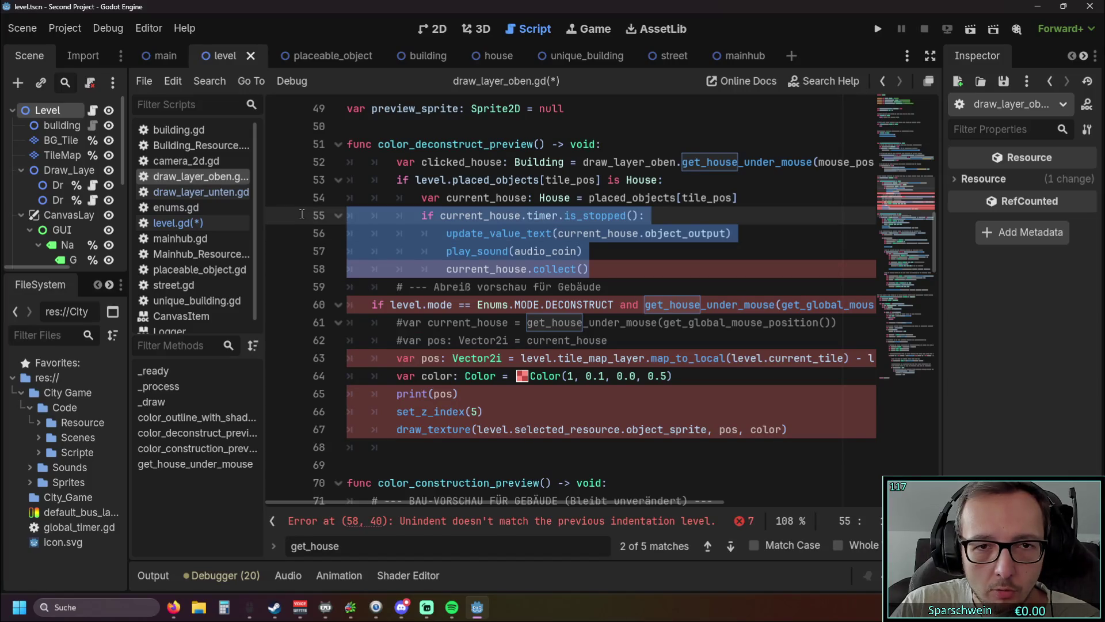
key(BackSpace)
key(BackSpace)
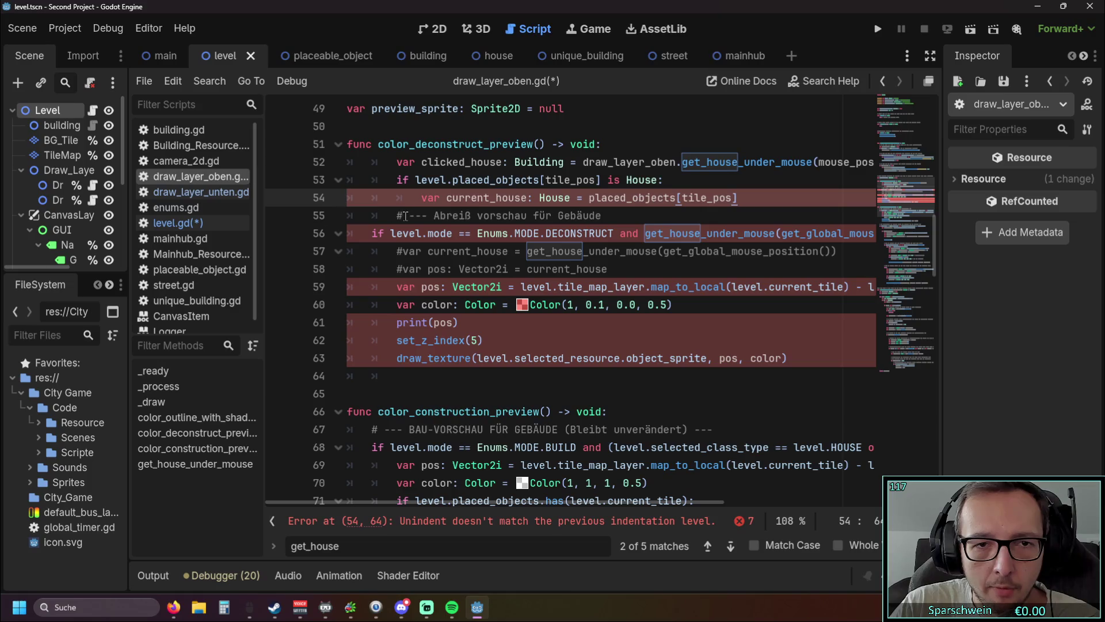
Insert 'level.' before placed_objects on line 54
click(498, 269)
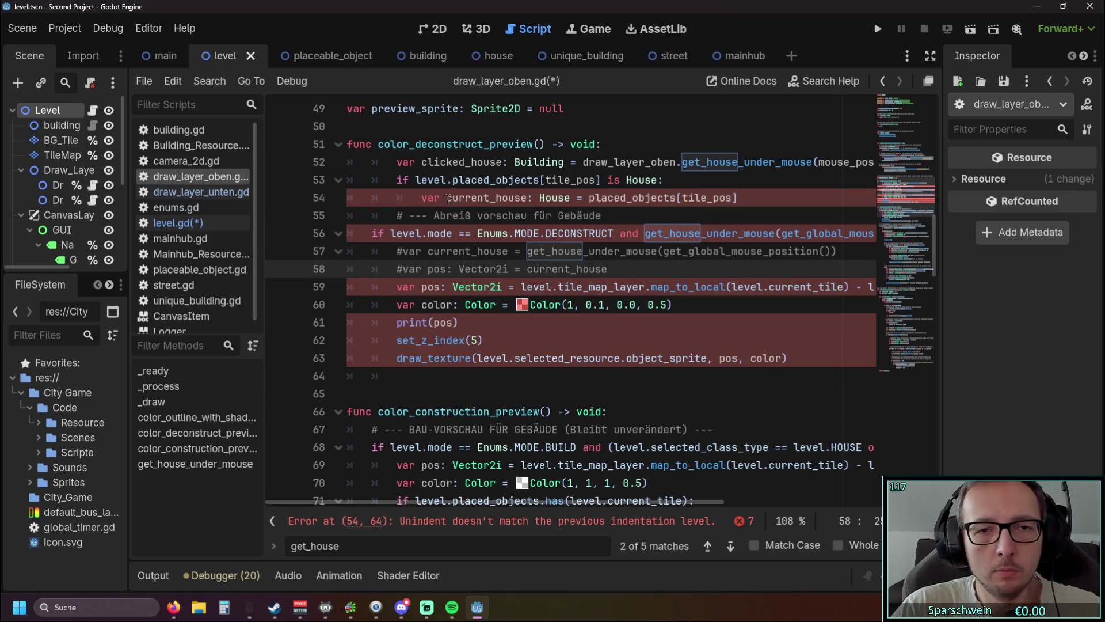
click(588, 197)
text(level.)
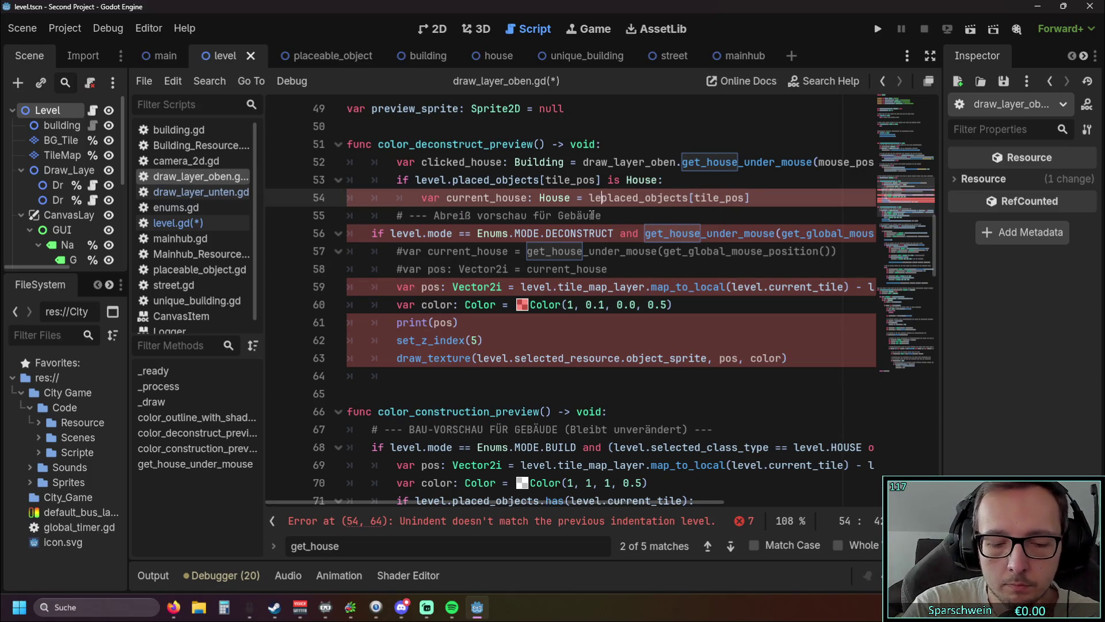
click(587, 215)
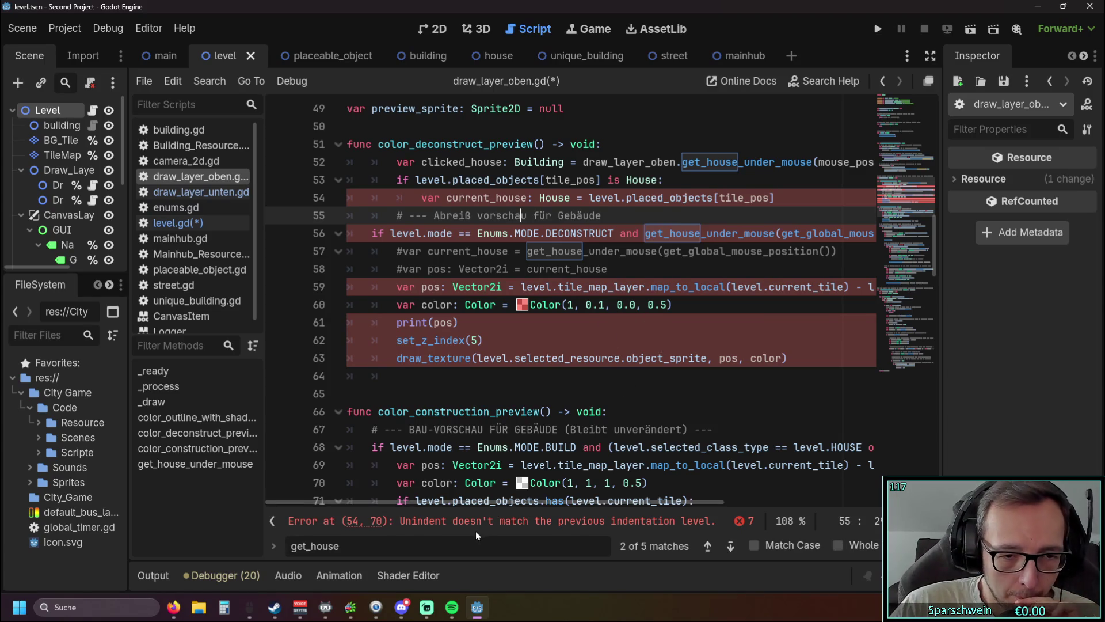
mouse_move(536, 503)
mouse_down()
mouse_move(619, 505)
mouse_move(438, 505)
mouse_up()
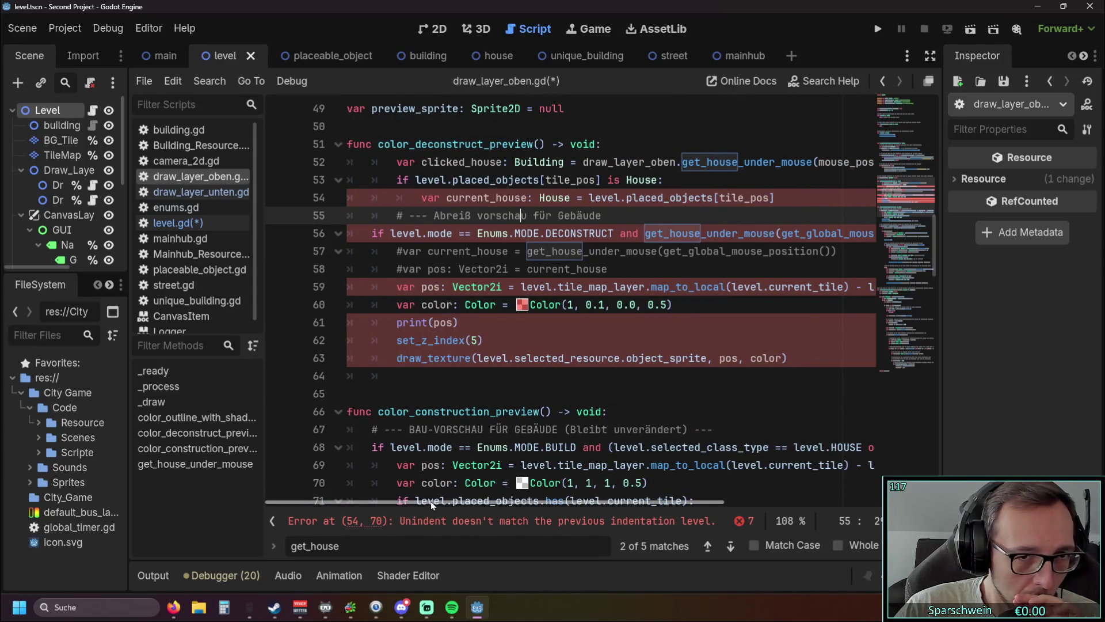
Unindent the clicked_house, House check and current_house lines (52–54) by one level
click(396, 167)
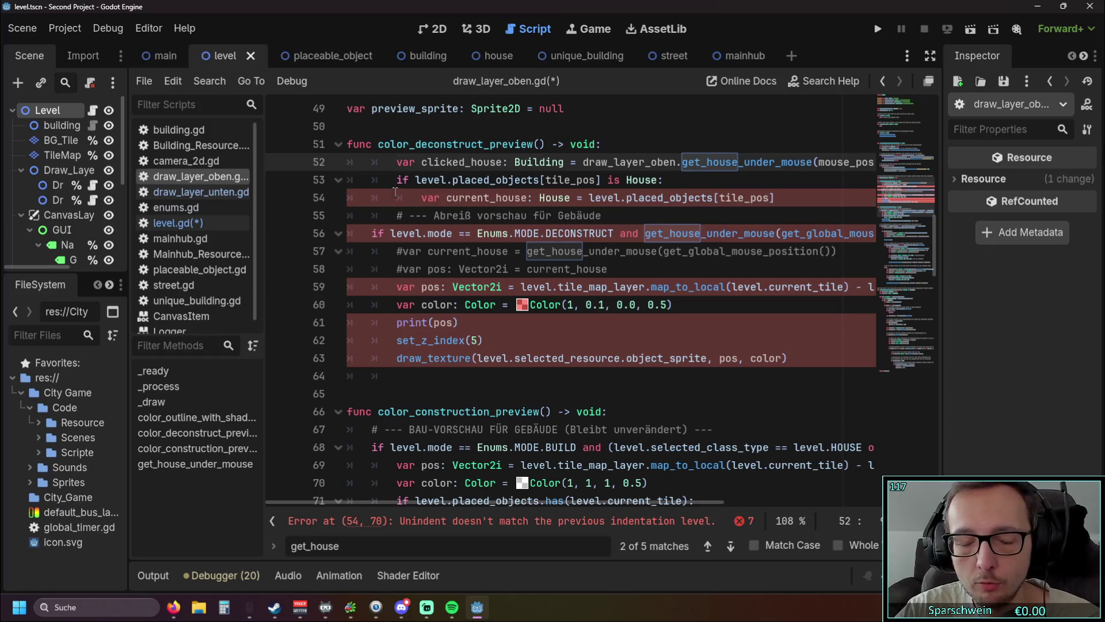
key(BackSpace)
click(396, 180)
key(BackSpace)
click(421, 199)
key(BackSpace)
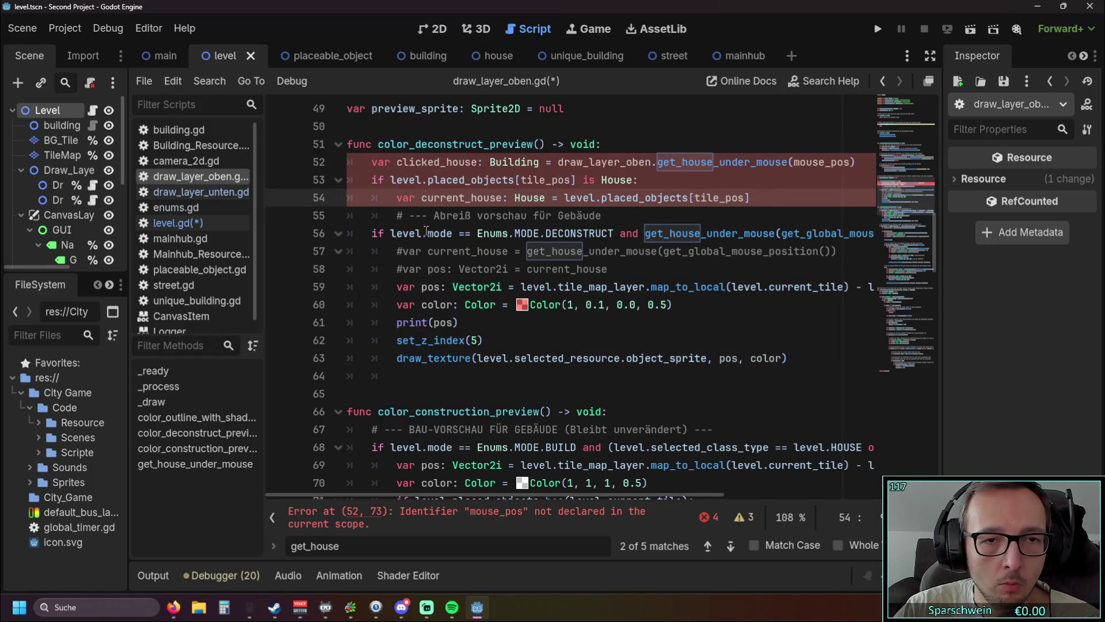
click(374, 251)
scroll(416, 287, down, 2)
scroll(416, 286, up, 3)
scroll(416, 286, down, 2)
scroll(416, 286, up, 2)
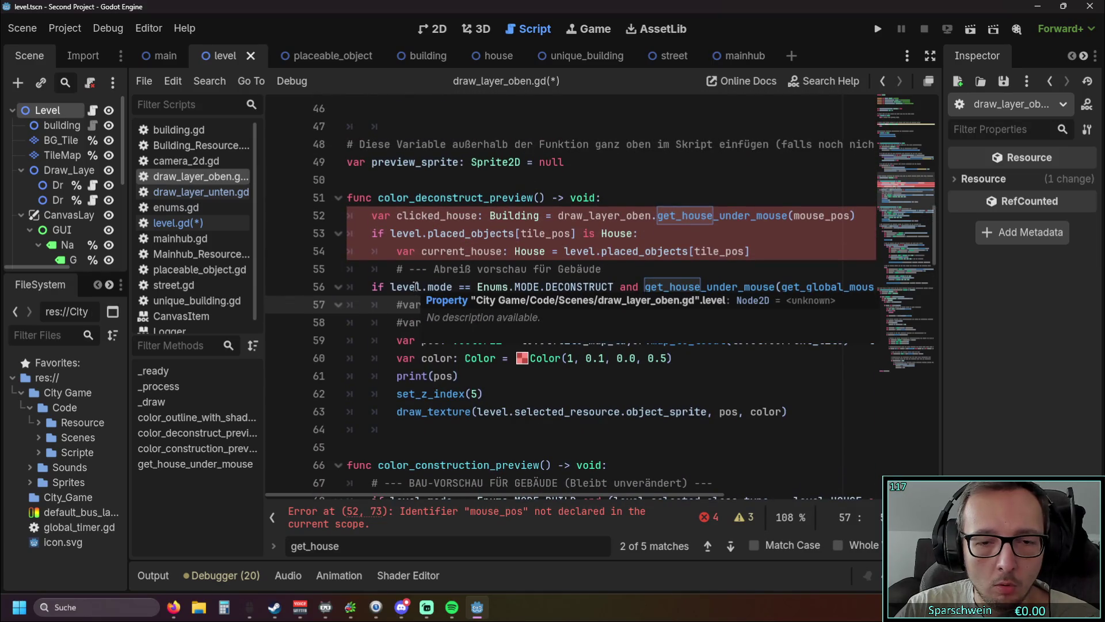
Change line 52 to call get_house_under_mouse(level.mouse_pos), dropping the 'draw_layer_oben.' prefix
click(806, 216)
text(level.)
click(529, 216)
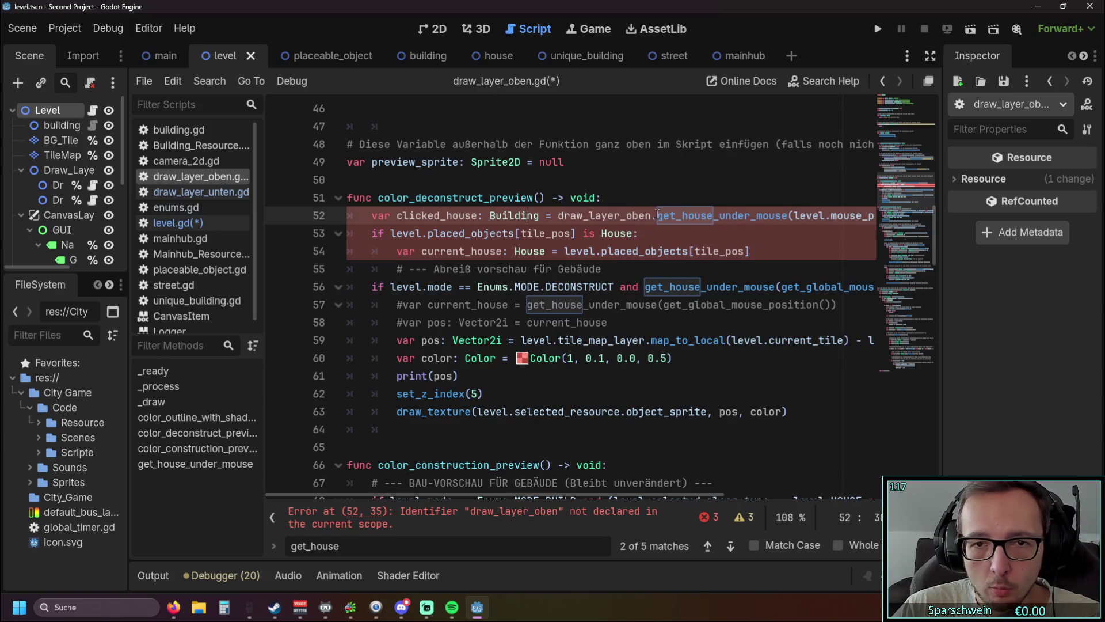
drag(657, 216, 559, 215)
key(BackSpace)
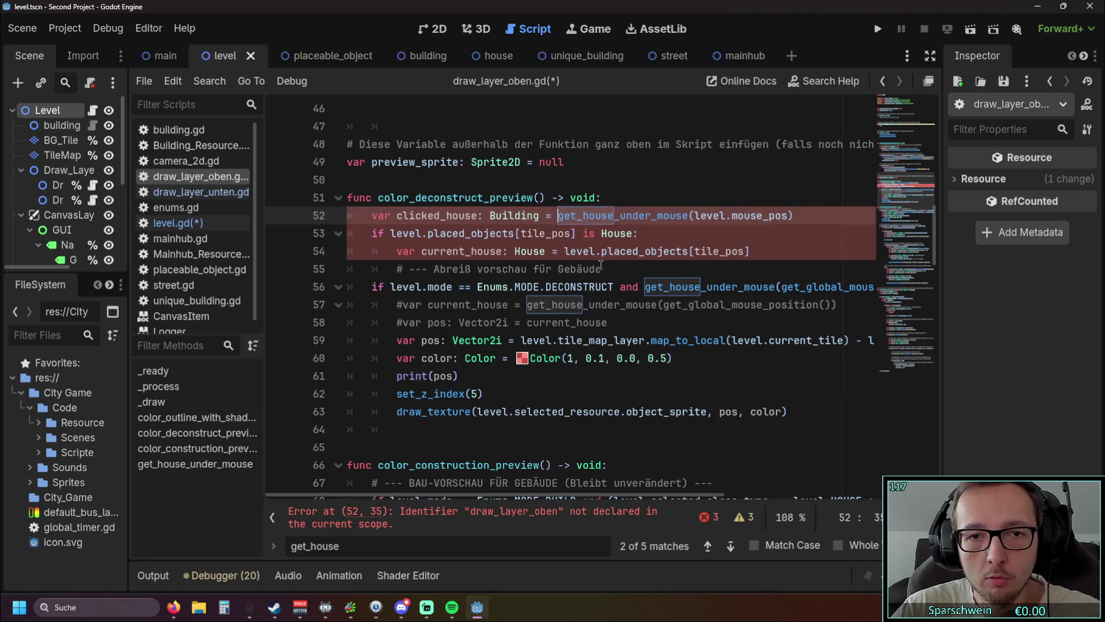
click(612, 285)
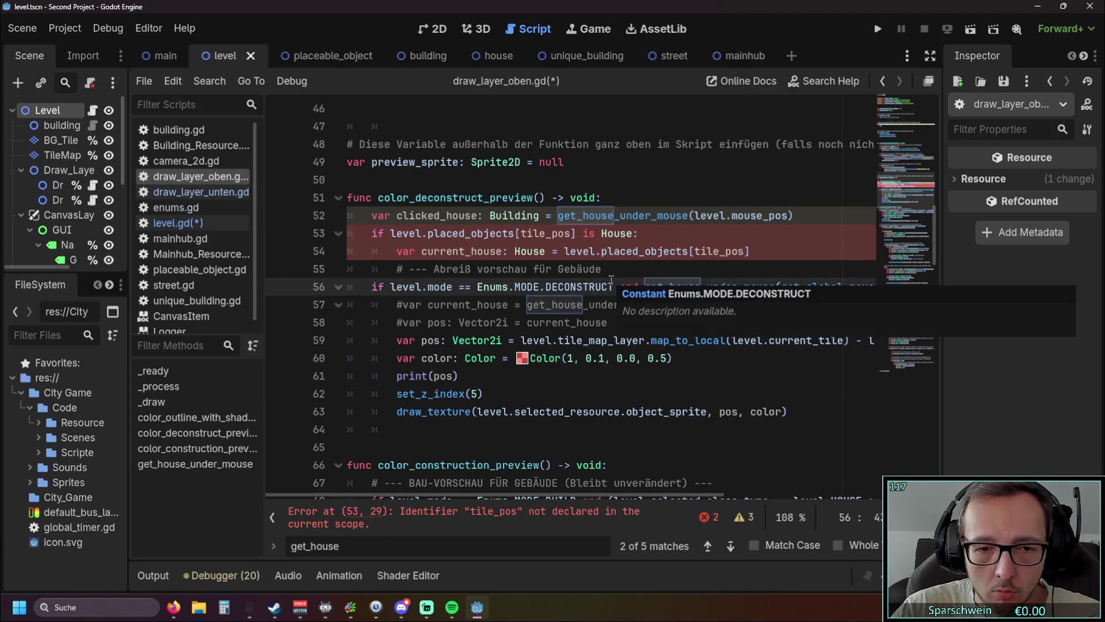
Prefix both tile_pos references on lines 53–54 with 'level.'
click(524, 233)
text(level.)
click(503, 251)
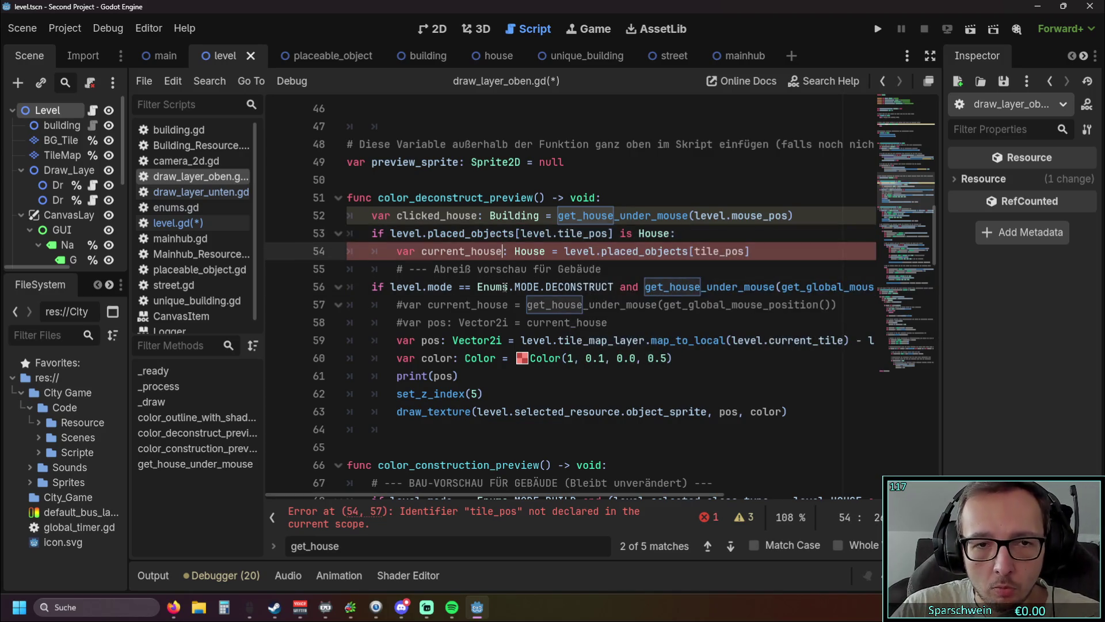
click(695, 253)
text(level.)
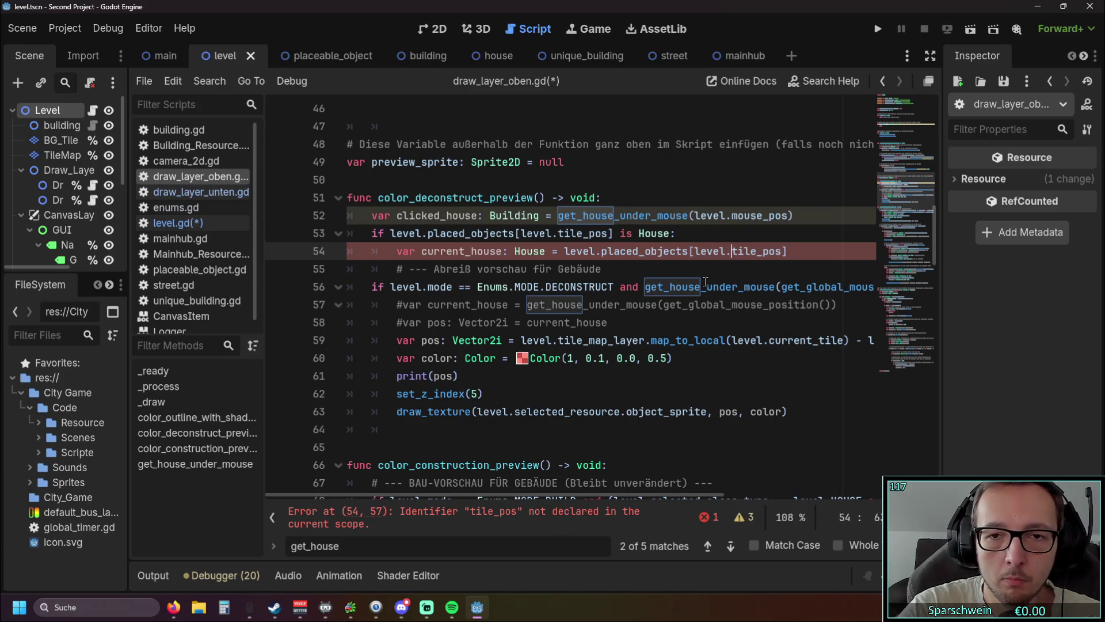
click(465, 233)
triple_click(576, 269)
key(ctrl+c)
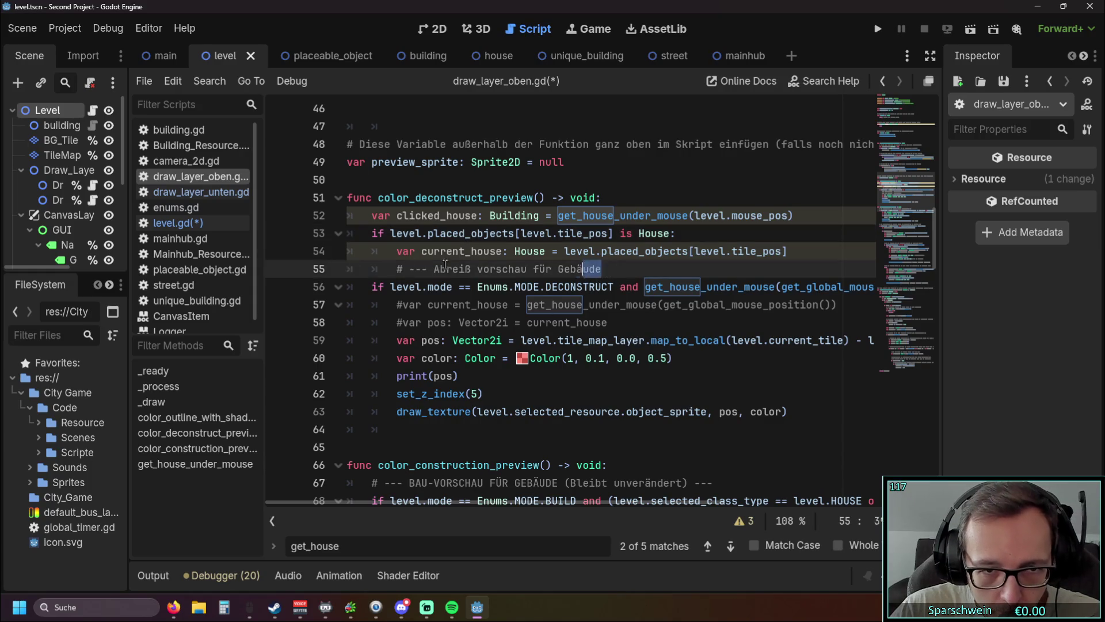
Move the 'Abreiß vorschau' comment line to just under the function header
key(BackSpace)
click(604, 197)
key(Return)
key(ctrl+v)
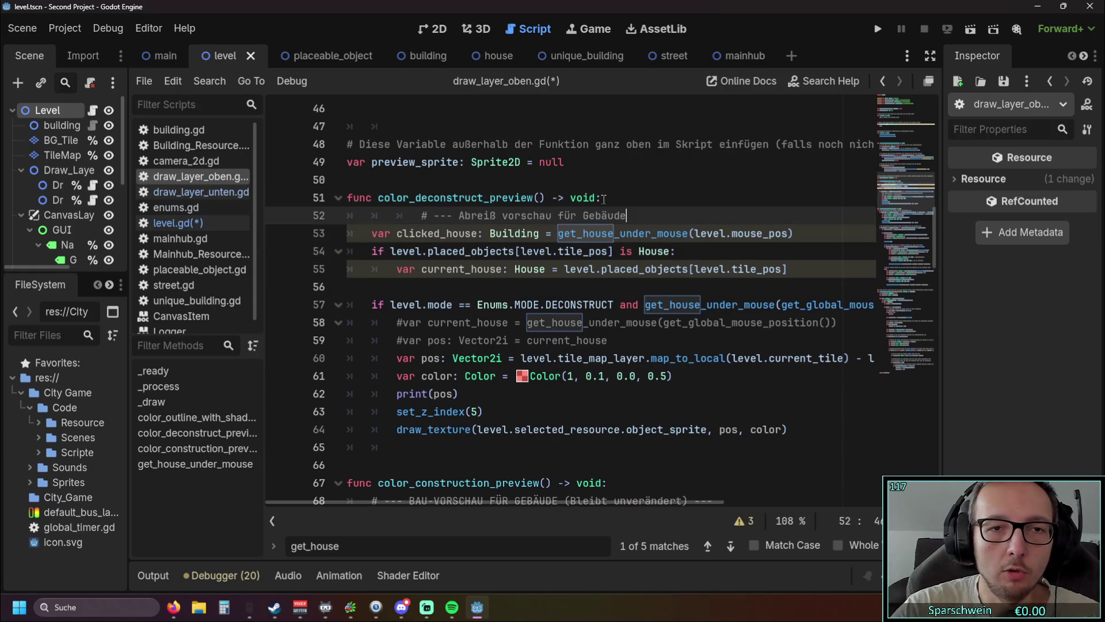
key(BackSpace)
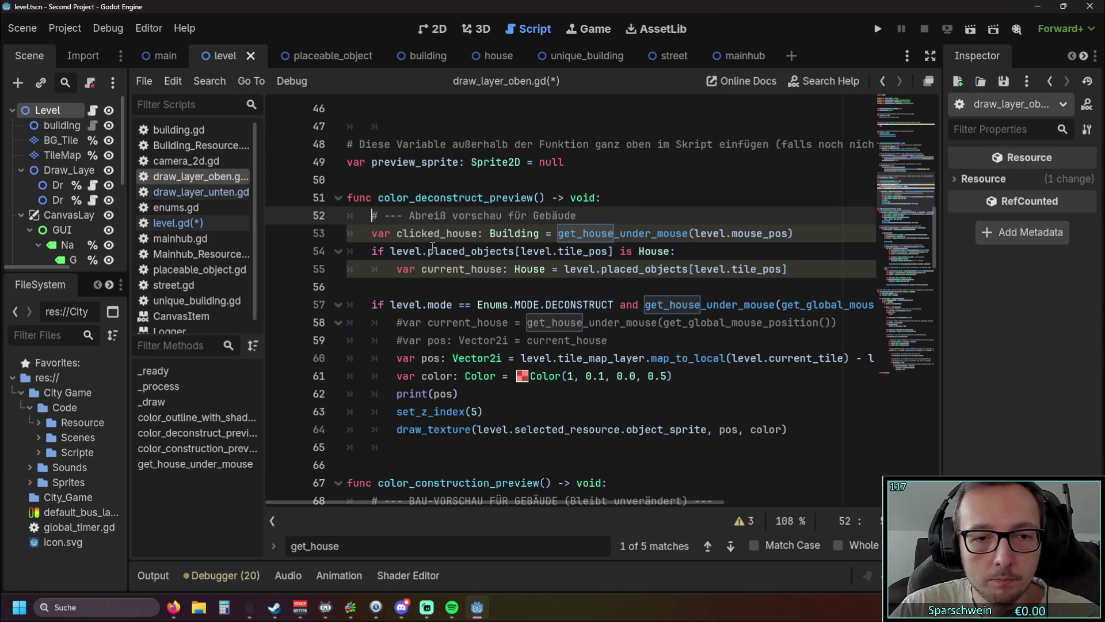
Remove the blank line above the demolish-mode check
click(387, 289)
key(Return)
key(Return)
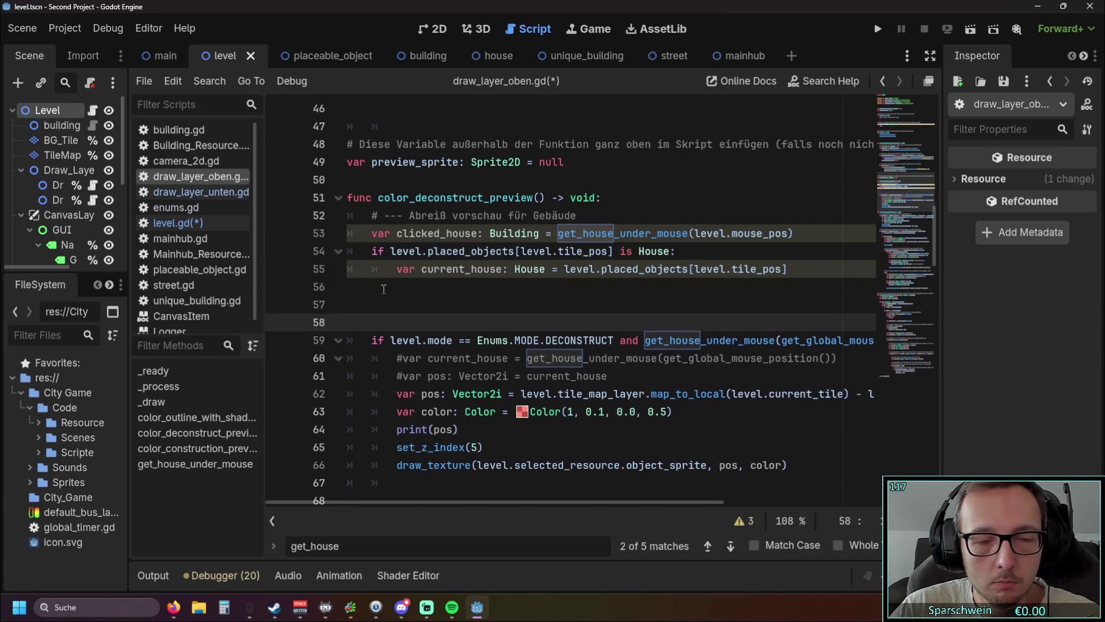
key(ctrl+z)
key(BackSpace)
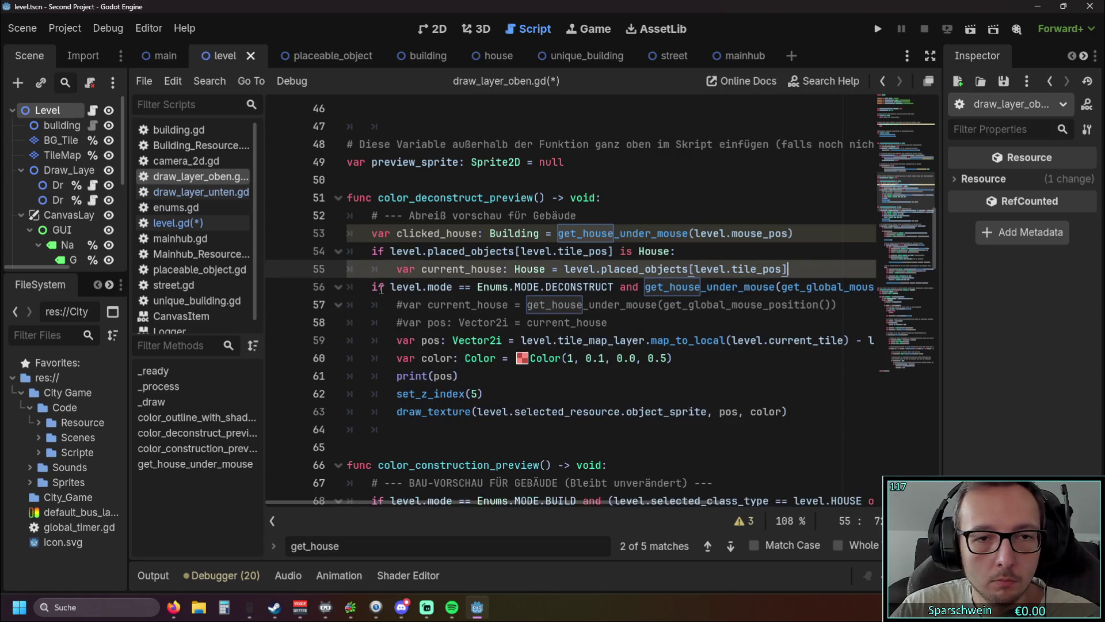
click(432, 320)
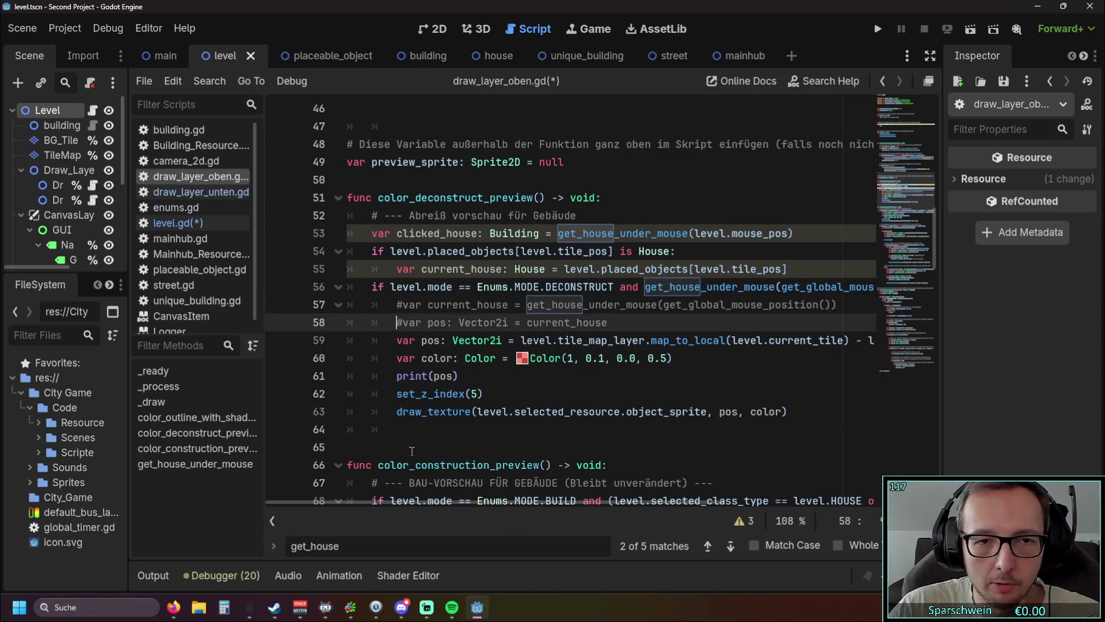
scroll(403, 501, right, 2)
drag(402, 502, 380, 502)
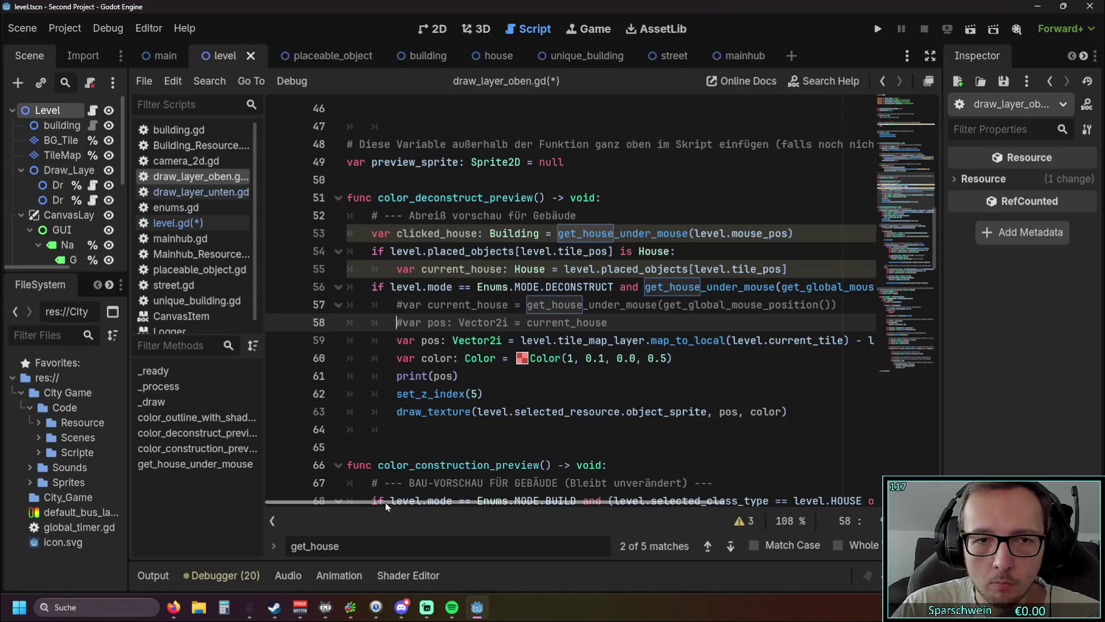
mouse_move(388, 502)
mouse_down()
mouse_move(421, 503)
mouse_move(389, 501)
mouse_up()
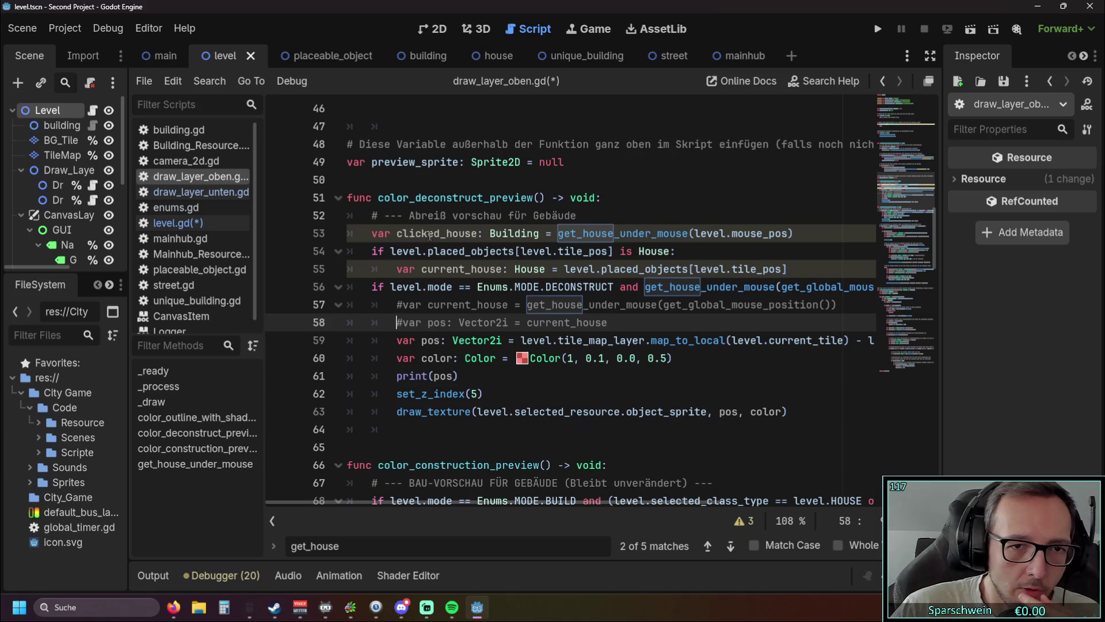
Check level.gd's House code, then return to draw_layer_oben.gd at the print(pos) line
click(172, 223)
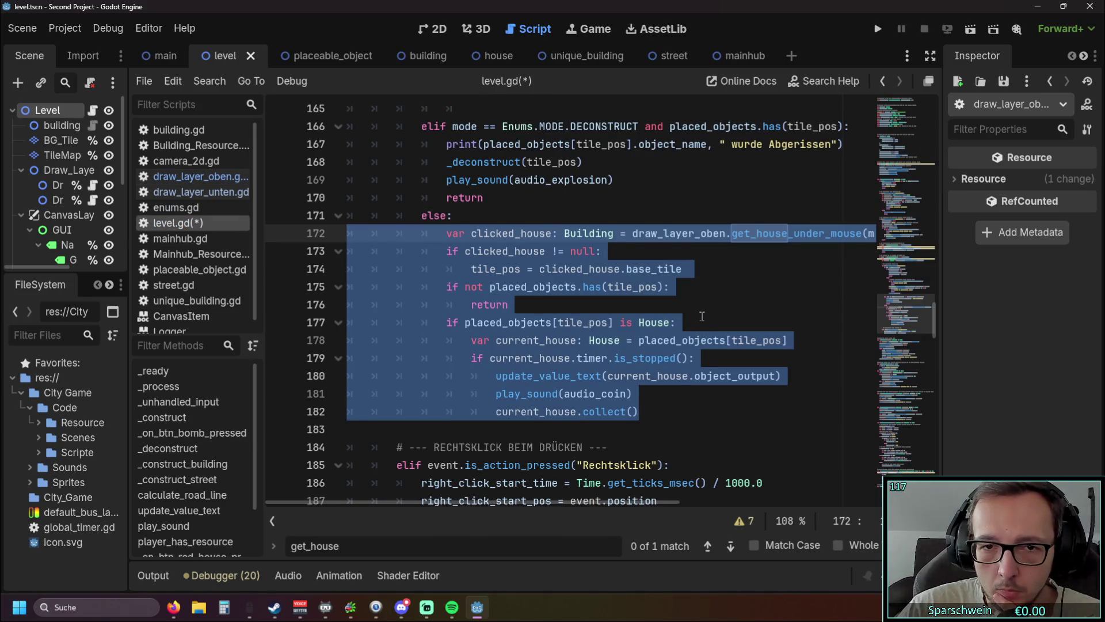
click(696, 315)
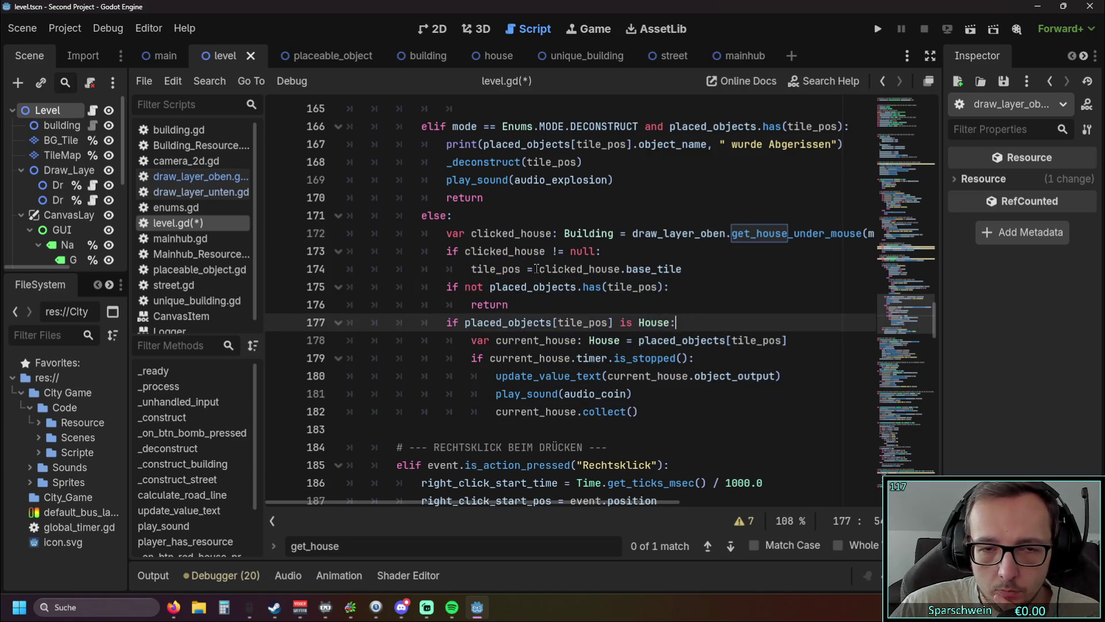
click(196, 207)
click(196, 191)
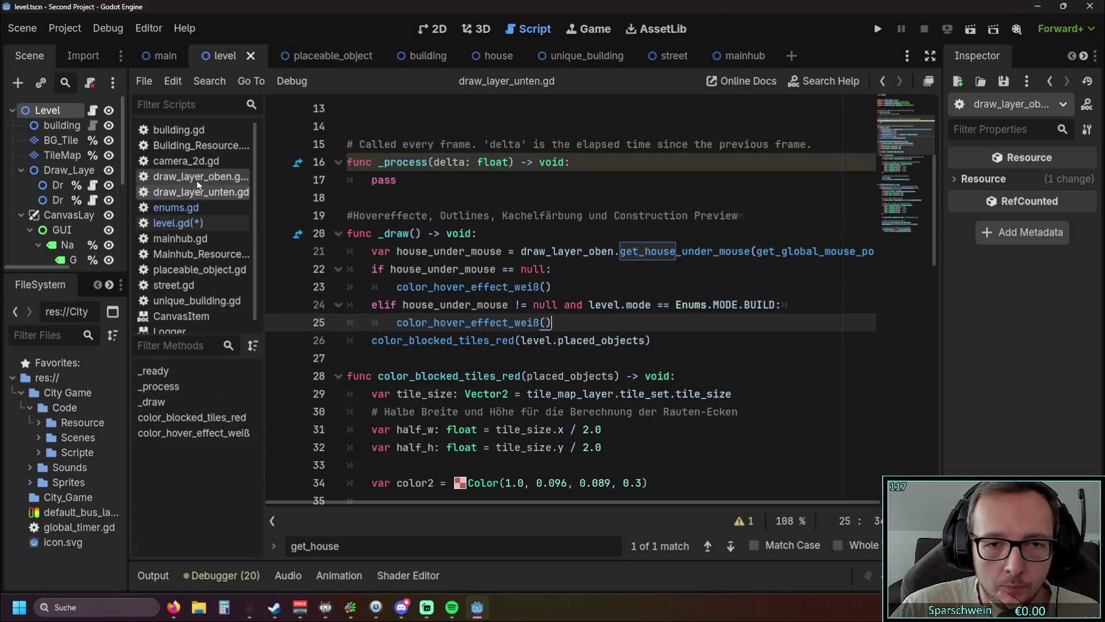
click(197, 178)
click(534, 375)
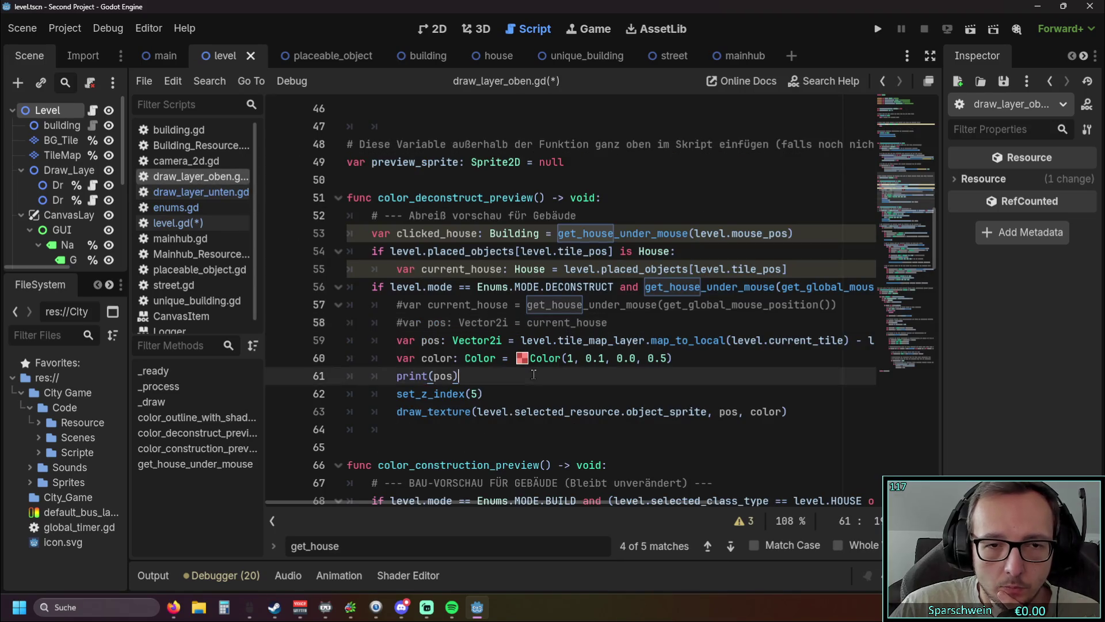
Comment out the map_to_local pos line 59 with '#'
click(534, 388)
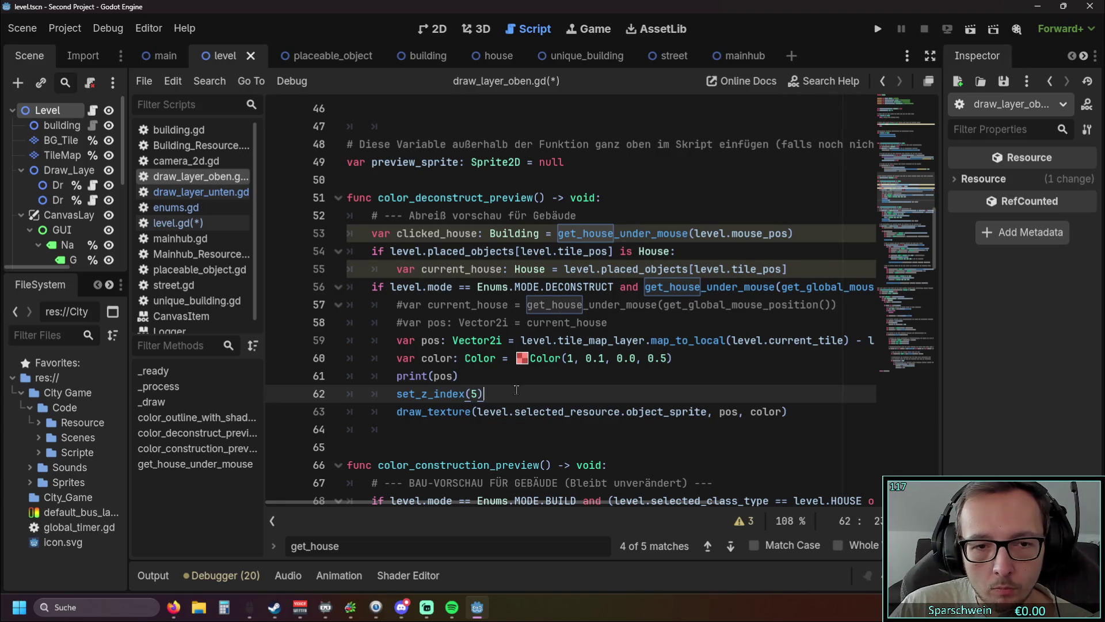
click(399, 341)
text(#)
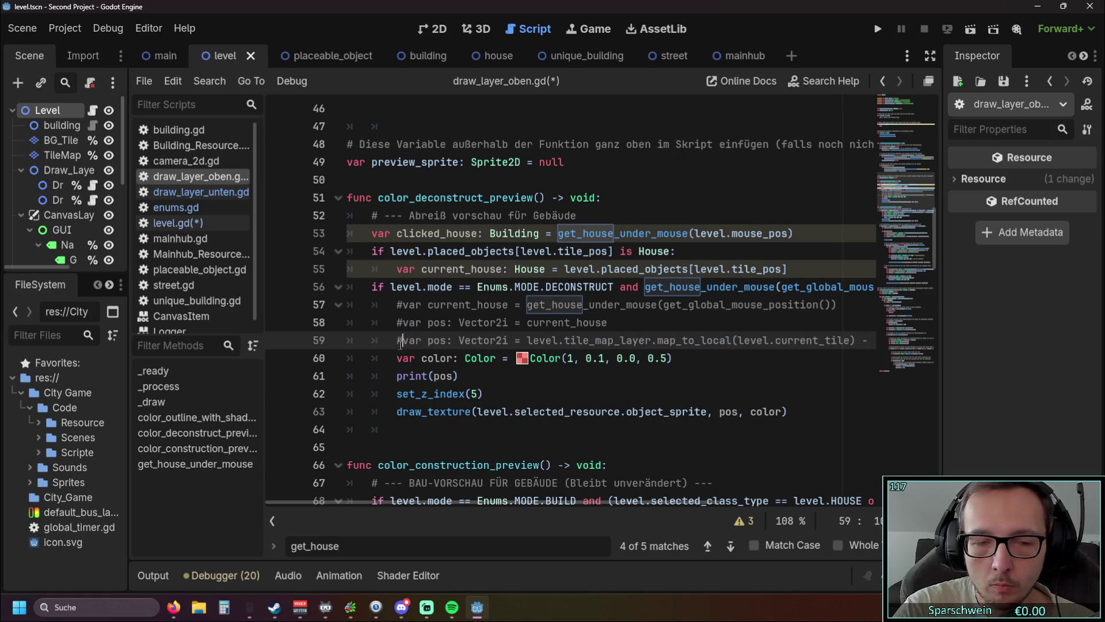
Replace the pos argument of draw_texture with current_house
drag(421, 269, 507, 271)
key(ctrl+c)
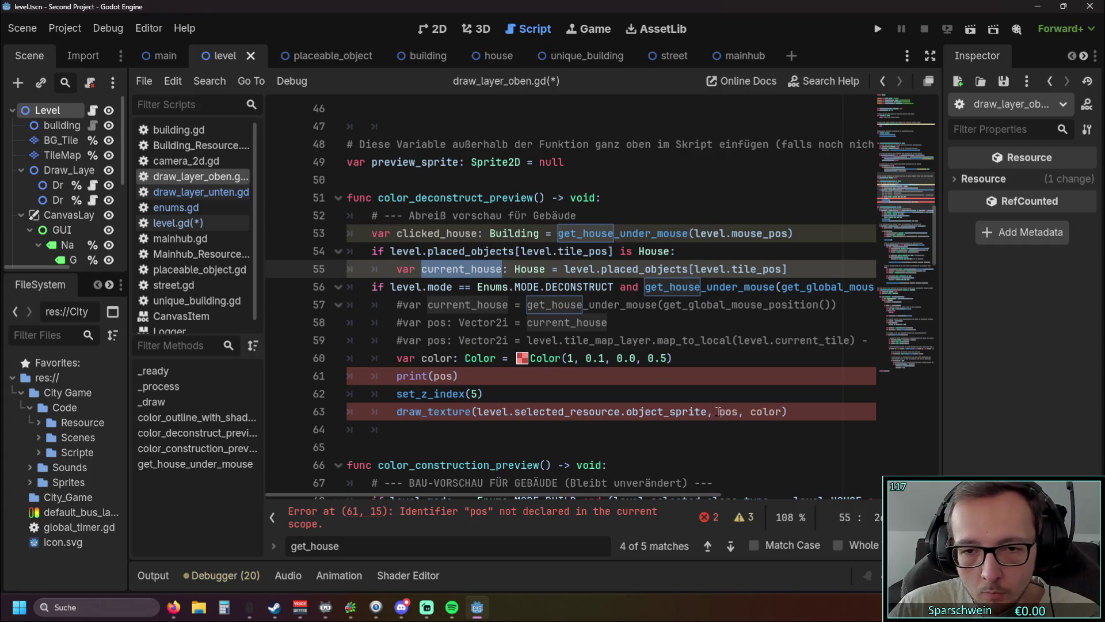
drag(720, 411, 738, 412)
key(ctrl+v)
click(689, 440)
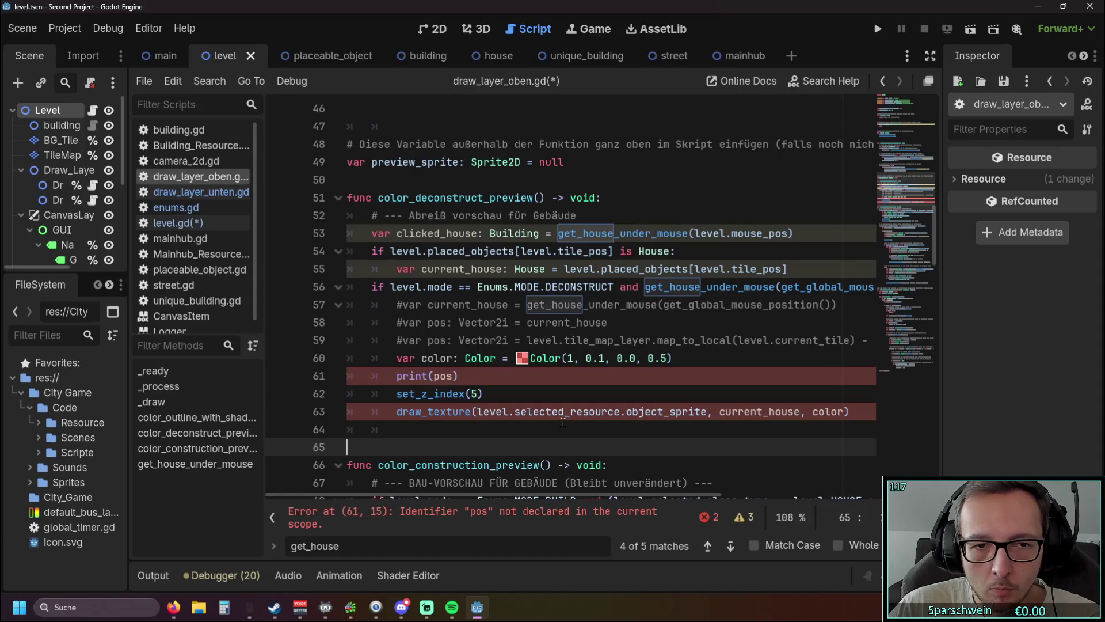
Delete the print(pos) line with Ctrl+Shift+K
click(296, 376)
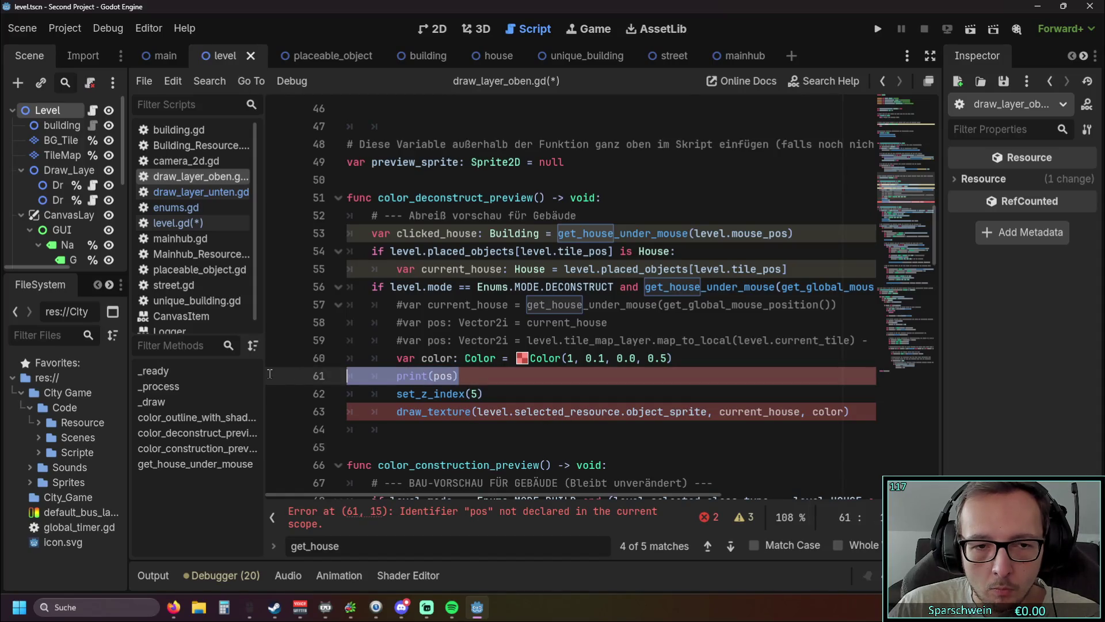
key(BackSpace)
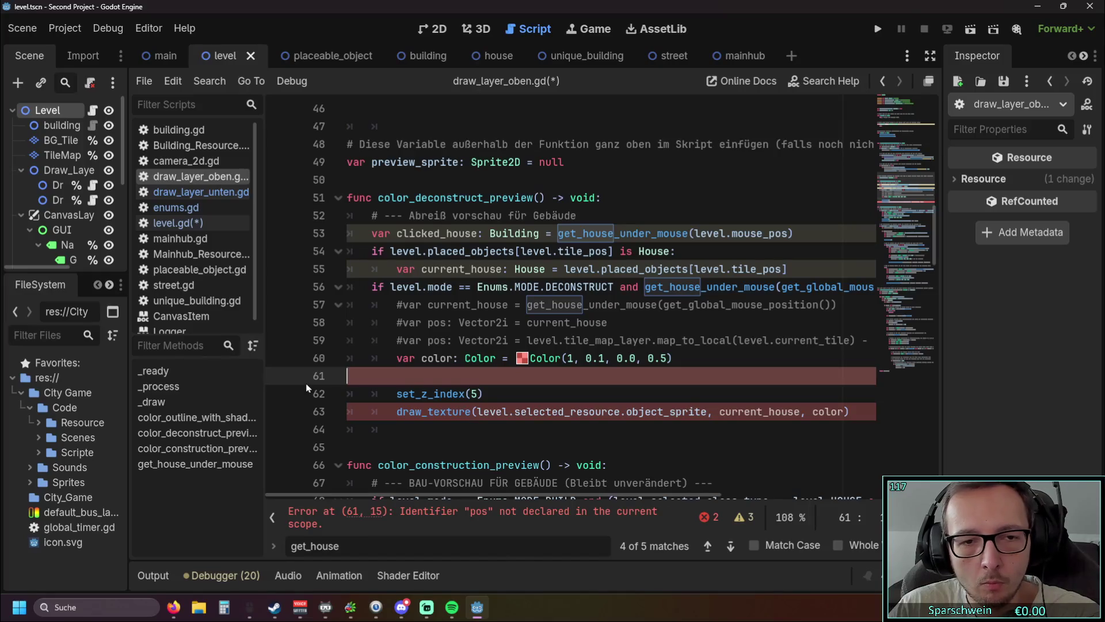
key(ctrl+z)
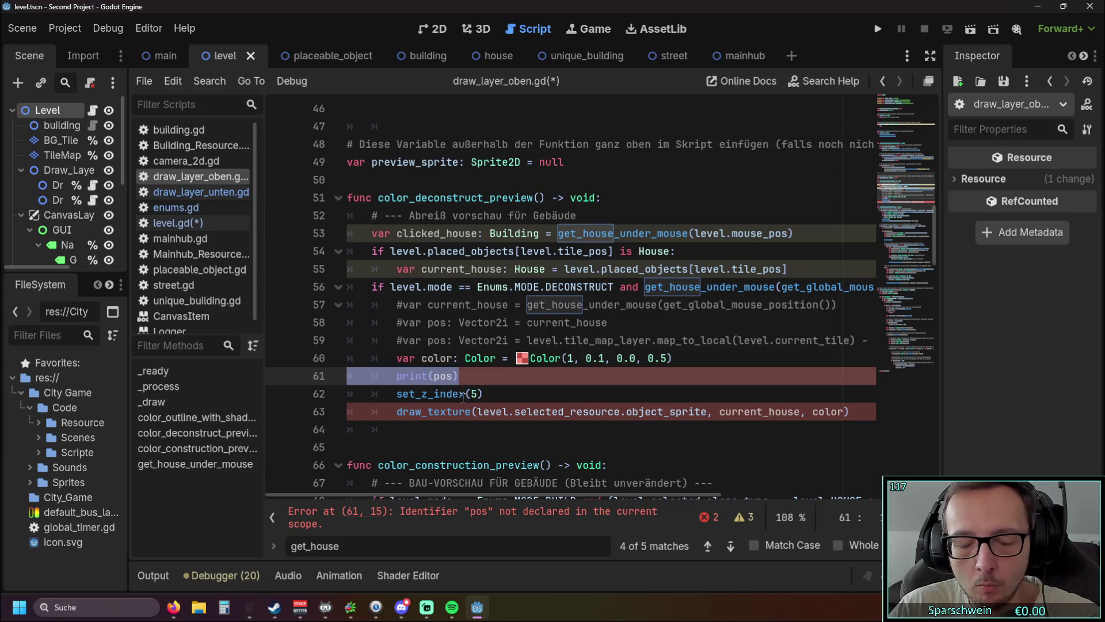
key(ctrl+shift+k)
click(533, 418)
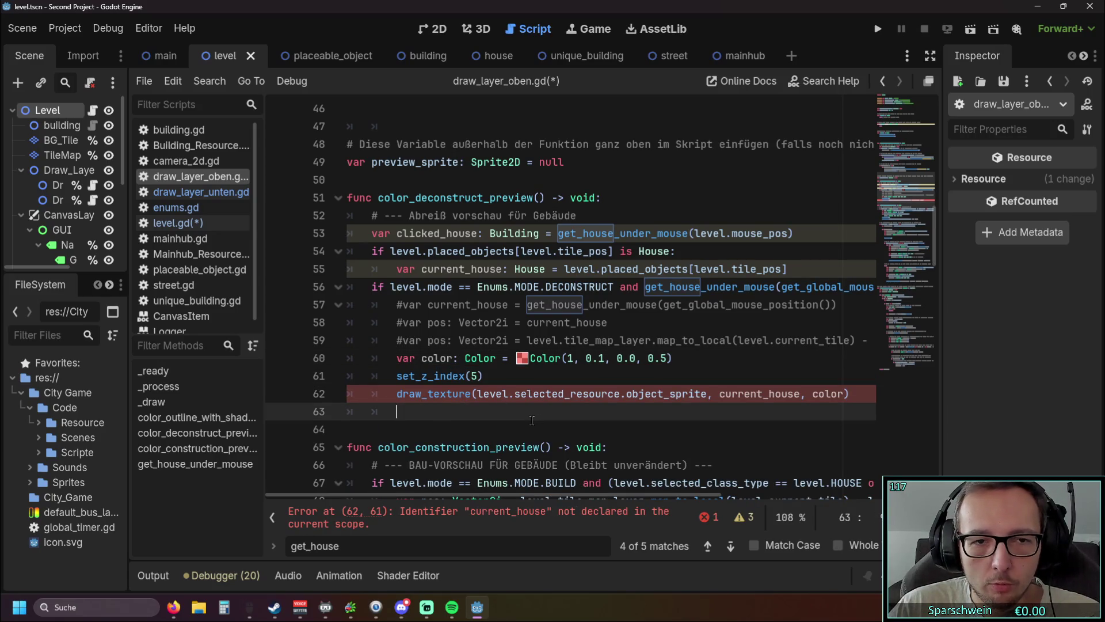
Indent the deconstruct-mode if block (lines 56–62) under the House check, then open level.gd
click(374, 288)
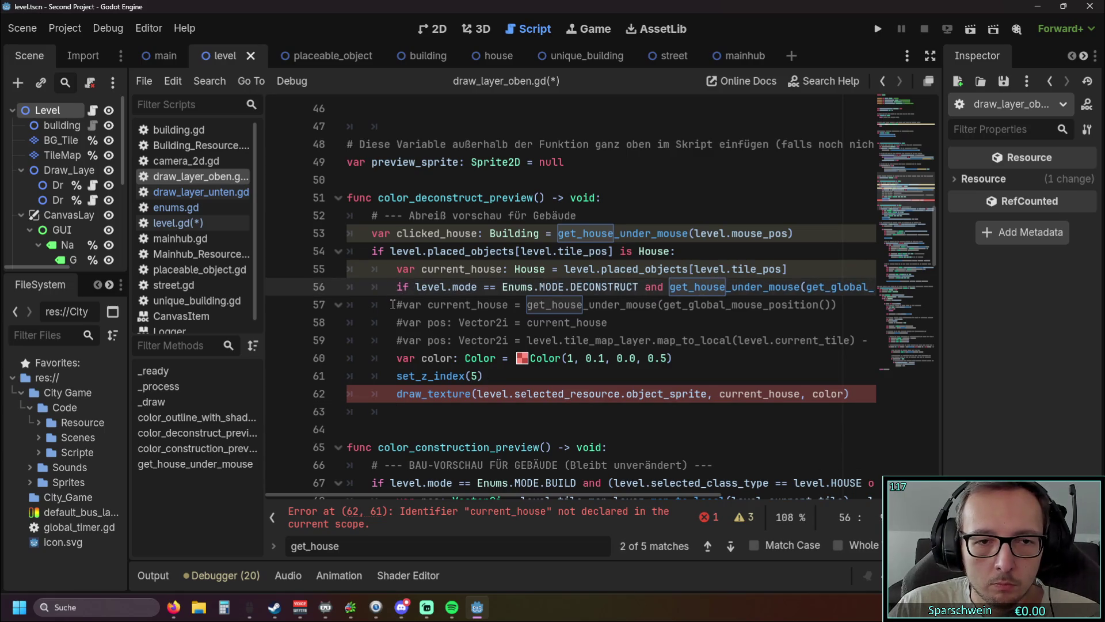
key(Tab)
click(395, 305)
key(Tab)
click(395, 323)
key(Tab)
click(395, 341)
key(Tab)
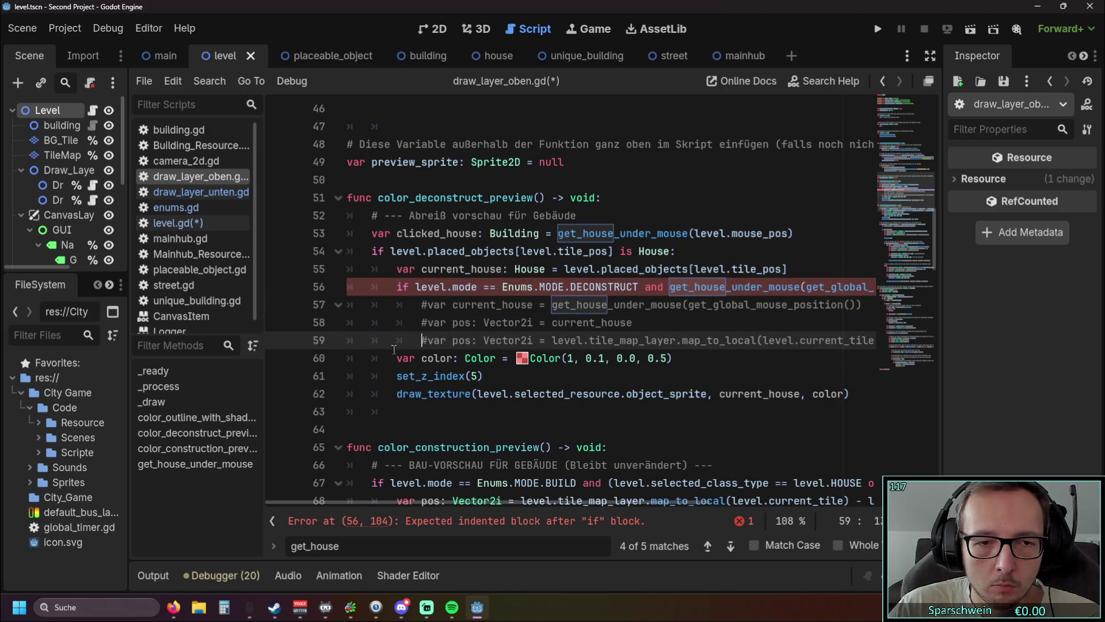
click(395, 359)
key(Tab)
click(422, 429)
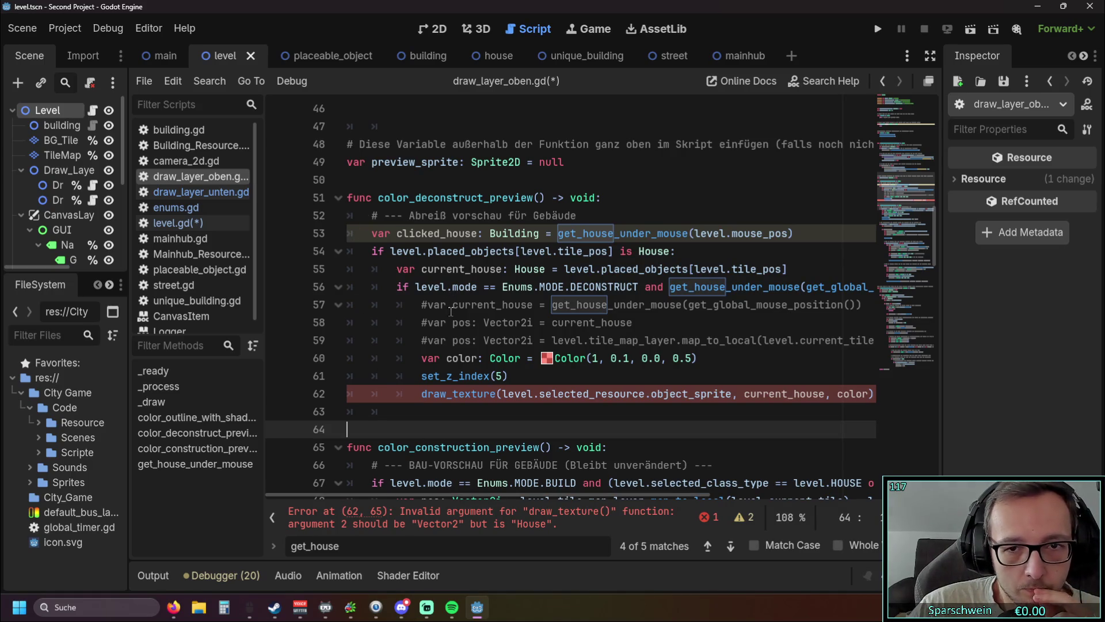
click(171, 224)
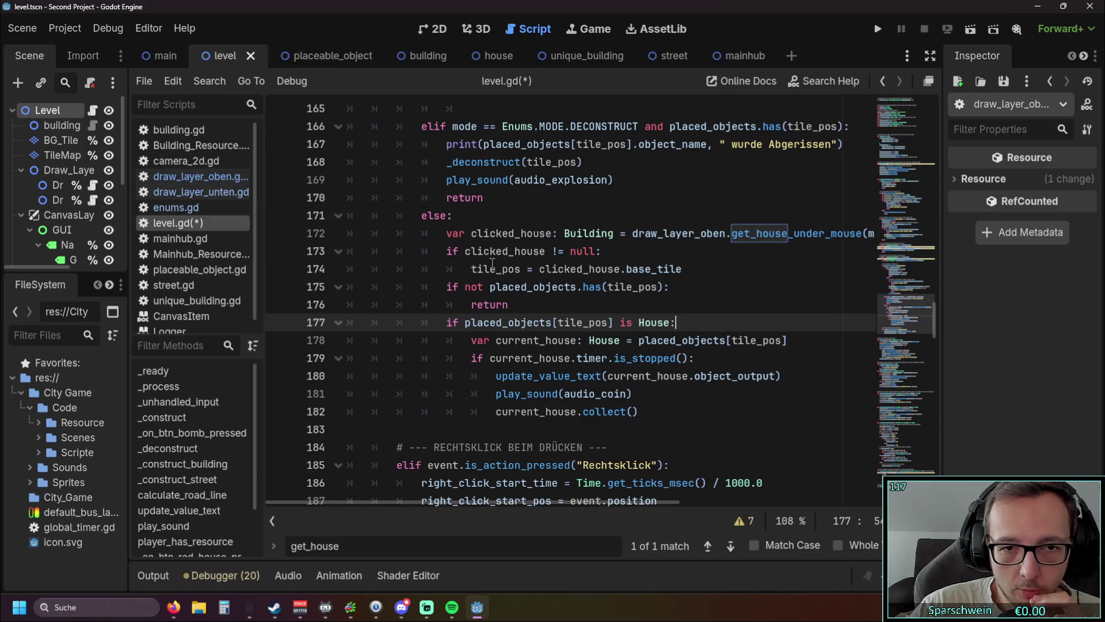
Copy the clicked_house null-check lines 172–174 from level.gd, leaving level.gd unchanged
drag(689, 269, 242, 243)
key(shift+Down)
key(ctrl+c)
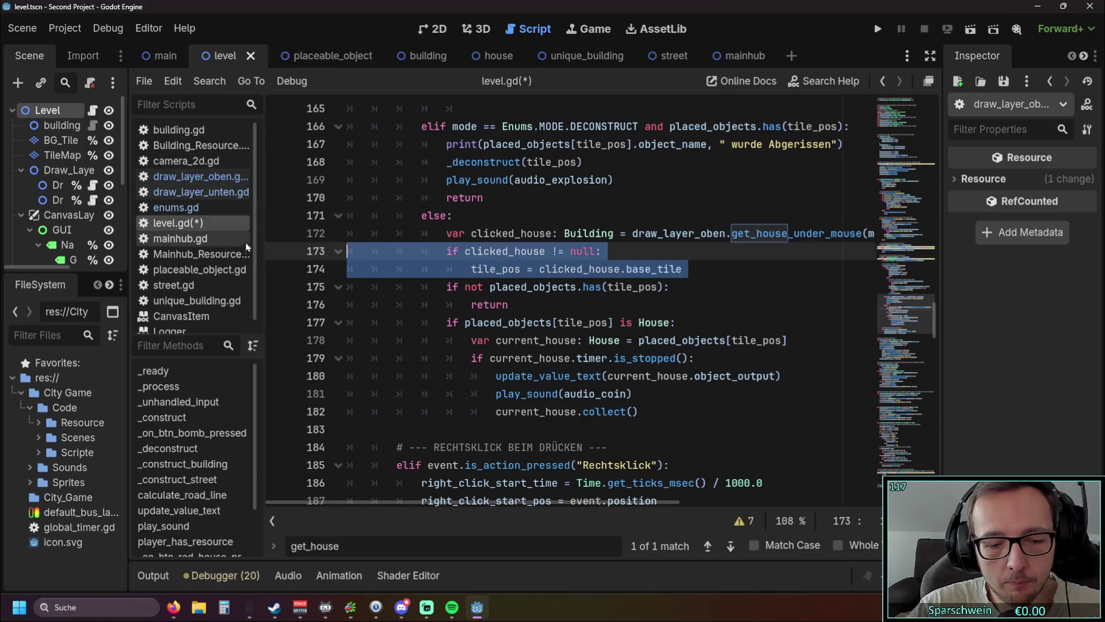
key(BackSpace)
key(ctrl+z)
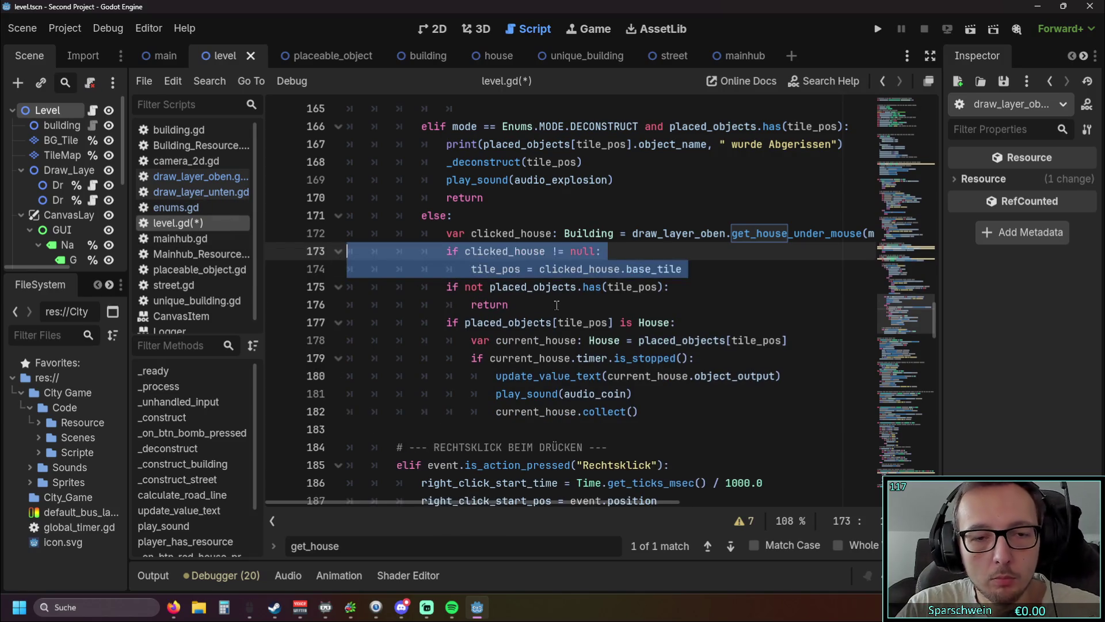
Paste the null check into draw_layer_oben.gd after line 53 and indent tile_pos under it
click(188, 177)
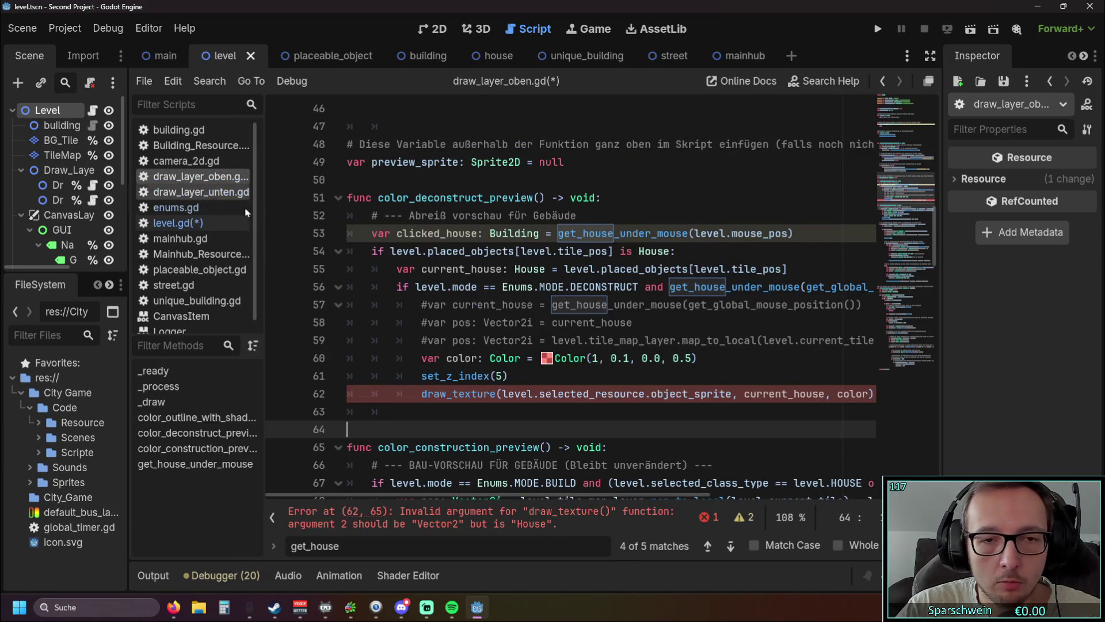
click(807, 233)
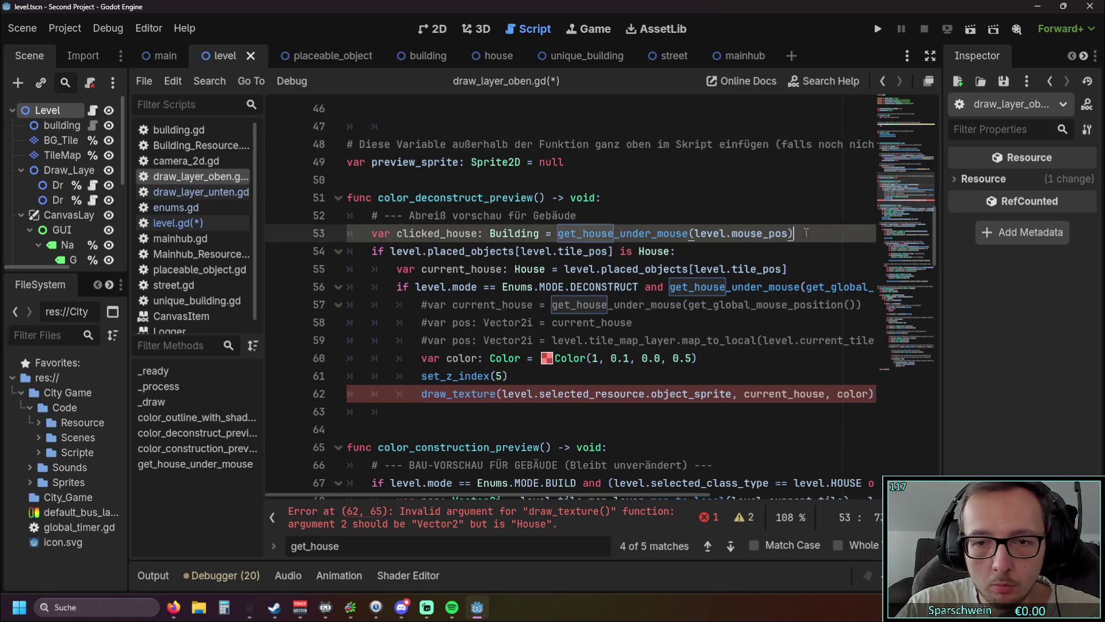
key(Return)
key(ctrl+v)
key(Up)
key(BackSpace)
key(BackSpace)
key(BackSpace)
click(468, 267)
key(BackSpace)
key(BackSpace)
key(BackSpace)
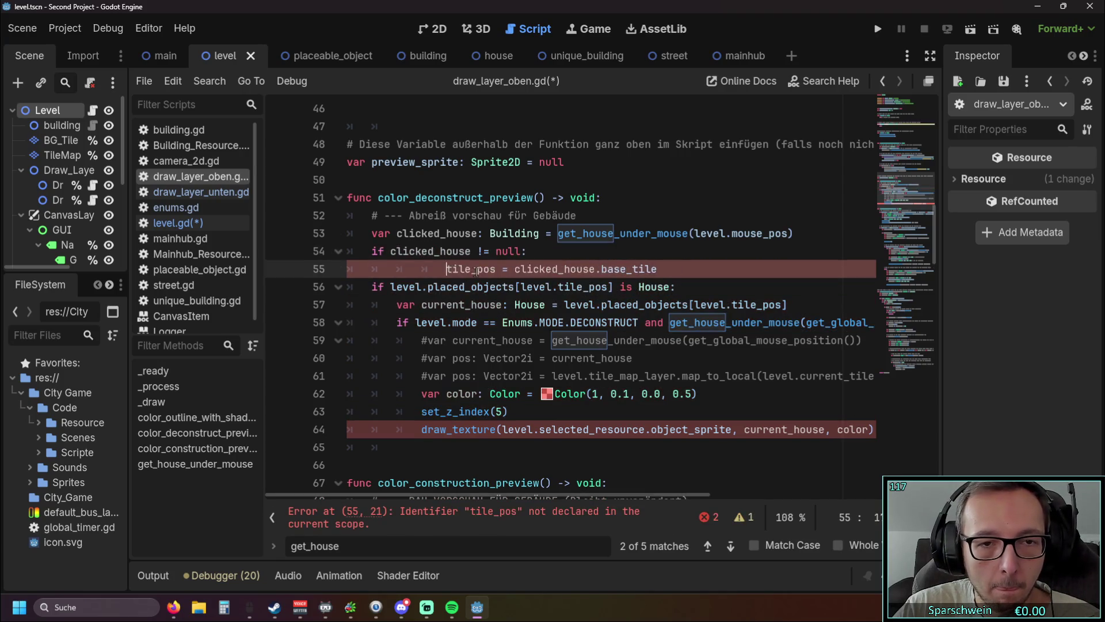
key(Tab)
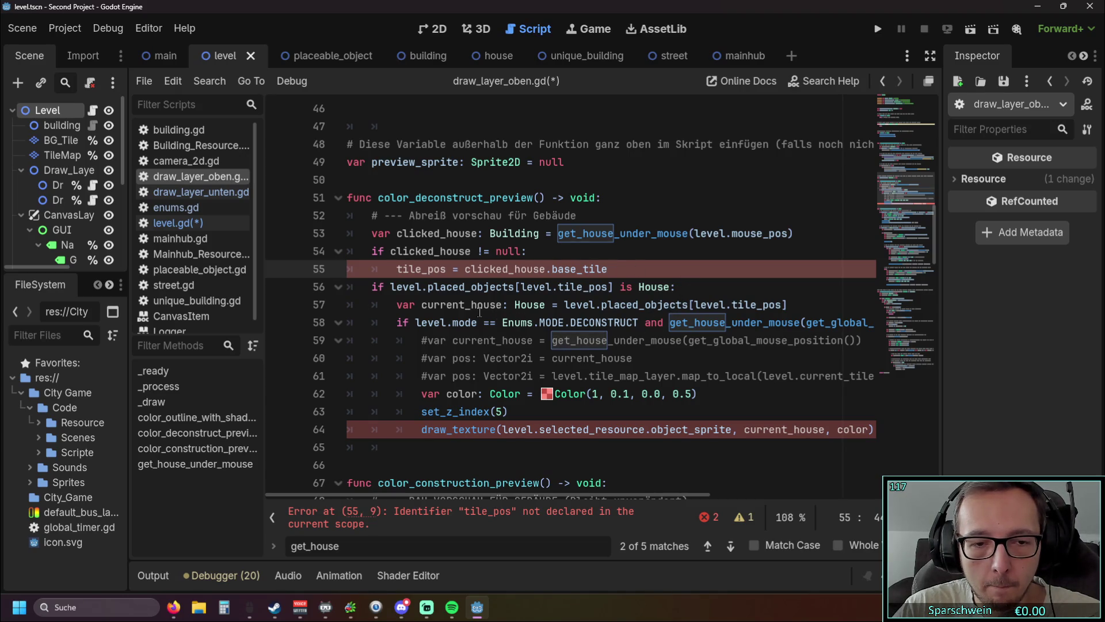
Declare tile_pos with var and remove the level. prefixes on lines 56 and 57
click(396, 271)
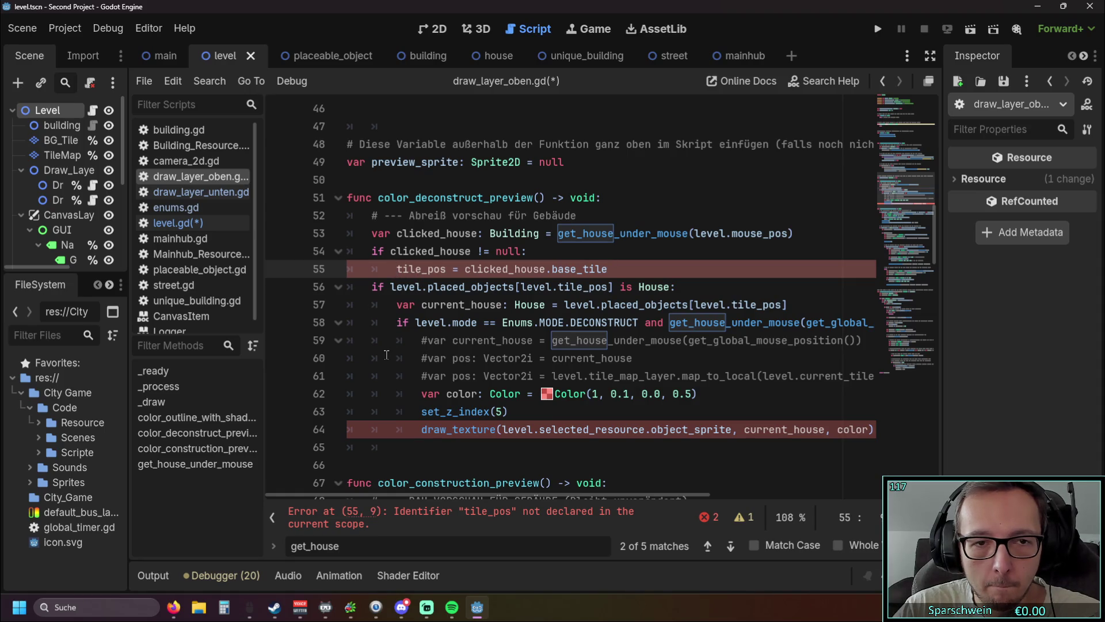
text(var)
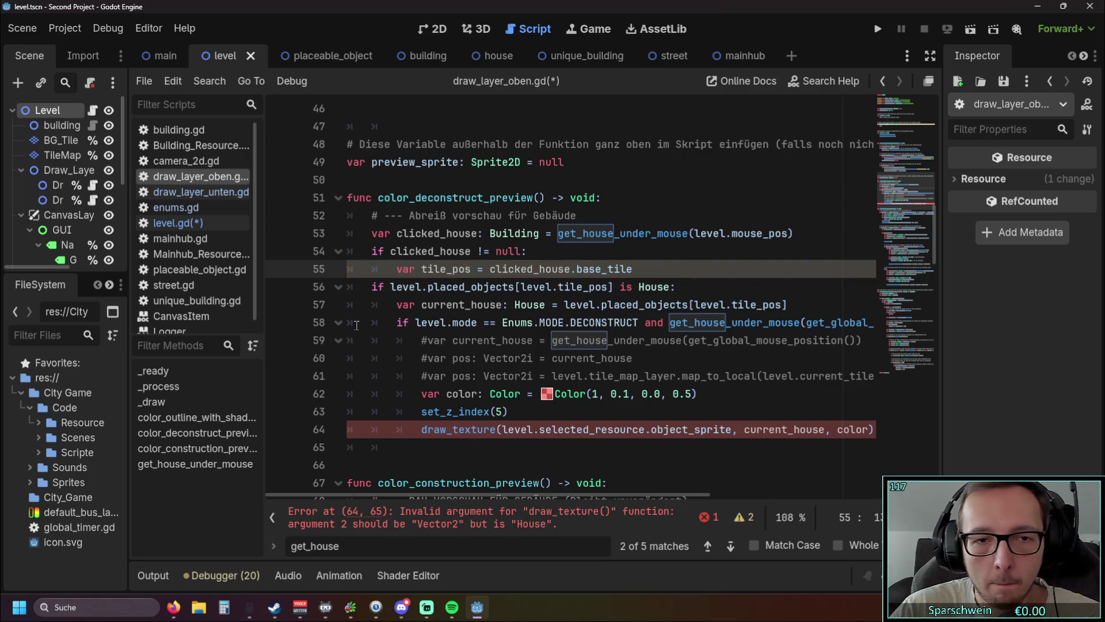
click(382, 345)
drag(556, 288, 521, 287)
key(BackSpace)
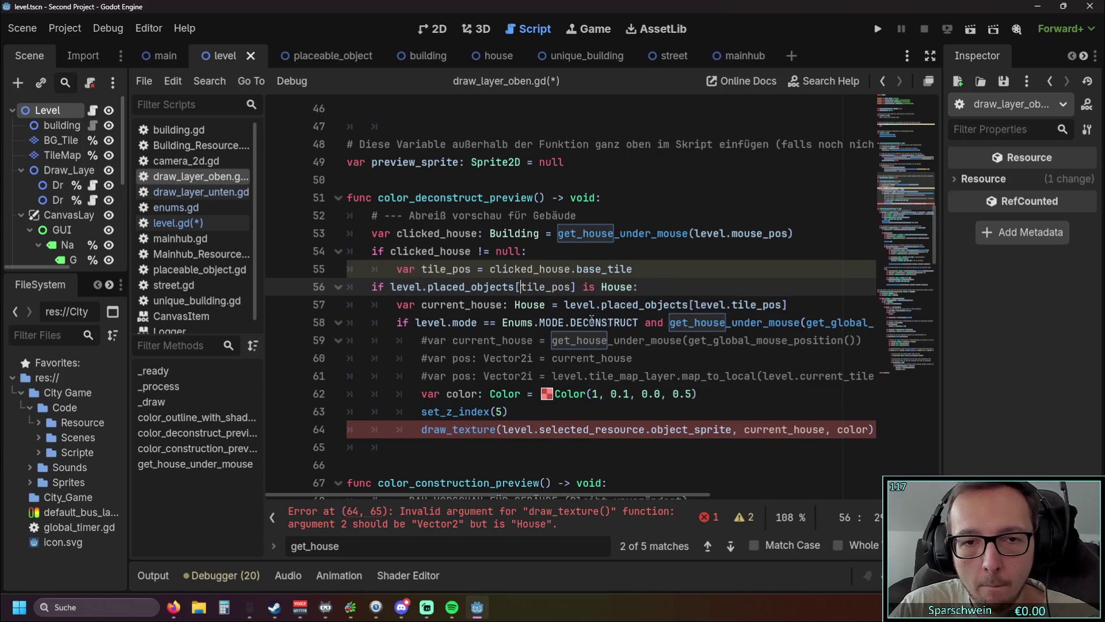
double_click(717, 305)
key(Delete)
key(Delete)
click(393, 359)
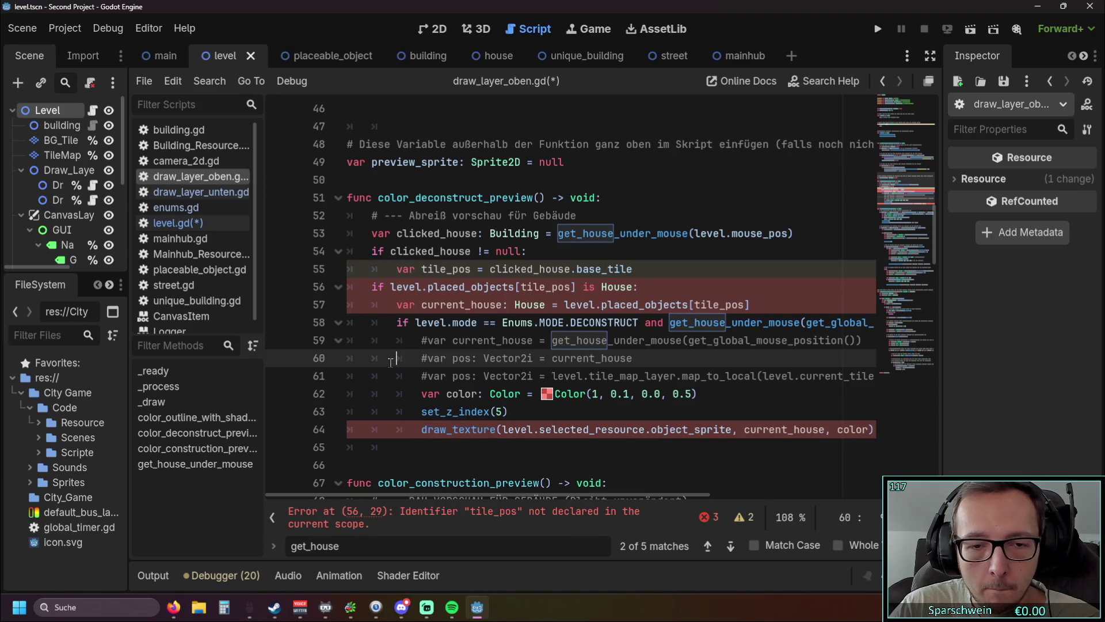
Indent the House check and the lines below it one level under the tile_pos check
click(372, 288)
key(Tab)
key(Down)
key(Tab)
key(Down)
key(Tab)
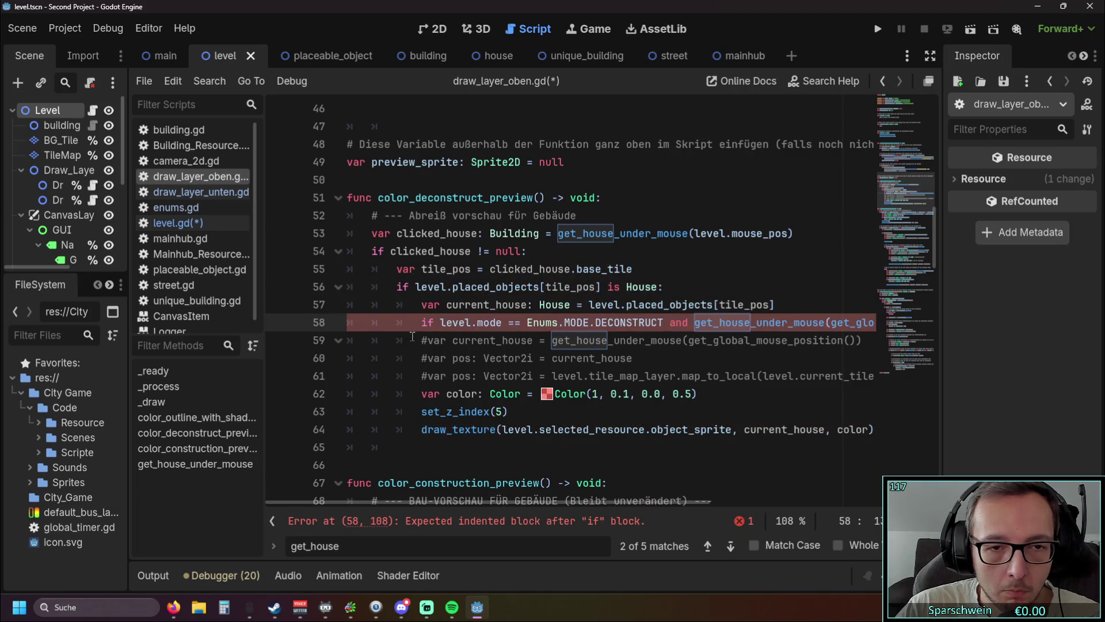
key(Down)
key(Tab)
key(Down)
key(Tab)
key(Down)
key(Tab)
key(Down)
key(Tab)
key(Down)
key(Tab)
key(Down)
key(Tab)
key(Up)
key(Up)
mouse_move(426, 496)
mouse_down()
mouse_move(434, 492)
mouse_move(384, 493)
mouse_move(468, 495)
mouse_move(401, 494)
mouse_up()
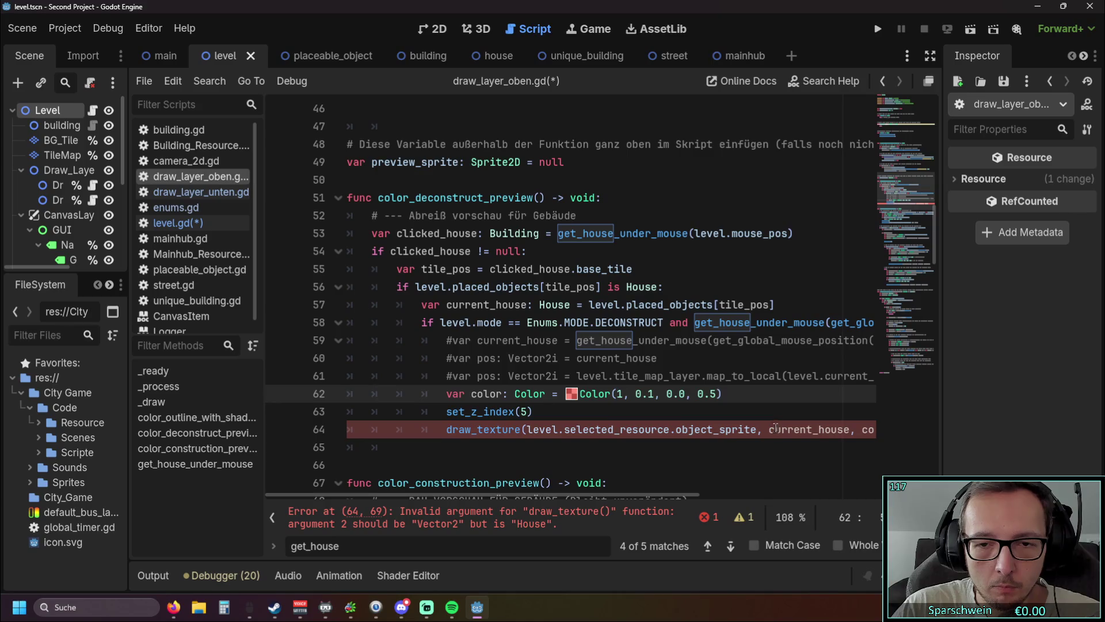
Replace current_house with tile_pos as the draw_texture position argument
drag(770, 429, 850, 430)
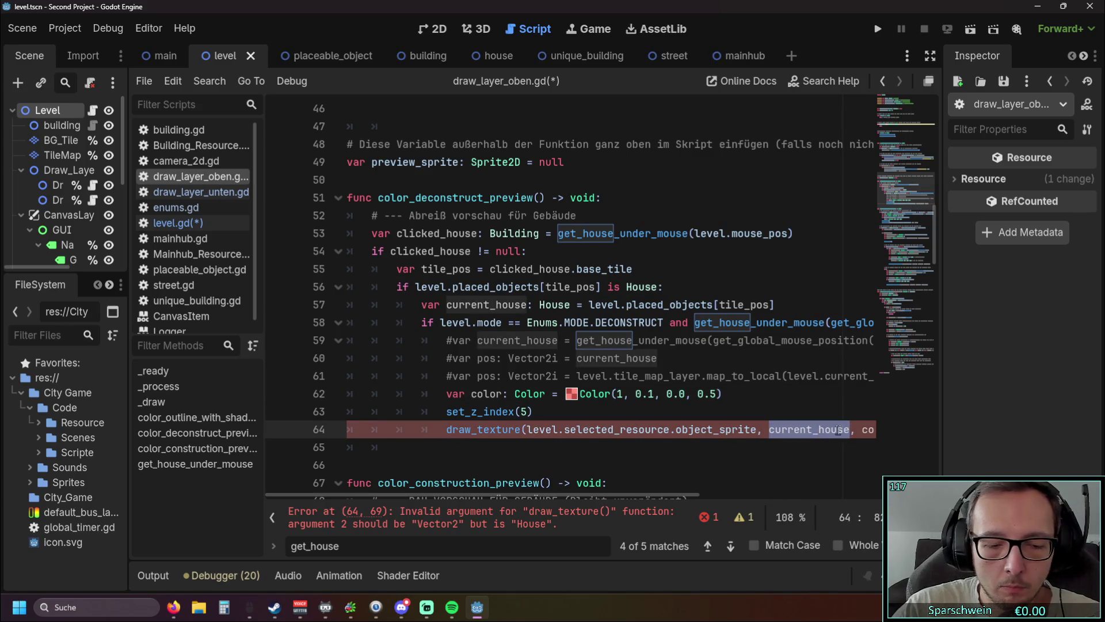
text(tile)
key(Down)
key(Return)
click(511, 274)
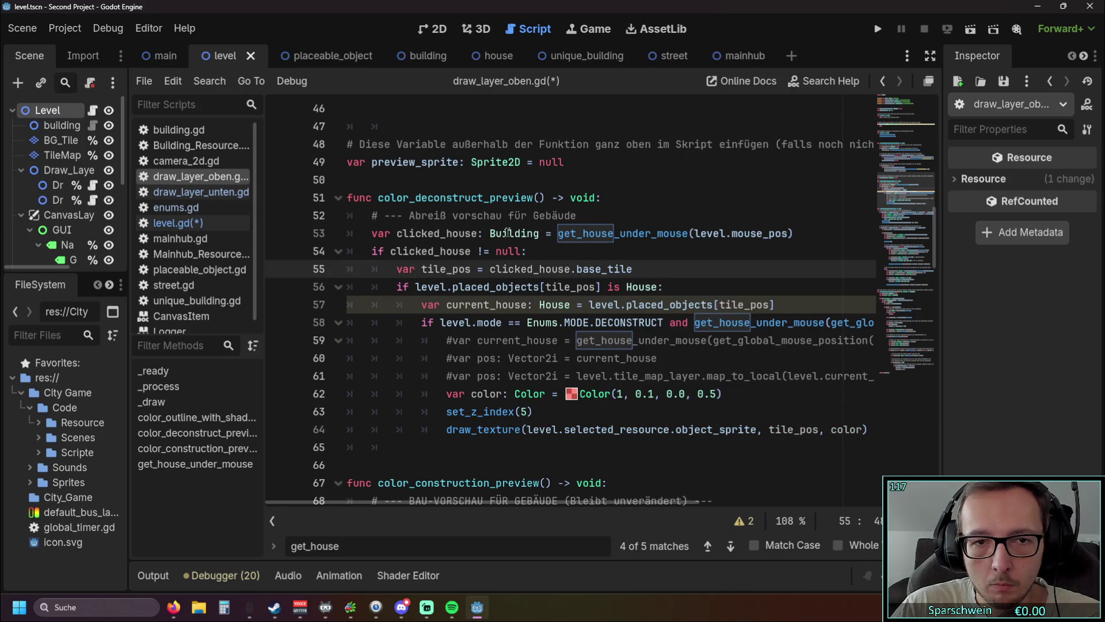
Run the game, place a red house and point at it to test the preview, then stop
click(871, 33)
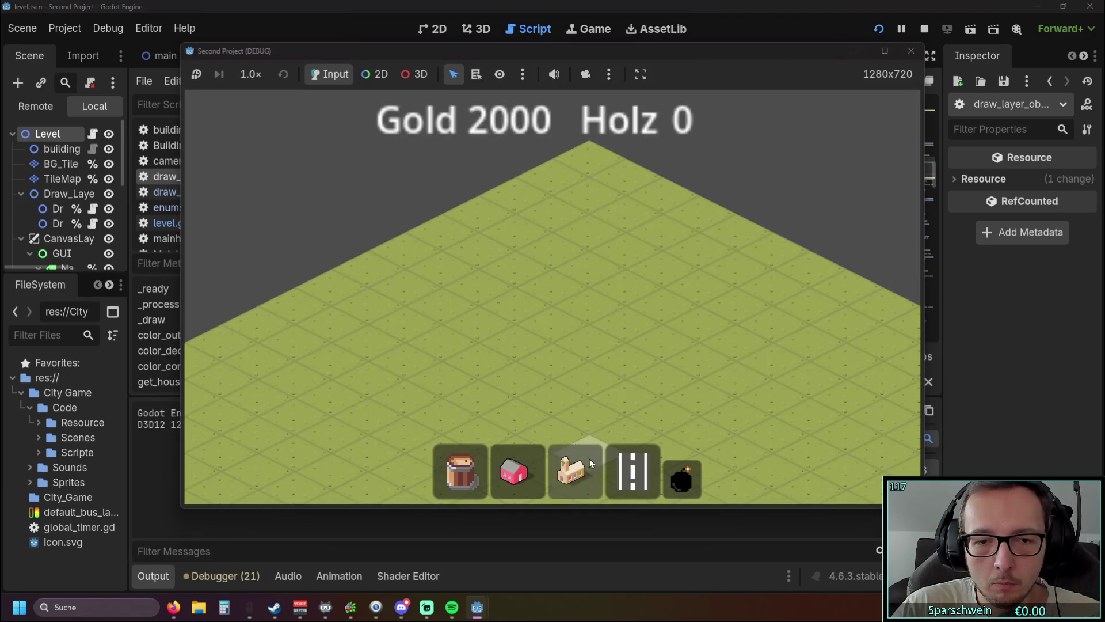
click(514, 470)
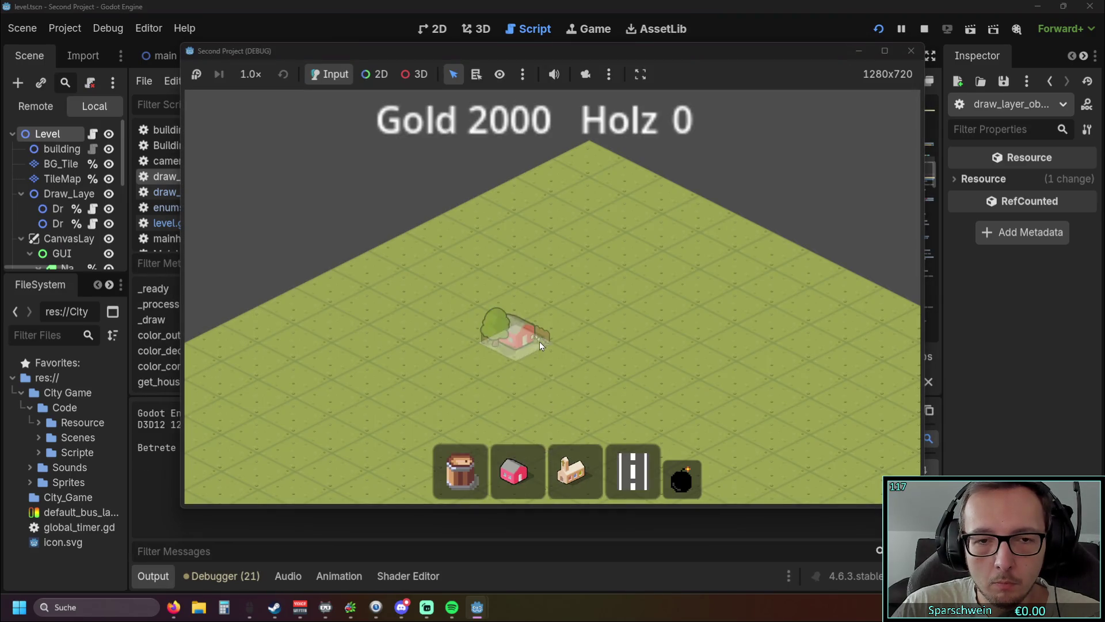
click(532, 339)
click(492, 320)
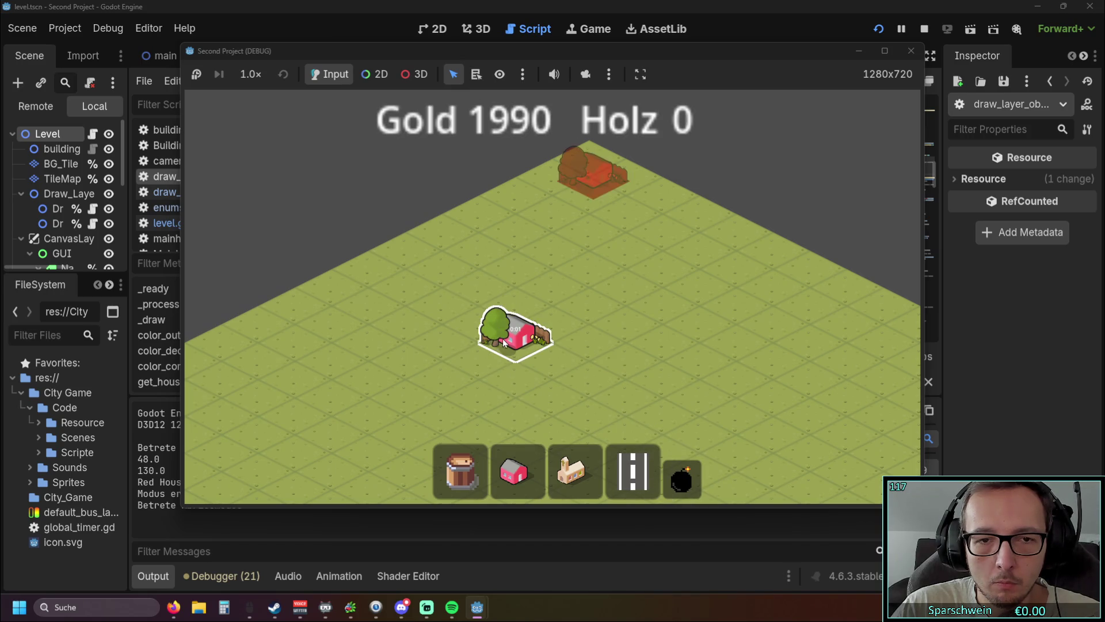
click(912, 51)
Run the game again, place a red house on the grass, and stop it
scroll(639, 282, down, 2)
scroll(639, 282, up, 1)
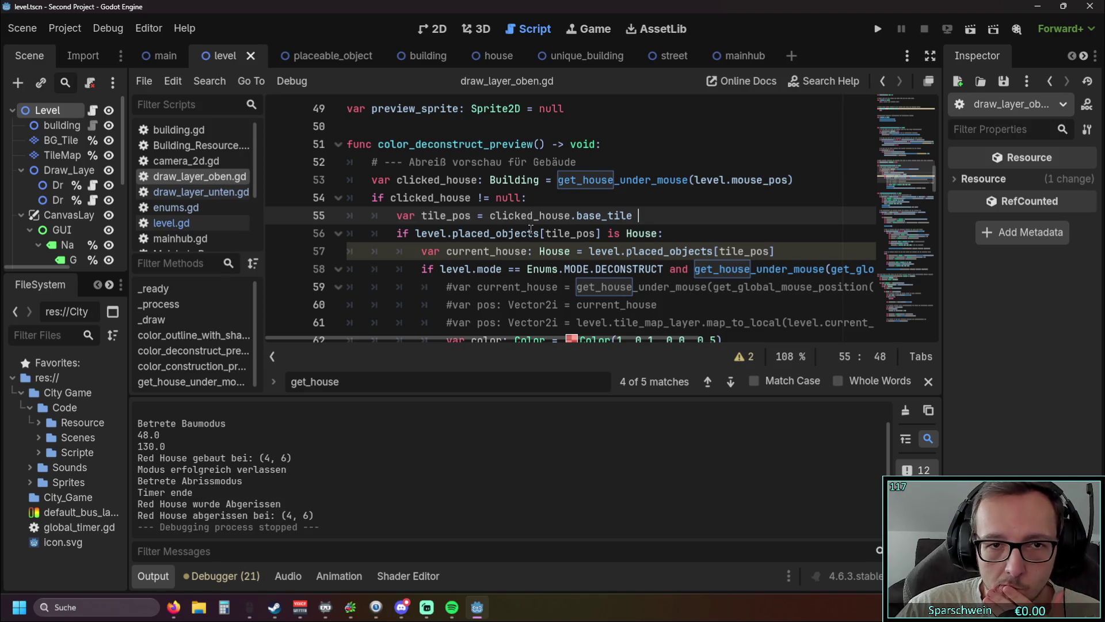
scroll(530, 229, up, 1)
scroll(534, 230, down, 1)
scroll(536, 230, down, 1)
scroll(538, 230, up, 1)
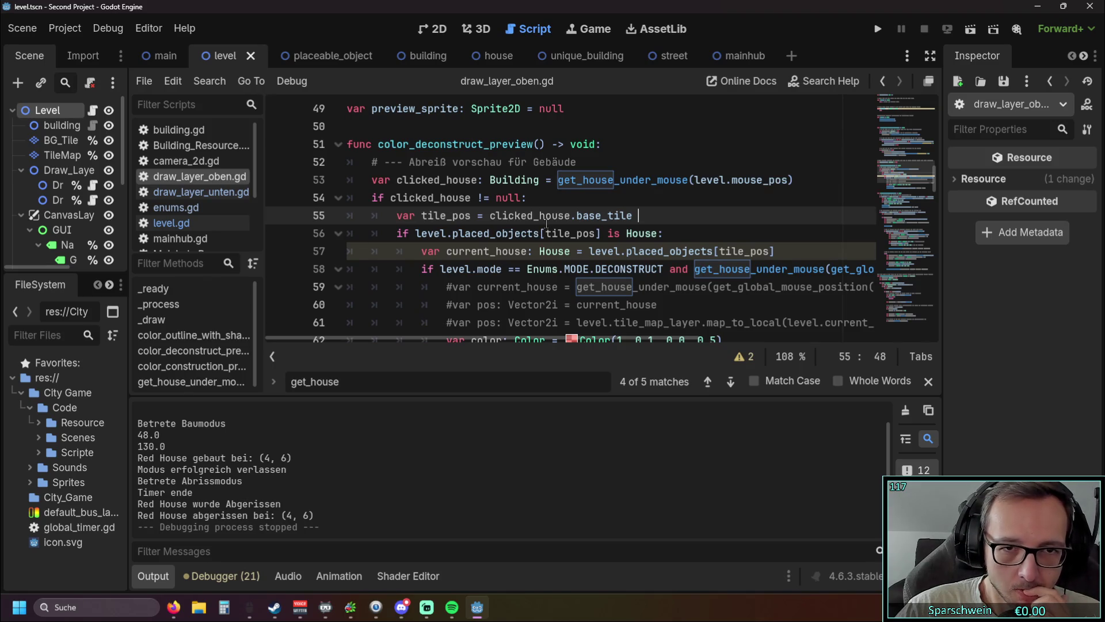
click(878, 28)
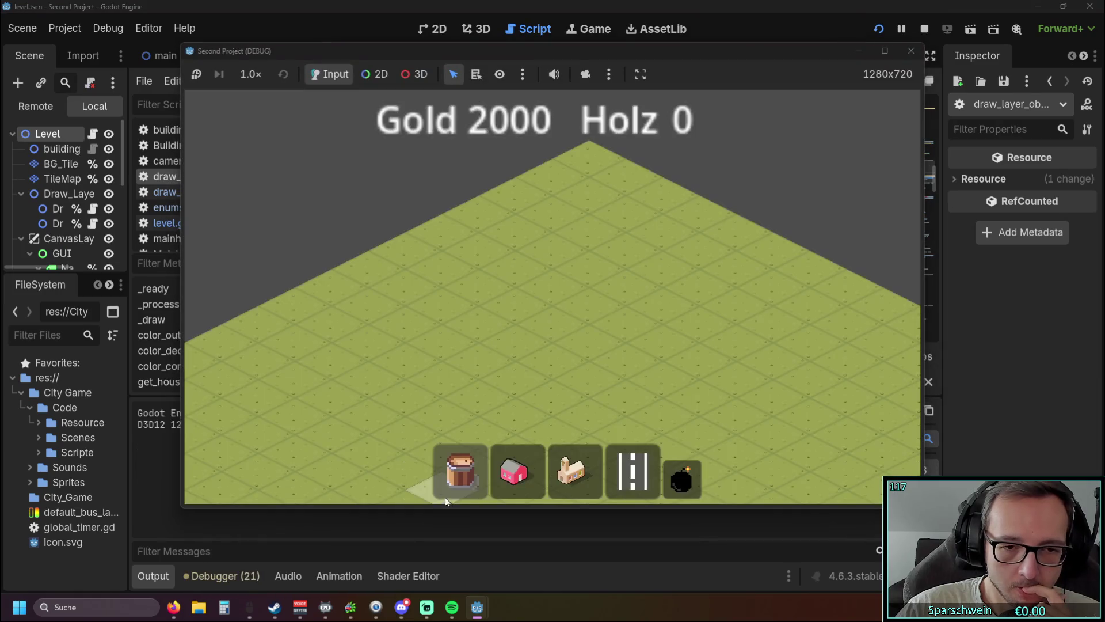
click(553, 357)
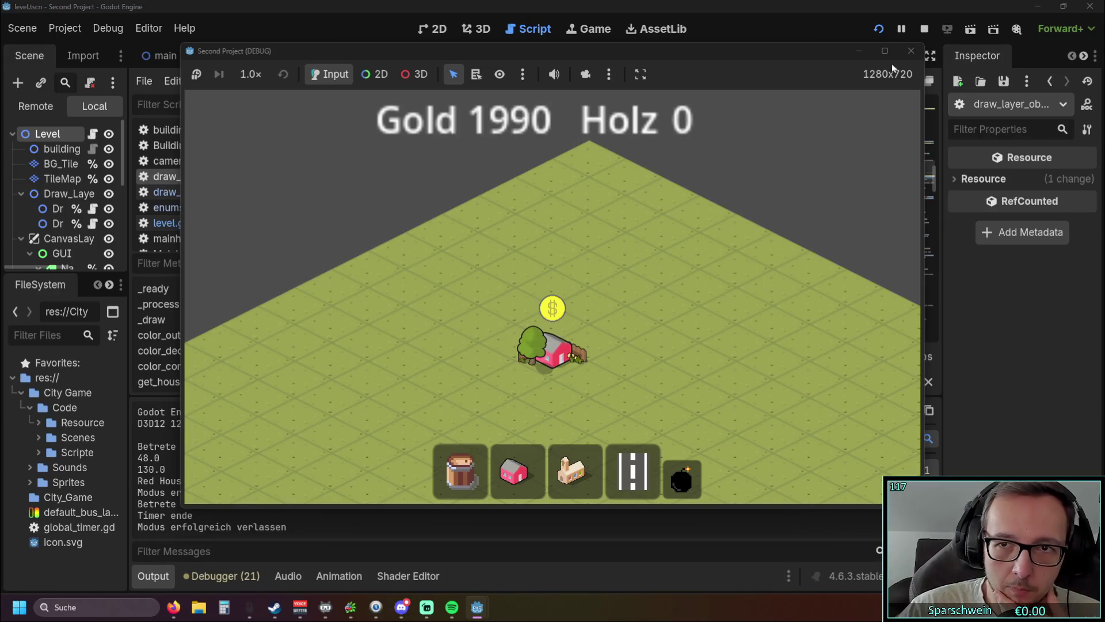
click(911, 51)
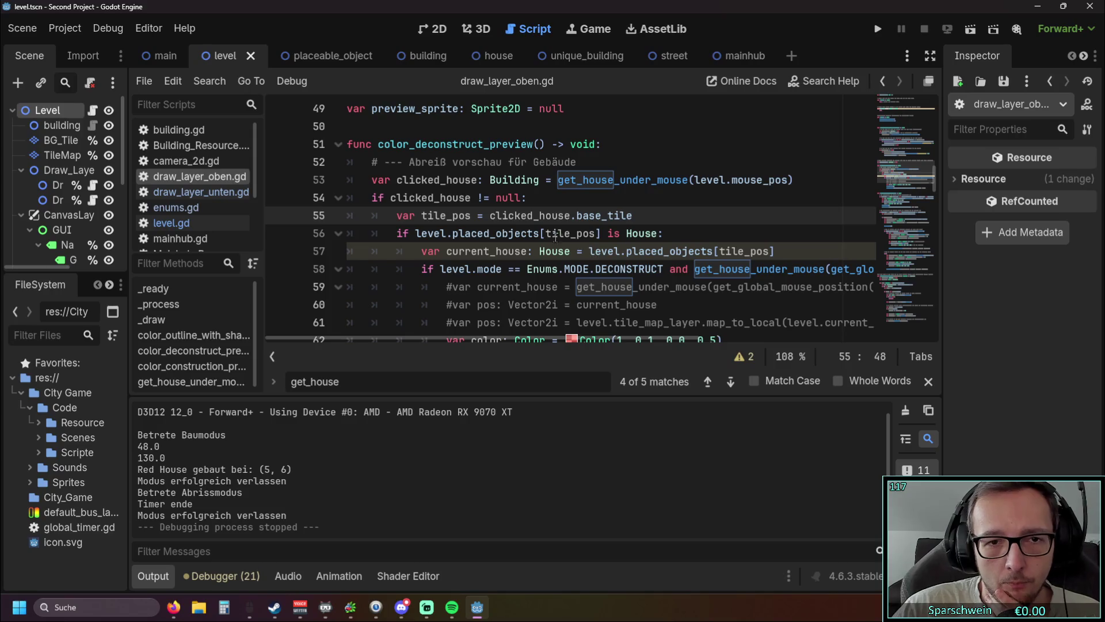
Copy current_house and paste it over the clicked_house declaration on line 53
scroll(535, 234, down, 1)
mouse_move(503, 268)
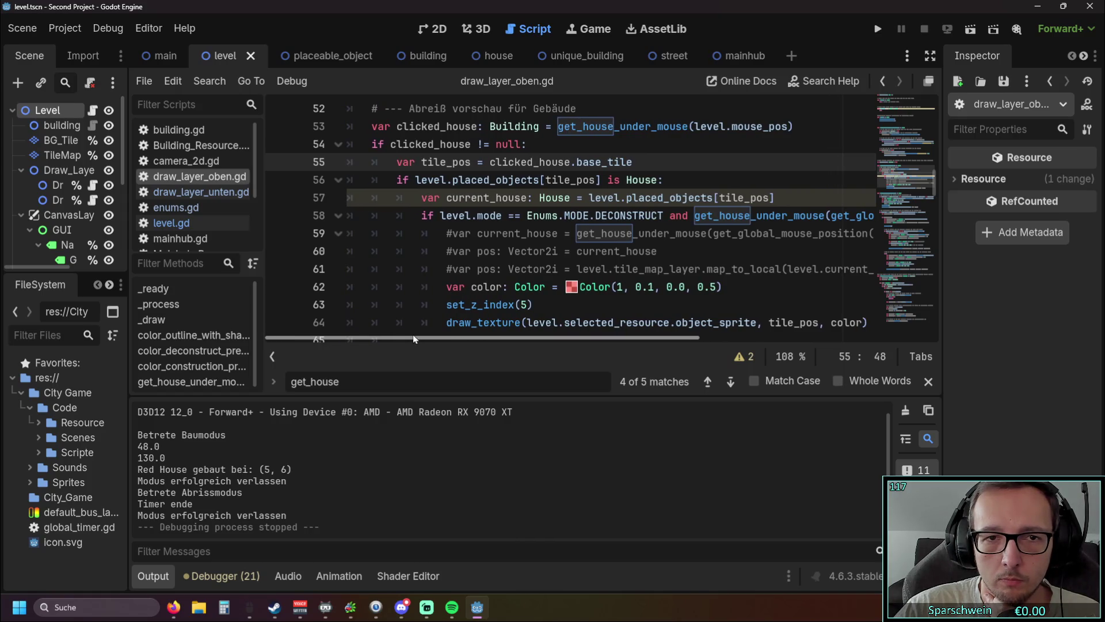
scroll(613, 268, up, 1)
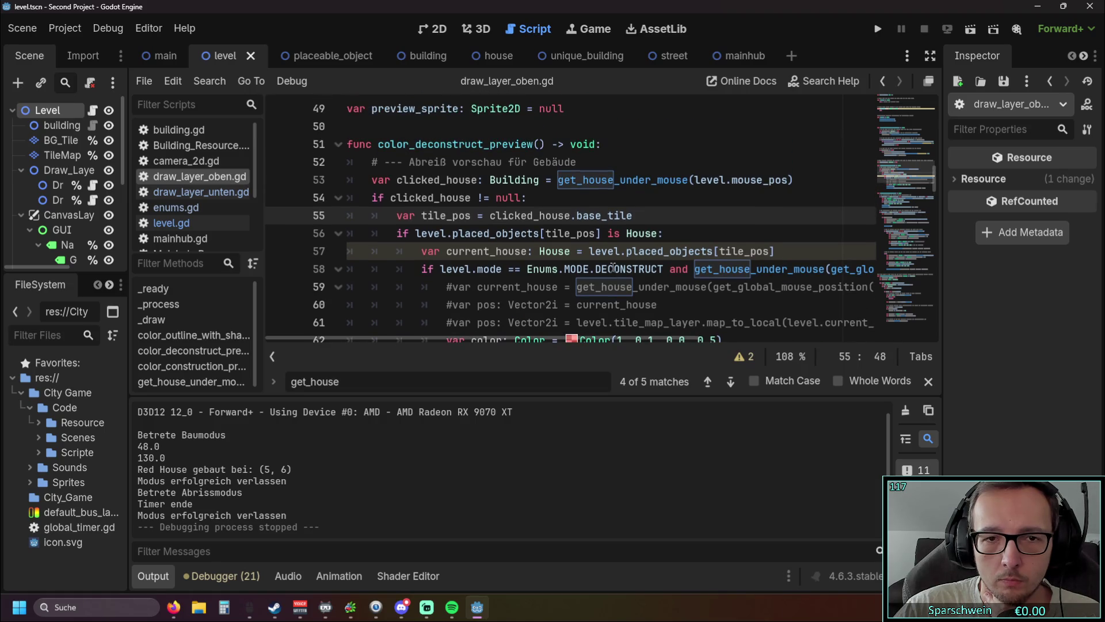
scroll(605, 269, down, 1)
scroll(603, 271, up, 1)
scroll(603, 270, down, 1)
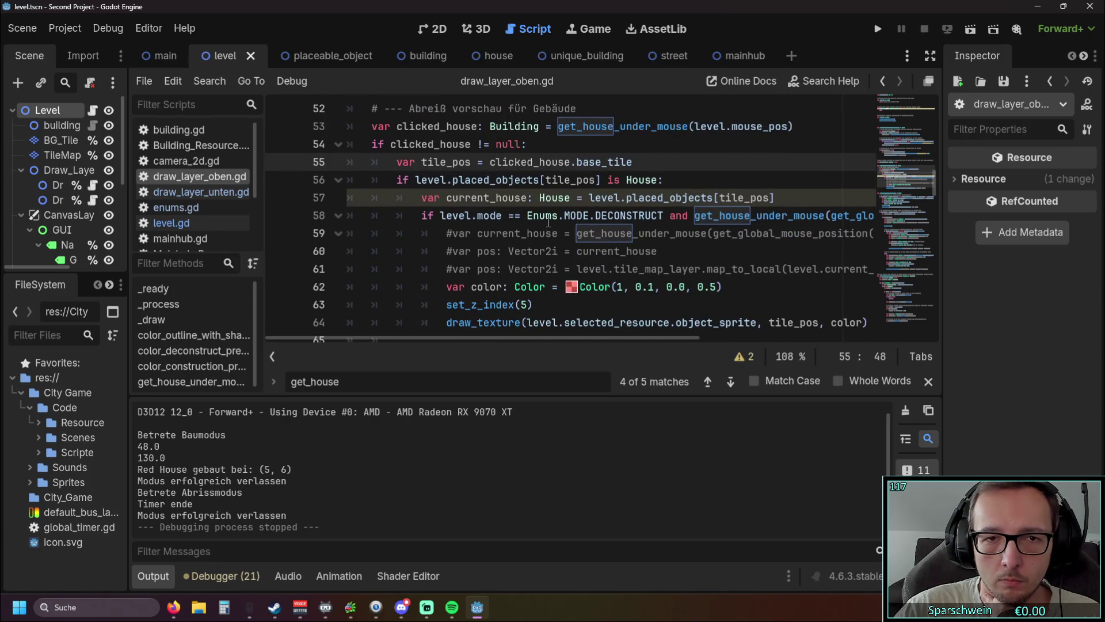
mouse_move(548, 221)
scroll(548, 222, up, 1)
mouse_move(507, 243)
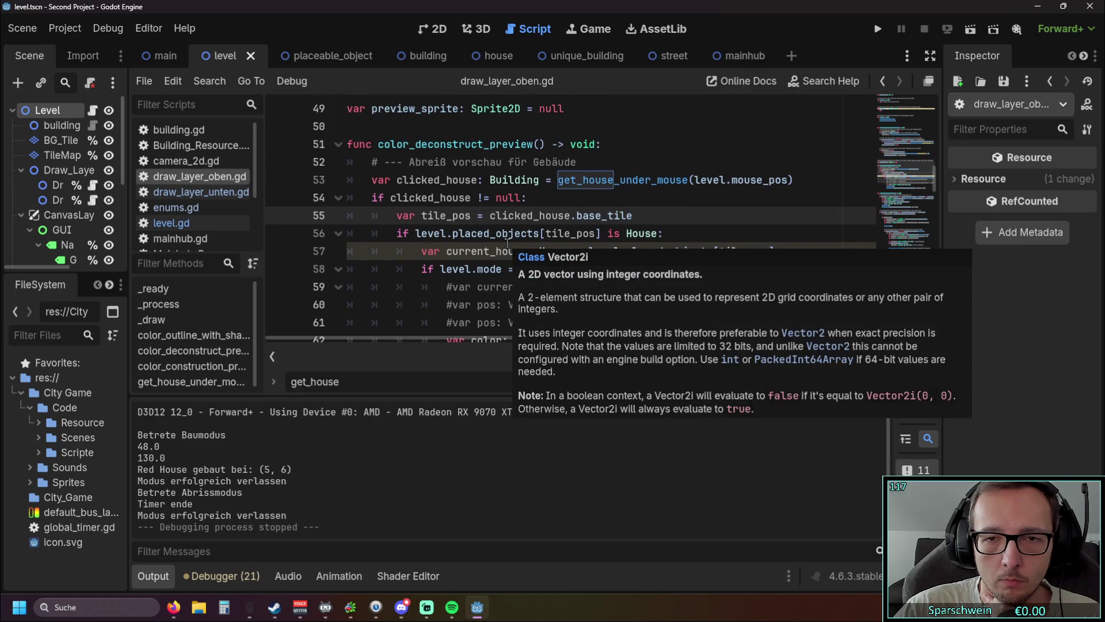
drag(397, 180, 480, 183)
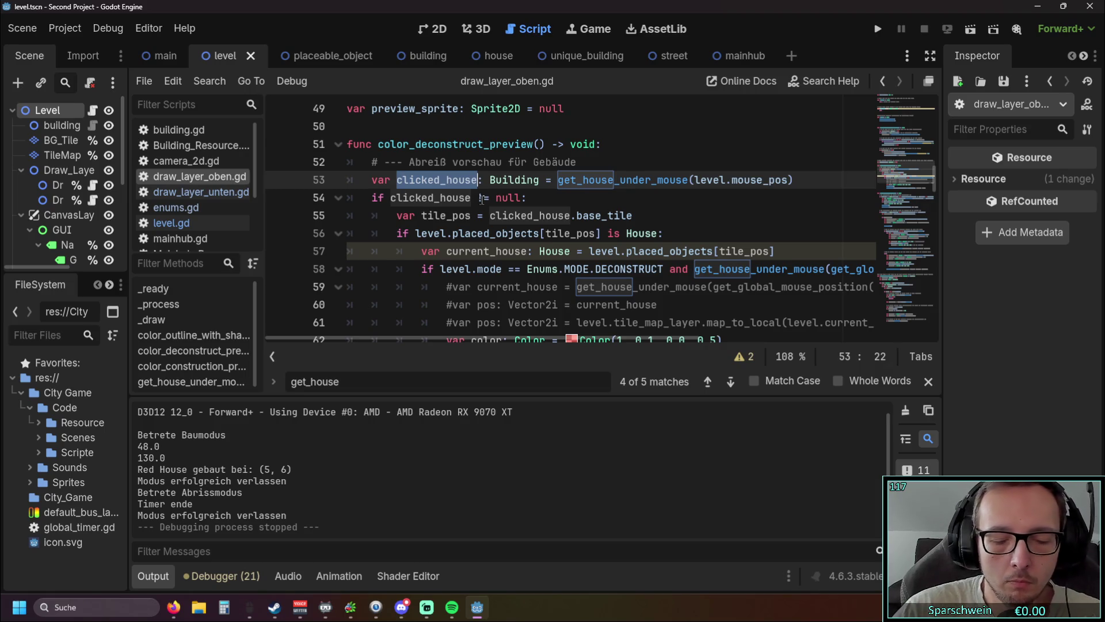
click(650, 269)
drag(577, 304, 658, 305)
key(ctrl+c)
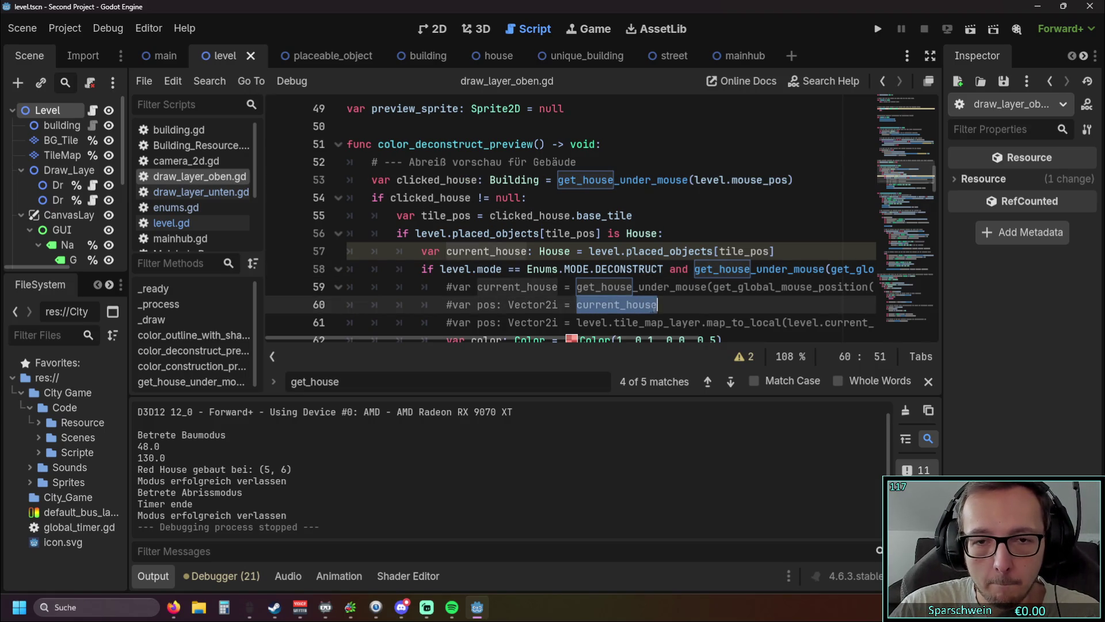
double_click(399, 181)
key(ctrl+v)
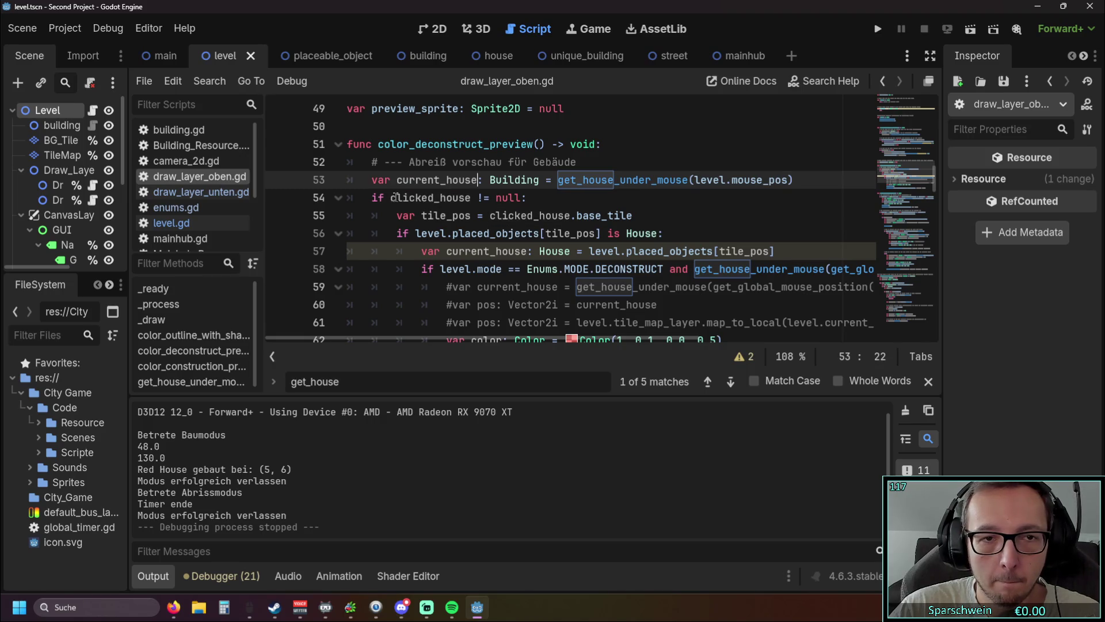
Replace clicked_house with current_house on lines 54 and 55
click(395, 197)
double_click(424, 199)
key(ctrl+v)
drag(490, 216, 567, 217)
key(ctrl+v)
click(674, 215)
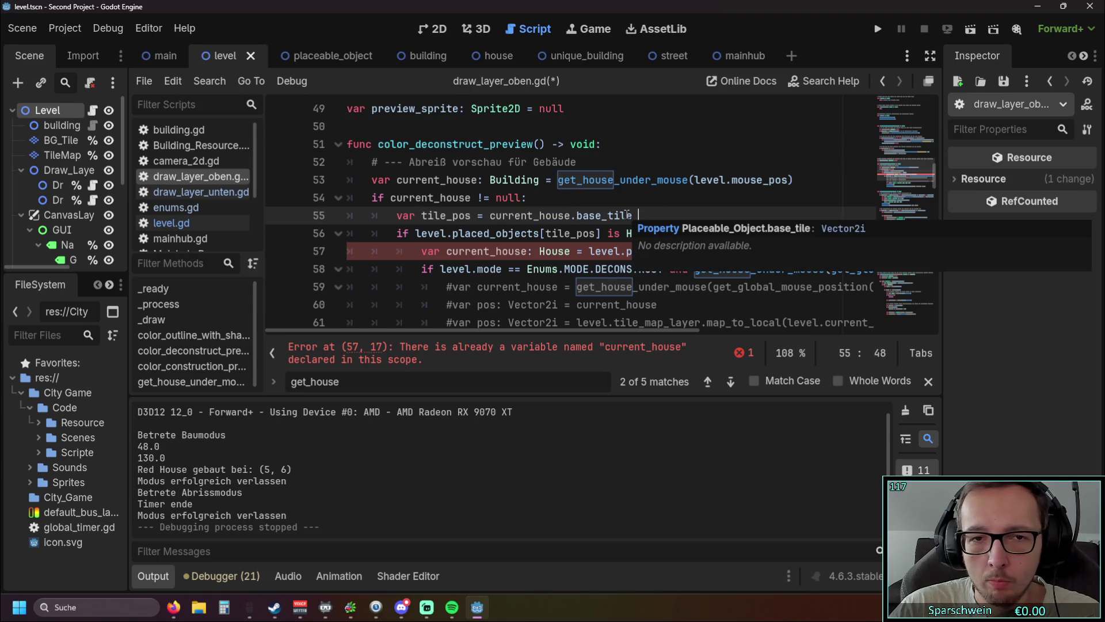
Delete the redundant House check lines and unindent the following lines by one level
scroll(628, 215, down, 1)
drag(777, 198, 267, 186)
key(ctrl+shift+k)
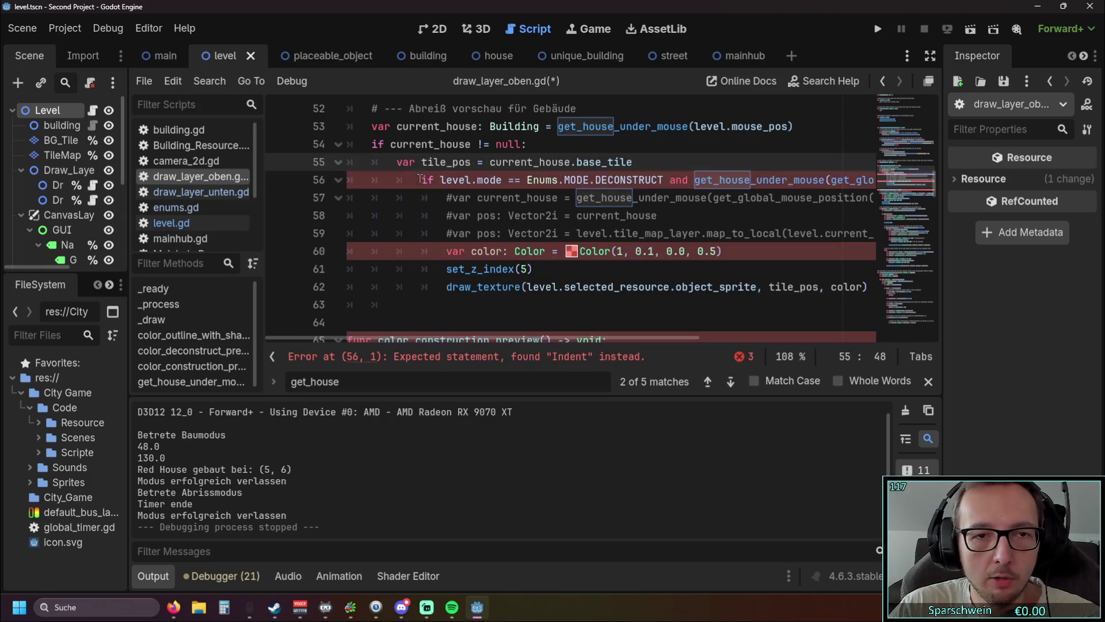
key(shift+Tab)
key(Down)
key(shift+Tab)
key(Down)
key(shift+Tab)
key(Down)
key(shift+Tab)
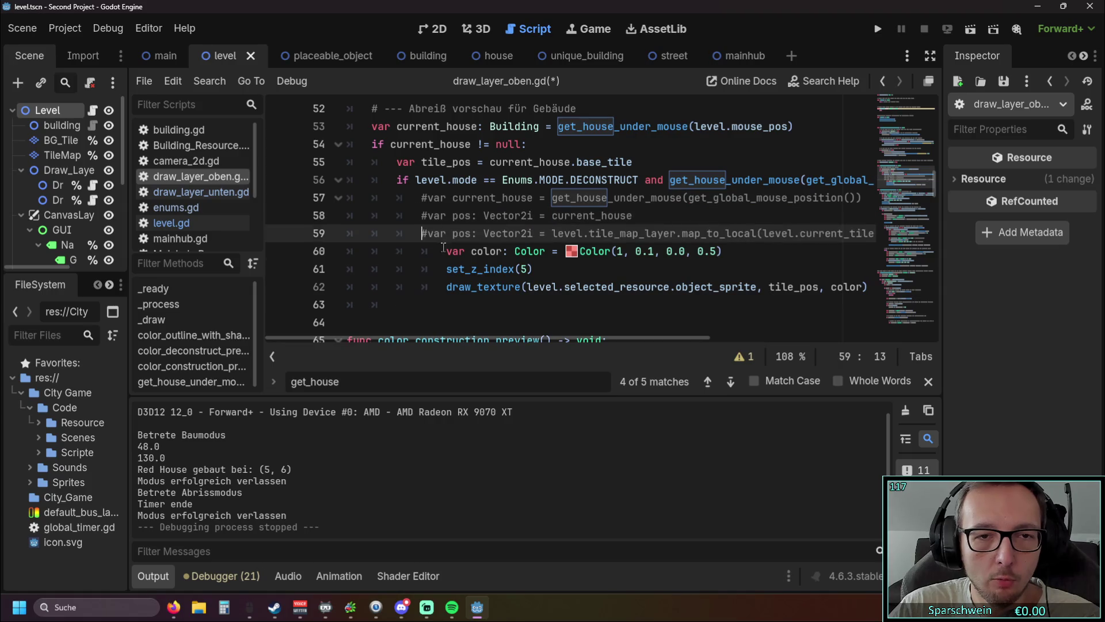
key(Down)
key(shift+Tab)
key(Down)
key(shift+Tab)
key(Down)
key(shift+Tab)
key(Up)
key(End)
scroll(733, 300, up, 1)
scroll(733, 299, down, 1)
scroll(730, 297, up, 1)
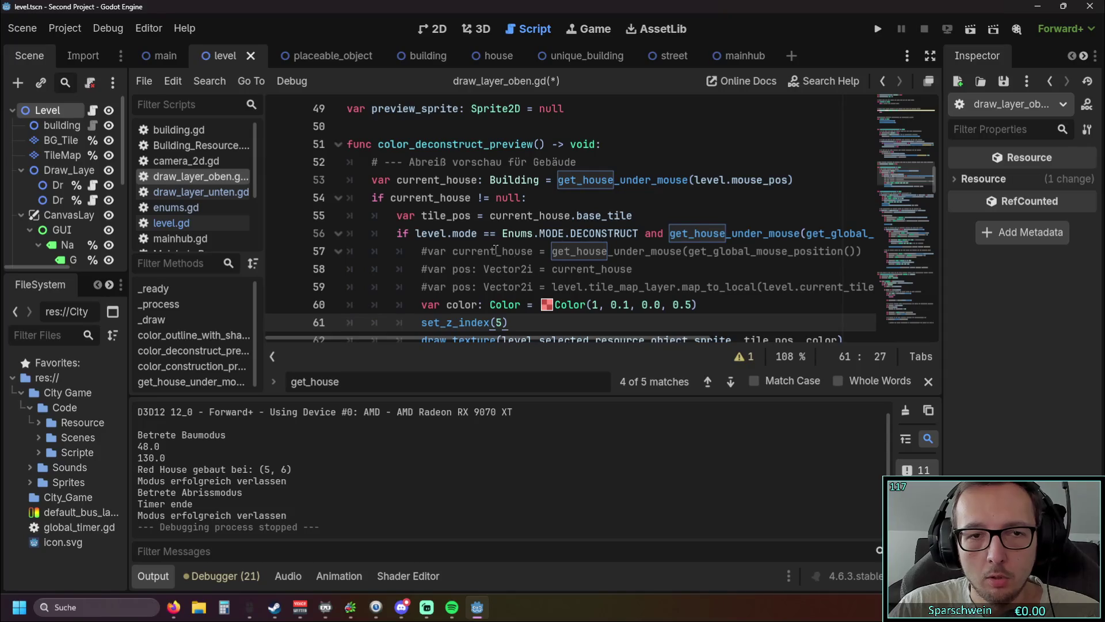
scroll(496, 250, down, 1)
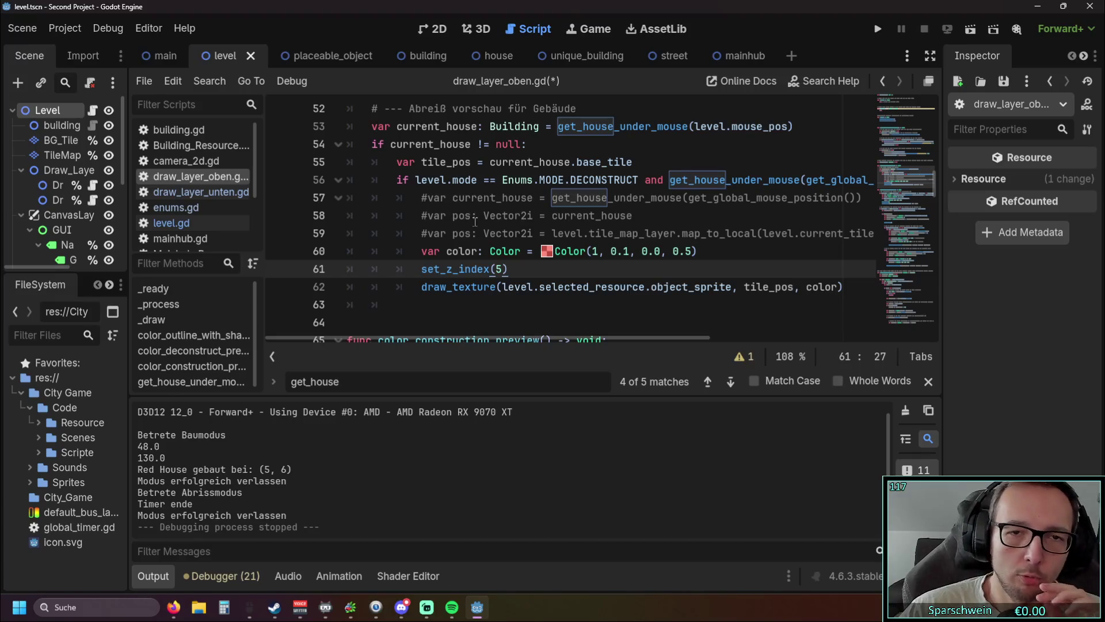
scroll(475, 224, up, 1)
Run the game, place two red houses, toggle demolition mode, then close the game
mouse_move(581, 214)
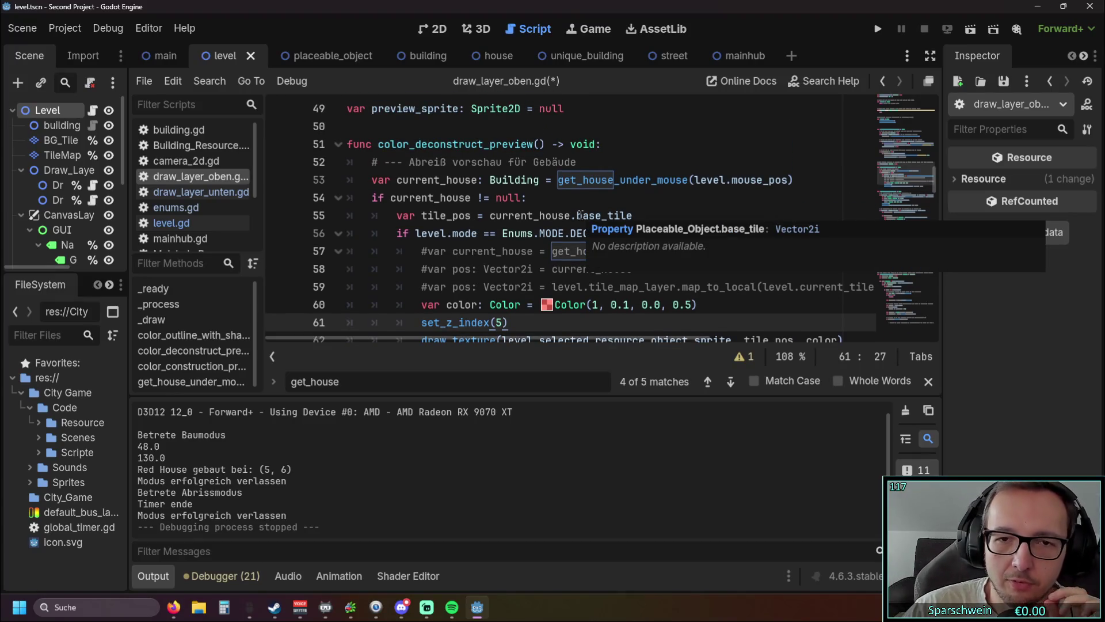
click(878, 29)
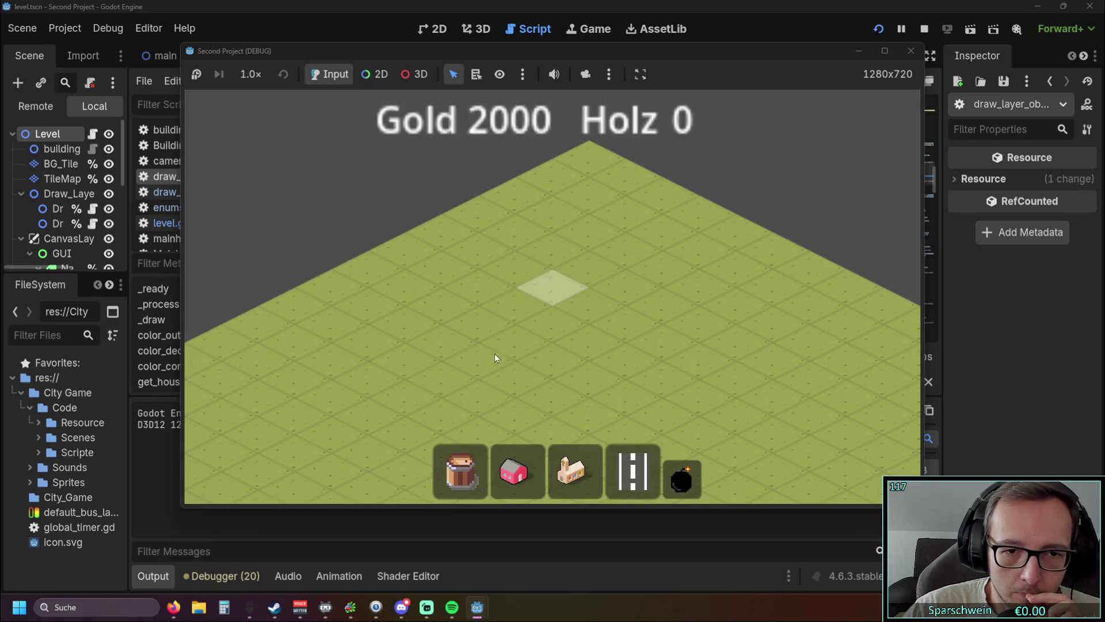
click(514, 469)
click(547, 313)
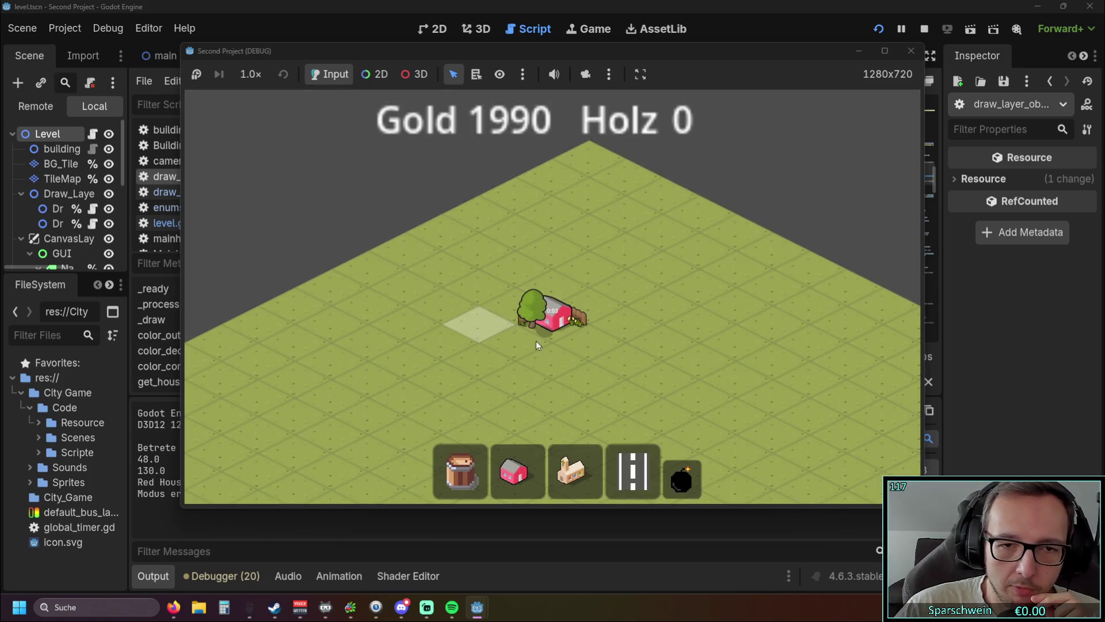
click(514, 469)
click(368, 405)
click(682, 477)
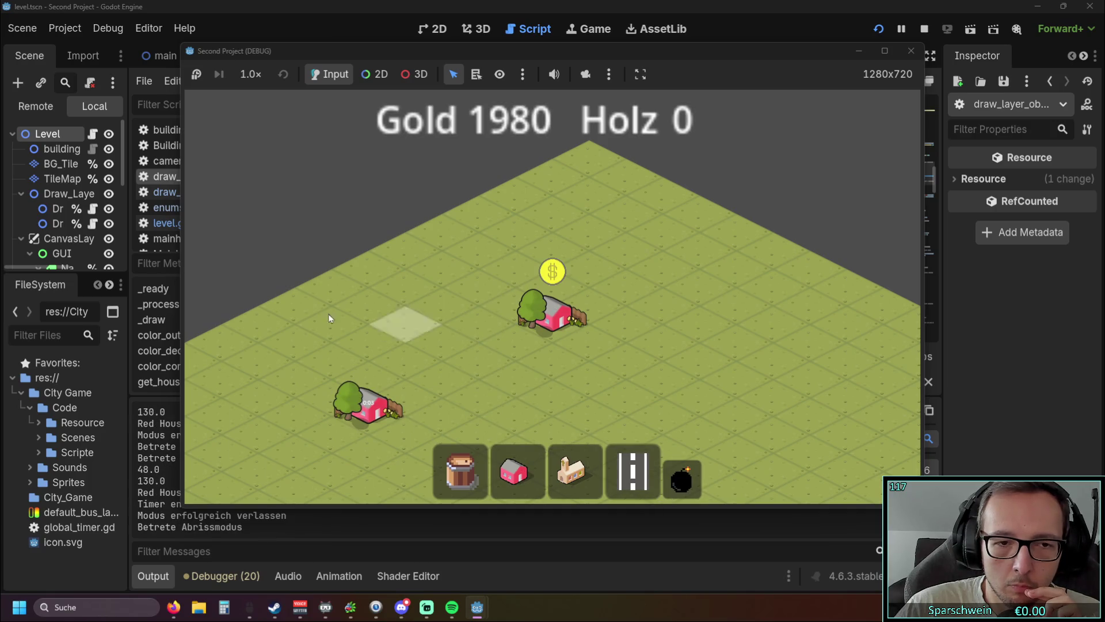
right_click(406, 324)
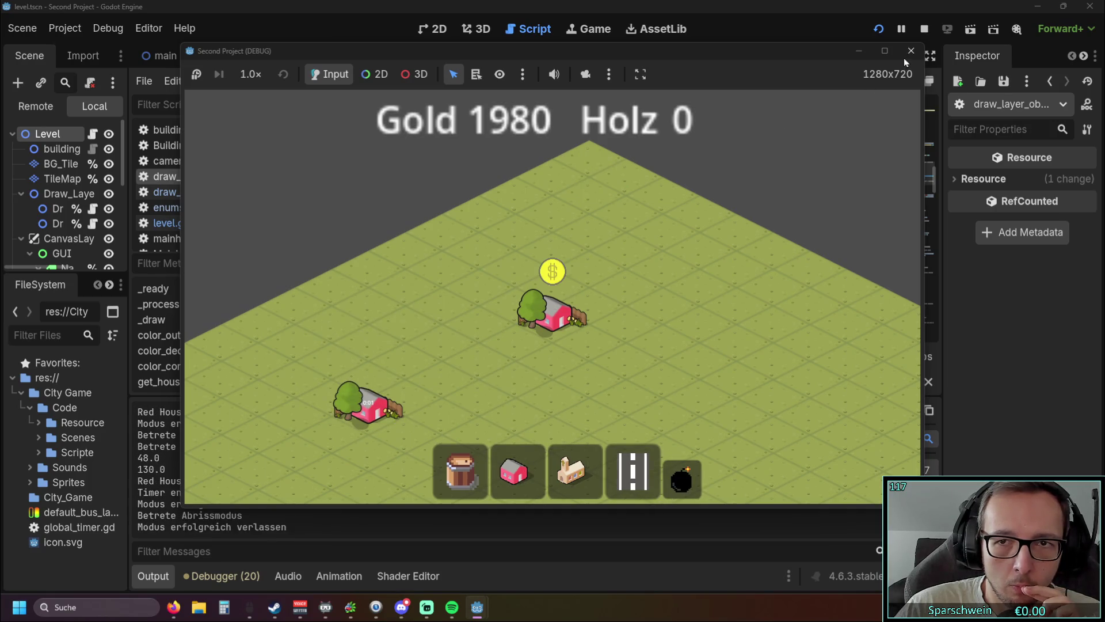
click(907, 55)
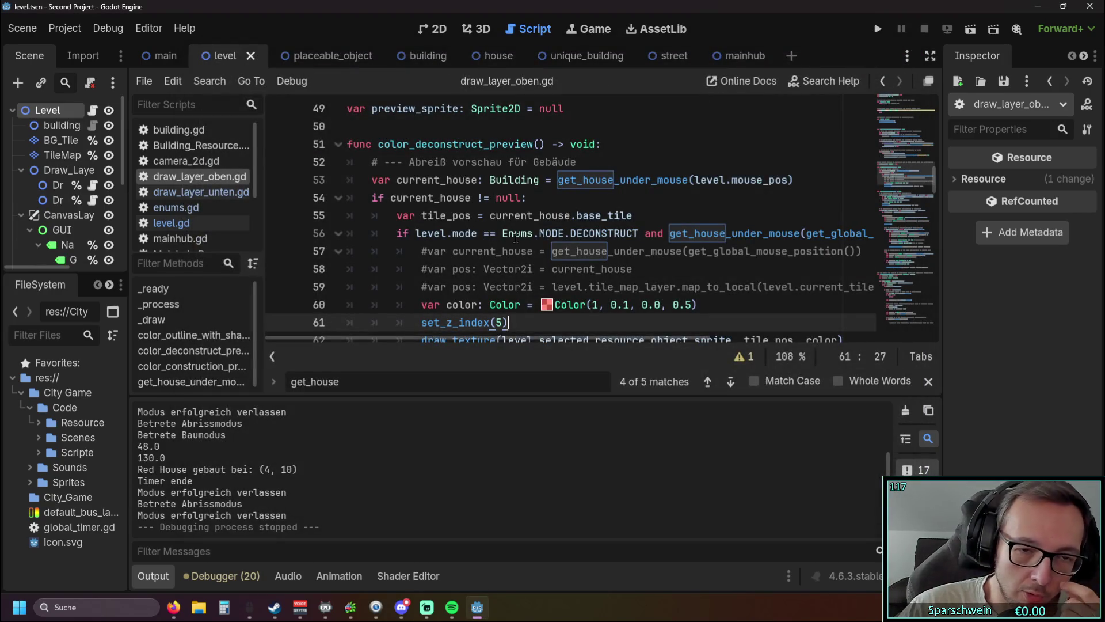
Set tile_pos from current_house.position, choosing the position property from autocomplete
scroll(515, 236, down, 1)
scroll(462, 330, up, 1)
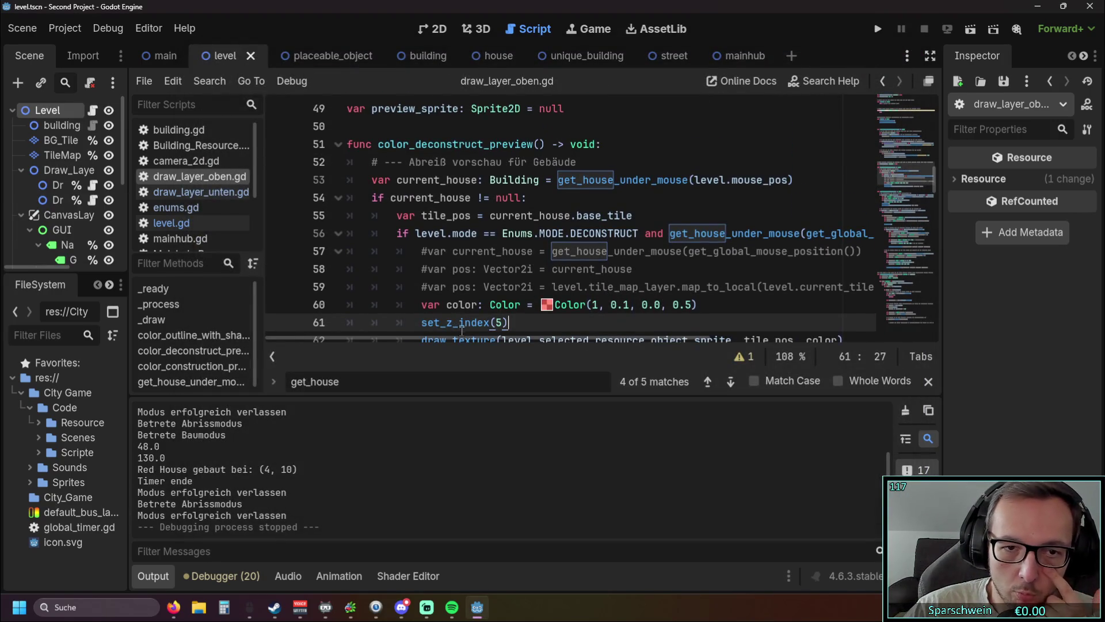
mouse_move(458, 340)
mouse_down()
mouse_move(481, 343)
mouse_move(451, 344)
mouse_up()
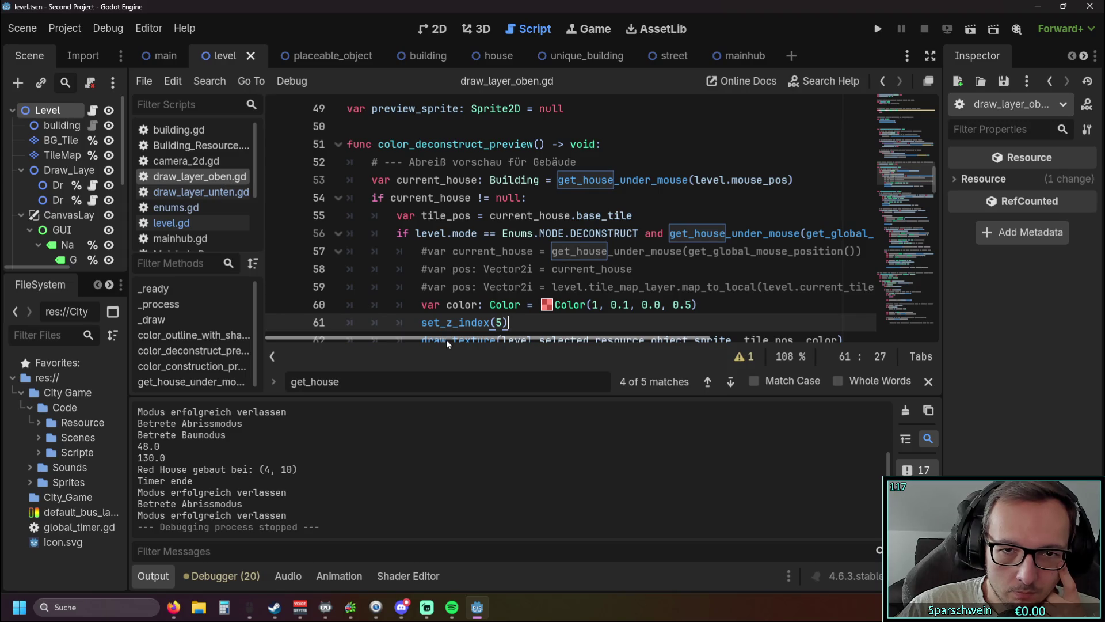
drag(633, 216, 576, 217)
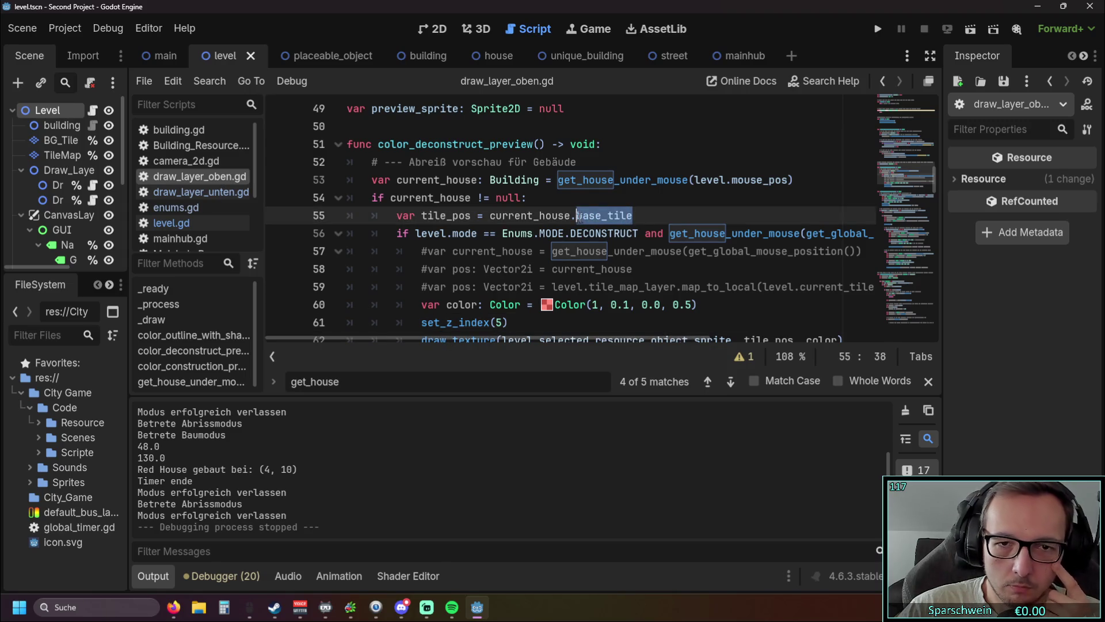
text(posi)
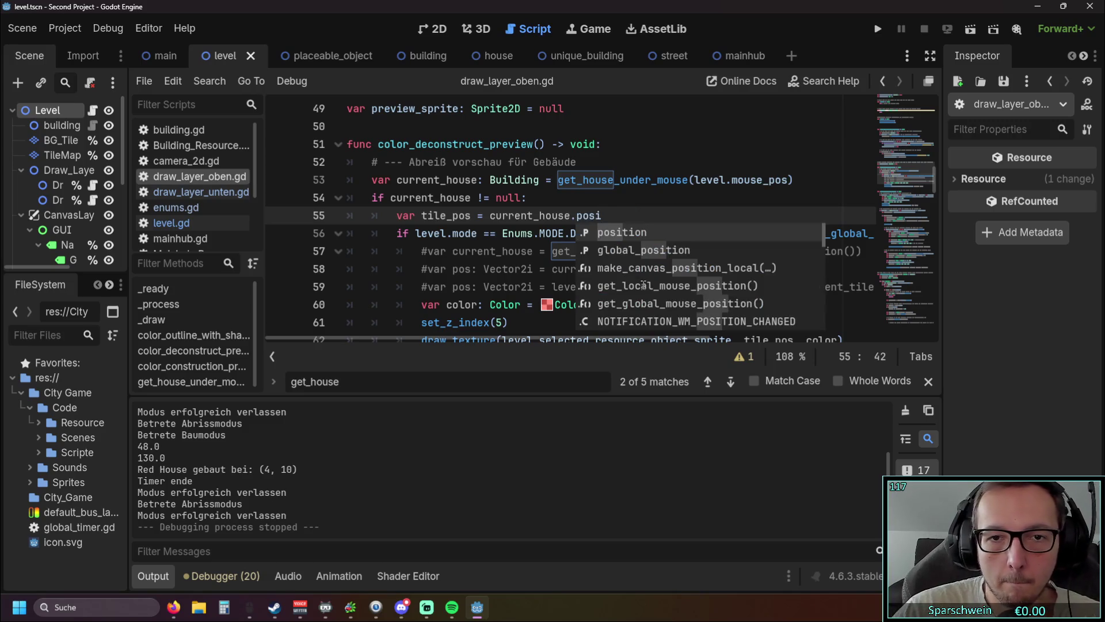
double_click(637, 238)
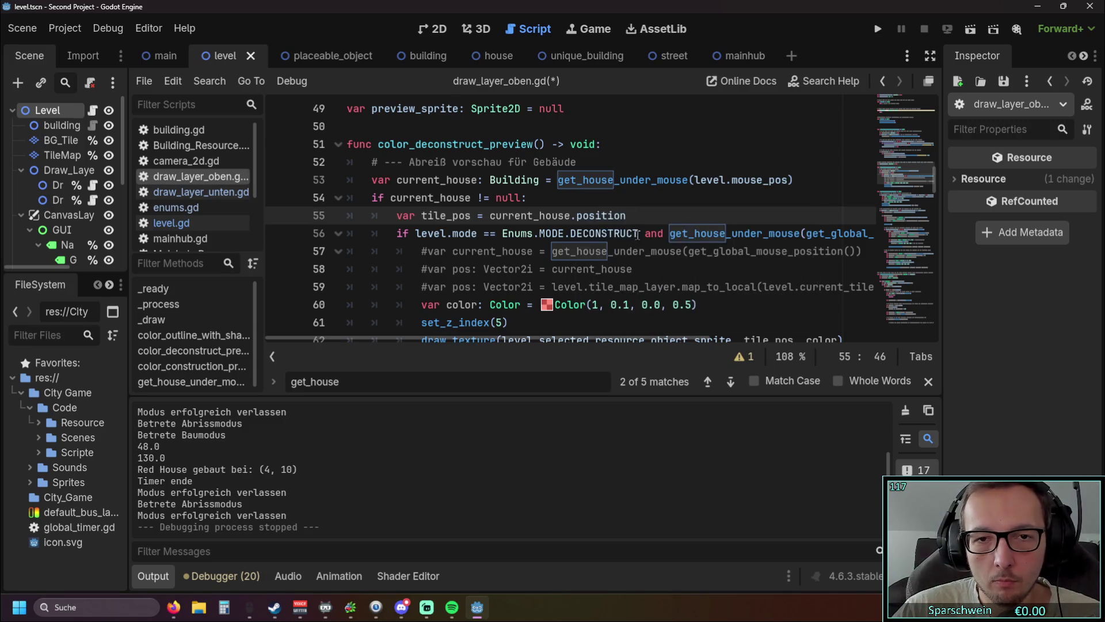
Test-run the game, place a red house on the grid, and stop
click(876, 31)
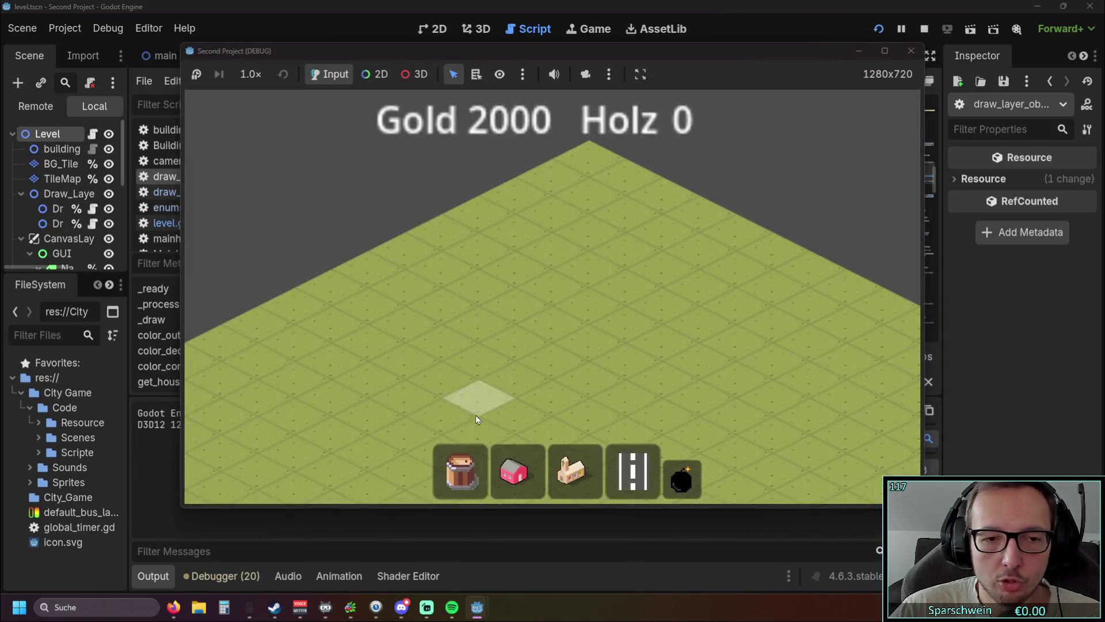
click(567, 315)
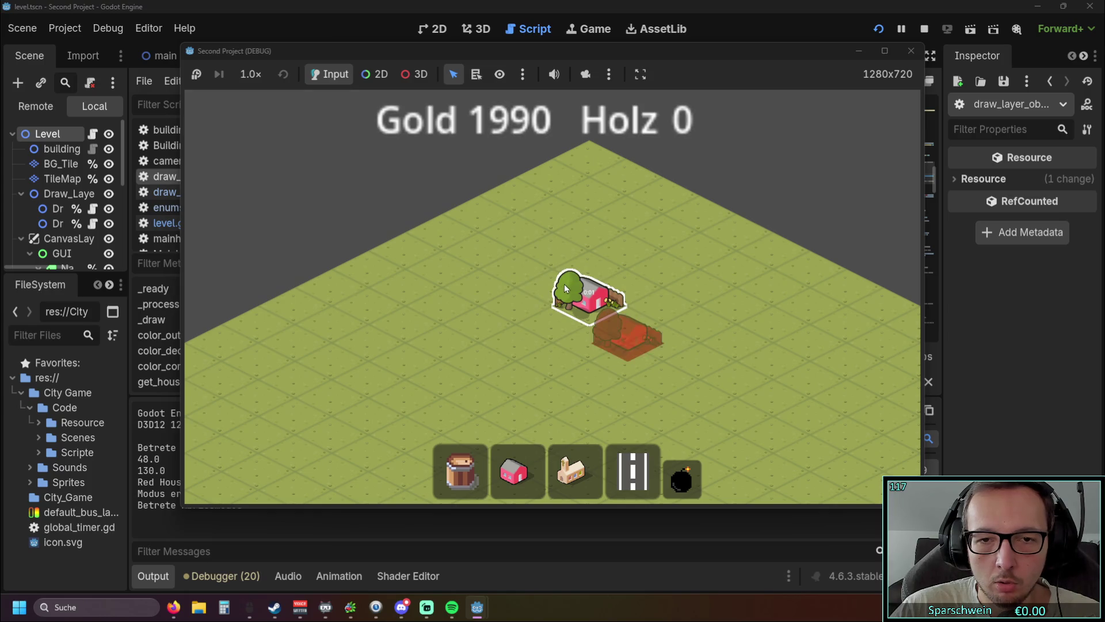
click(911, 51)
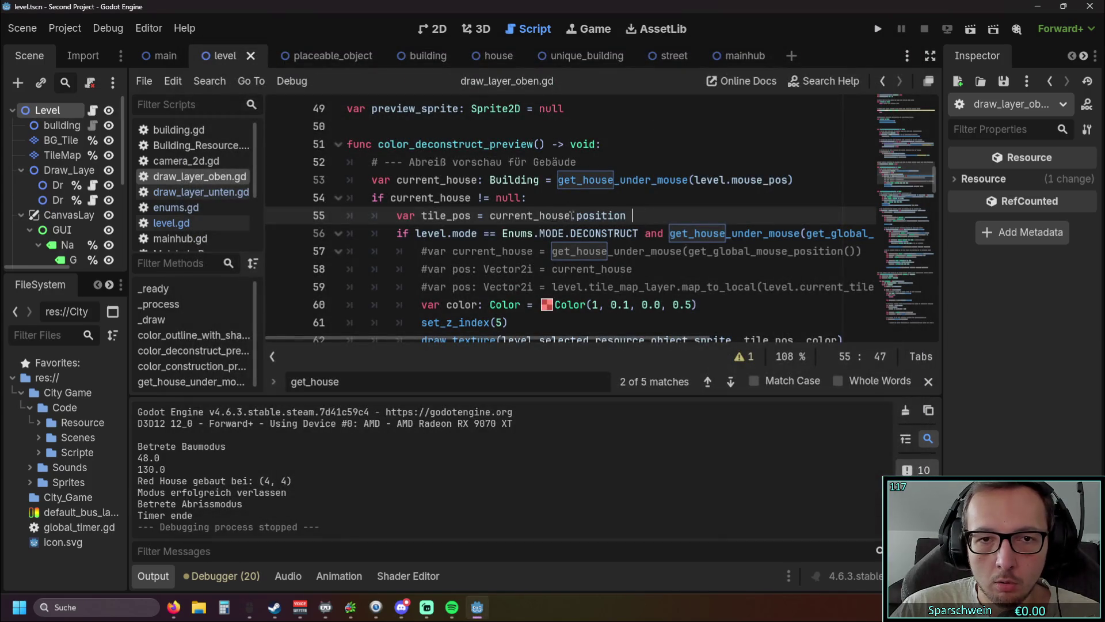
Try global_position on line 55, then test-run placing red houses and toggling demolition mode
text(global_)
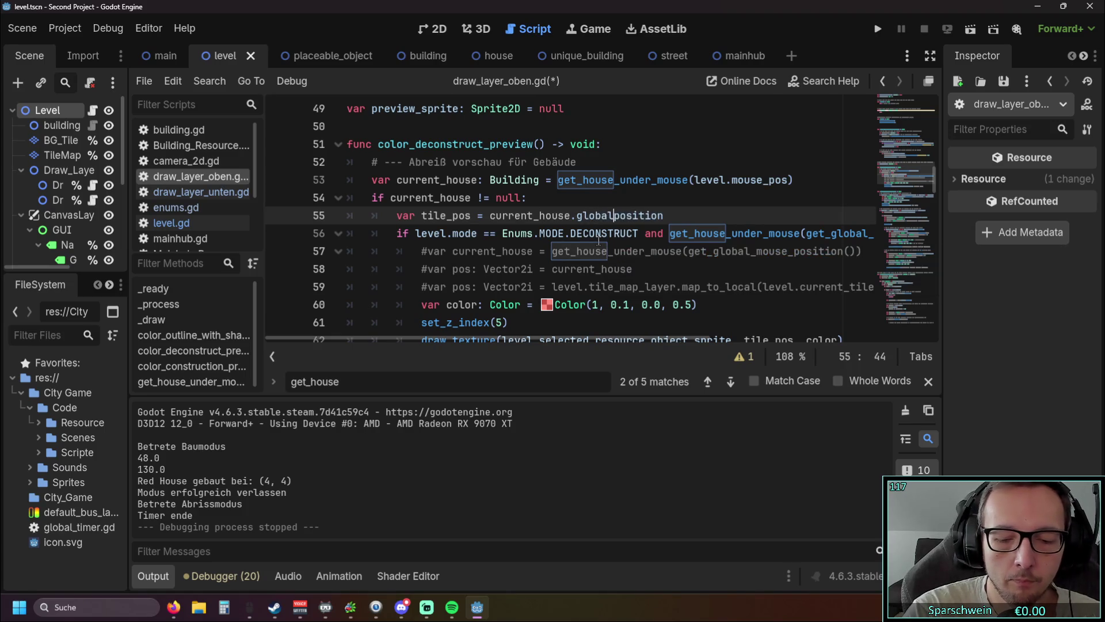
key(F5)
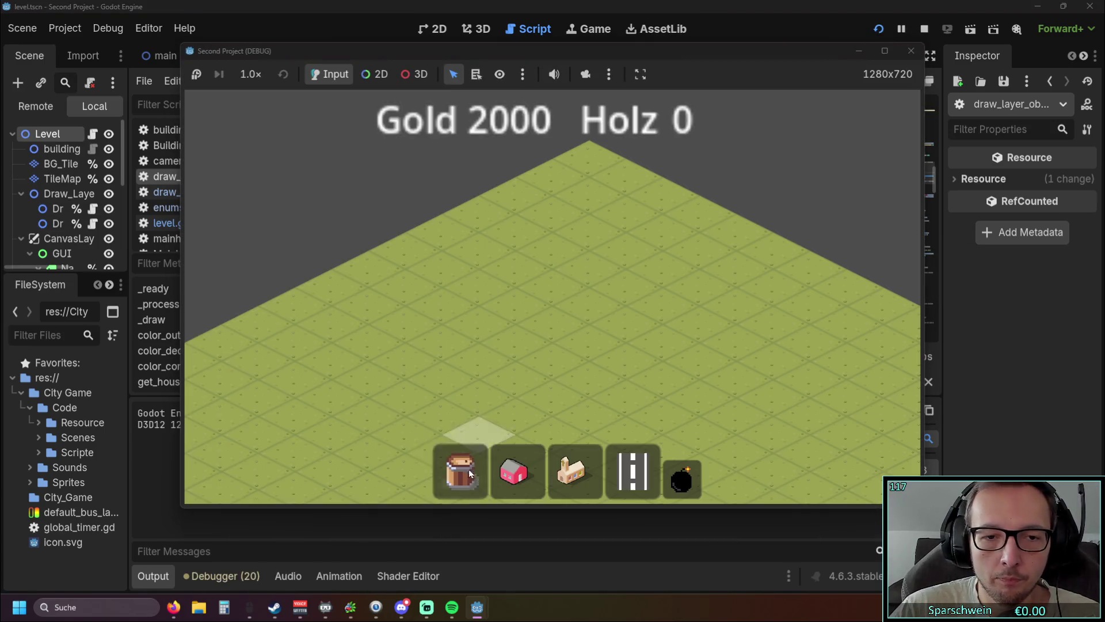
click(470, 474)
click(515, 337)
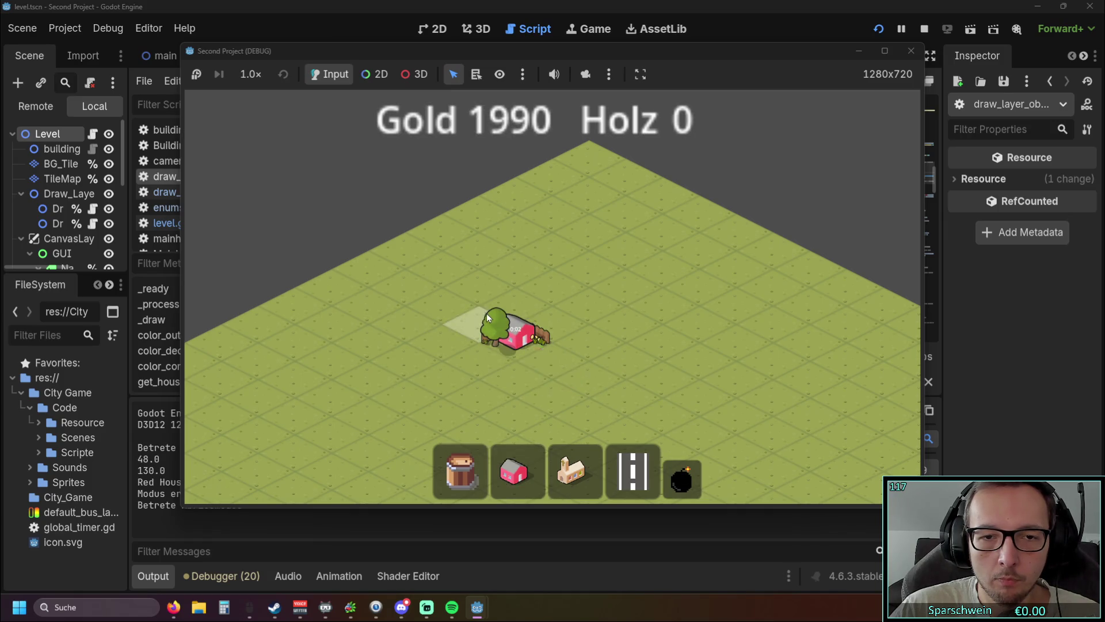
key(2)
click(611, 316)
click(681, 478)
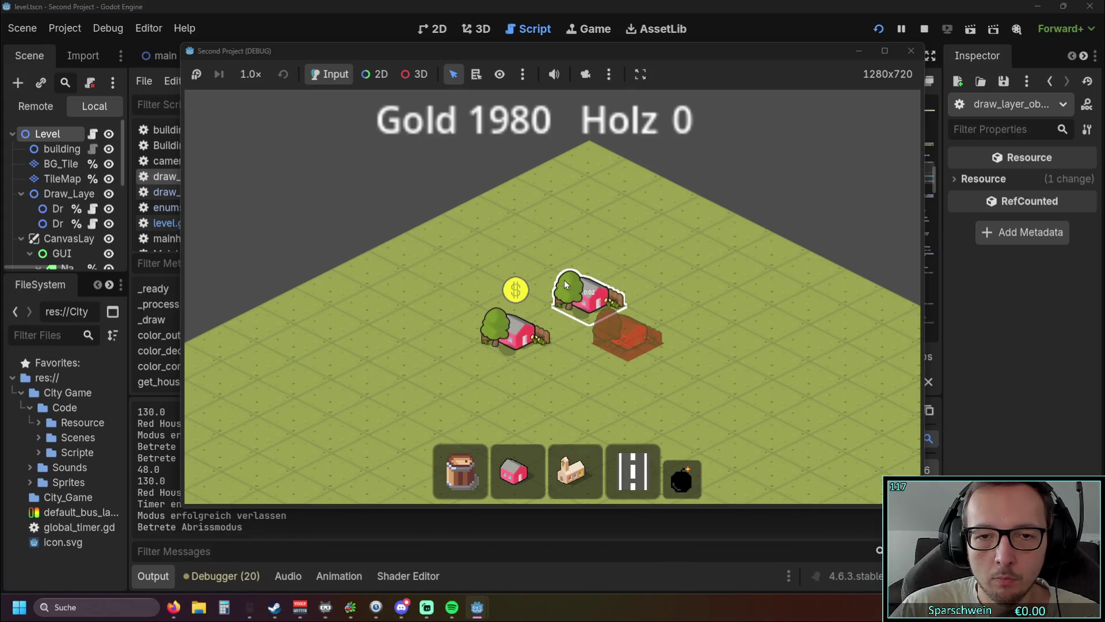
key(2)
click(672, 342)
key(5)
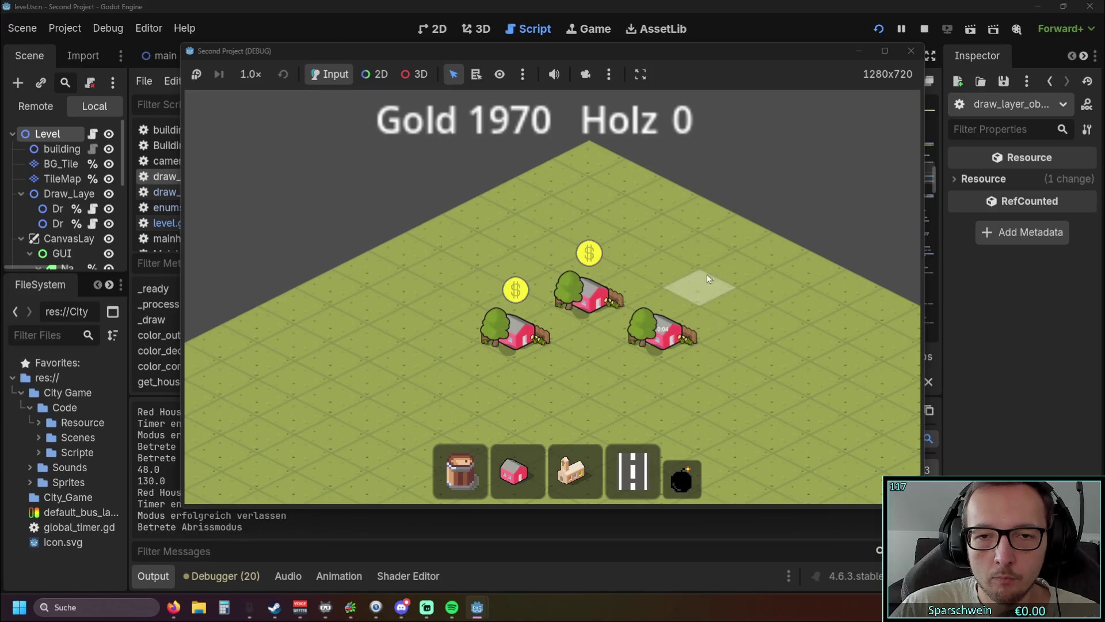
click(911, 52)
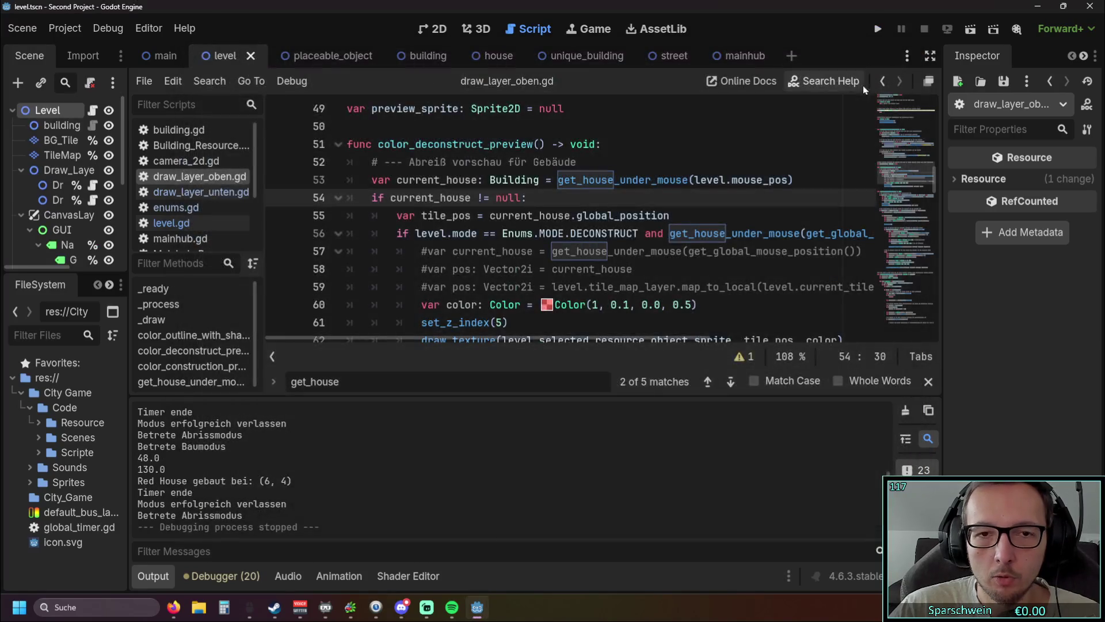
Replace global_position on line 55 with position
scroll(619, 216, down, 2)
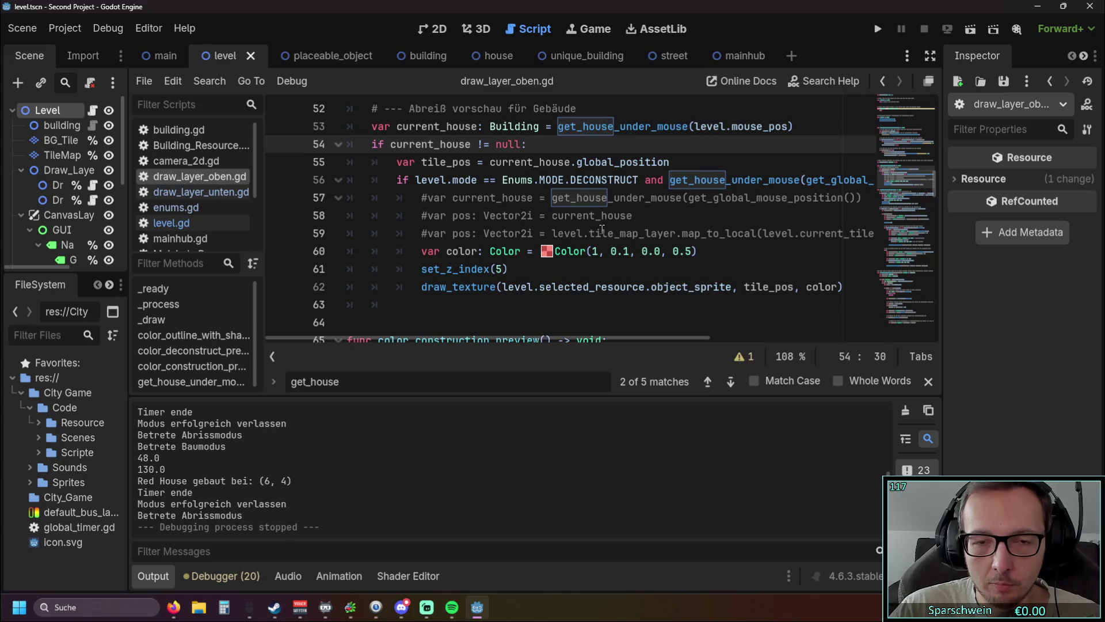
scroll(602, 231, up, 1)
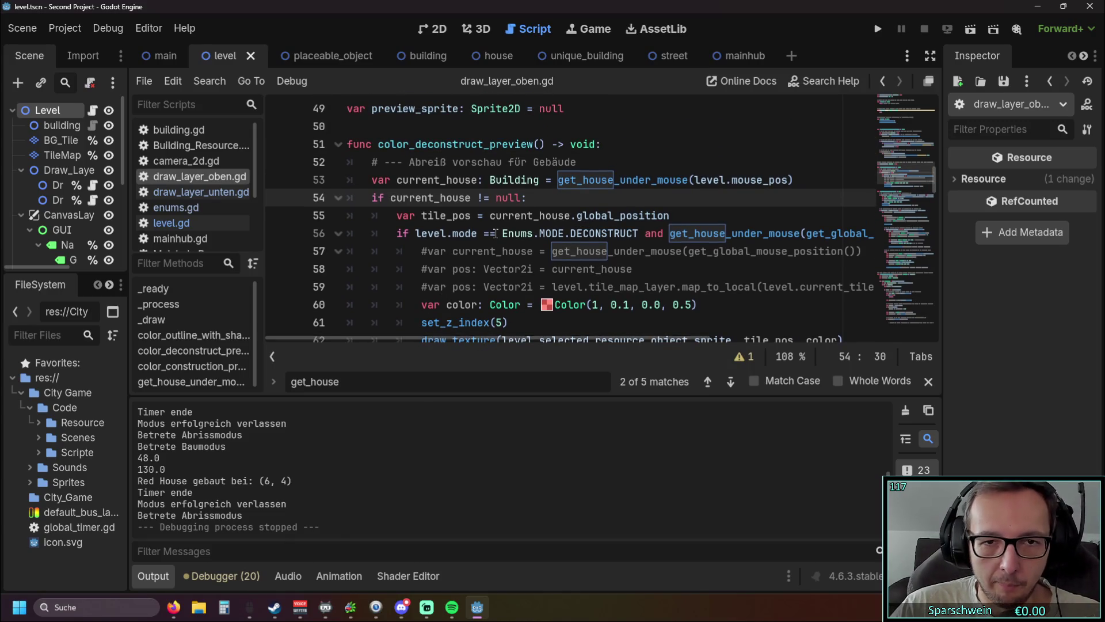
drag(683, 216, 571, 219)
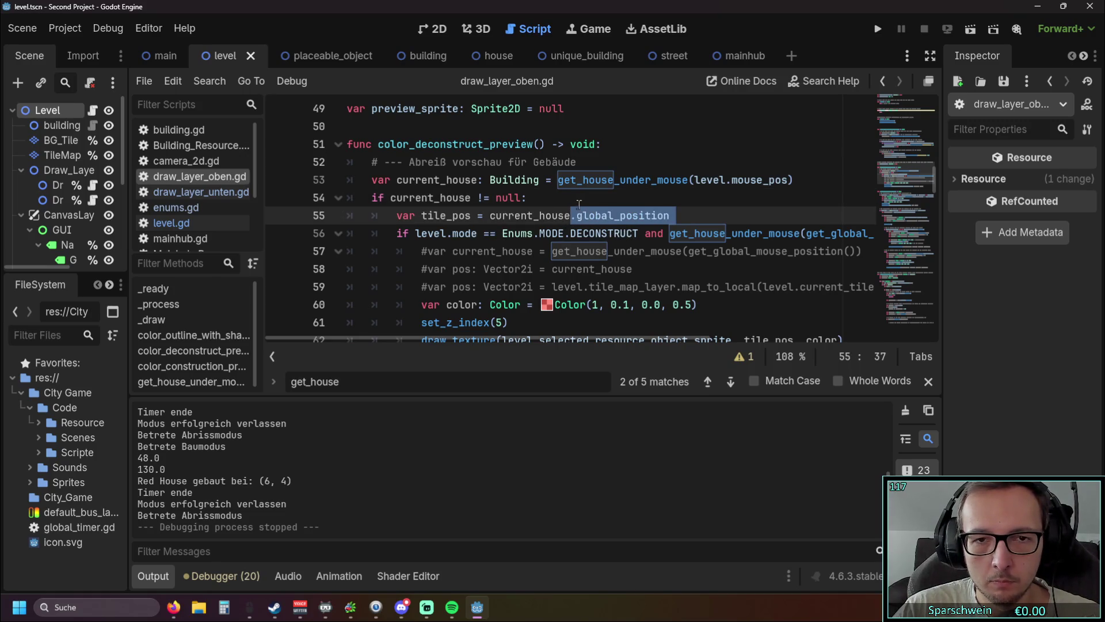
mouse_move(527, 215)
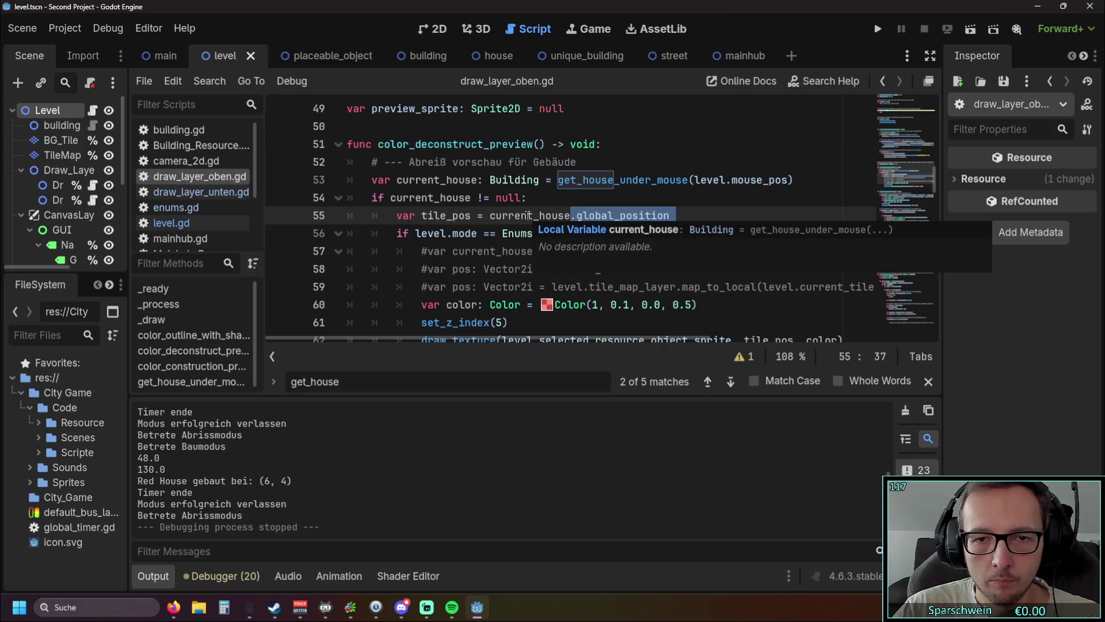
drag(675, 216, 578, 215)
mouse_move(581, 215)
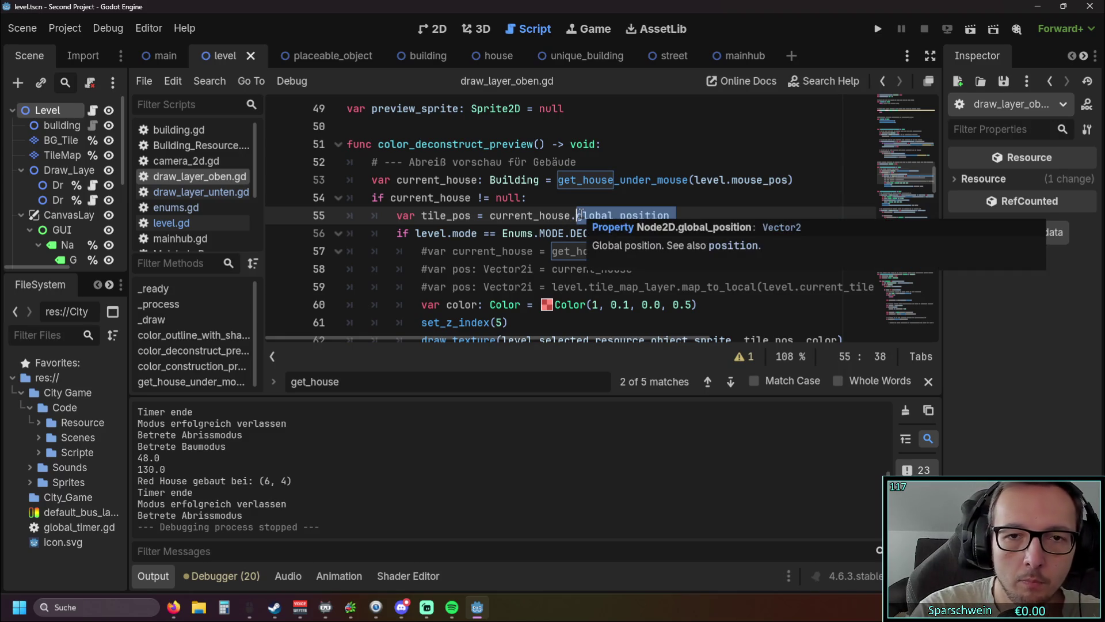
key(BackSpace)
key(BackSpace)
text(.p)
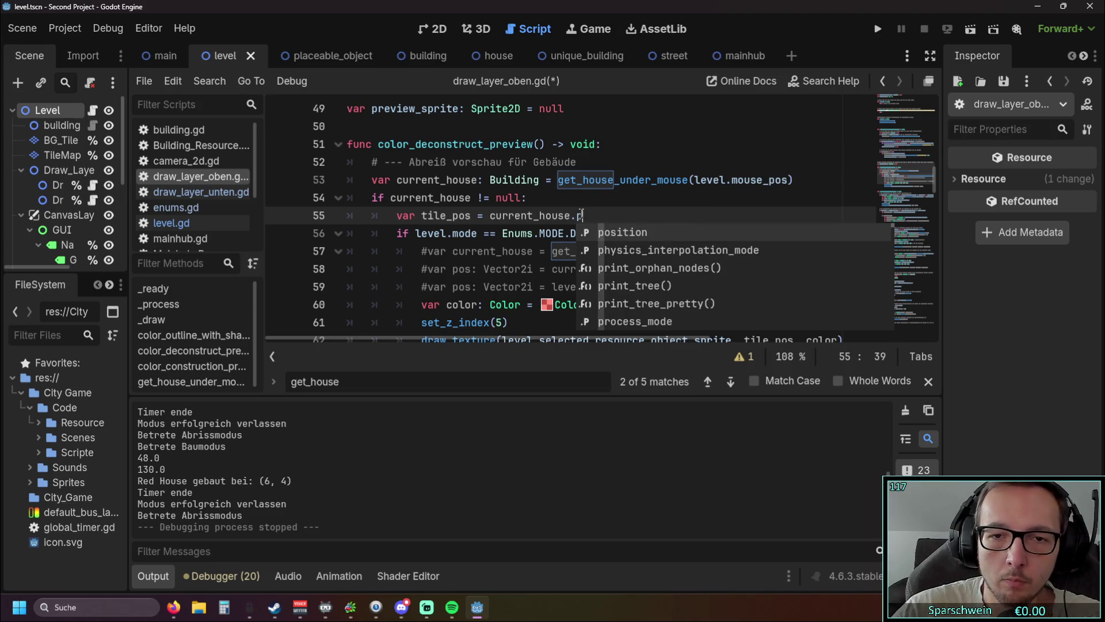
key(Down)
key(Down)
key(Down)
key(Down)
key(Down)
key(Down)
scroll(683, 256, down, 5)
click(587, 215)
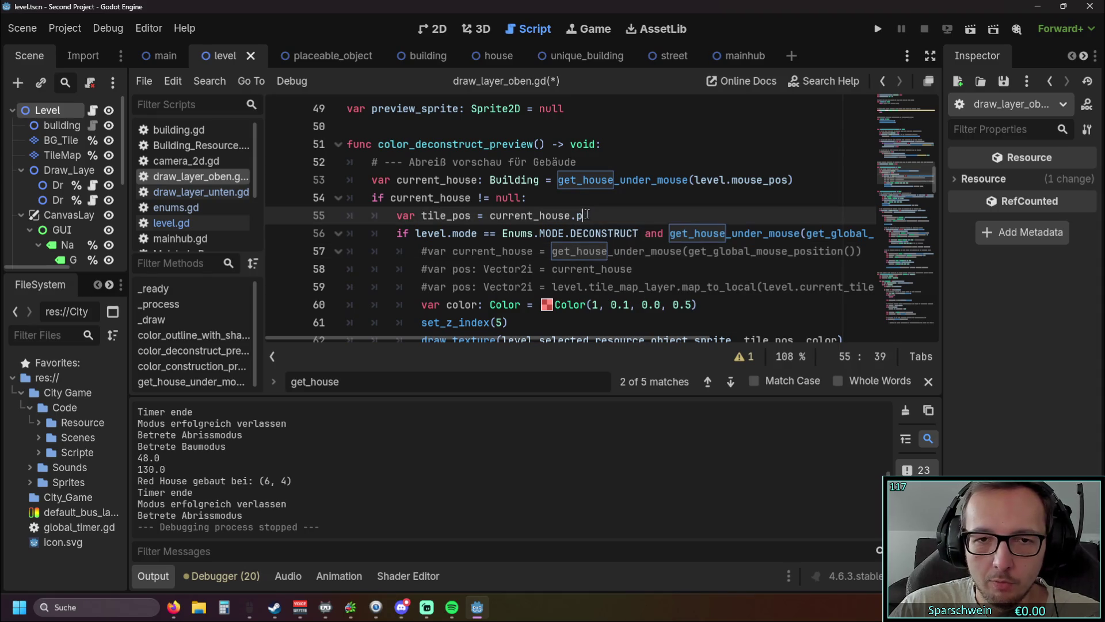
text(o)
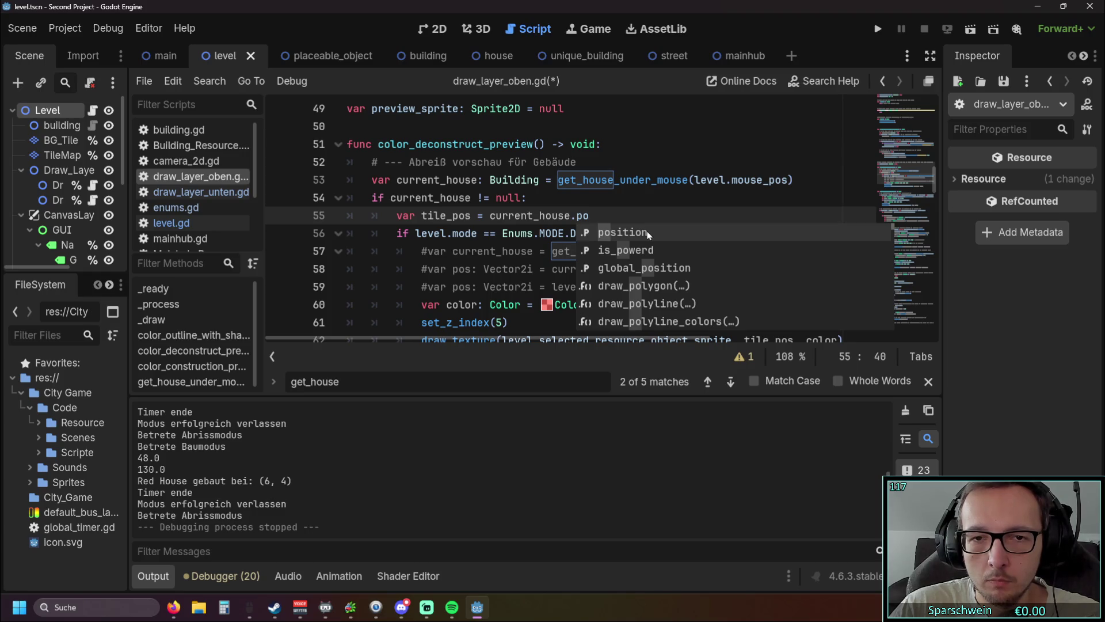
click(649, 234)
click(615, 251)
scroll(619, 251, down, 1)
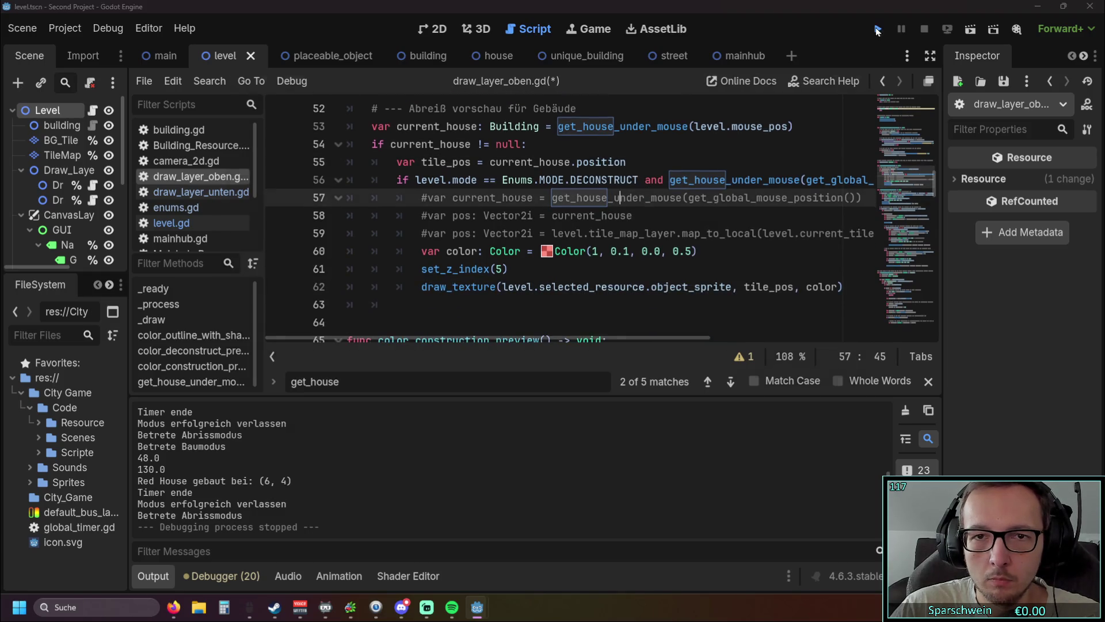
Run the game, place a red house on the map and switch to demolition mode
click(877, 30)
click(514, 472)
click(569, 309)
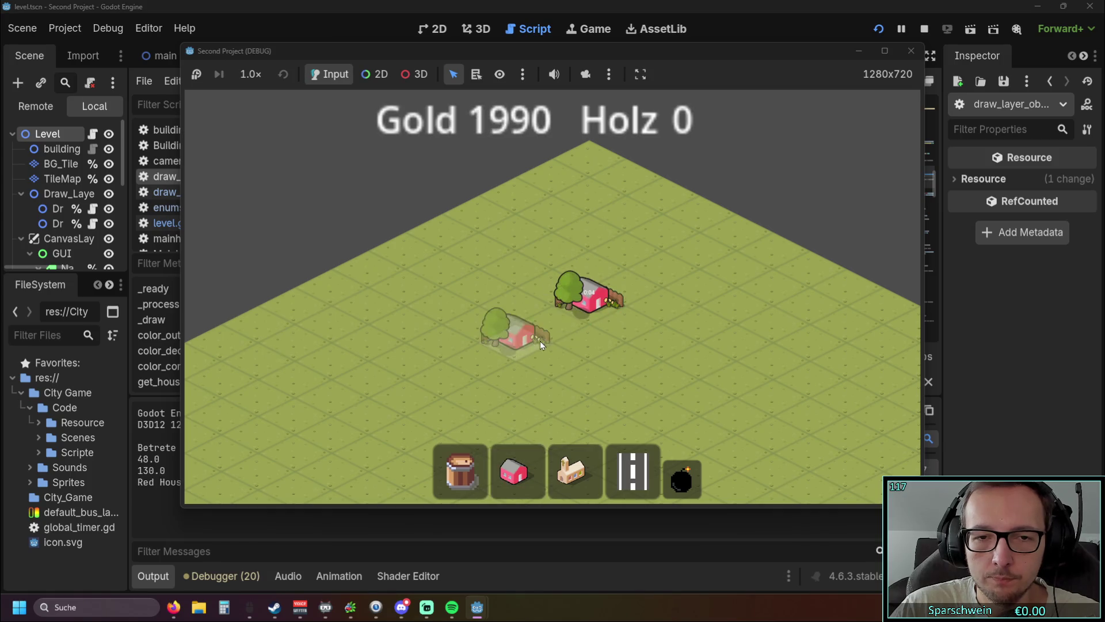
click(679, 478)
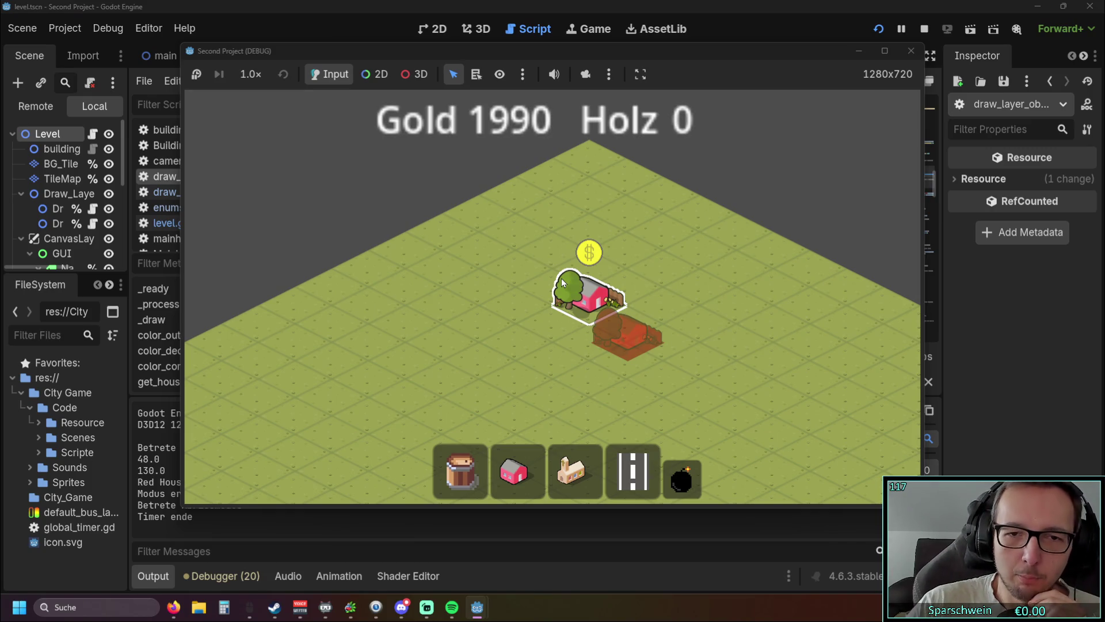
Zoom in and measure the offset between the house and its red demolition preview
scroll(567, 288, up, 5)
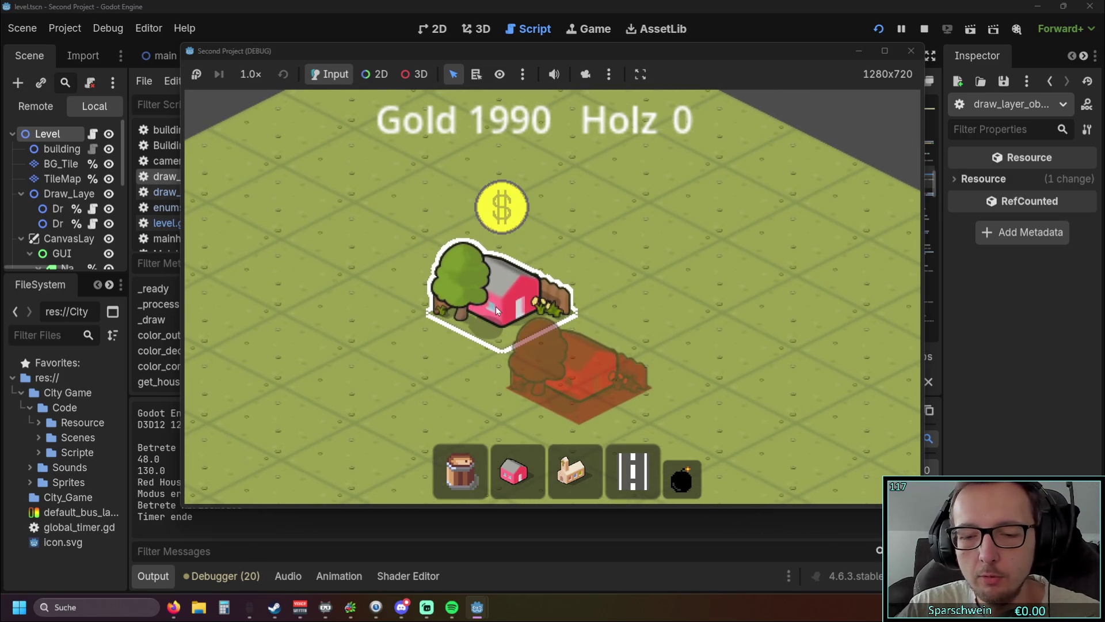
key(Print)
mouse_move(424, 236)
mouse_down()
mouse_move(527, 365)
mouse_move(579, 389)
mouse_up()
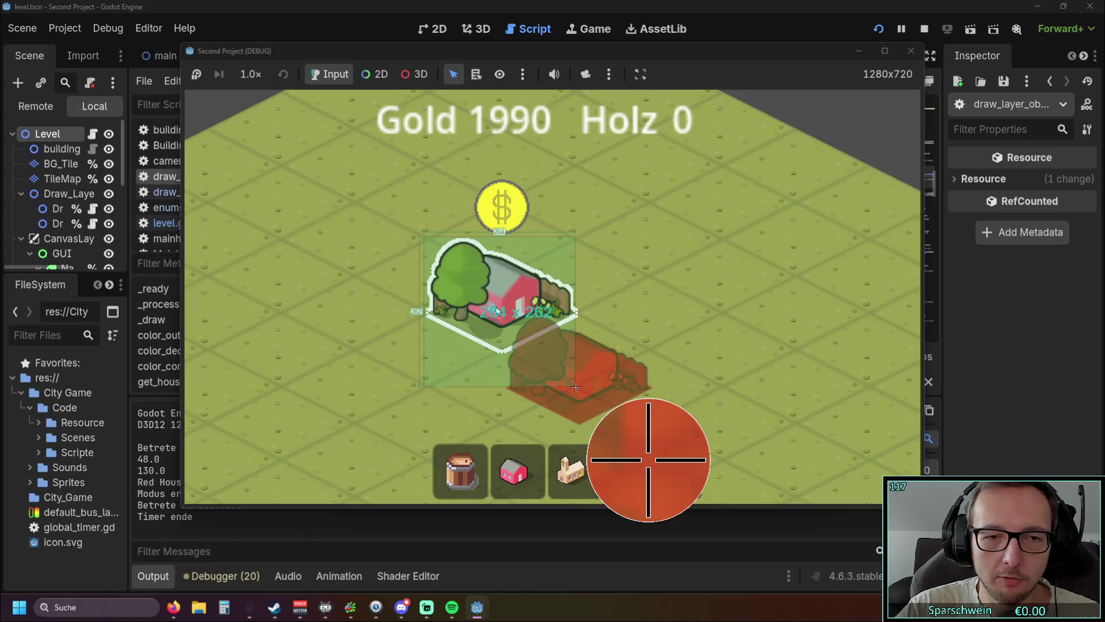
right_click(496, 306)
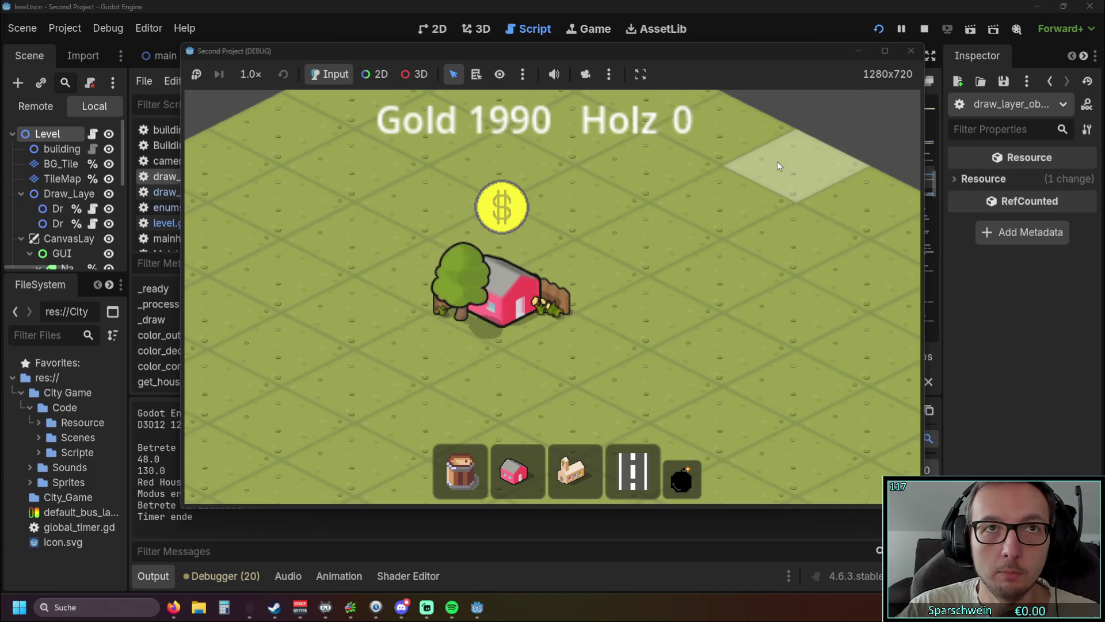
Stop the game and start a new line 56 assigning current_house to tile_pos
click(910, 53)
scroll(632, 223, up, 1)
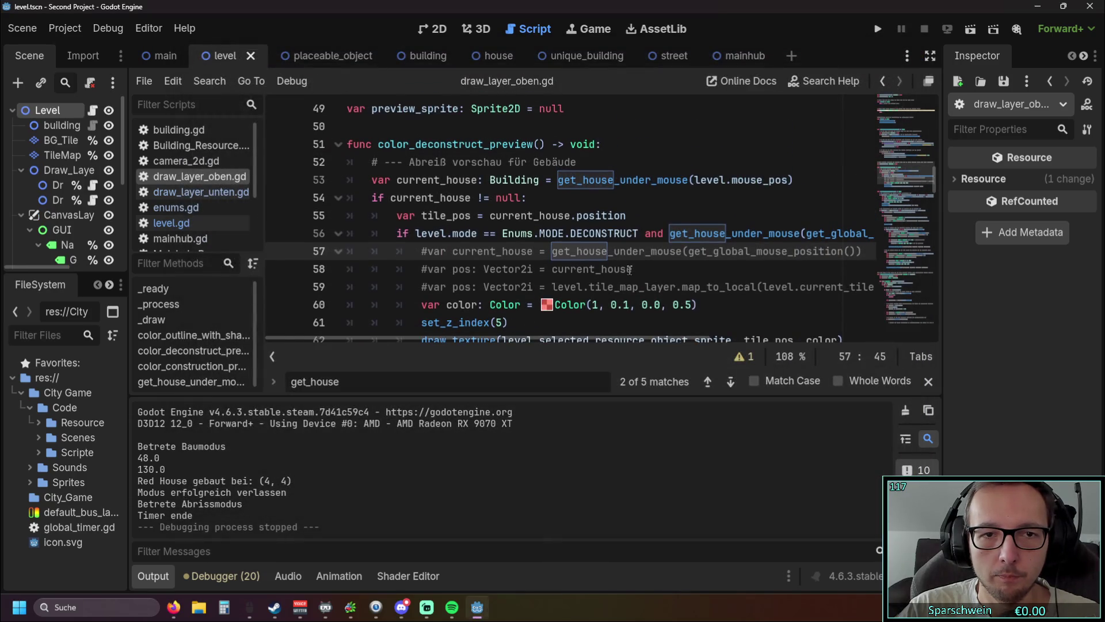
click(631, 217)
key(Return)
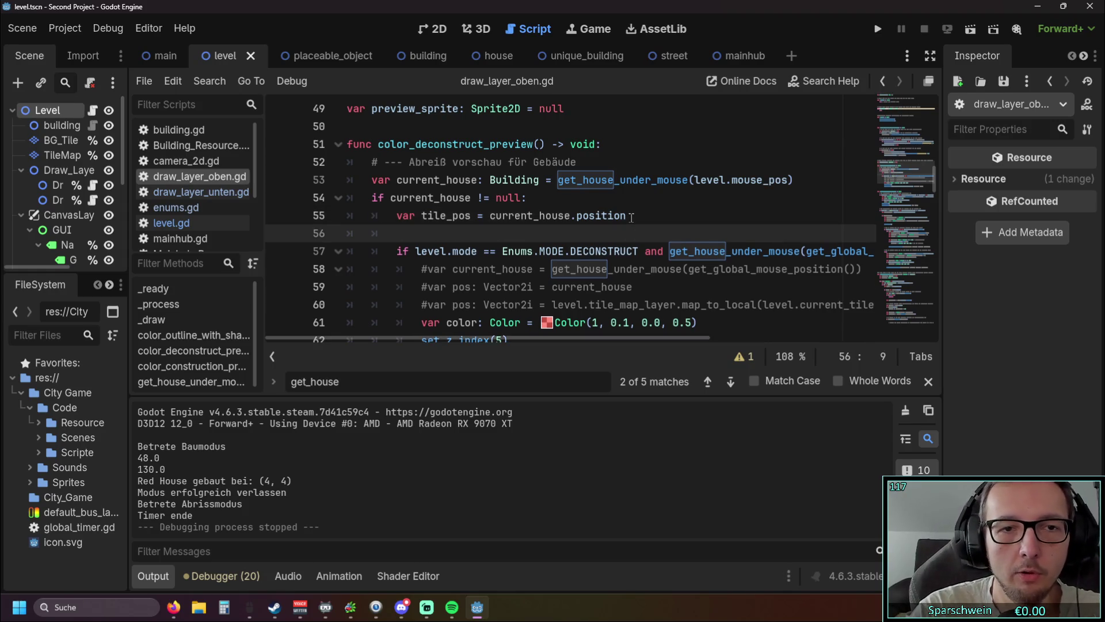
text(tilepos)
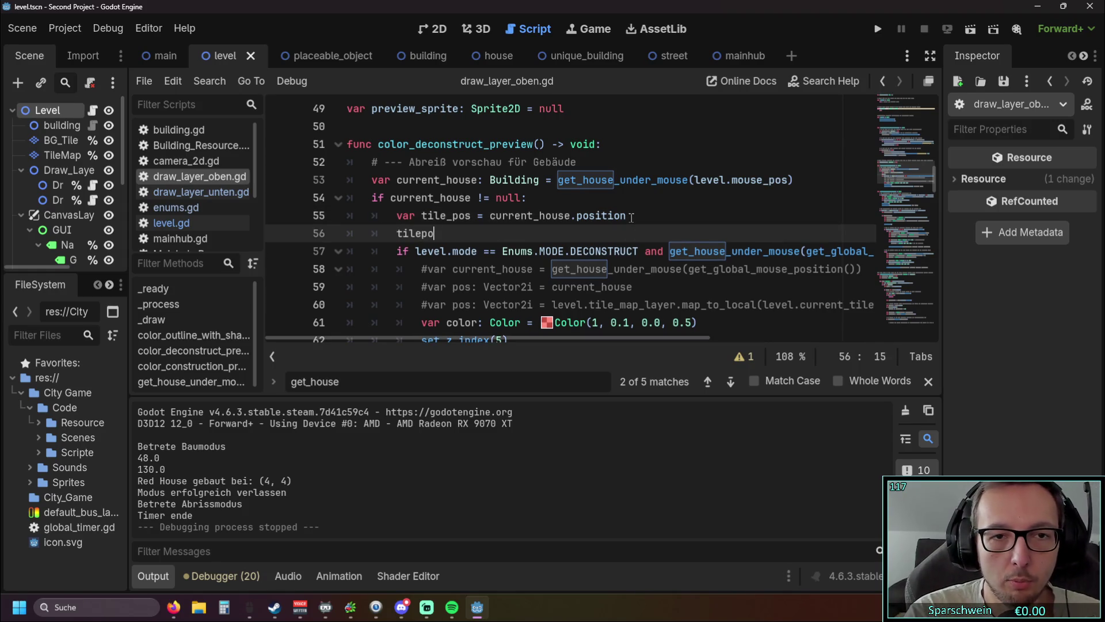
key(Return)
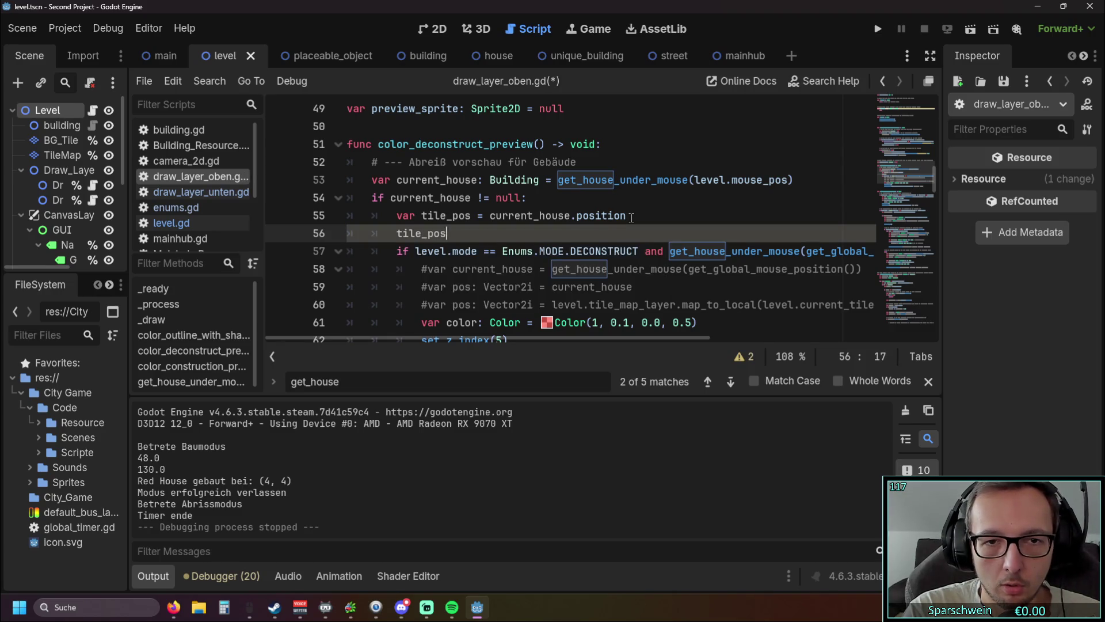
text( -=)
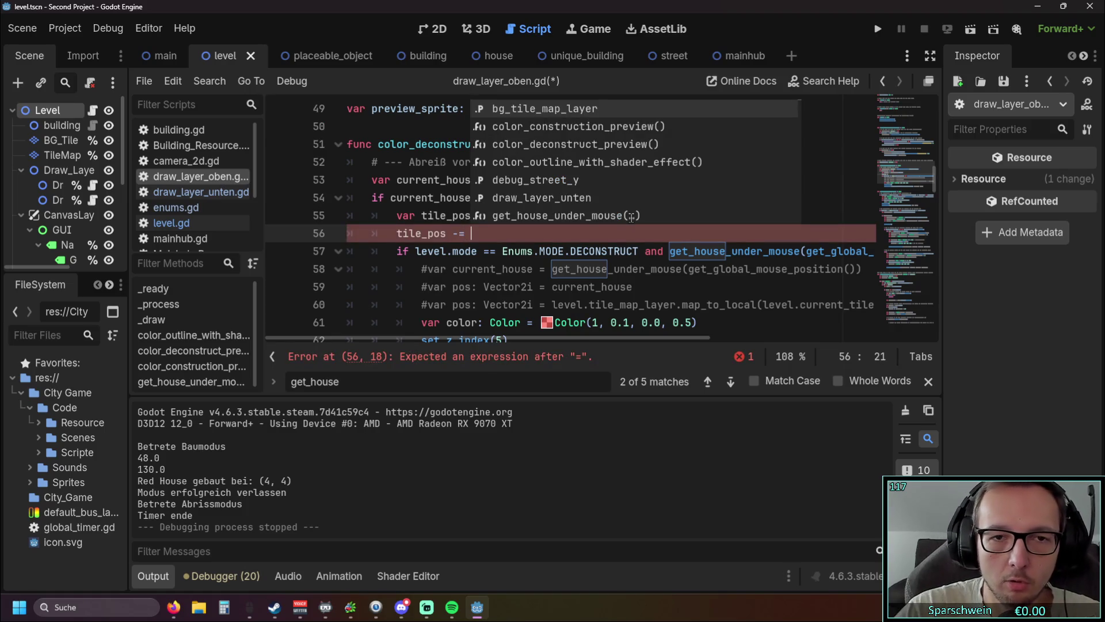
key(Escape)
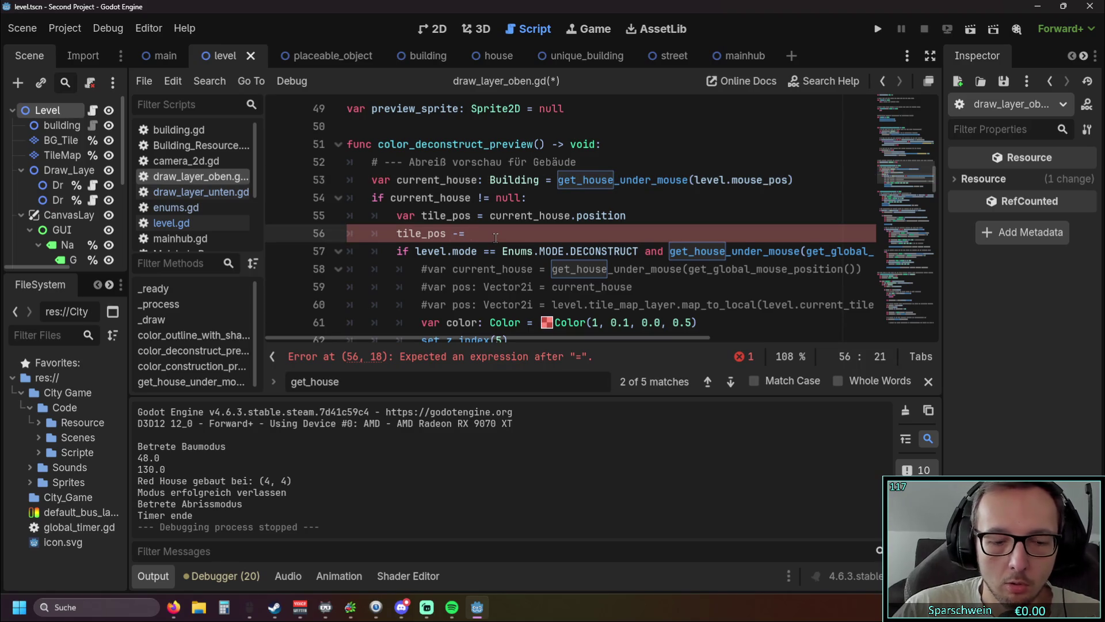
text(current_house.)
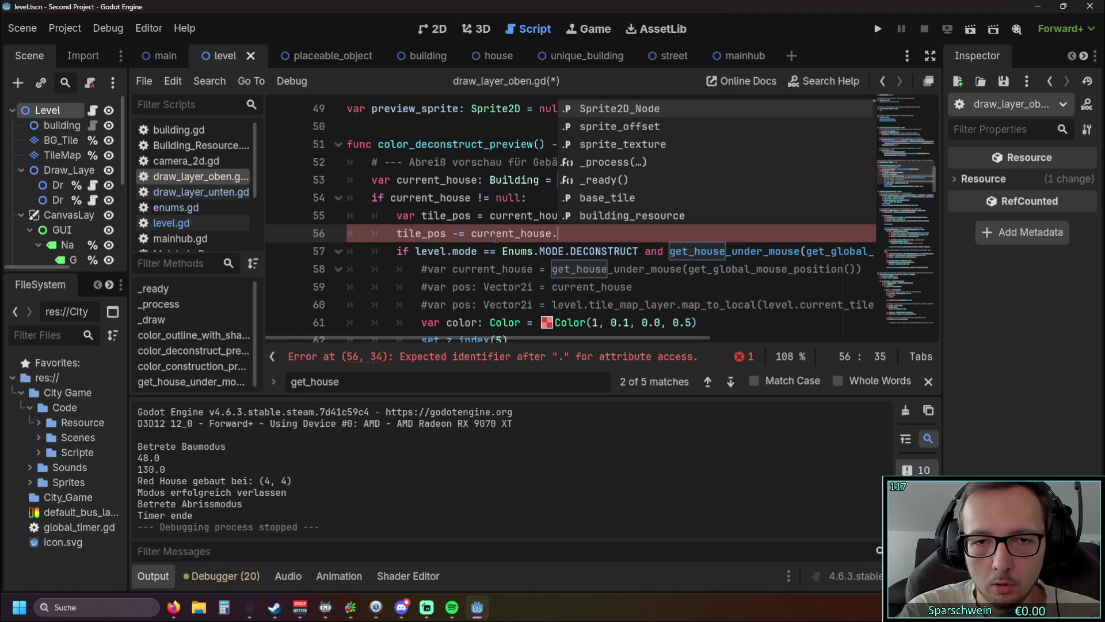
Extend the line to current_house.Sprite2D_Node. using the autocomplete suggestion
text(sp)
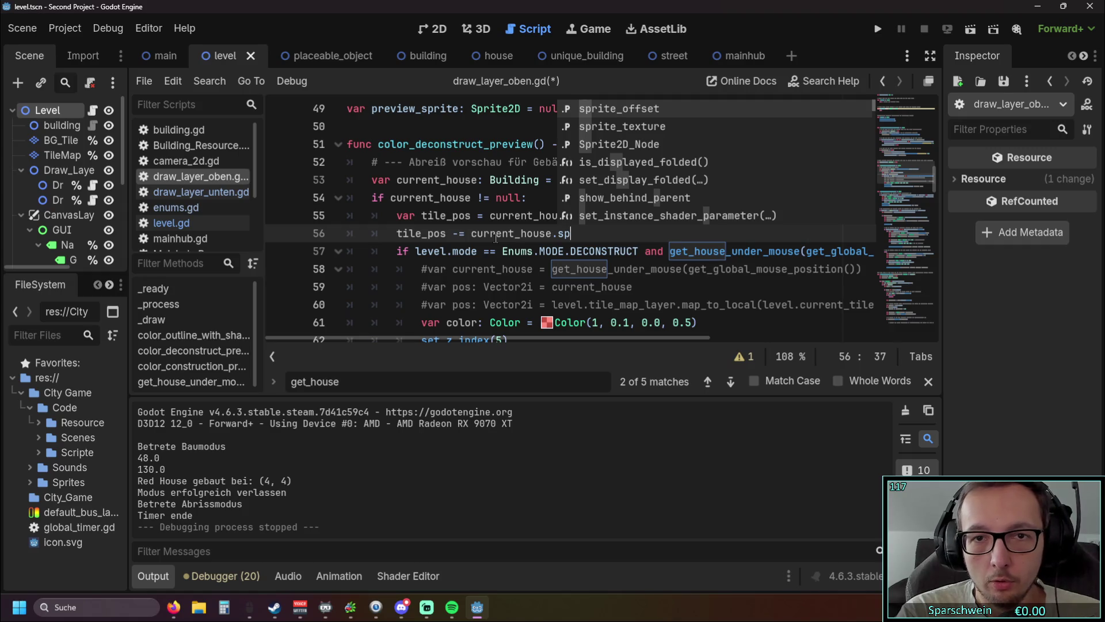
key(Down)
key(Down)
key(Down)
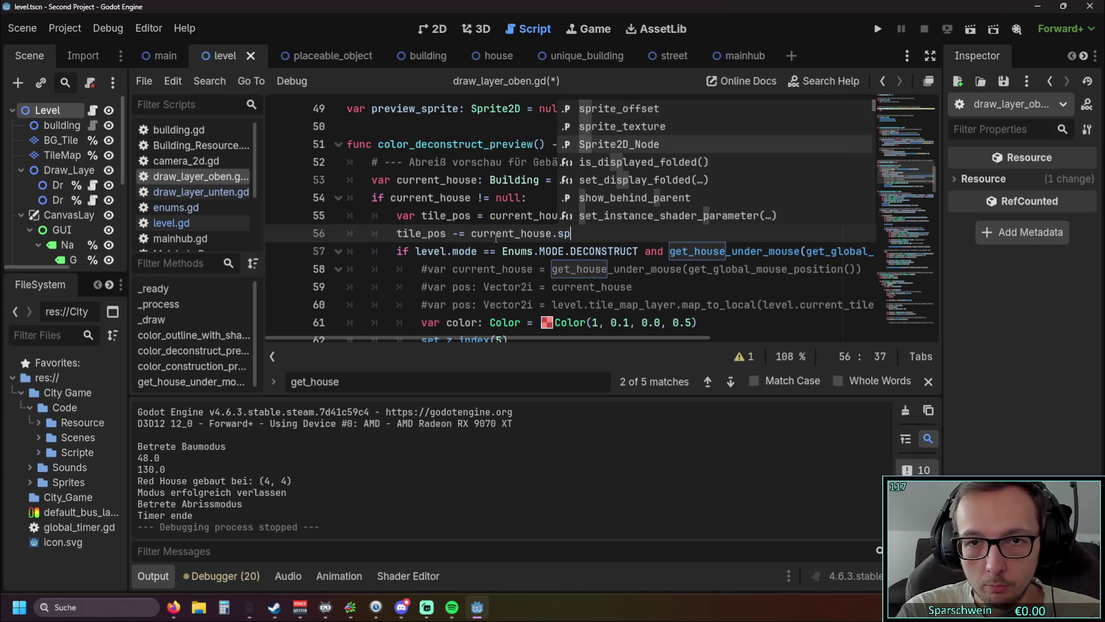
key(Up)
key(Up)
key(Up)
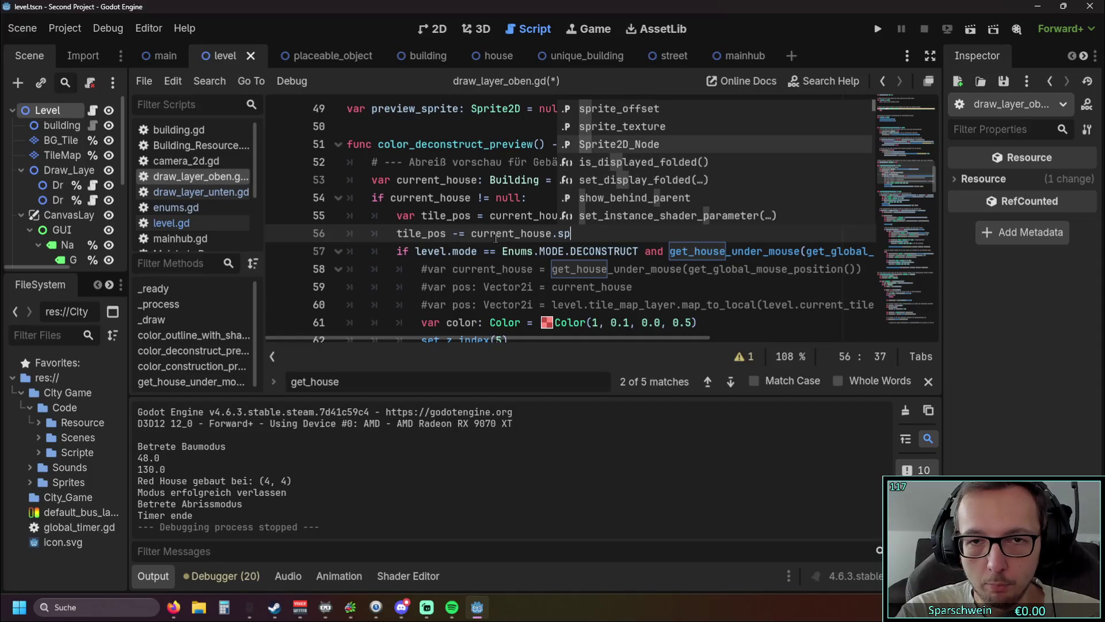
key(Return)
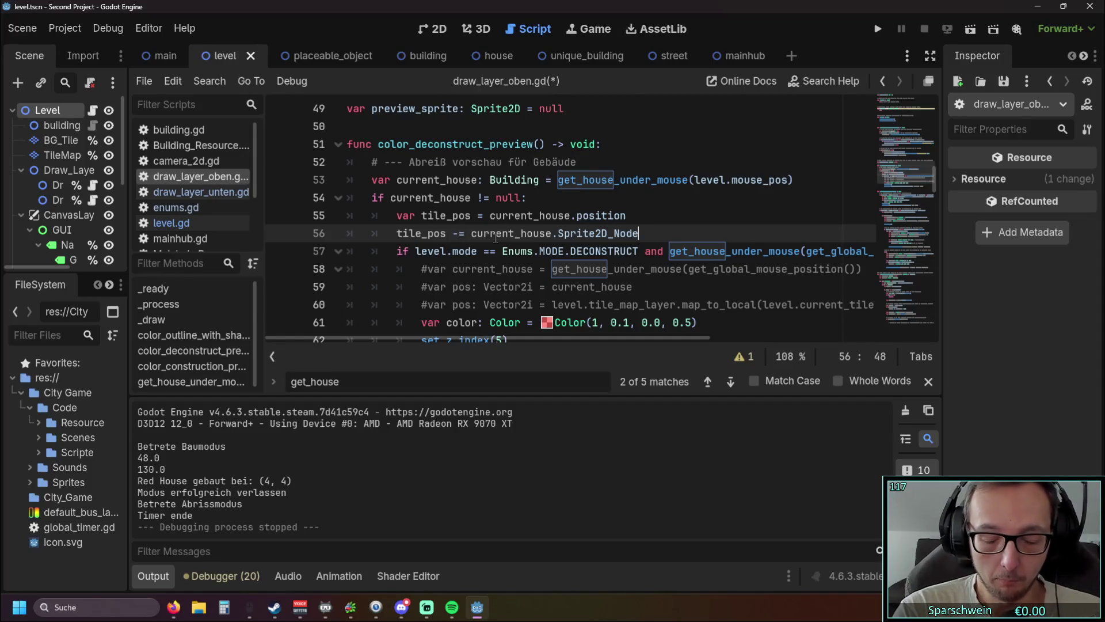
text(.)
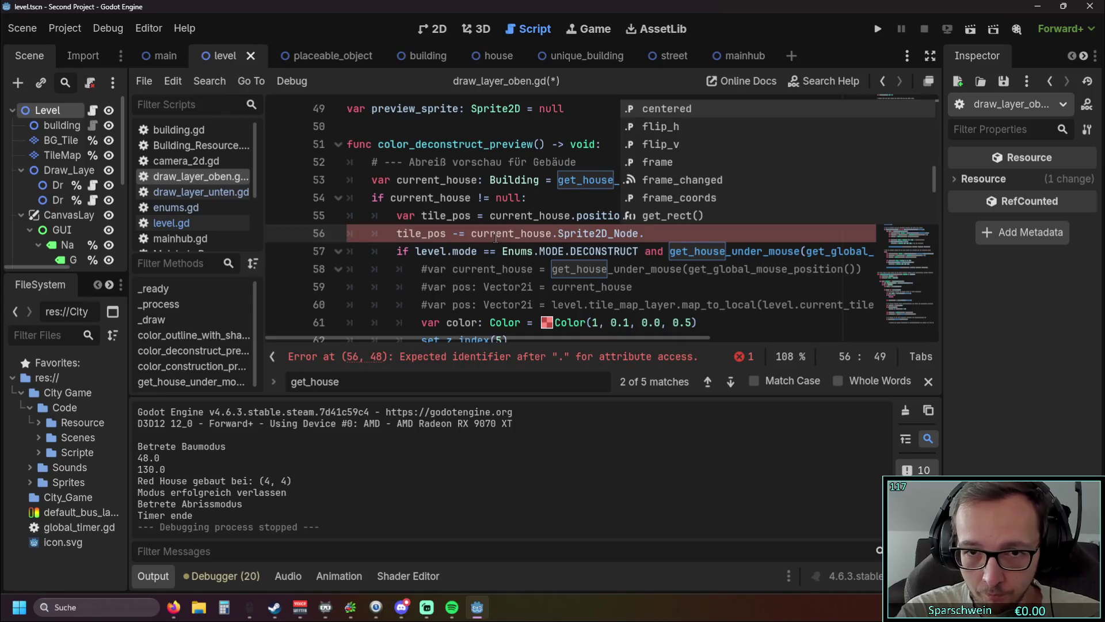
Browse the Sprite2D_Node member suggestions, looking for texture-related members
key(Down)
key(Down)
key(Down)
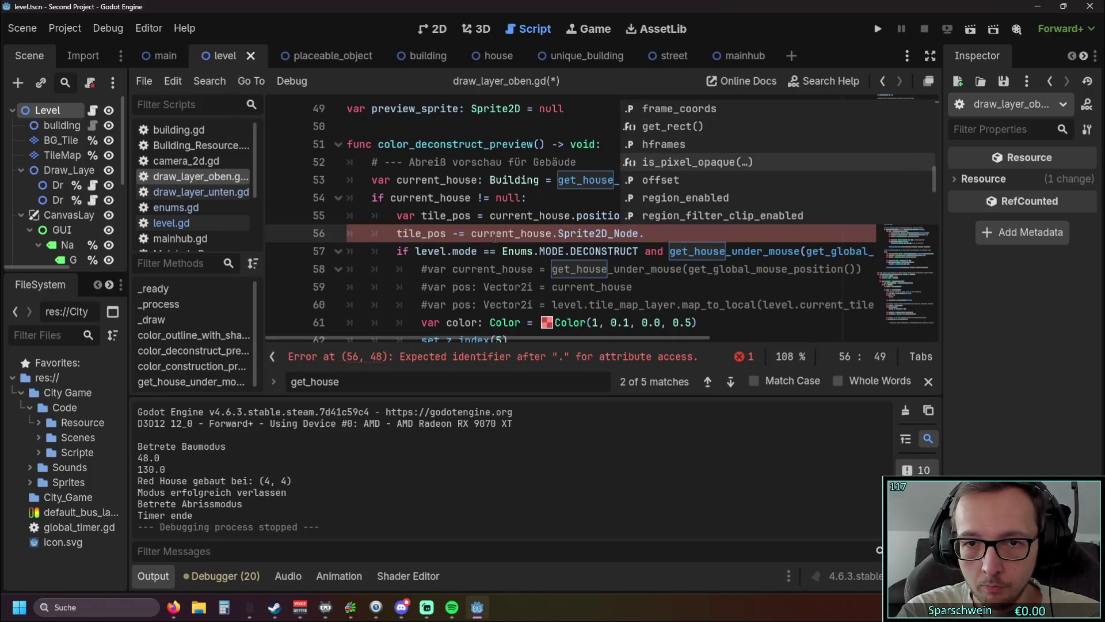
key(Down)
key(Down)
key(Down)
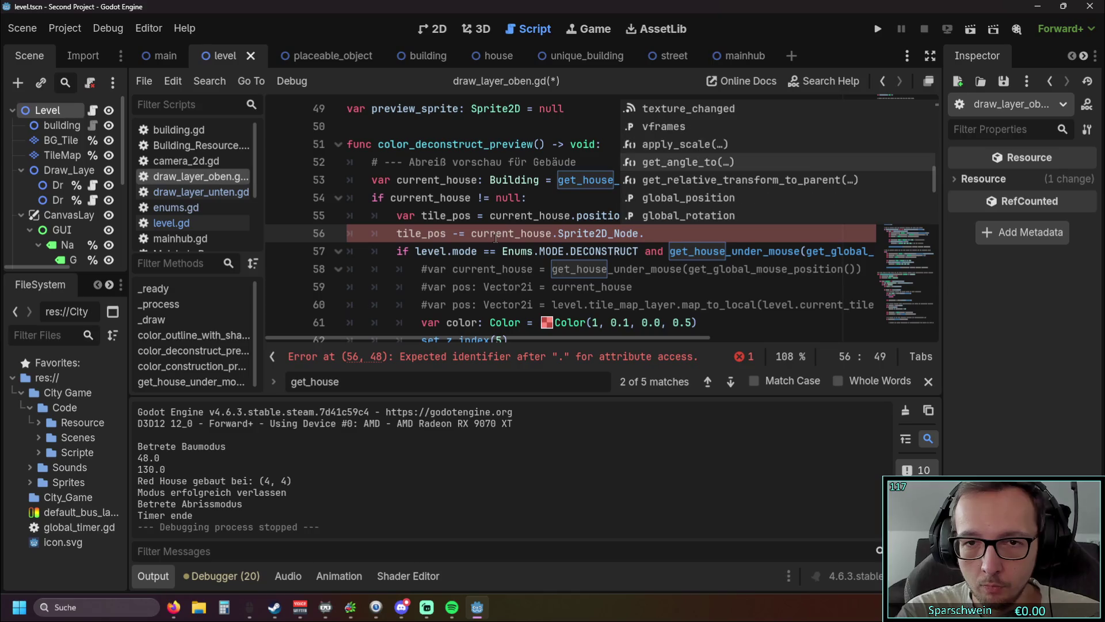
key(Down)
key(Down)
key(Down)
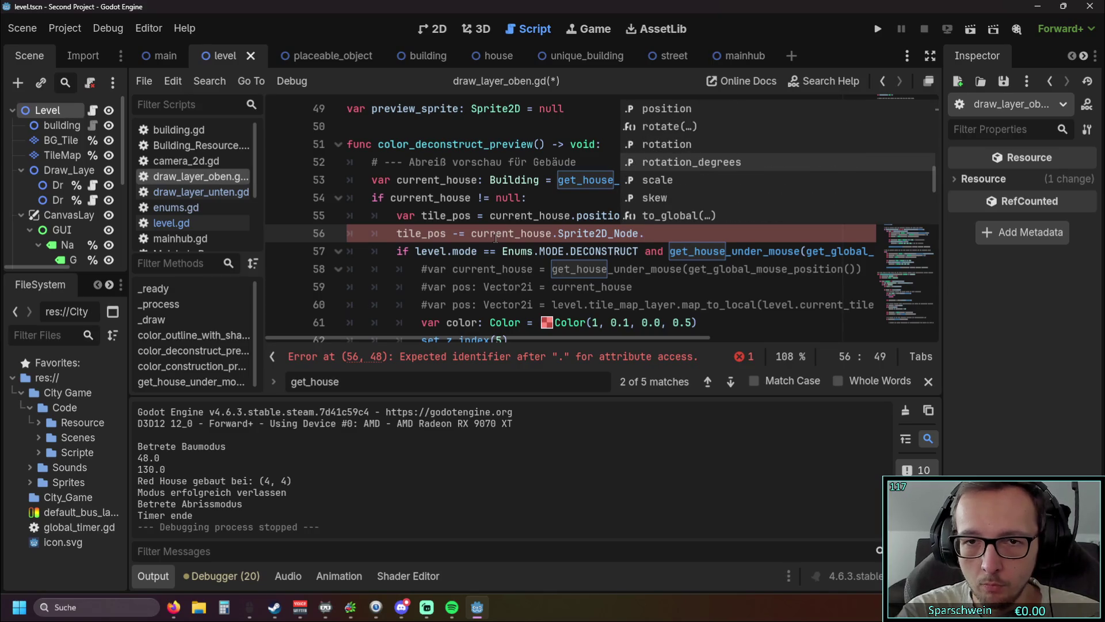
key(Up)
key(Up)
key(Up)
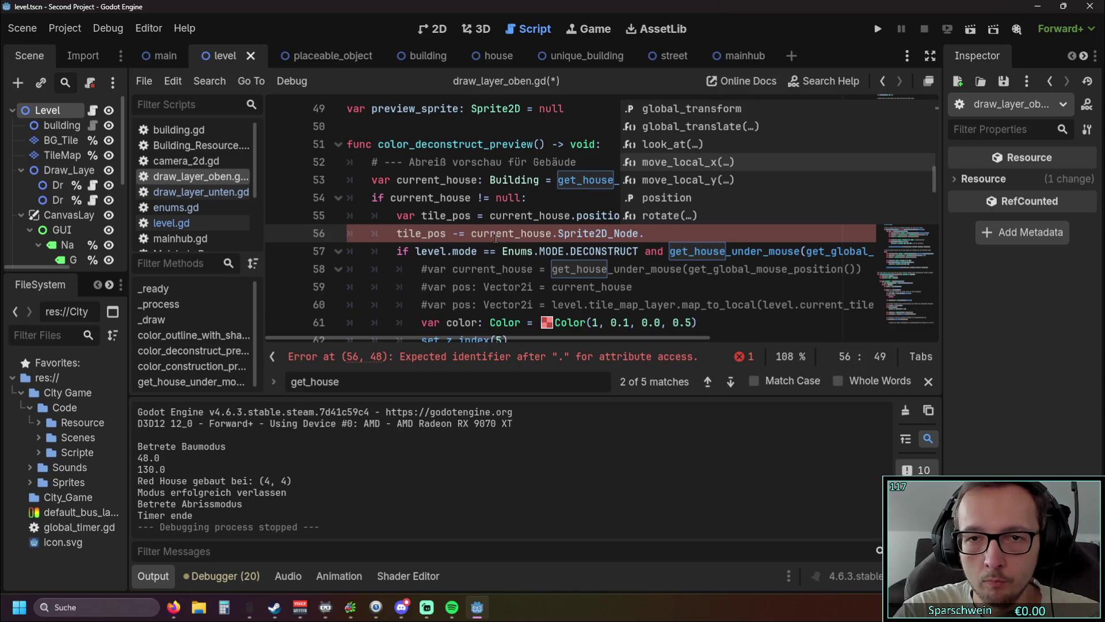
key(Down)
key(Down)
key(Down)
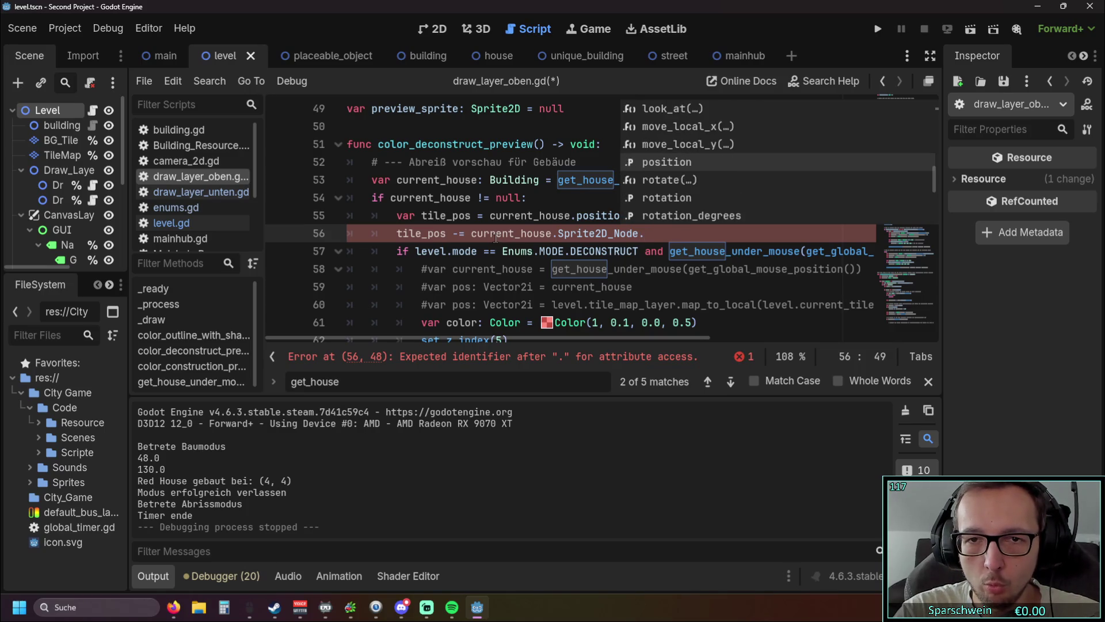
key(Down)
key(Down)
key(Down)
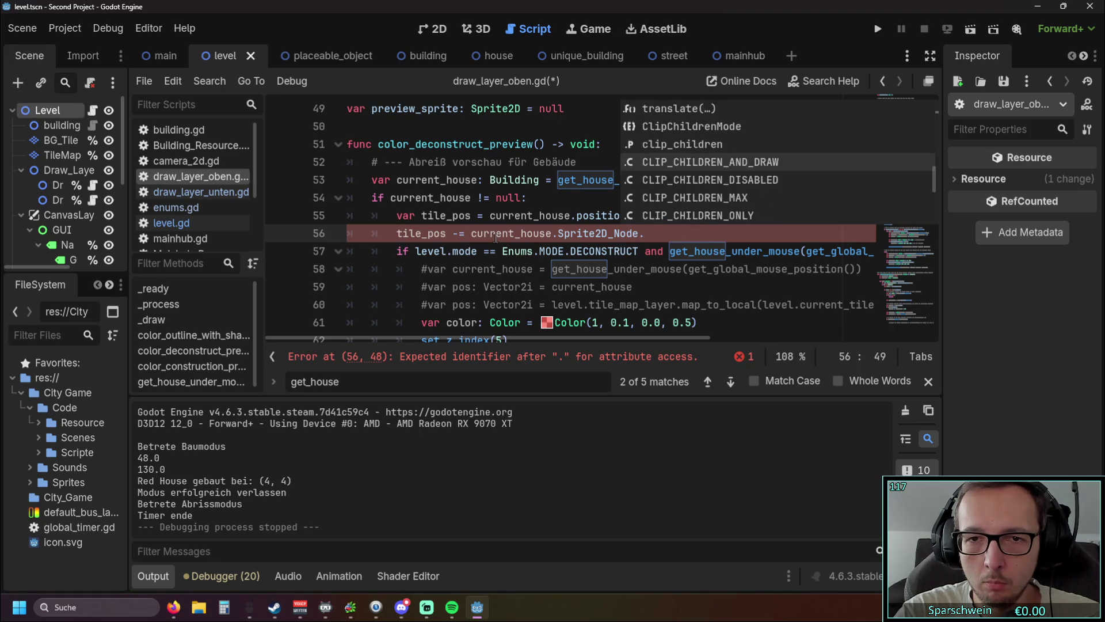
key(Down)
key(Down)
key(Down)
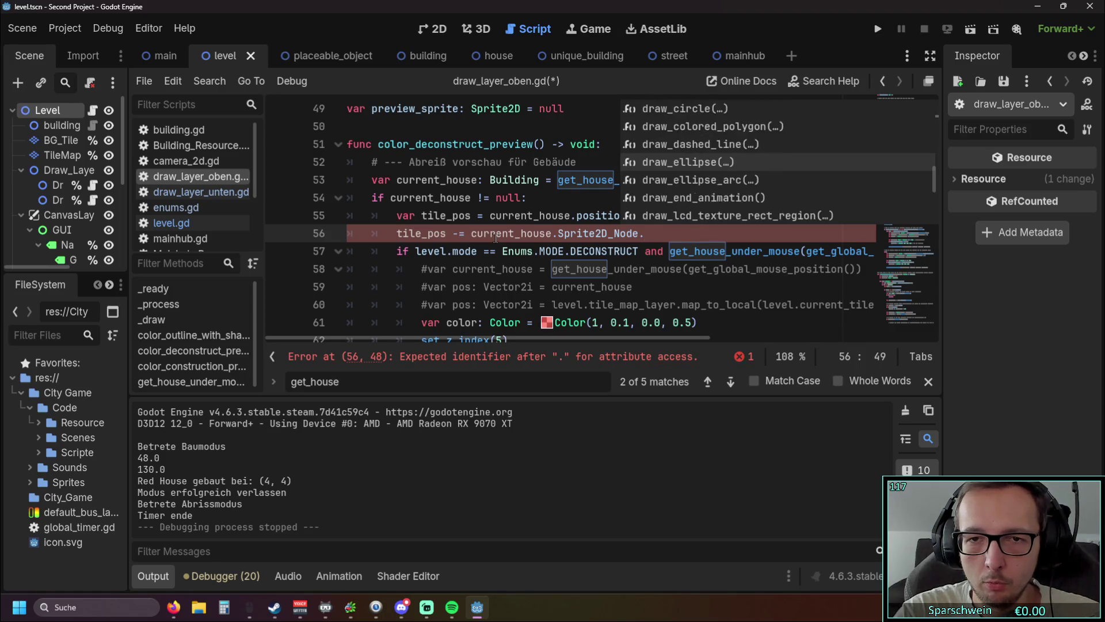
key(Down)
key(Down)
key(Down)
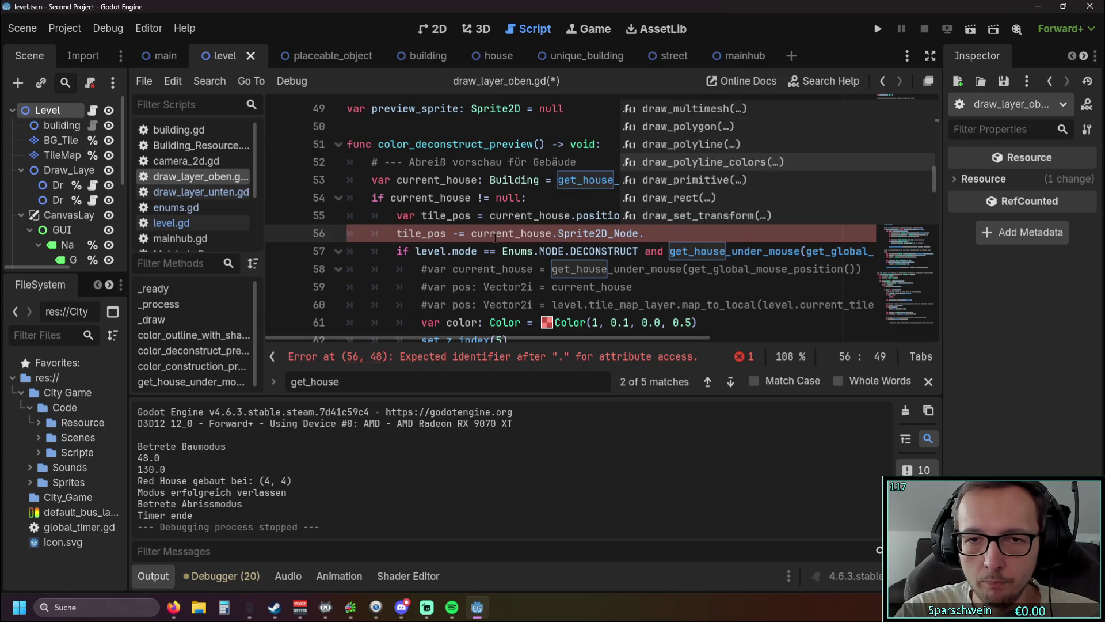
key(Down)
key(Down)
key(Down)
key(Up)
key(Up)
key(Up)
key(Up)
key(Up)
key(Up)
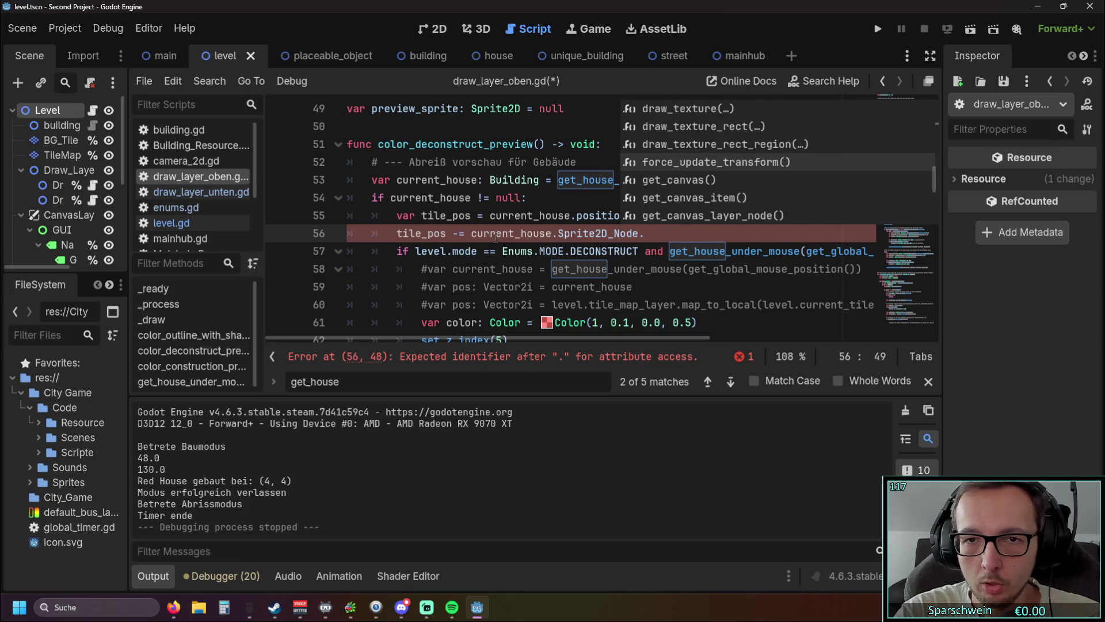
key(Down)
key(Down)
key(Down)
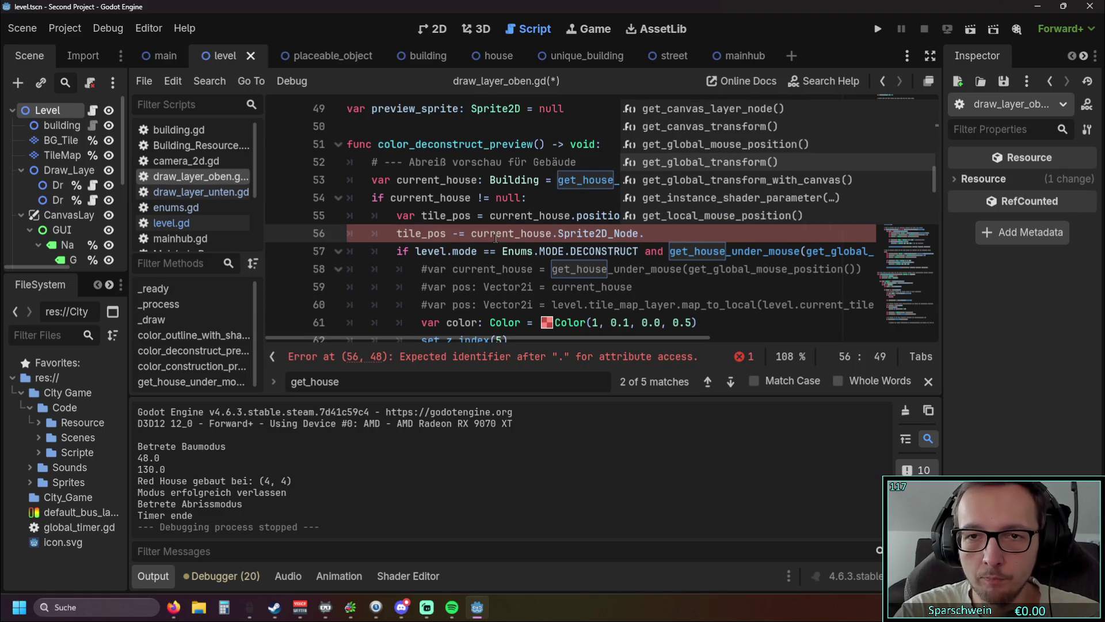
key(Down)
key(Down)
key(Down)
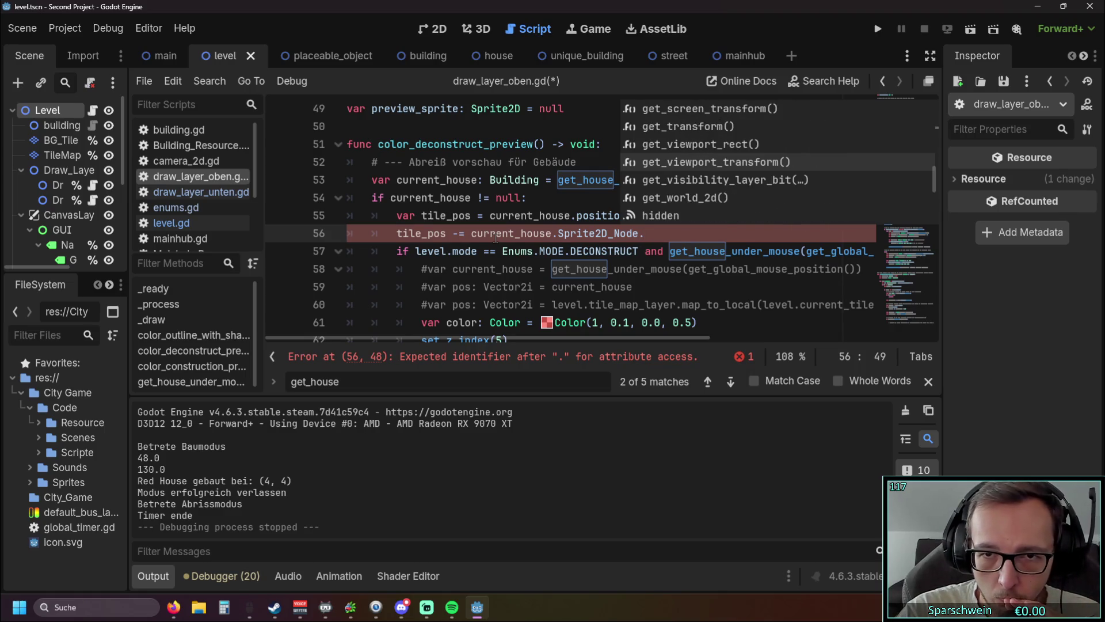
key(Down)
key(Down)
key(Down)
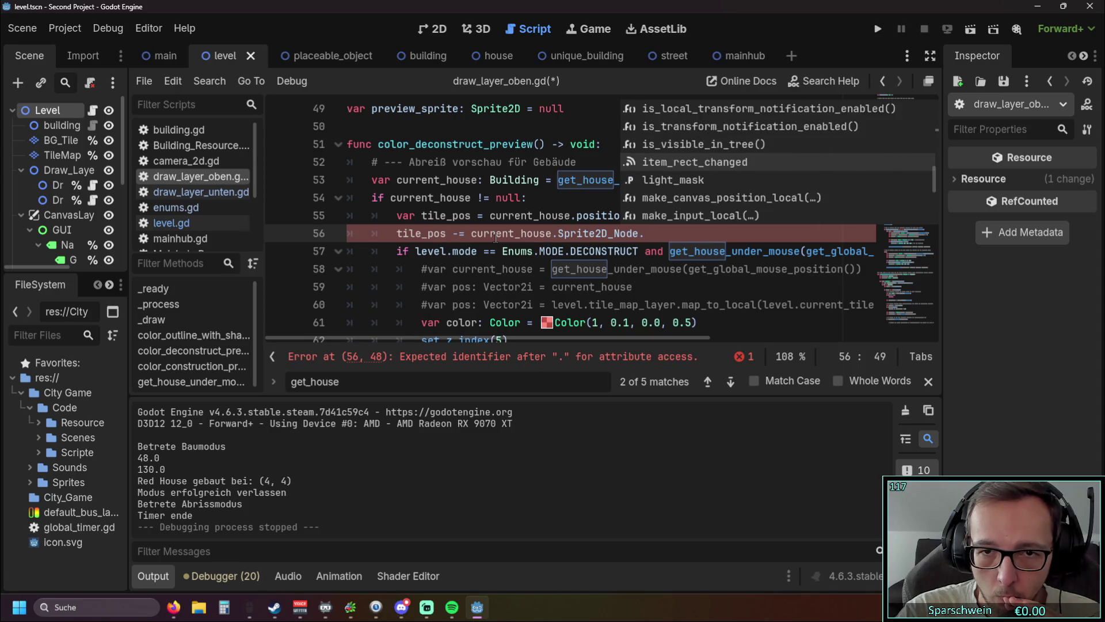
key(Down)
key(Down)
key(Down)
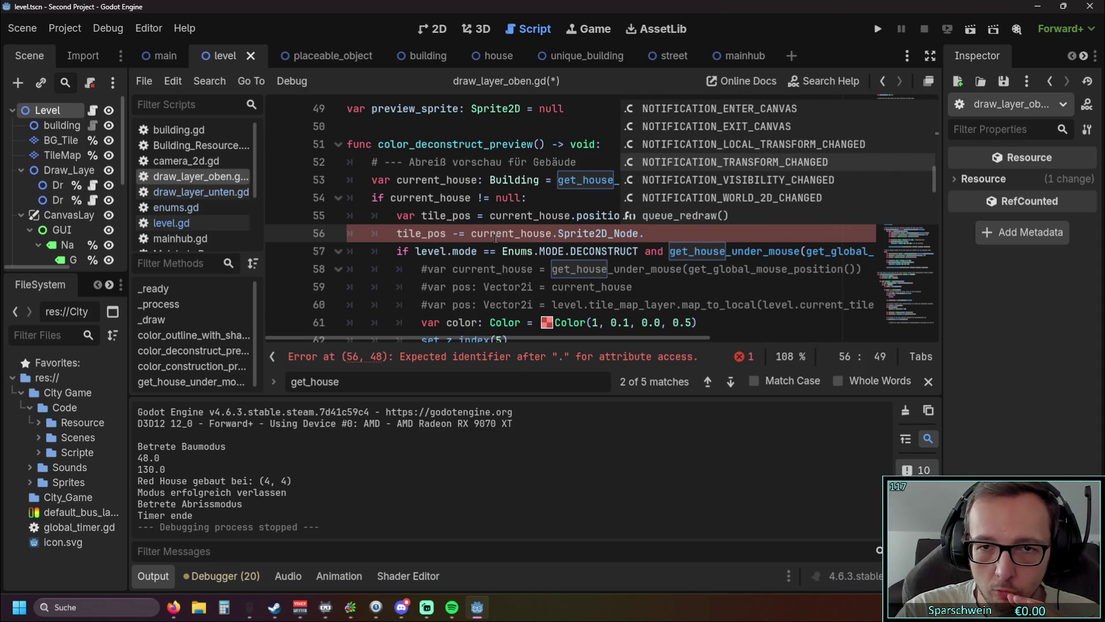
key(Down)
key(Down)
key(Down)
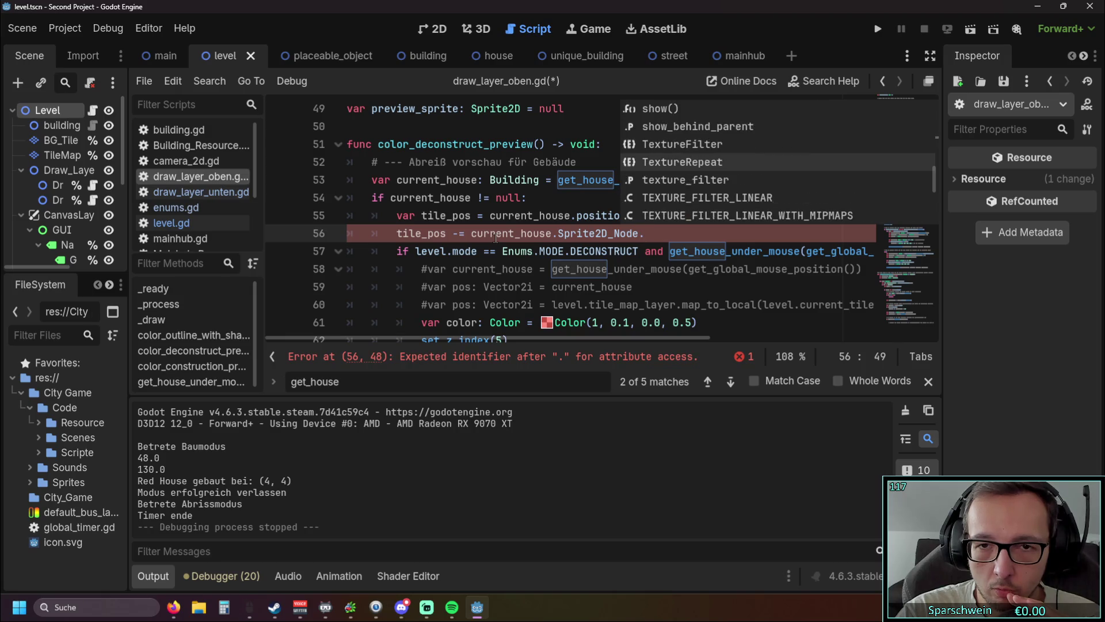
key(Down)
key(Down)
key(Down)
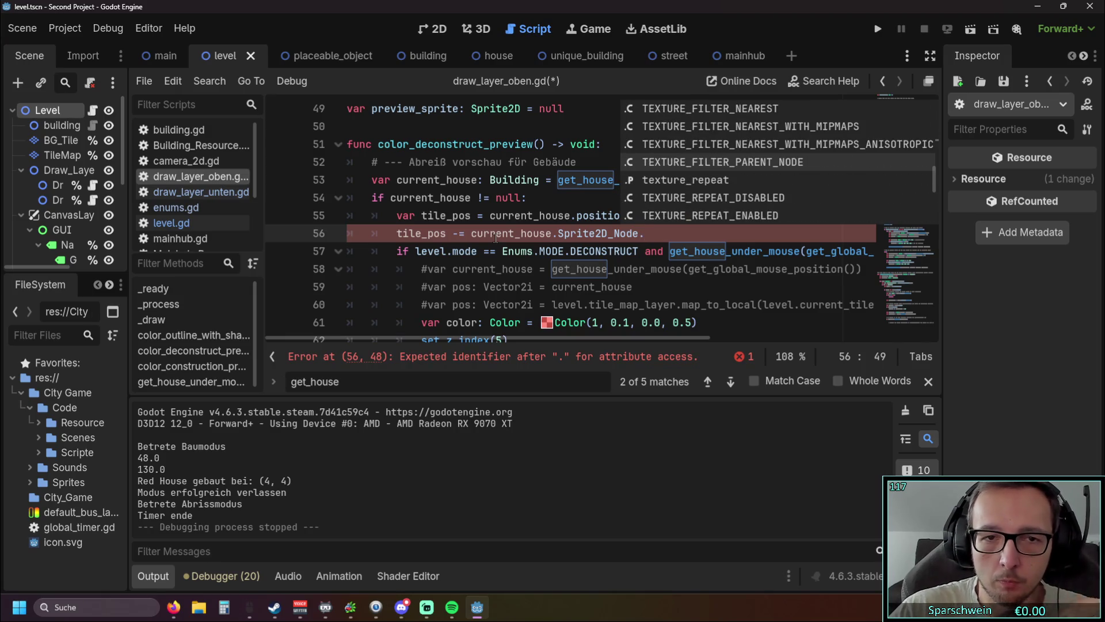
click(460, 233)
Change line 56 to print(current_house.Sprite2D_Node.size) and run the game to test it
drag(473, 233, 397, 233)
text(print)
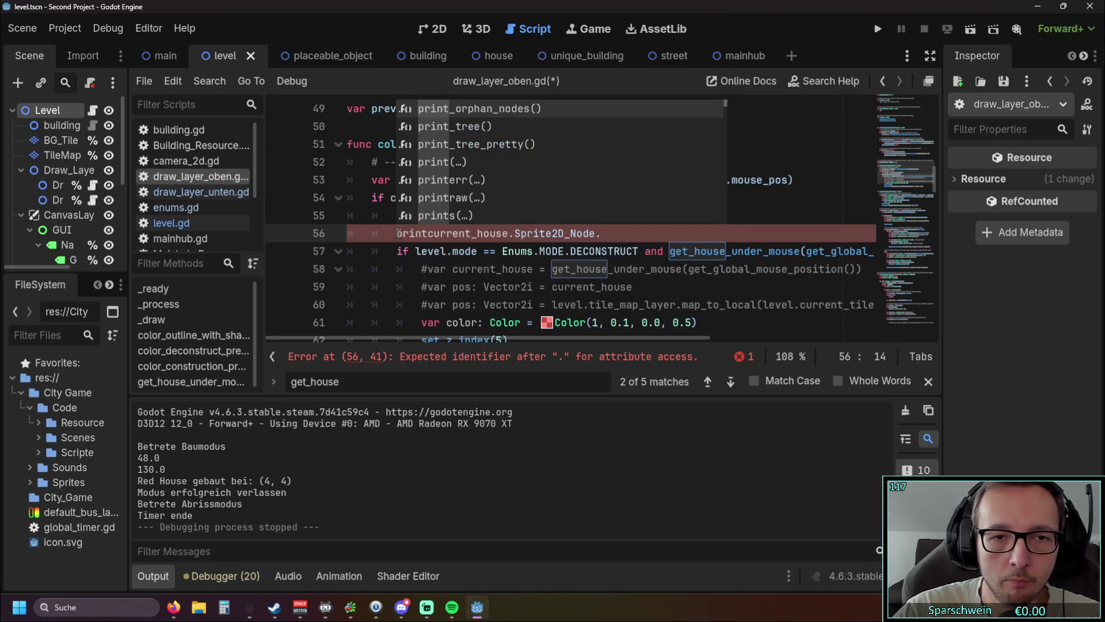
text(()
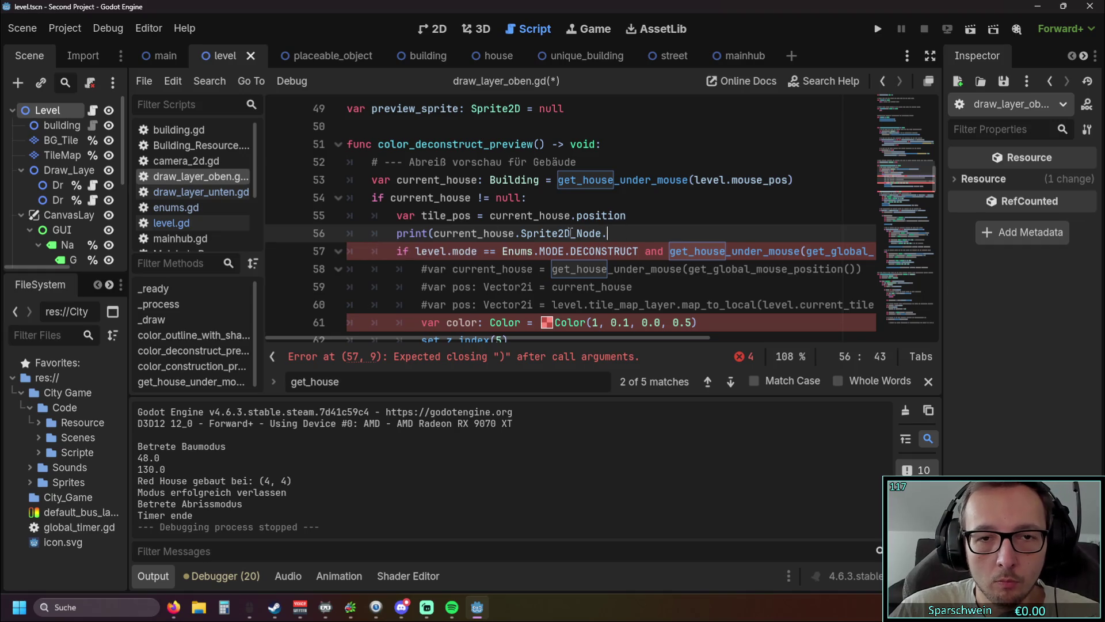
drag(607, 233, 520, 233)
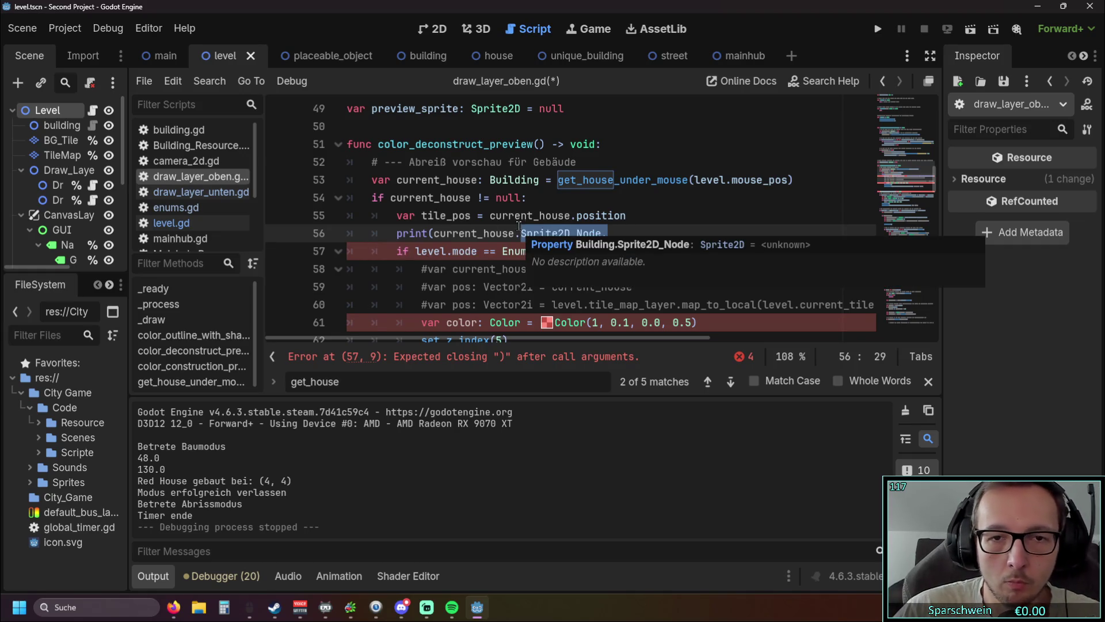
click(608, 233)
text(size))
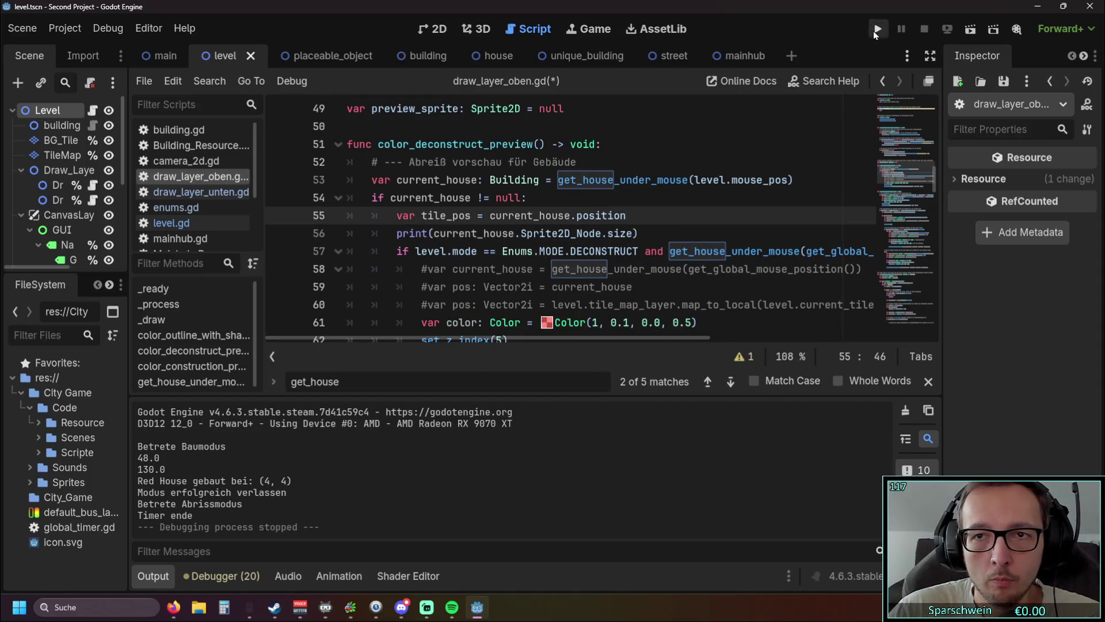
click(875, 30)
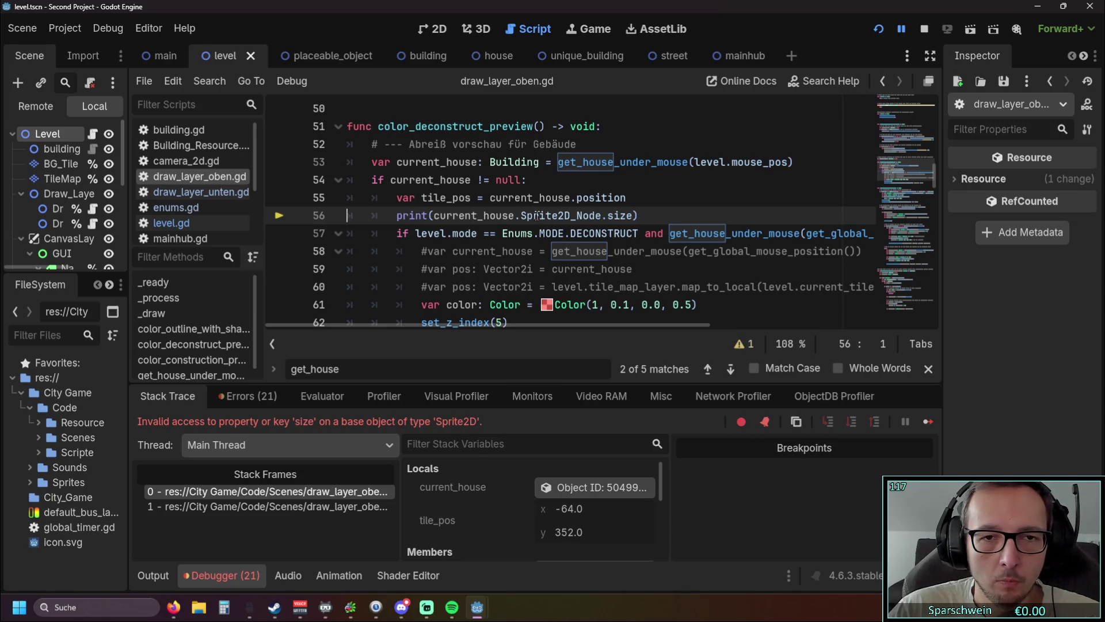
mouse_move(523, 216)
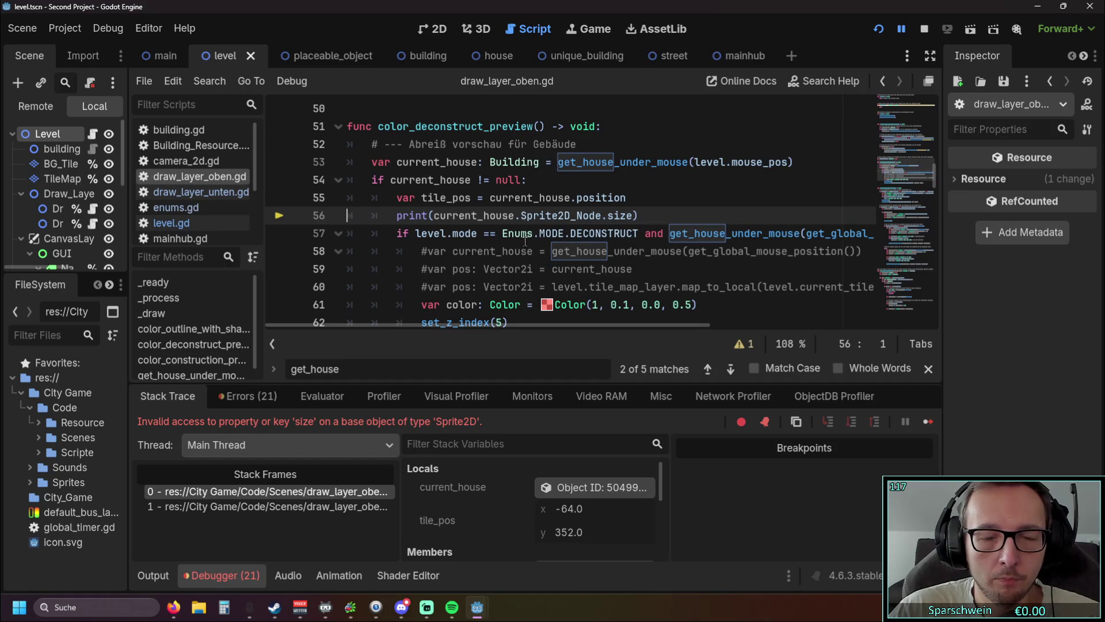
Open level.gd and scroll through its code
mouse_move(523, 241)
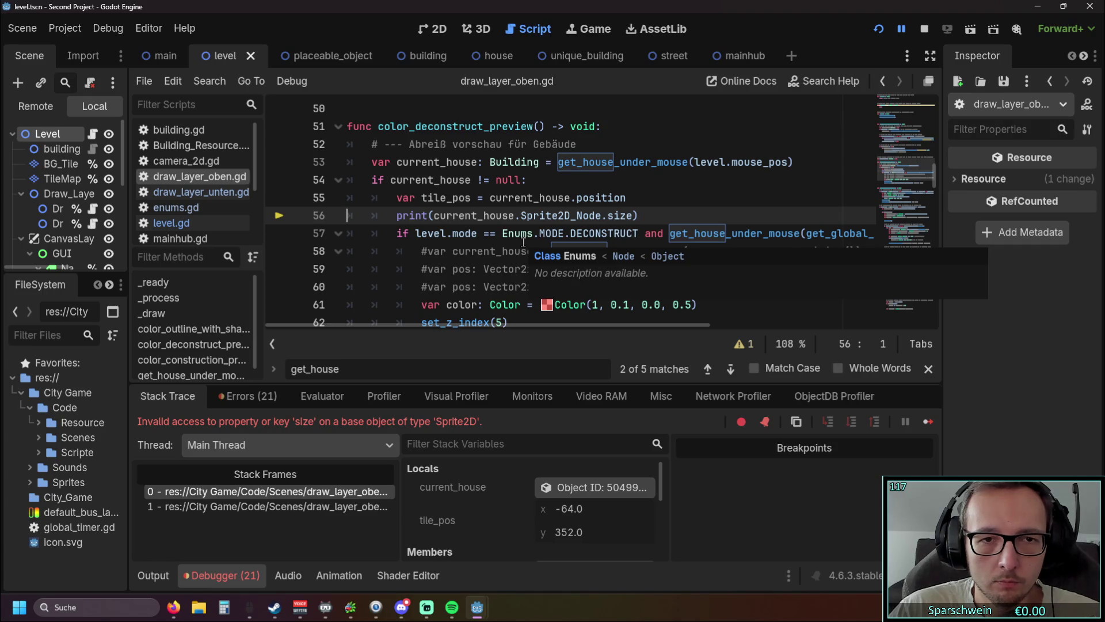
scroll(524, 242, up, 15)
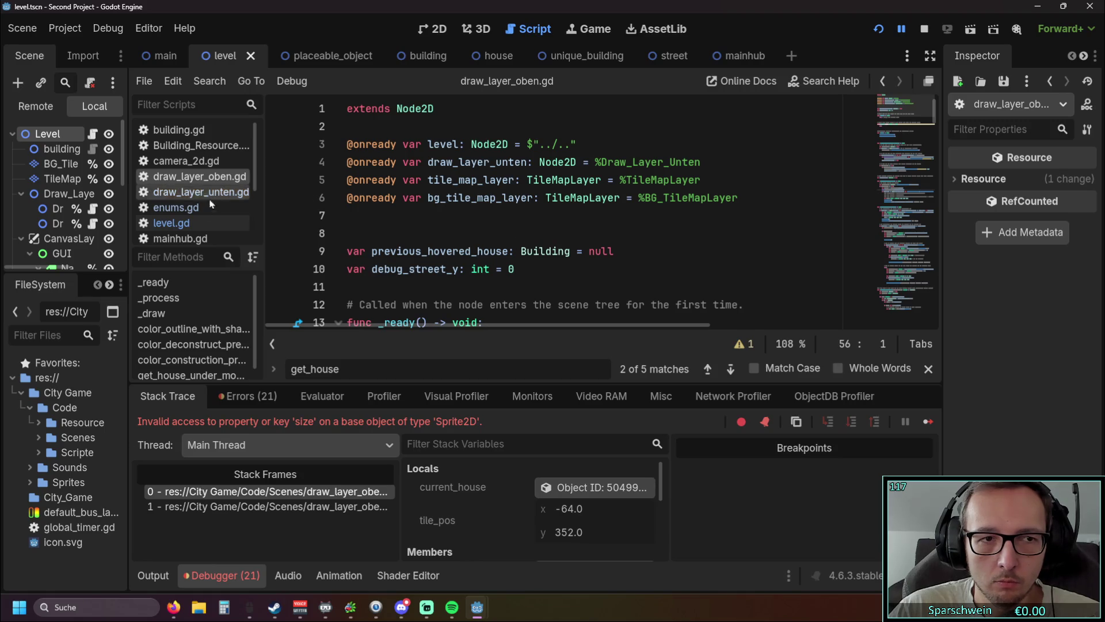
click(171, 223)
scroll(578, 234, up, 20)
scroll(578, 233, up, 20)
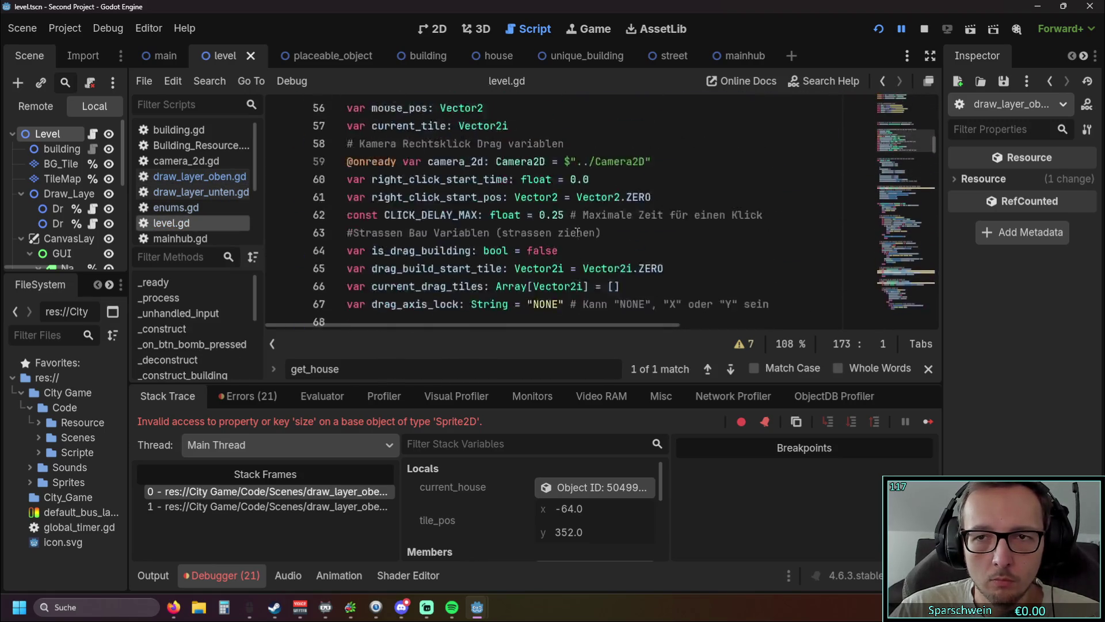
scroll(591, 227, up, 3)
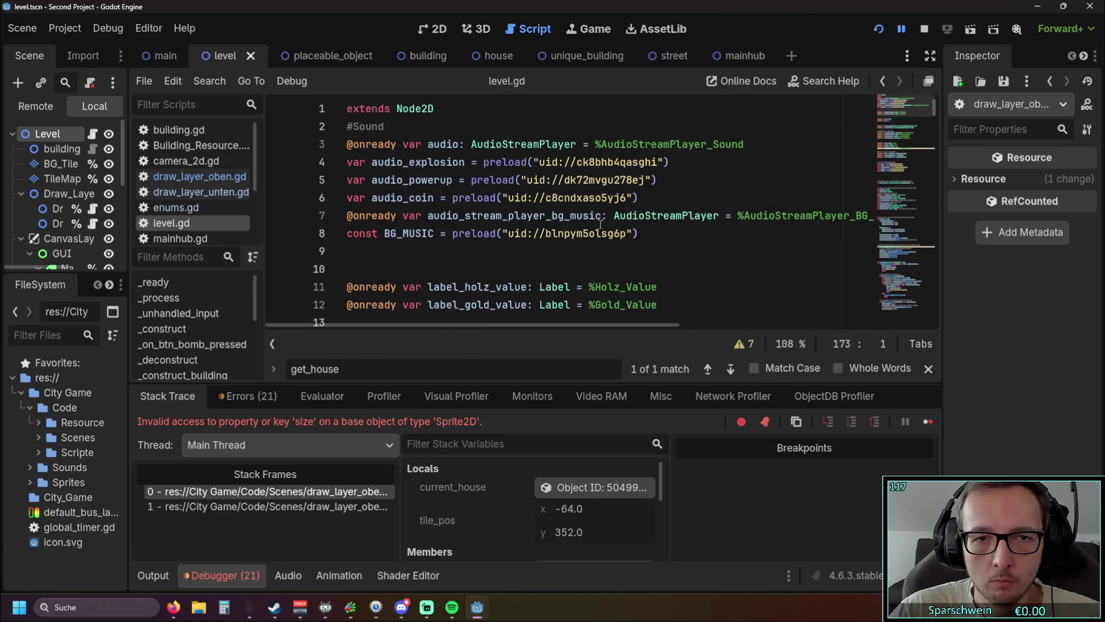
scroll(602, 229, down, 6)
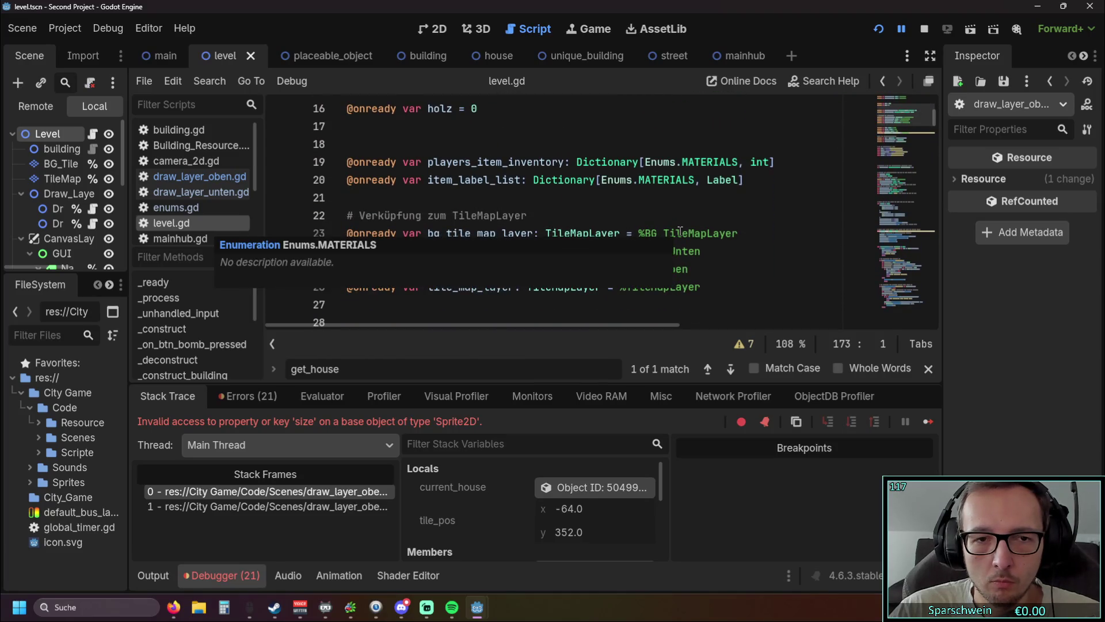
scroll(806, 220, down, 2)
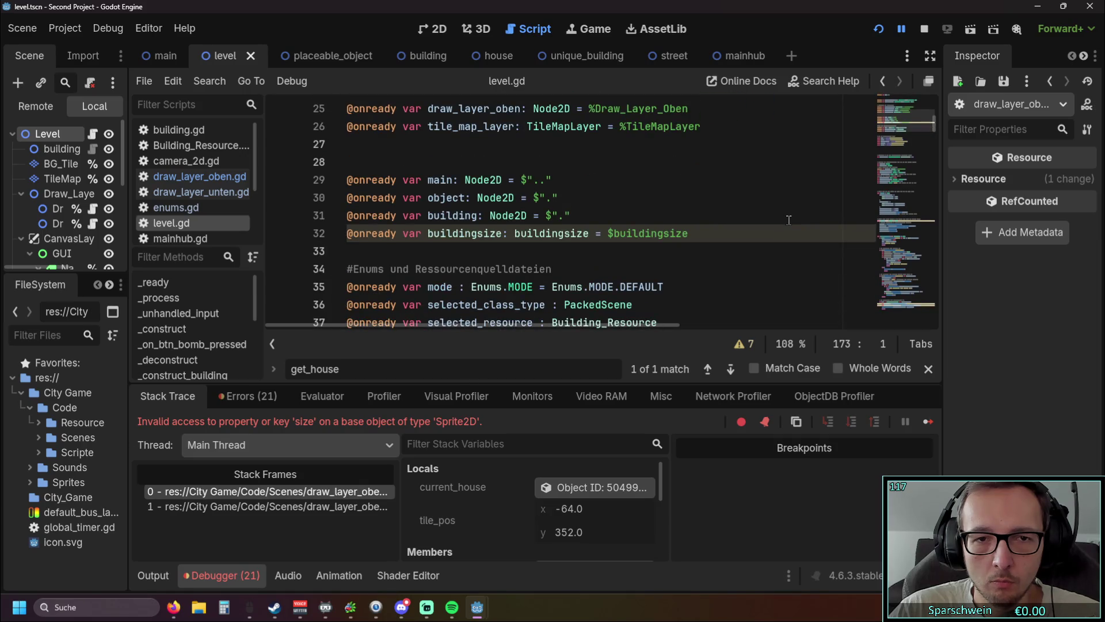
scroll(788, 220, down, 1)
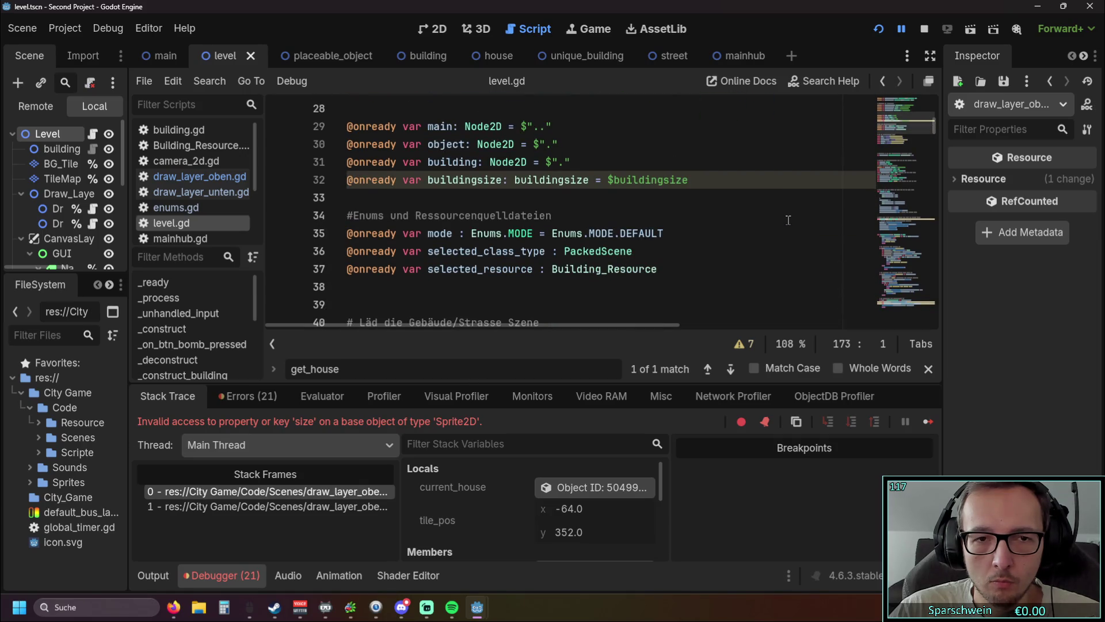
scroll(788, 220, down, 4)
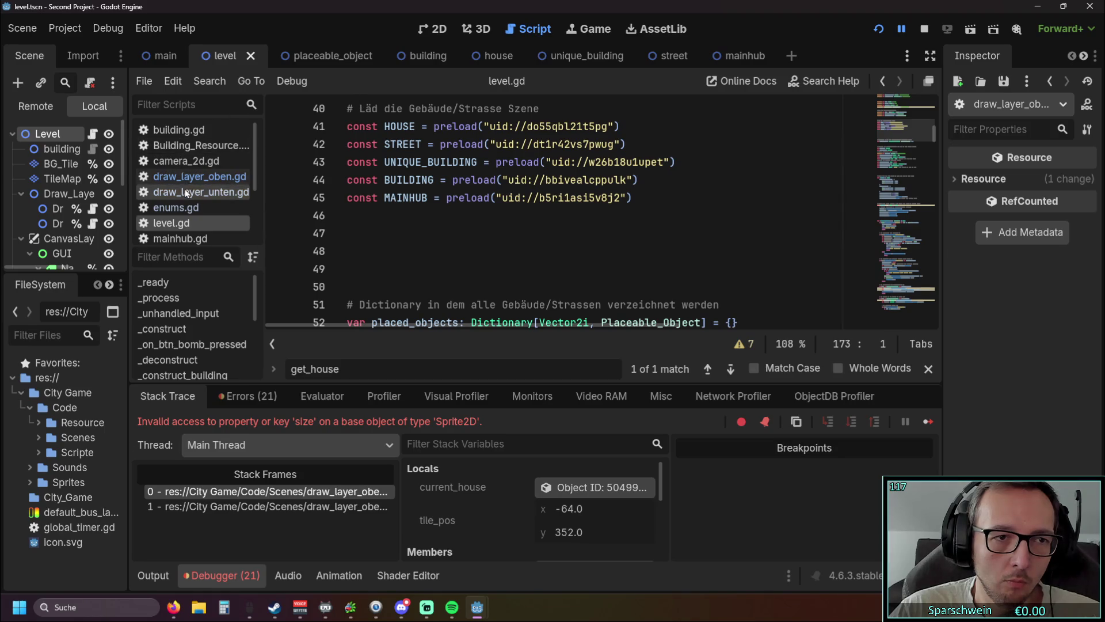
Switch to draw_layer_oben.gd and scroll to color_deconstruct_preview at line 56
click(200, 177)
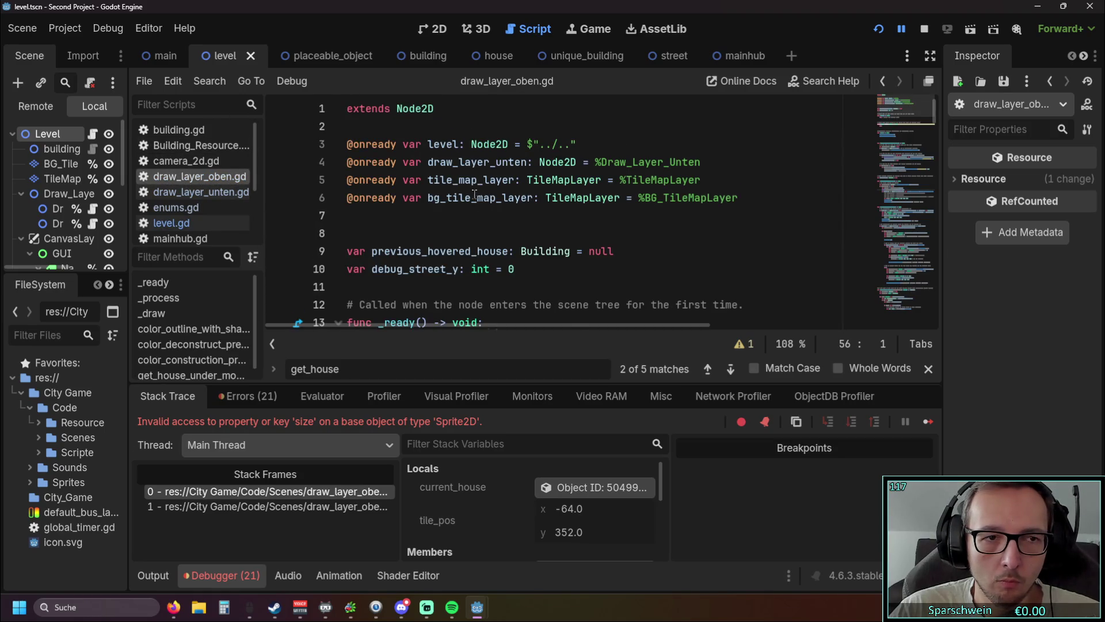
scroll(488, 198, down, 10)
scroll(487, 195, down, 1)
scroll(513, 198, up, 3)
scroll(575, 197, down, 6)
scroll(576, 198, down, 2)
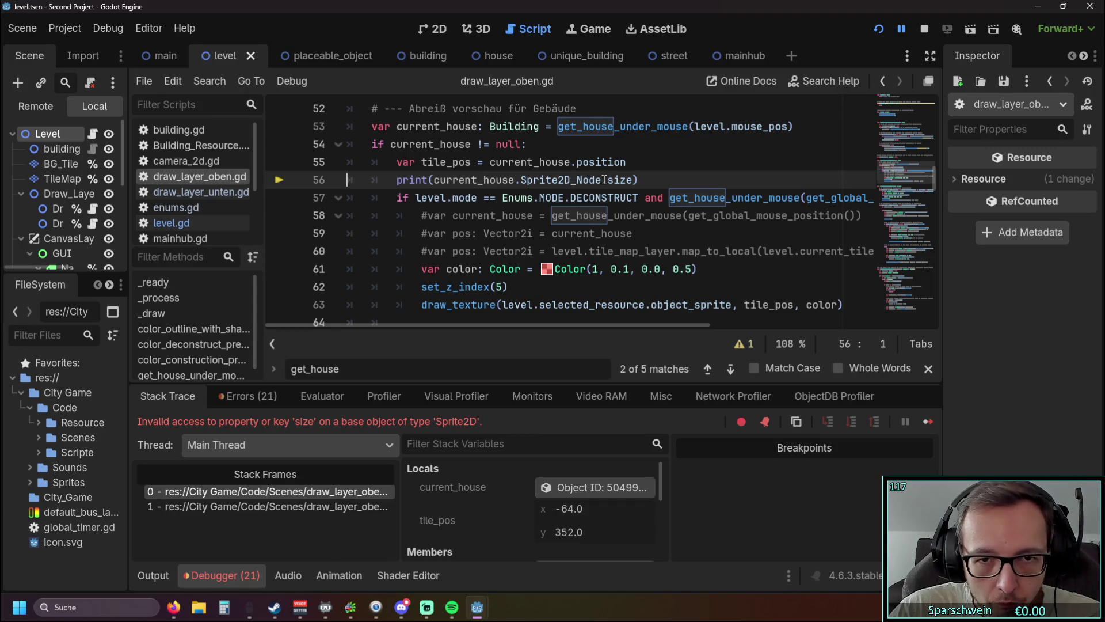
Remove .Sprite2D_Node from the print call on line 56 and rerun the game
drag(604, 180, 510, 179)
key(BackSpace)
key(End)
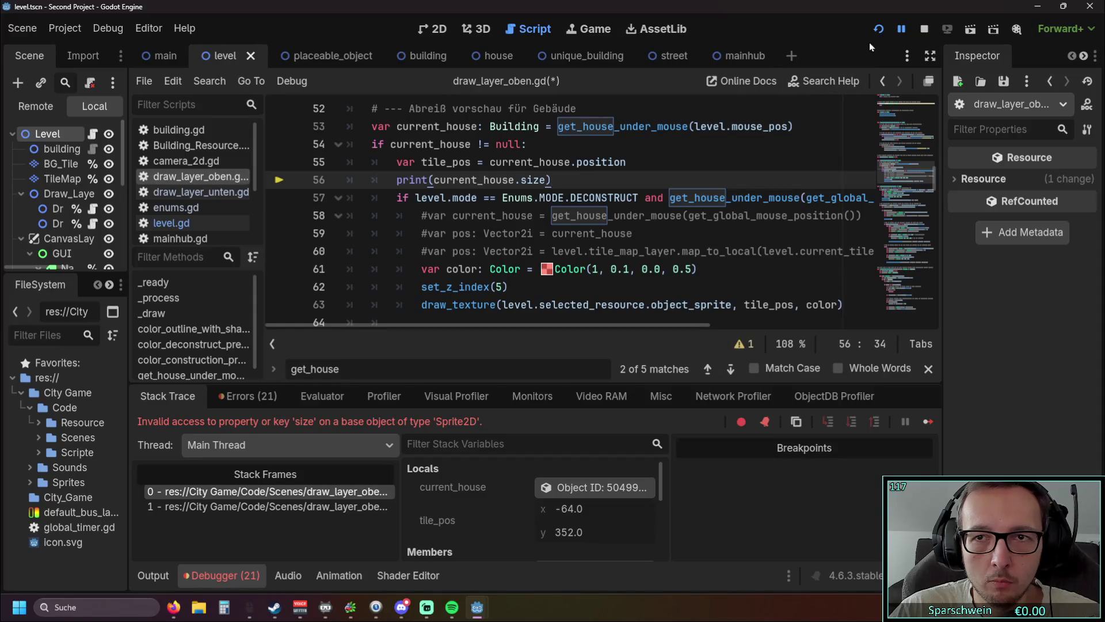
click(878, 29)
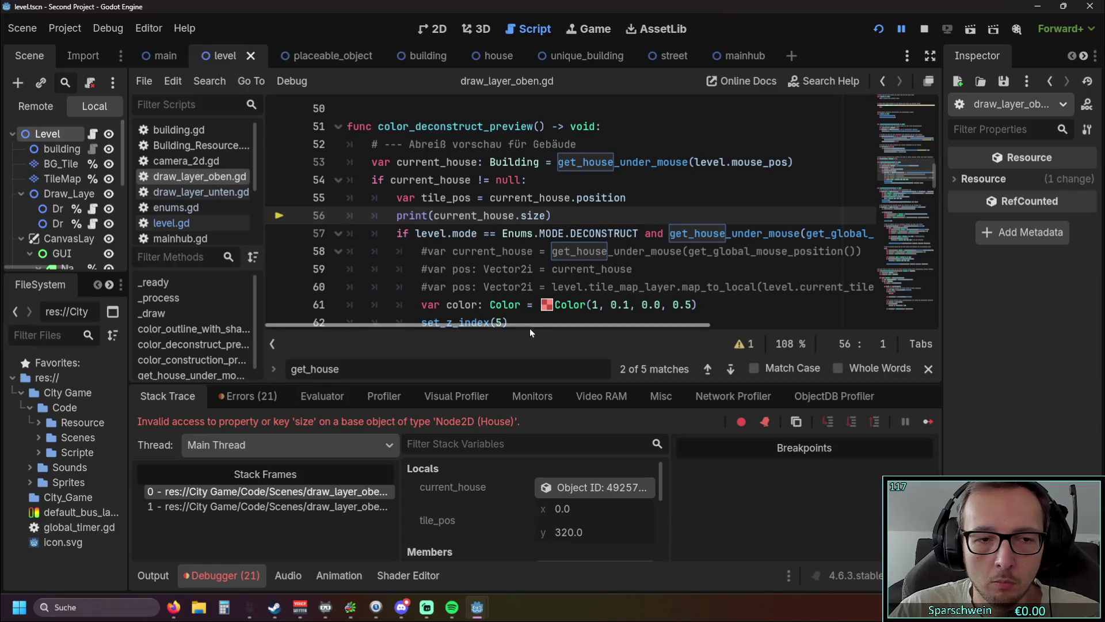
Make line 56 print current_house.sprite_texture.size, then rerun the game and place a building
click(546, 215)
drag(545, 215, 523, 217)
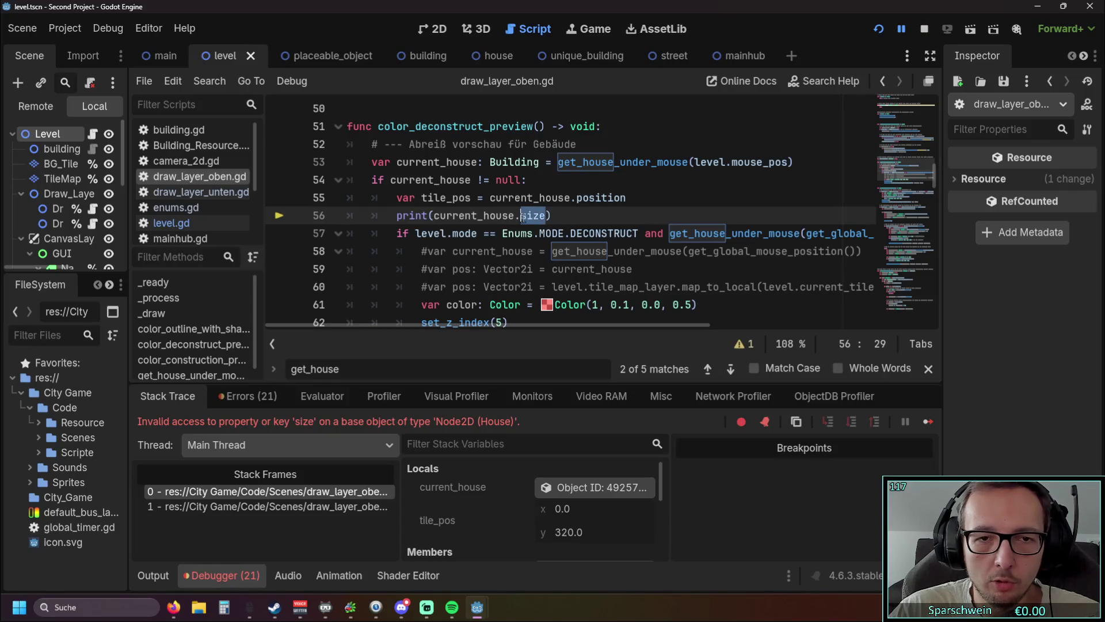
text(spri)
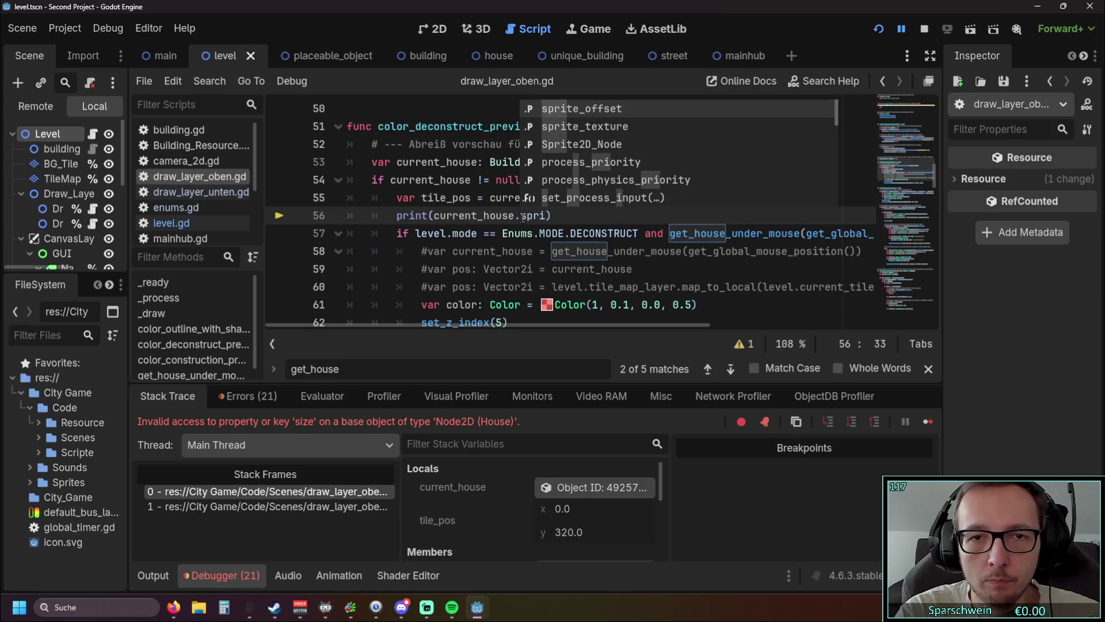
key(BackSpace)
key(BackSpace)
key(BackSpace)
text(te)
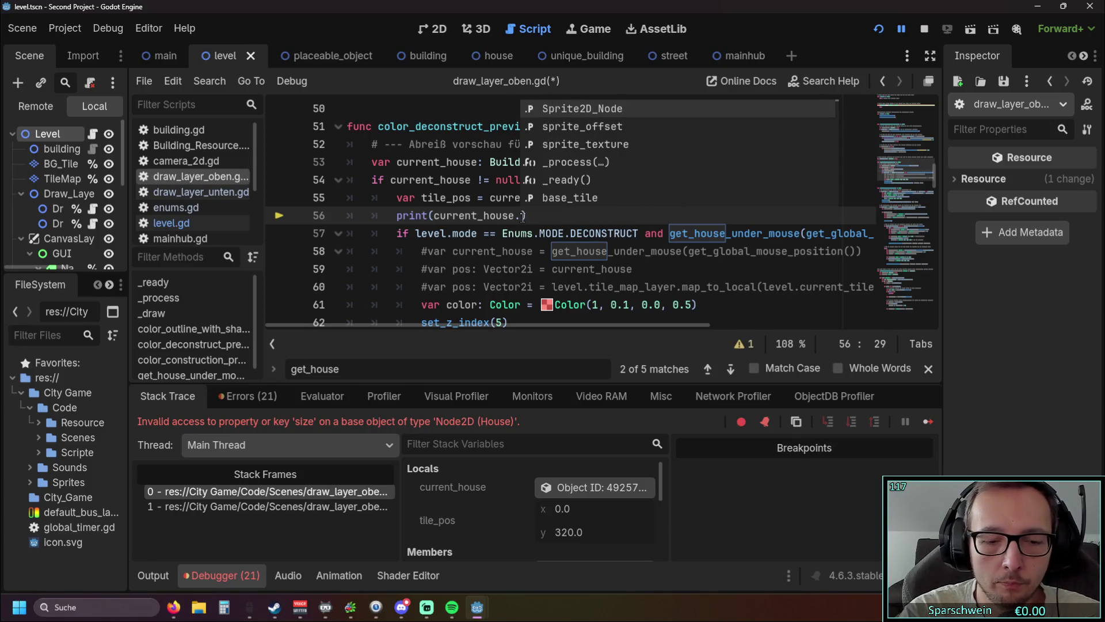
text(x)
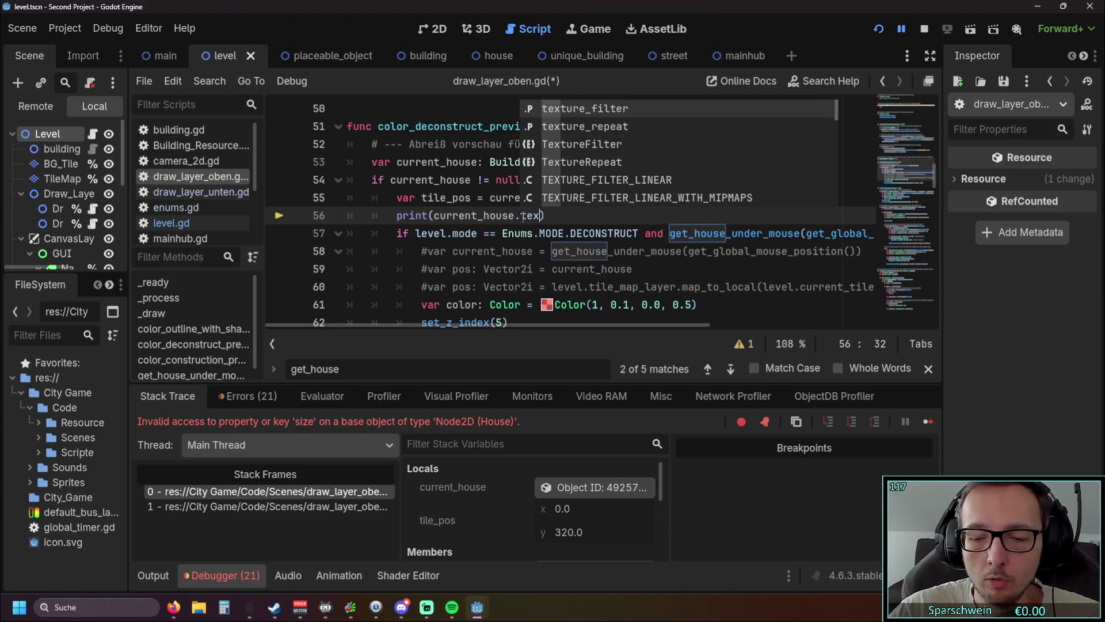
key(Down)
key(Down)
key(Down)
key(Down)
key(Down)
key(Down)
key(Up)
key(Return)
text(.size)
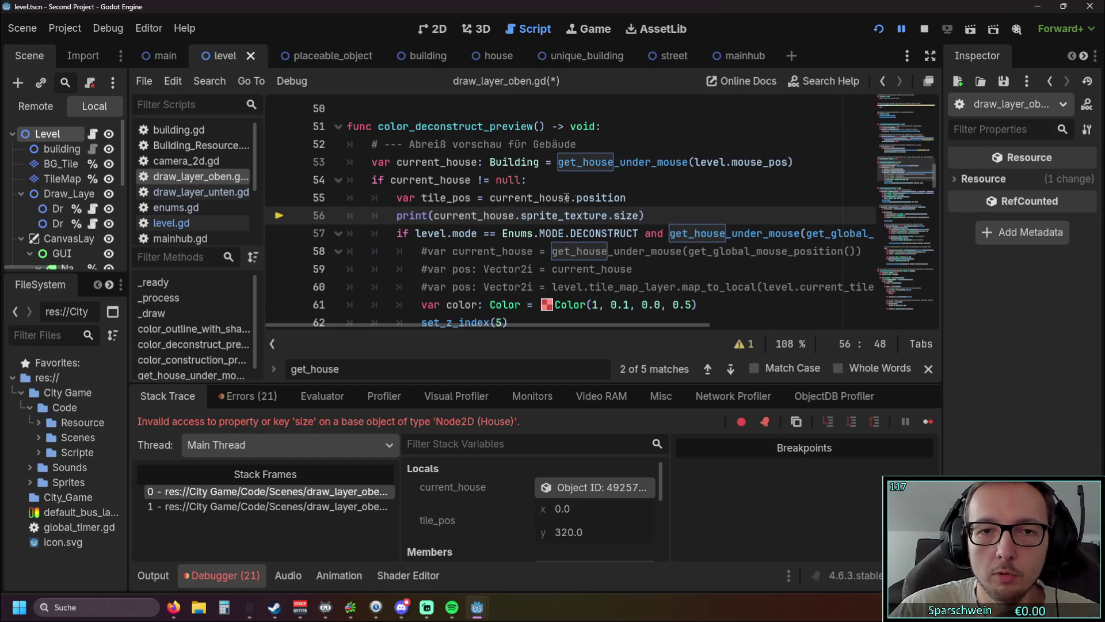
click(640, 196)
click(886, 33)
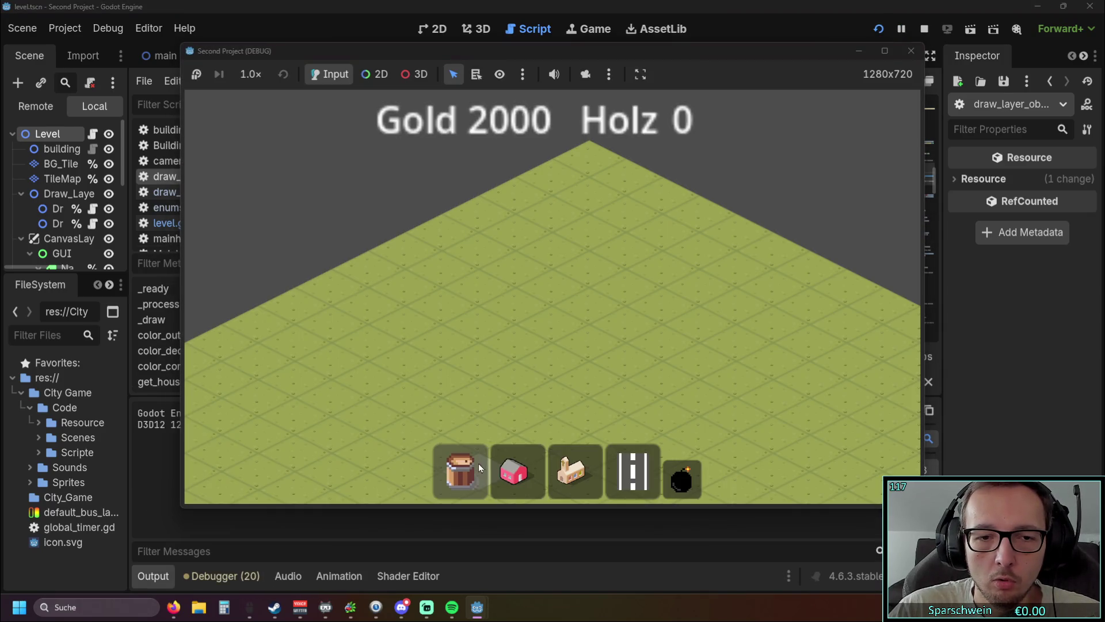
click(478, 463)
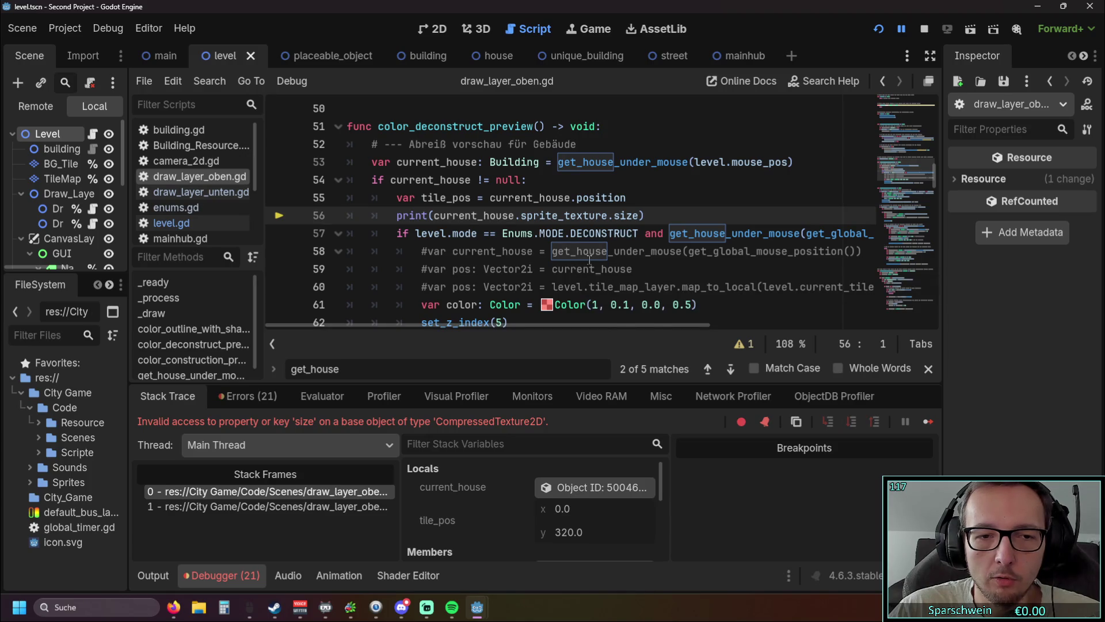
Select sprite_texture on line 56 and view its property description
click(613, 215)
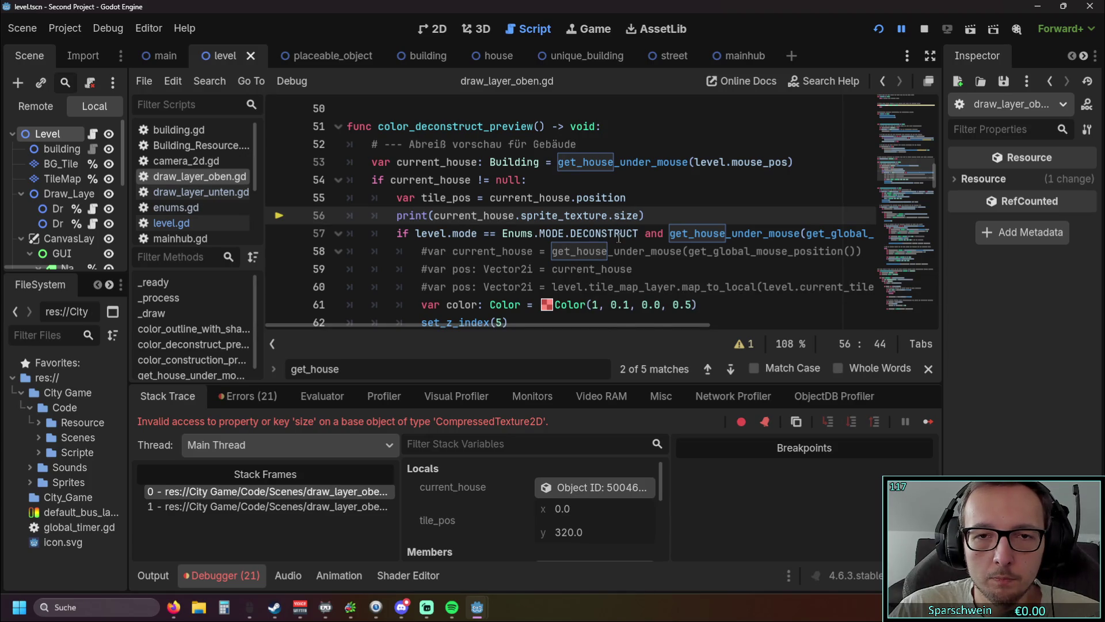
drag(608, 215, 523, 216)
click(534, 247)
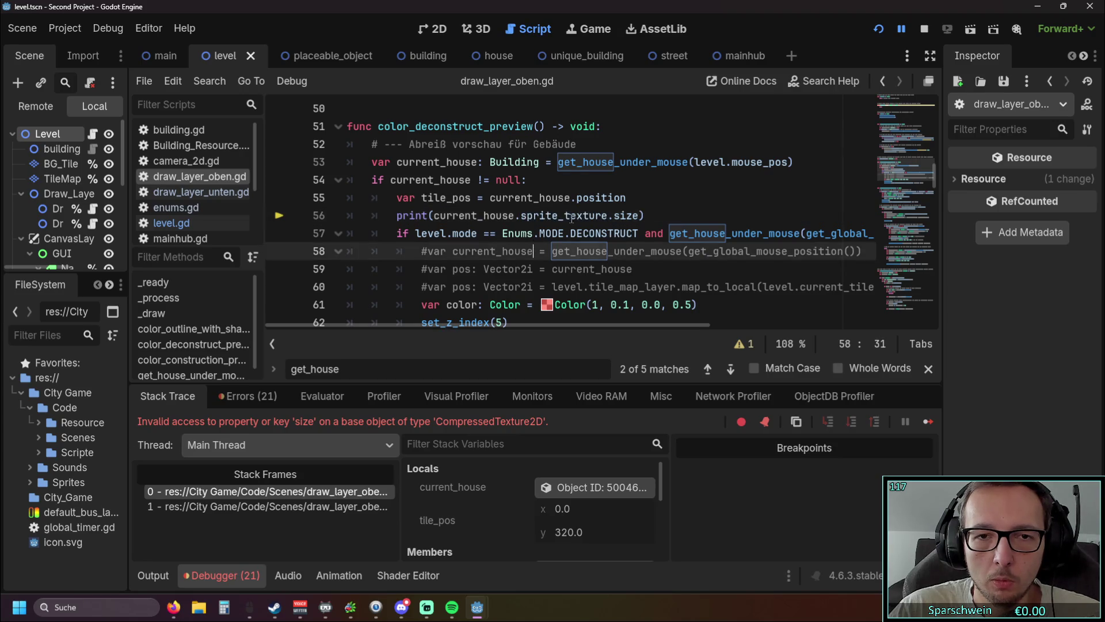
drag(605, 215, 521, 216)
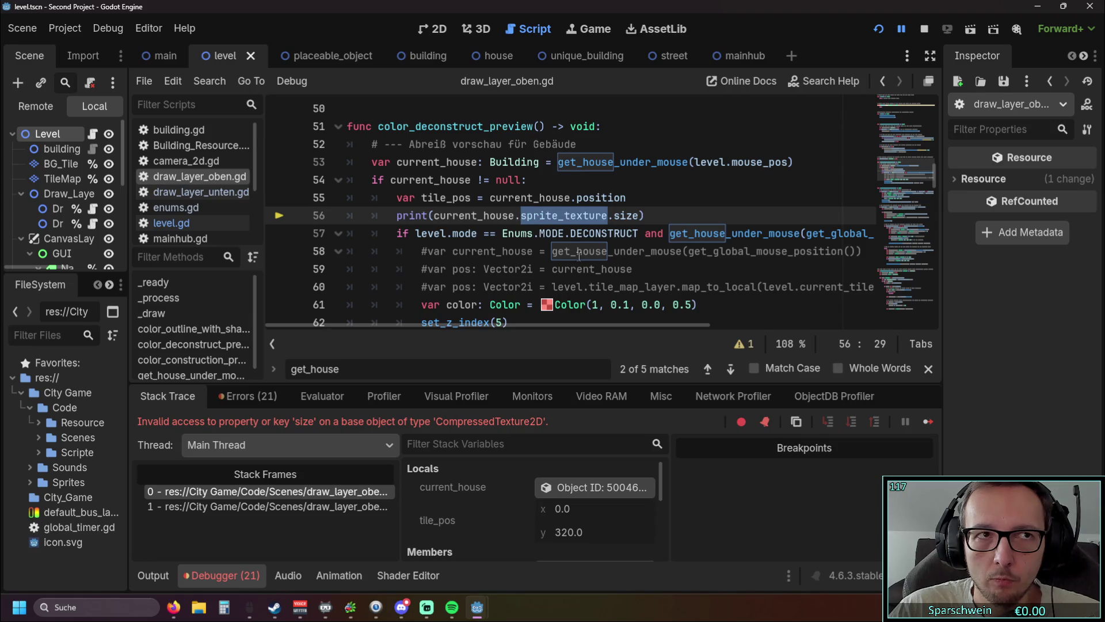
scroll(560, 255, up, 1)
scroll(556, 254, down, 1)
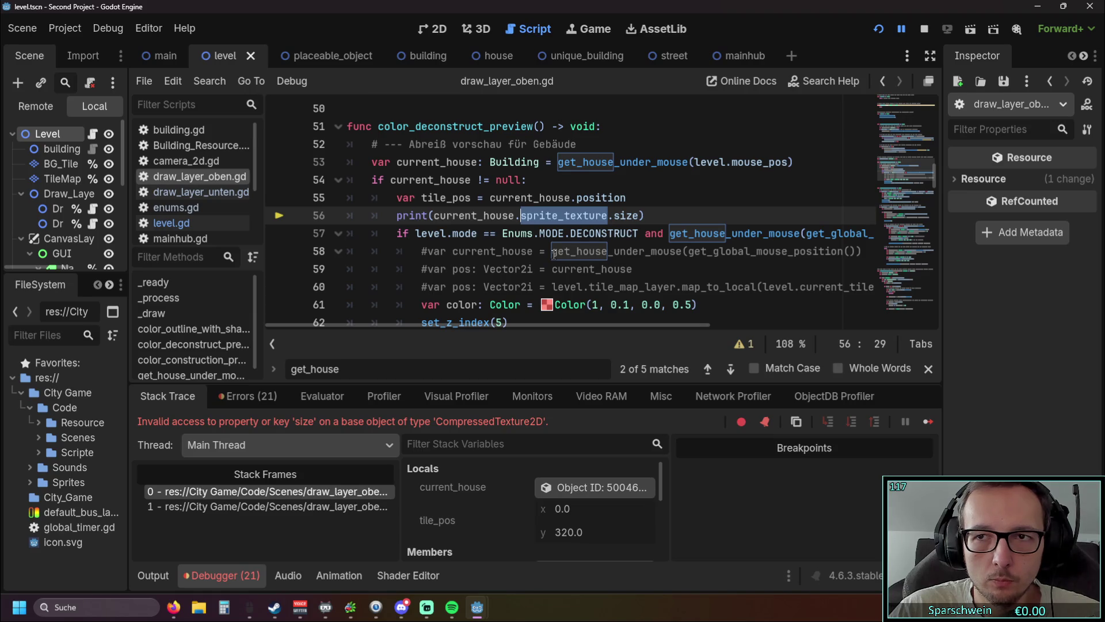
mouse_move(602, 211)
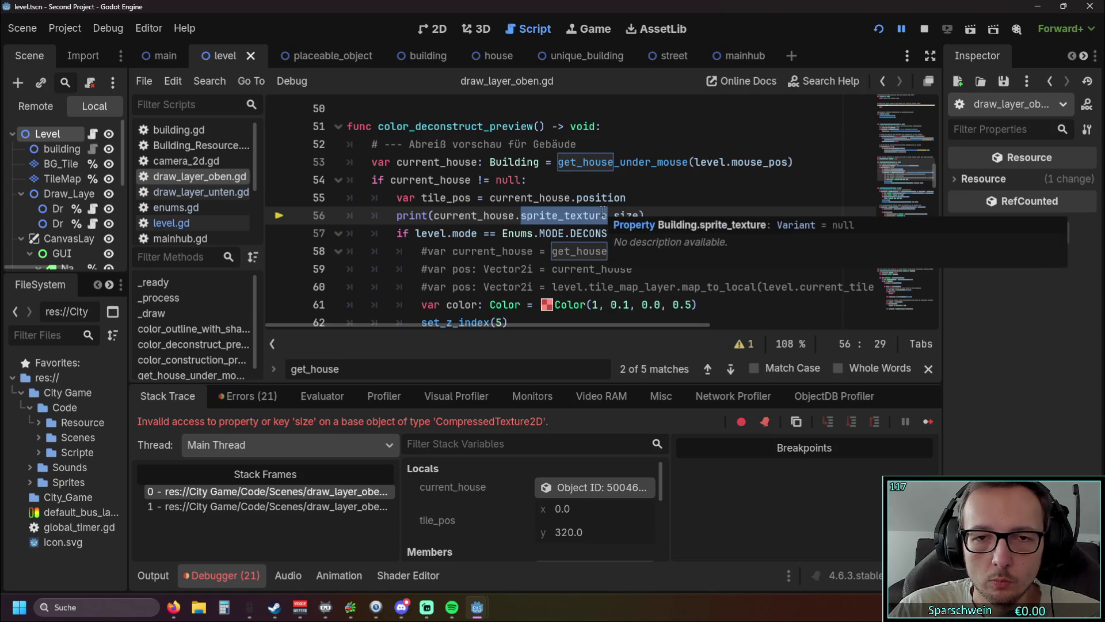
click(559, 234)
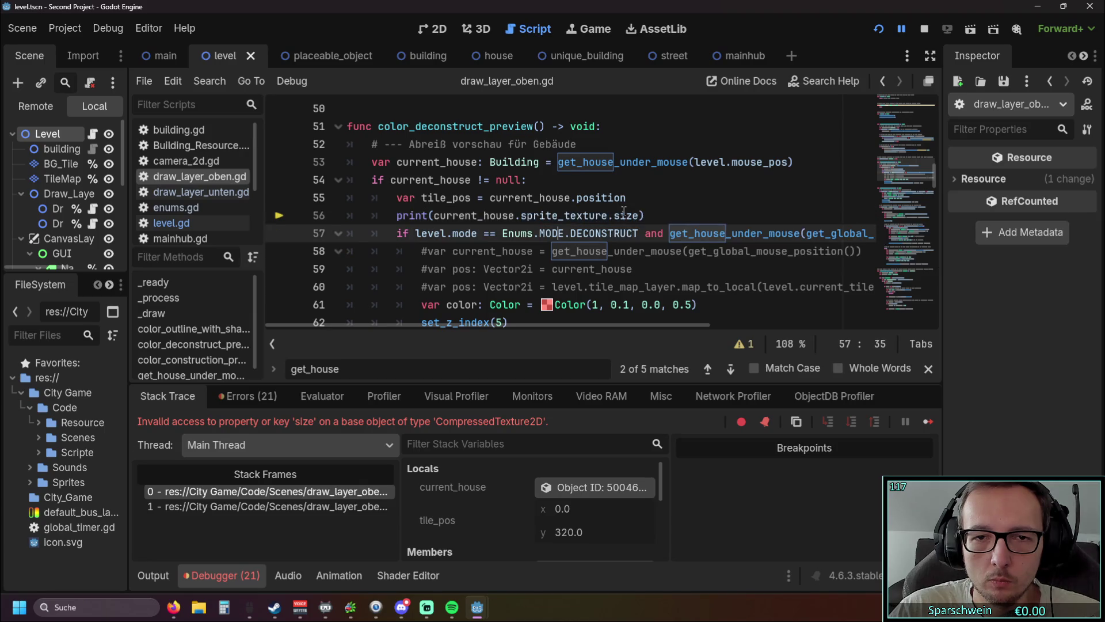
Replace sprite_texture.size with sprite_texture via autocomplete in the print call
drag(641, 216, 524, 216)
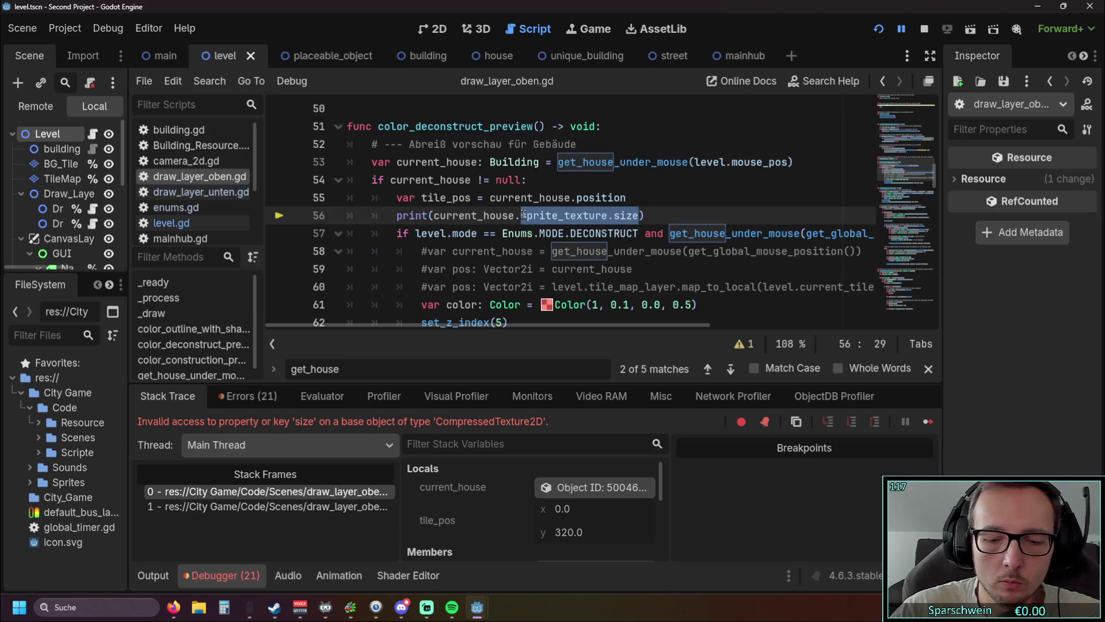
key(BackSpace)
text(tex)
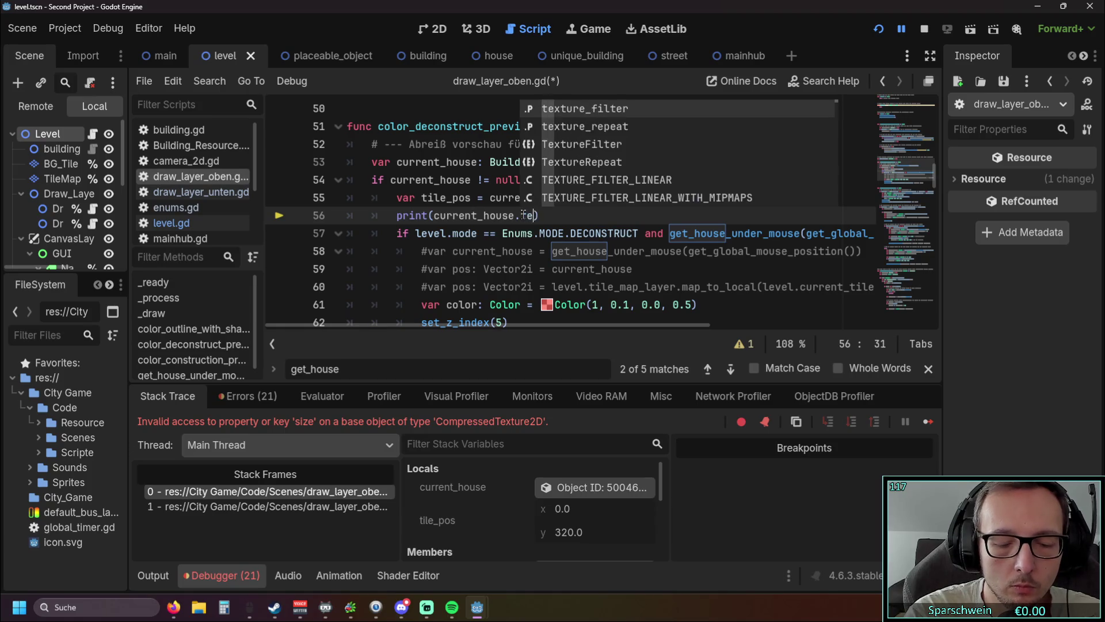
key(Down)
key(Down)
key(Down)
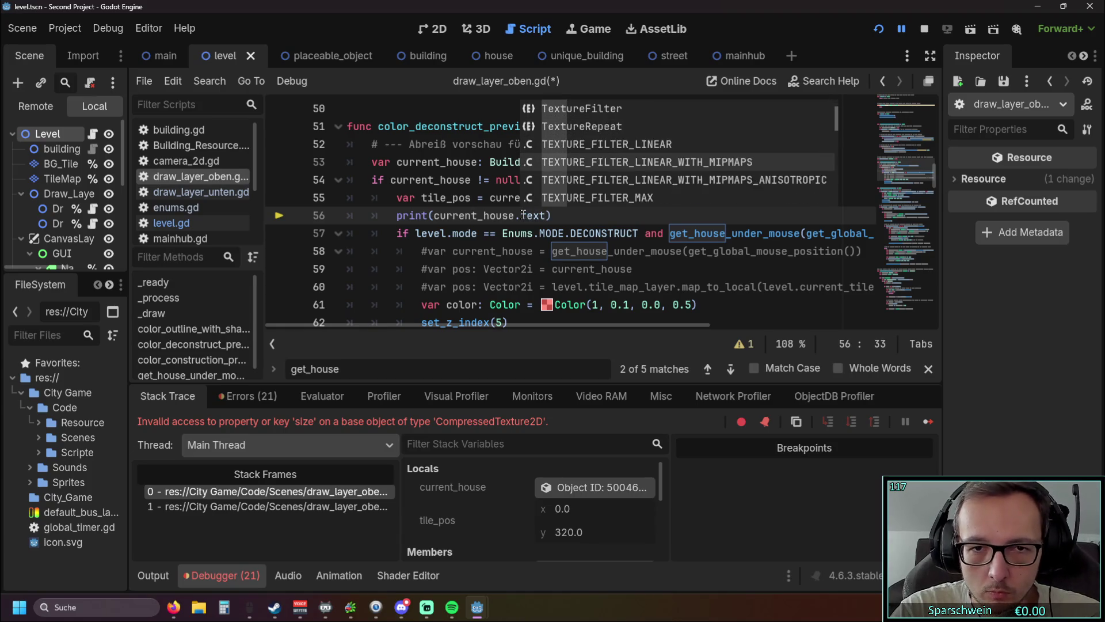
key(Down)
key(Down)
key(Down)
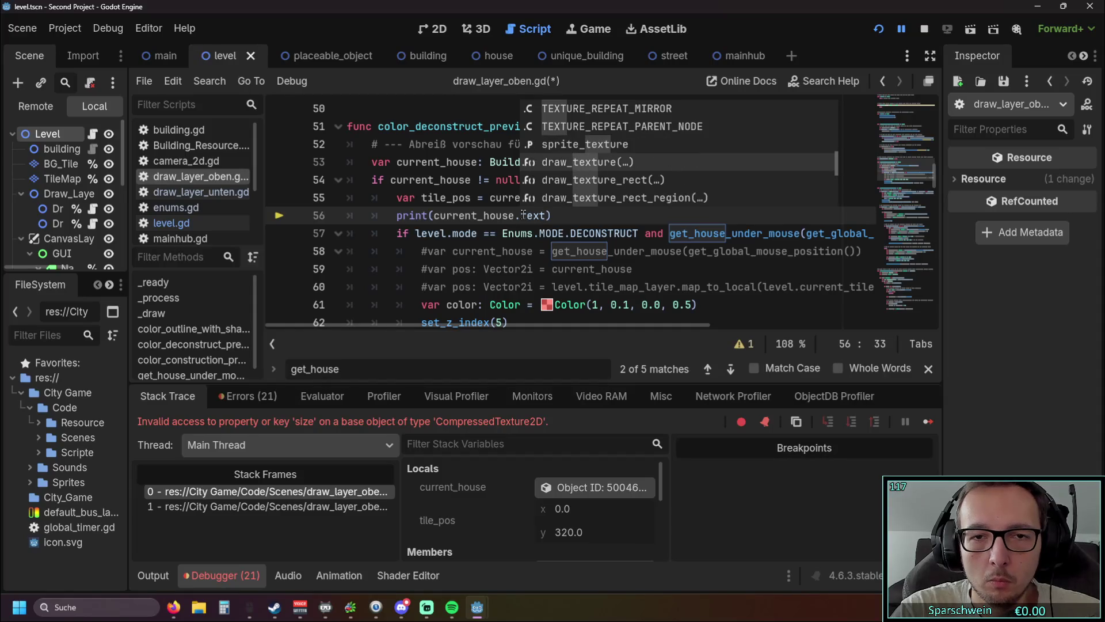
key(Down)
key(Down)
key(Down)
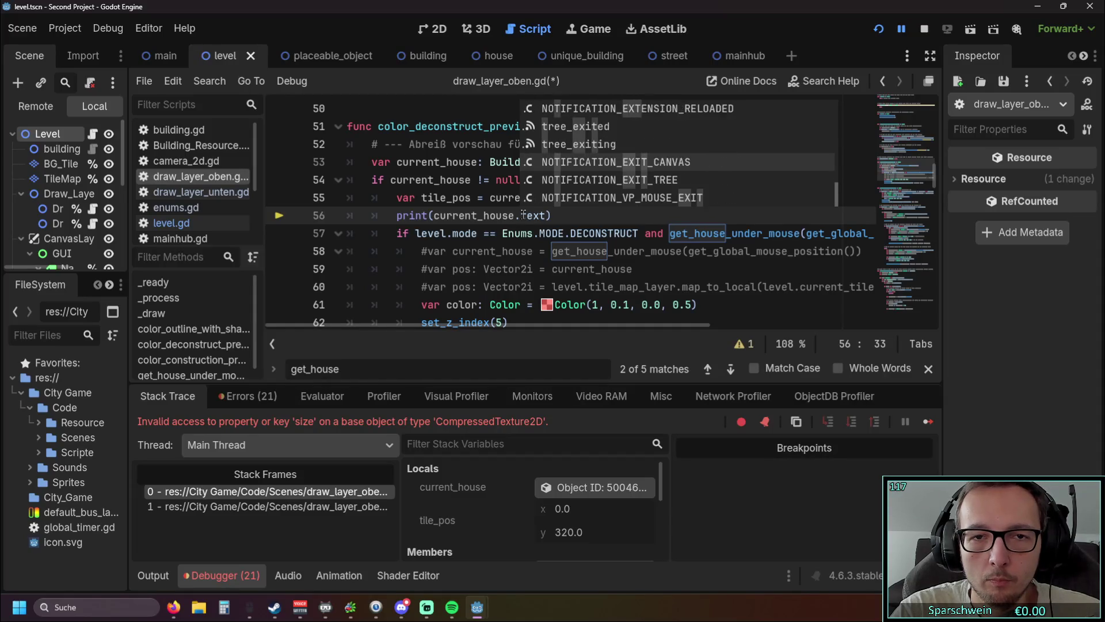
key(Up)
key(Up)
key(Up)
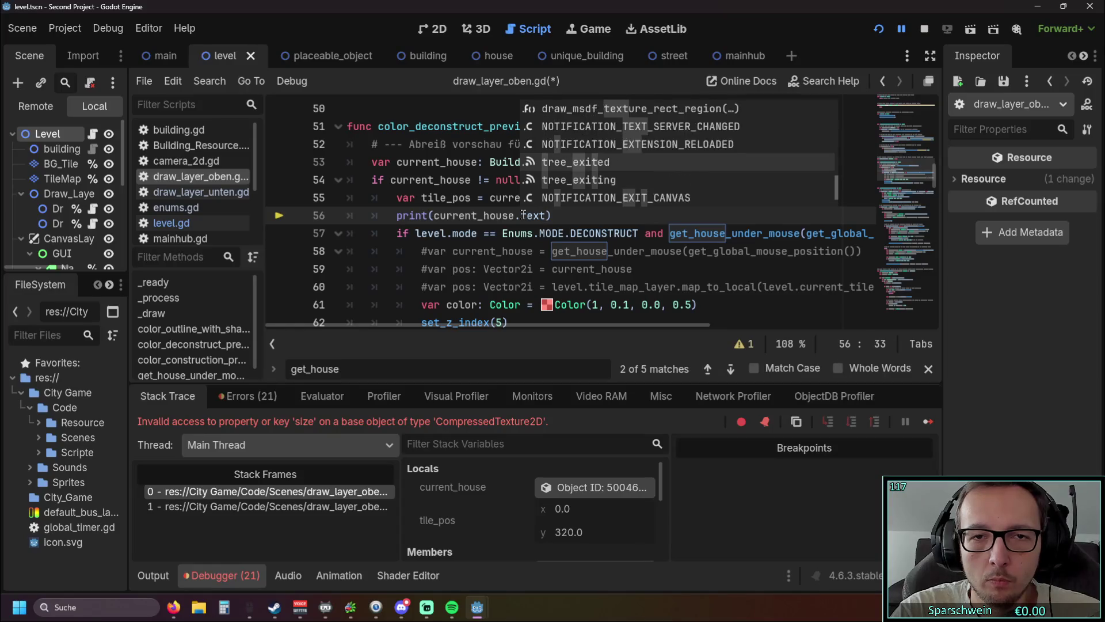
key(Up)
key(Up)
key(Up)
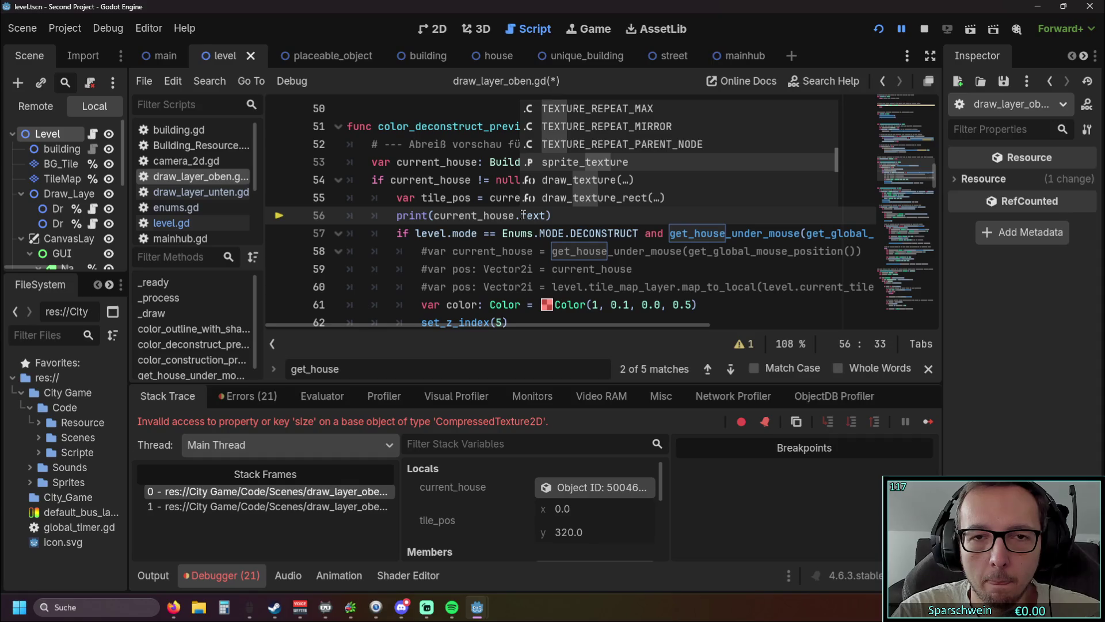
key(Return)
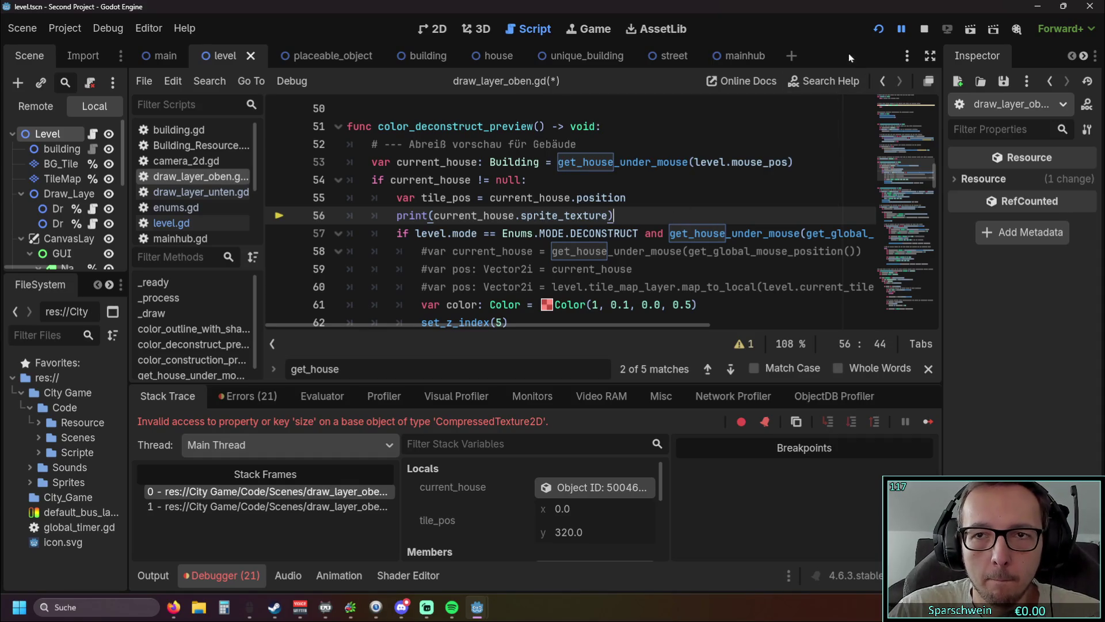
Test-run the game, place a red house, and stop it after red_house_1x1.png is logged
click(879, 29)
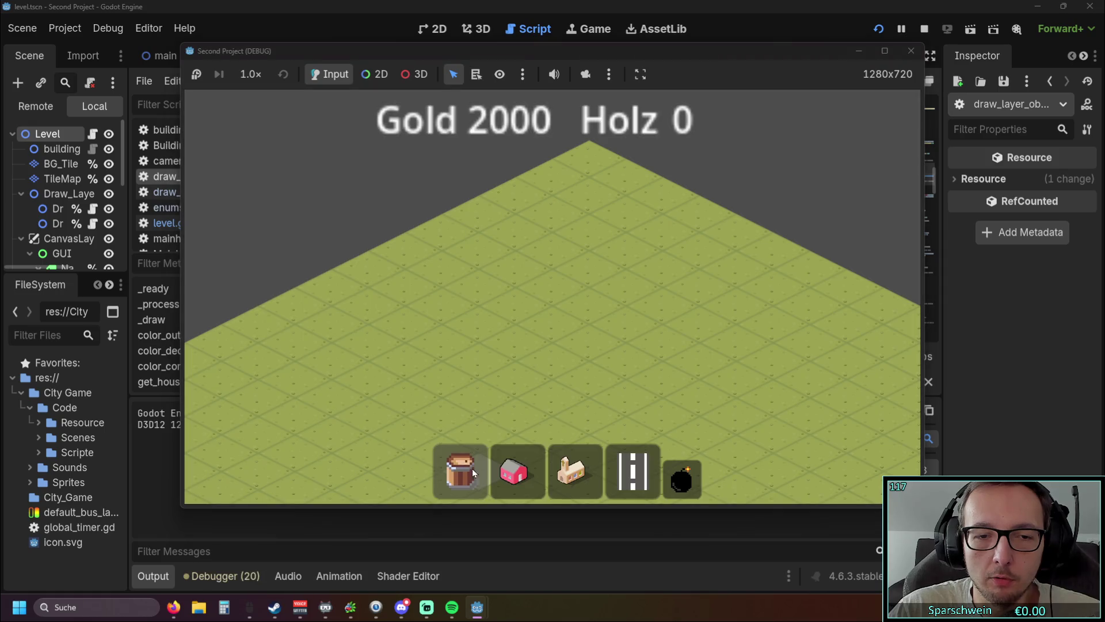
click(517, 472)
click(540, 326)
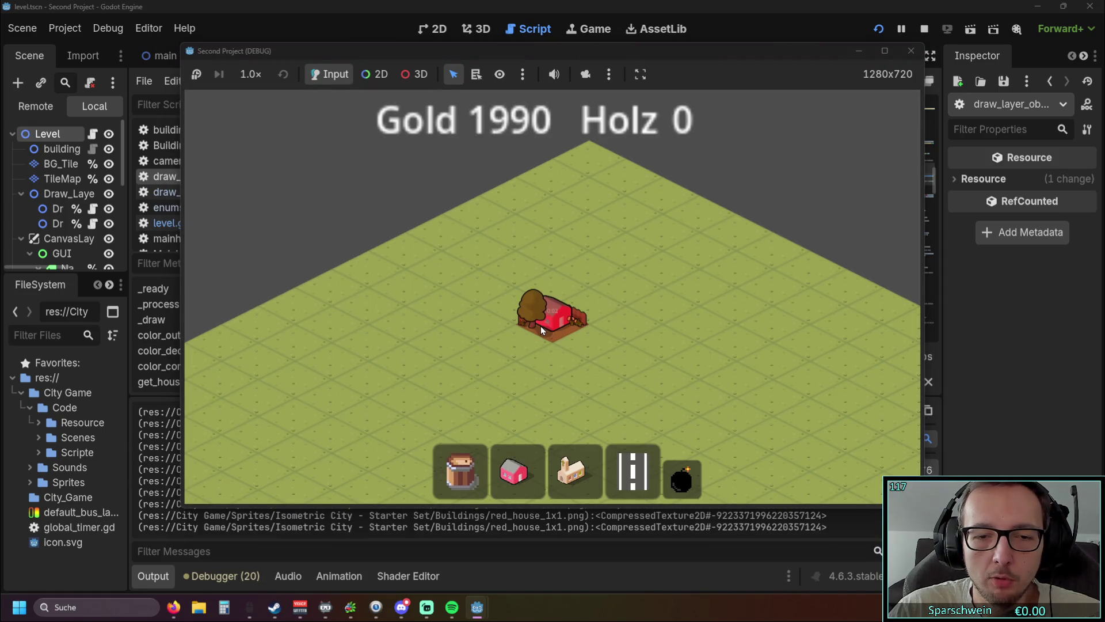
click(907, 53)
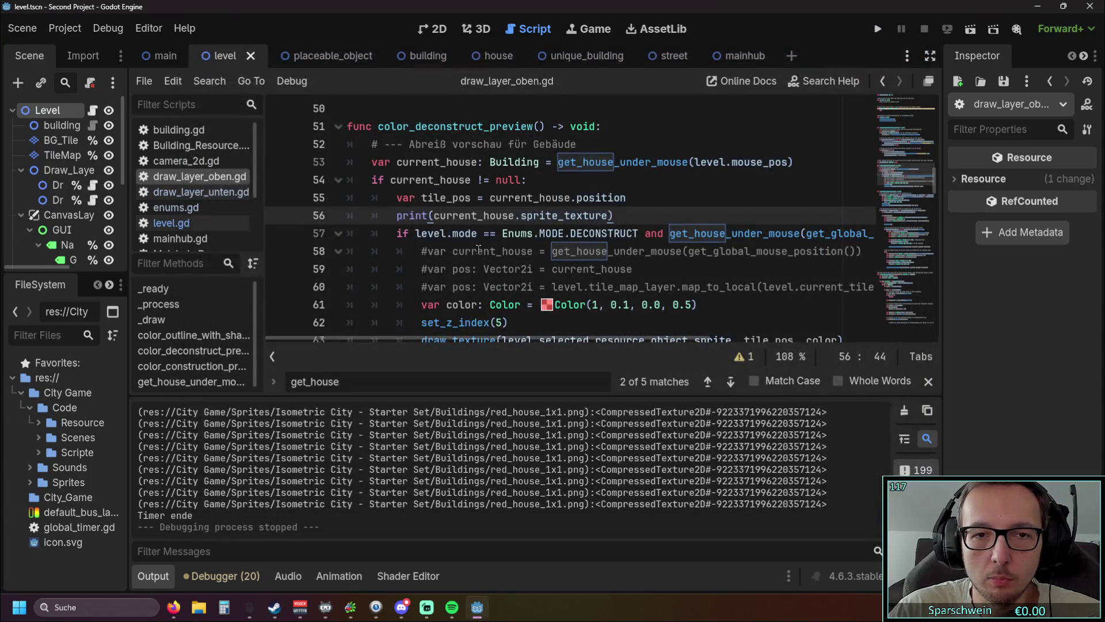
scroll(464, 267, up, 2)
scroll(463, 266, down, 1)
scroll(463, 268, up, 1)
scroll(462, 269, down, 1)
scroll(461, 270, up, 1)
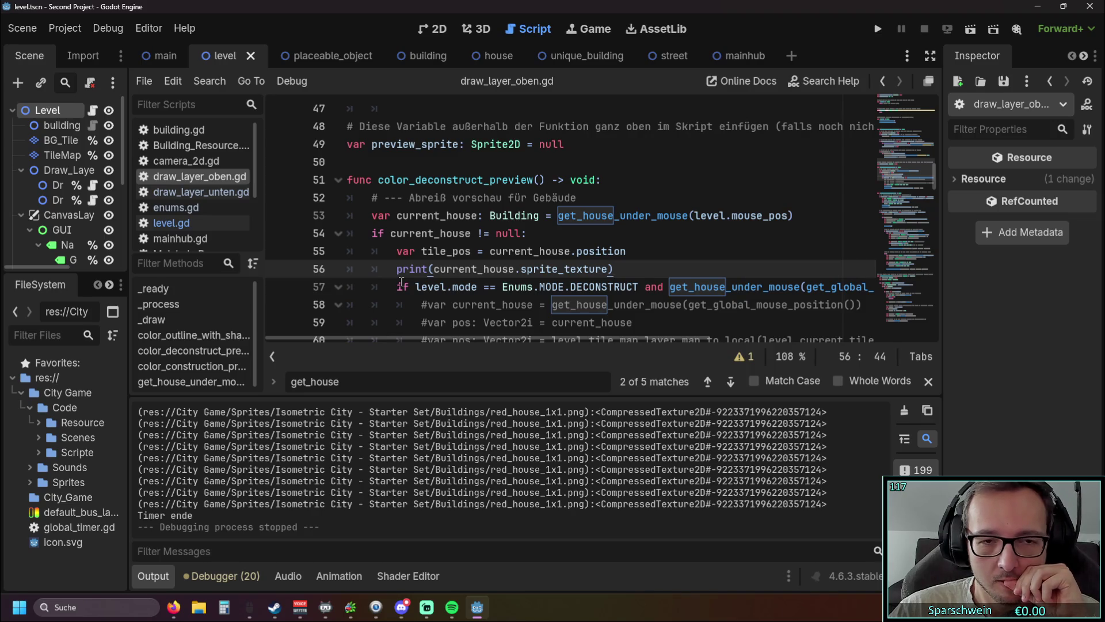
scroll(397, 285, down, 1)
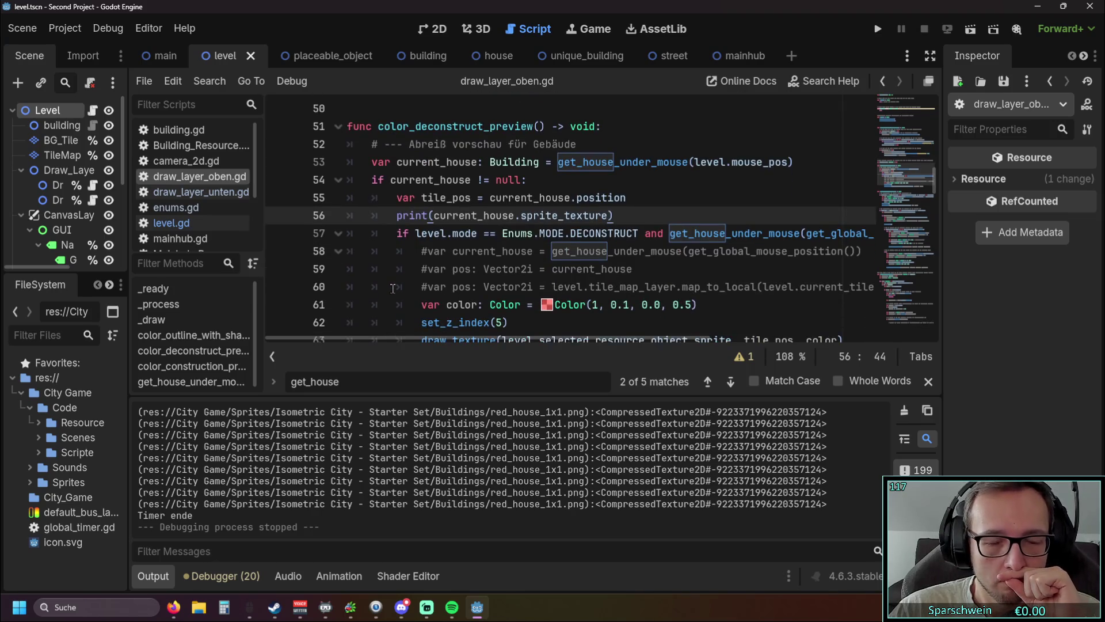
scroll(392, 288, up, 1)
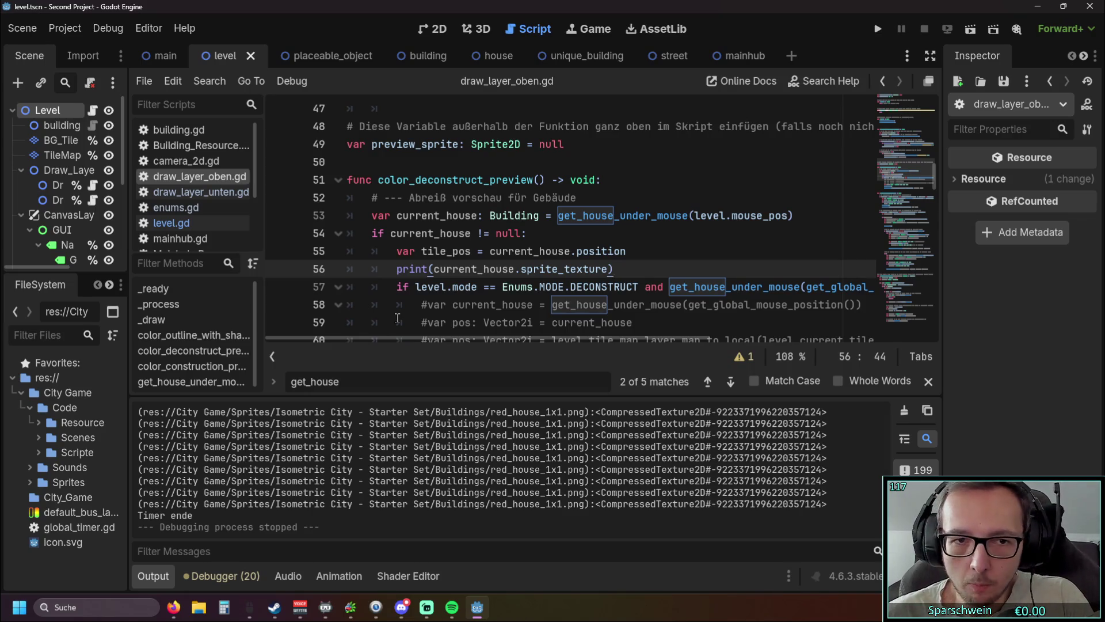
scroll(463, 294, down, 2)
scroll(459, 263, up, 1)
scroll(460, 263, down, 1)
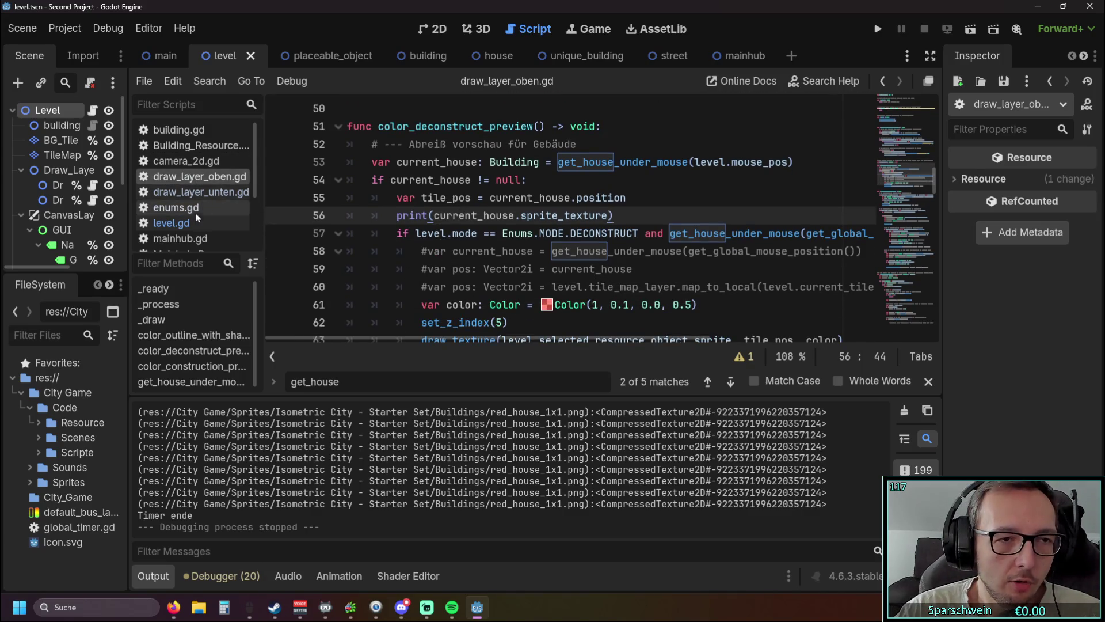
click(195, 130)
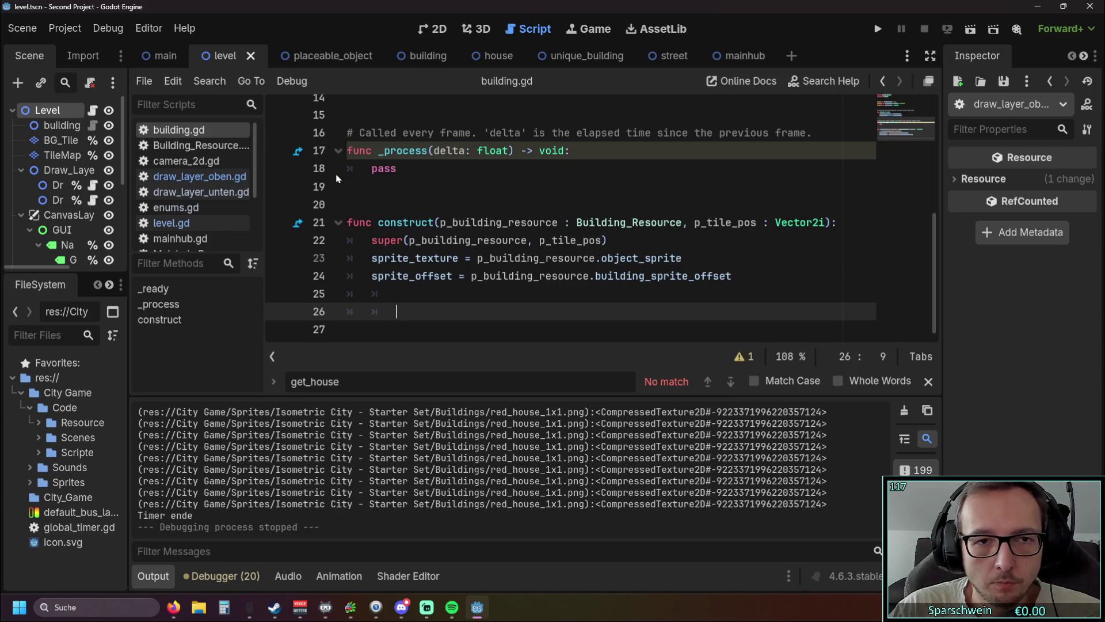
Copy the texture assignment on line 12 of building.gd and return to draw_layer_oben.gd
scroll(419, 195, up, 5)
scroll(420, 196, down, 1)
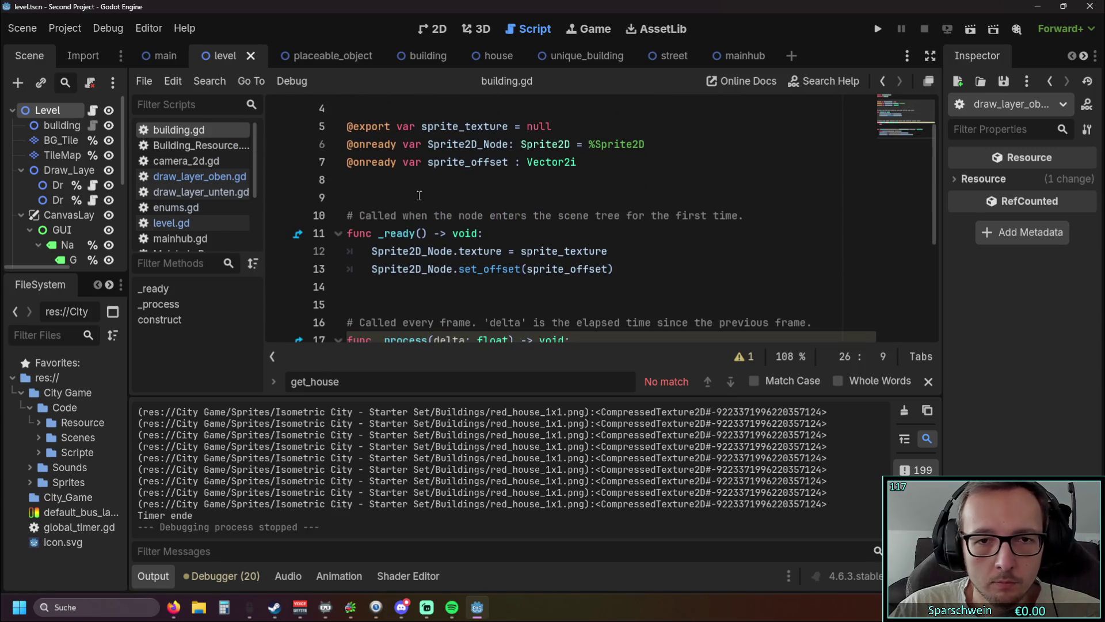
drag(373, 252, 610, 256)
key(ctrl+c)
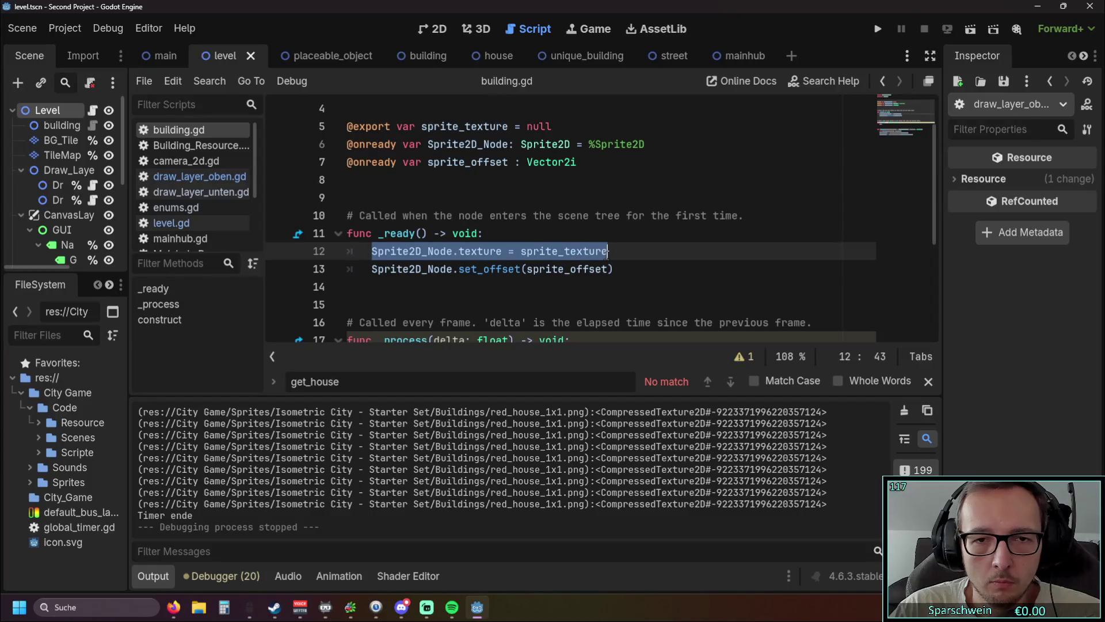
click(201, 176)
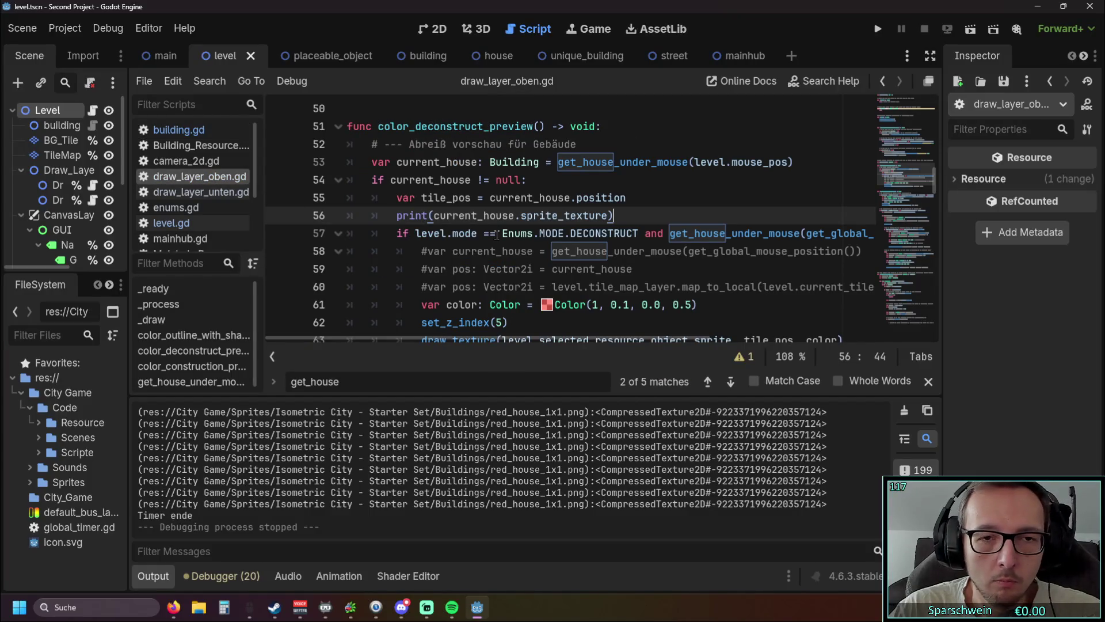
Paste the texture assignment as line 57 and prefix sprite_texture with current_house
key(Return)
key(ctrl+v)
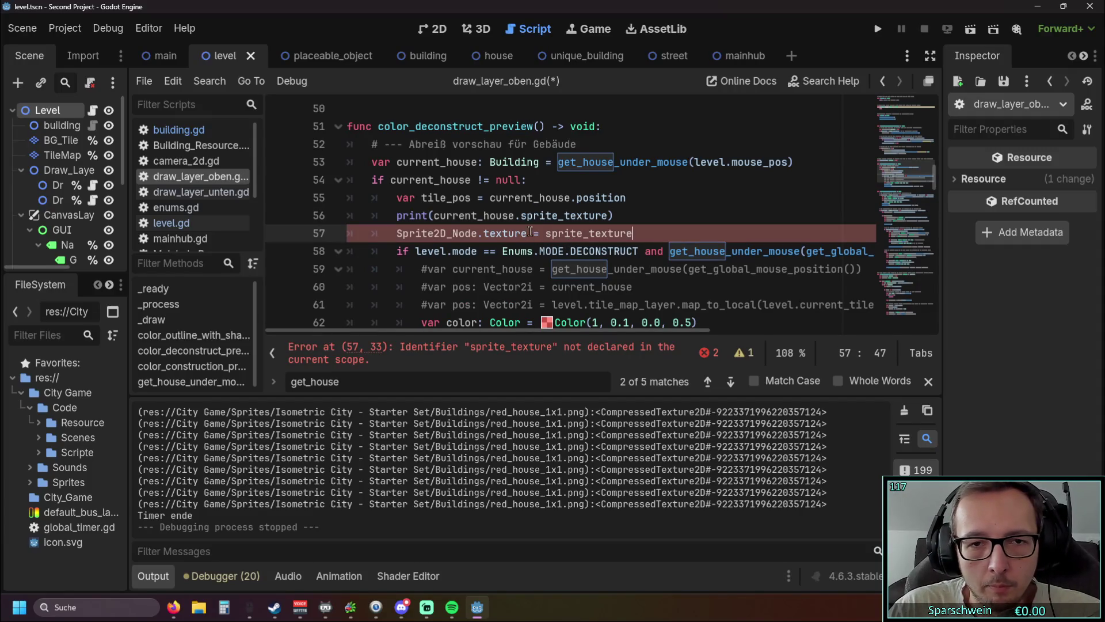
drag(434, 216, 515, 216)
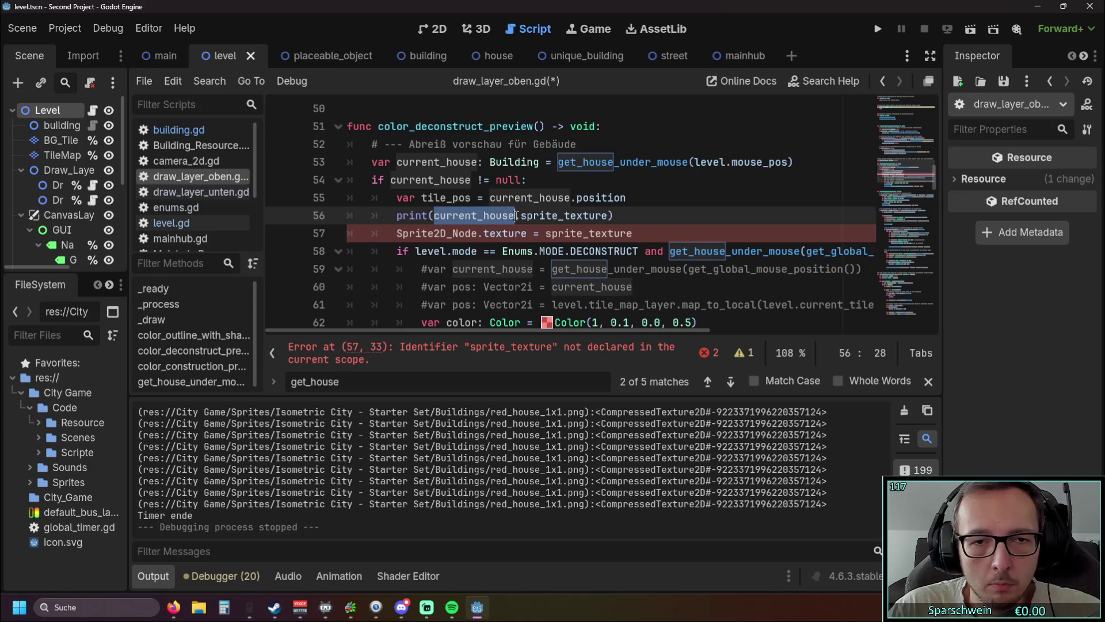
key(ctrl+c)
click(546, 233)
key(ctrl+v)
text(.)
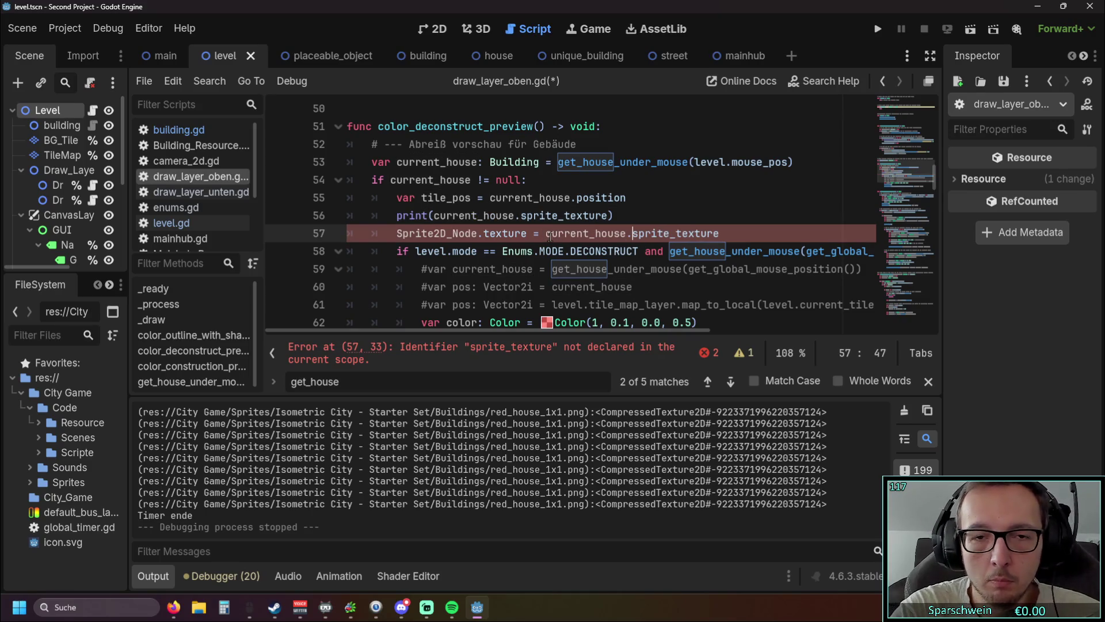
click(628, 216)
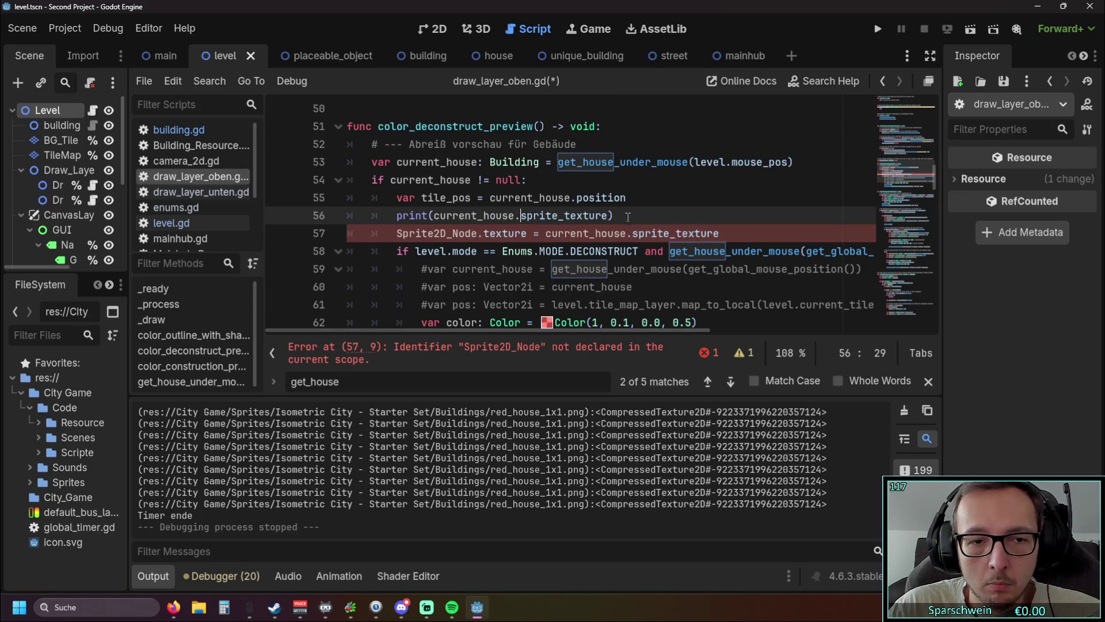
Select Sprite2D_Node on line 57 and reopen building.gd to check its declaration
scroll(605, 230, down, 2)
scroll(576, 242, up, 2)
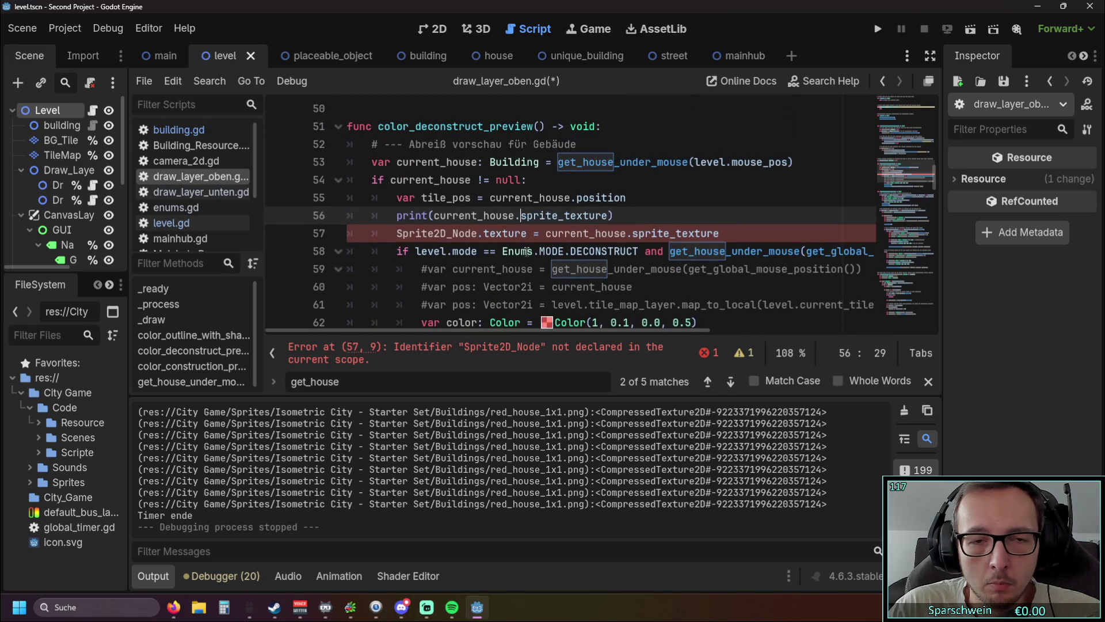
drag(483, 234, 398, 235)
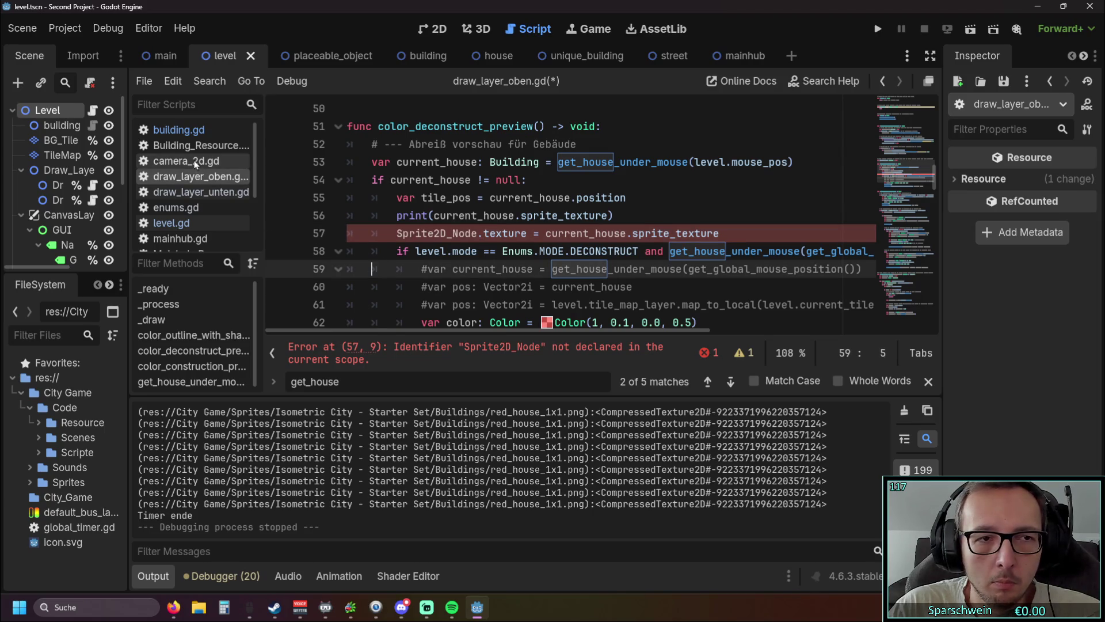
click(190, 132)
scroll(547, 277, down, 2)
scroll(548, 277, up, 2)
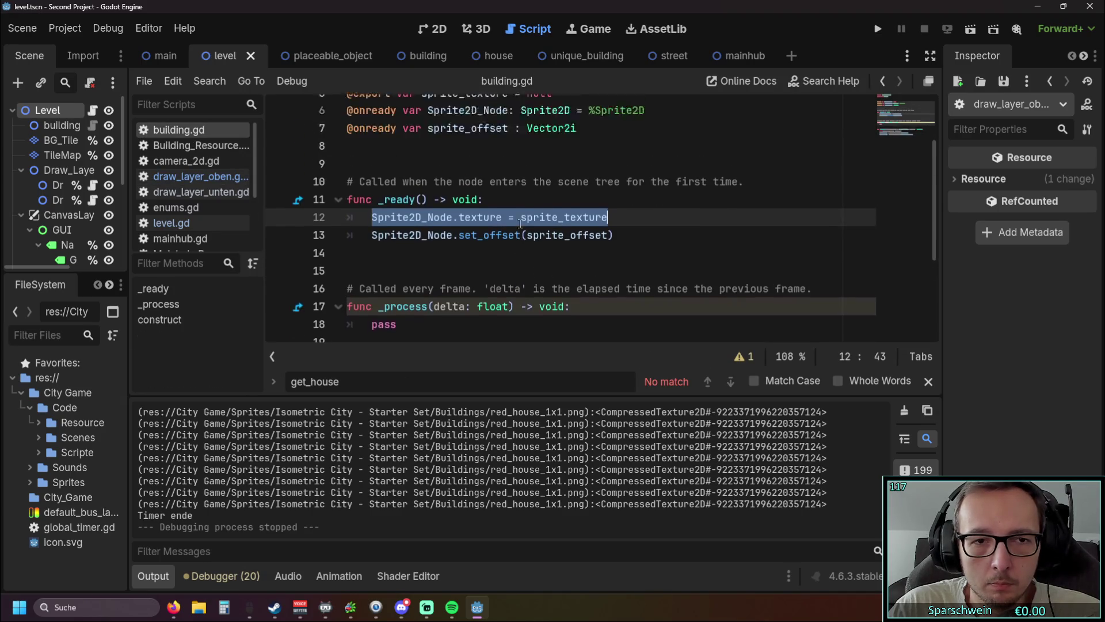
scroll(498, 290, down, 3)
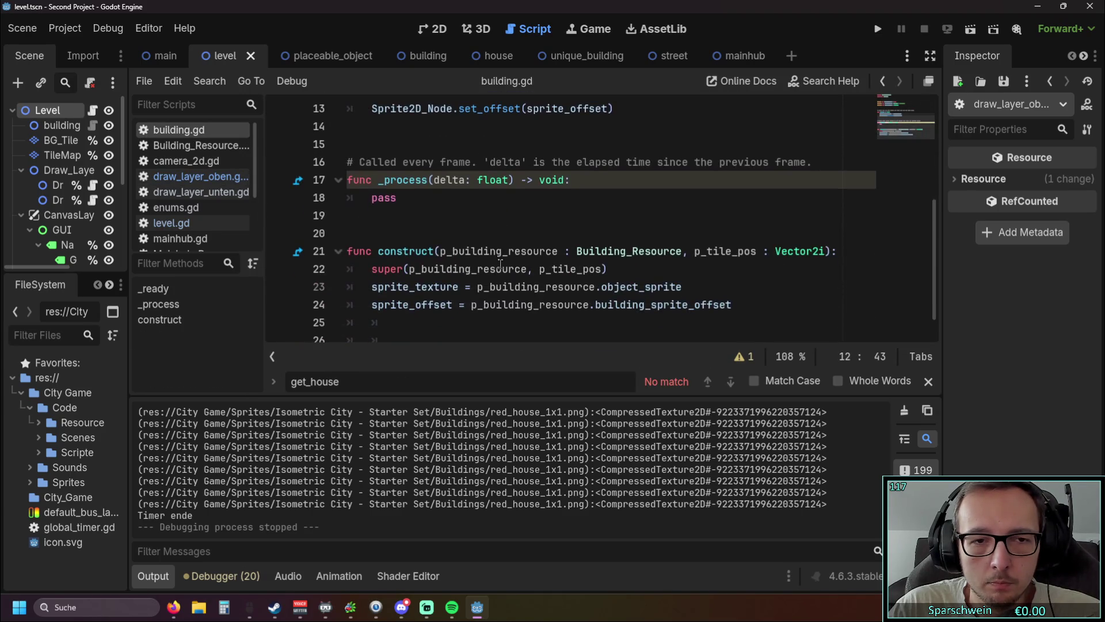
scroll(486, 294, up, 1)
scroll(480, 290, down, 1)
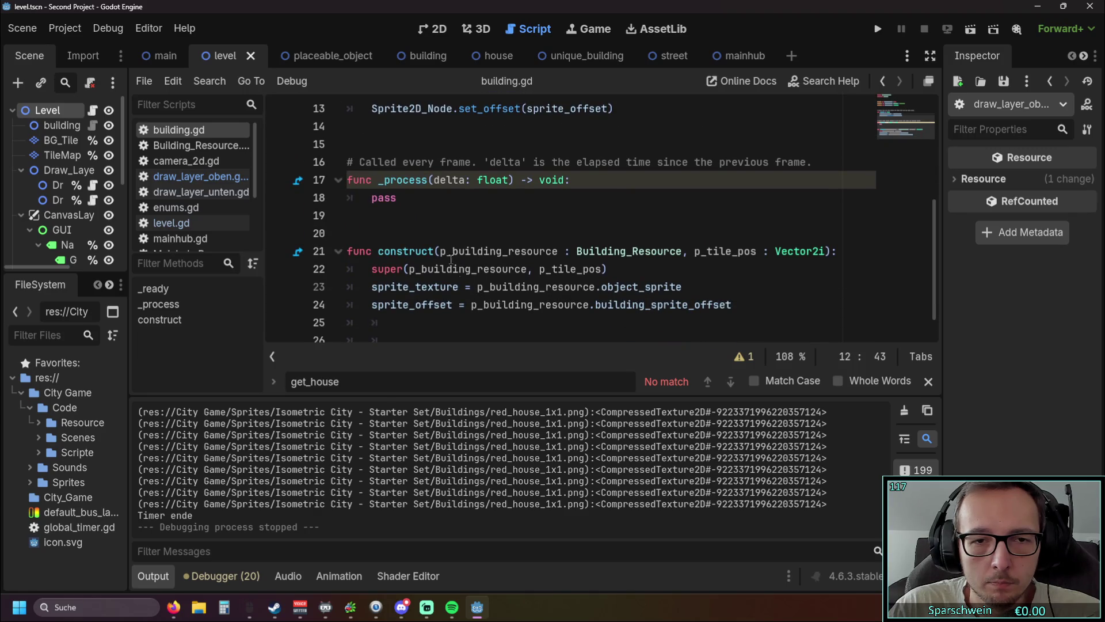
scroll(478, 222, up, 1)
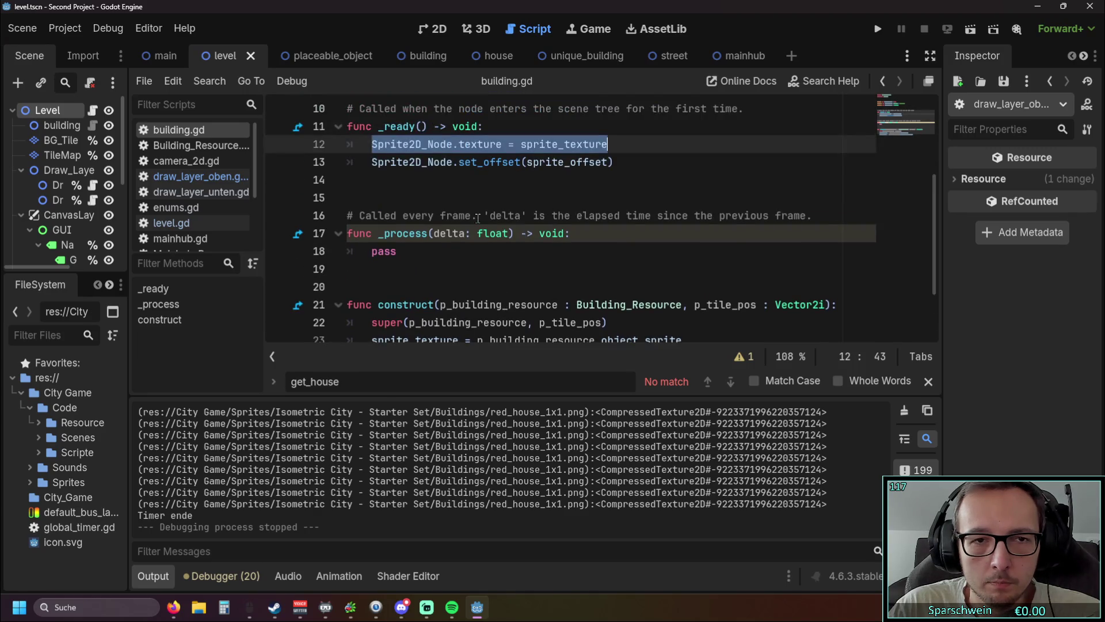
scroll(475, 218, up, 2)
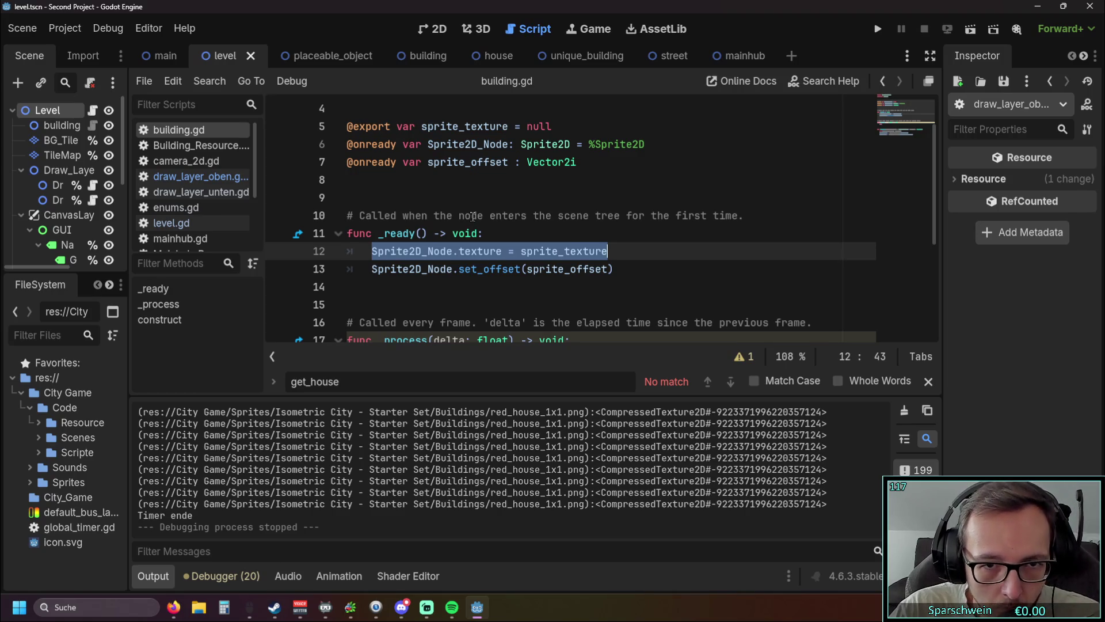
scroll(472, 220, up, 1)
scroll(472, 220, down, 1)
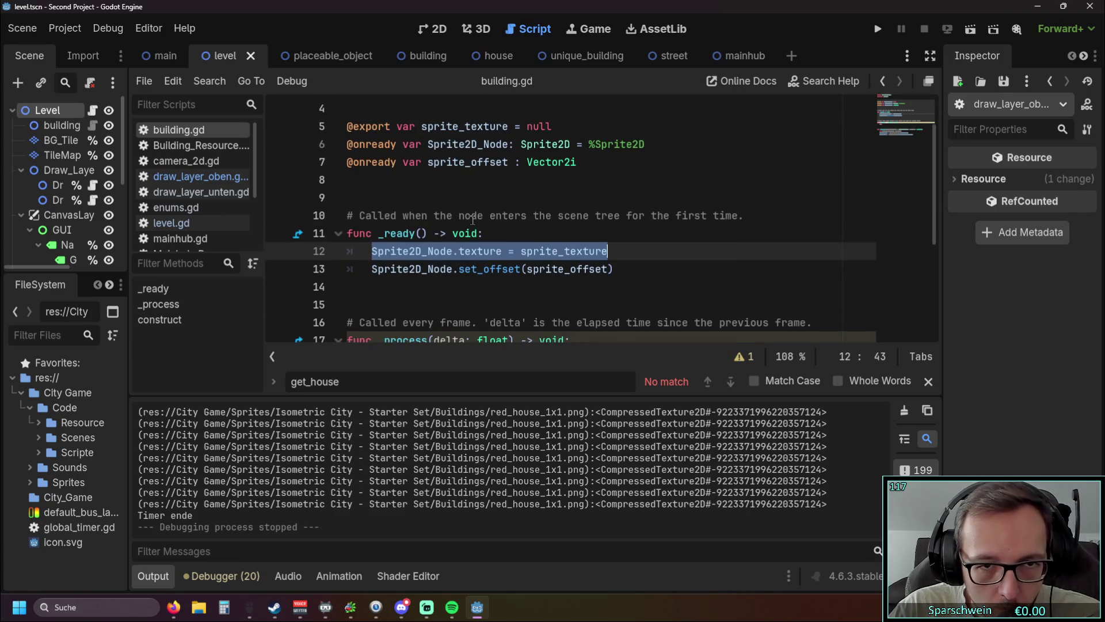
scroll(472, 220, down, 1)
scroll(473, 220, up, 1)
scroll(473, 220, down, 1)
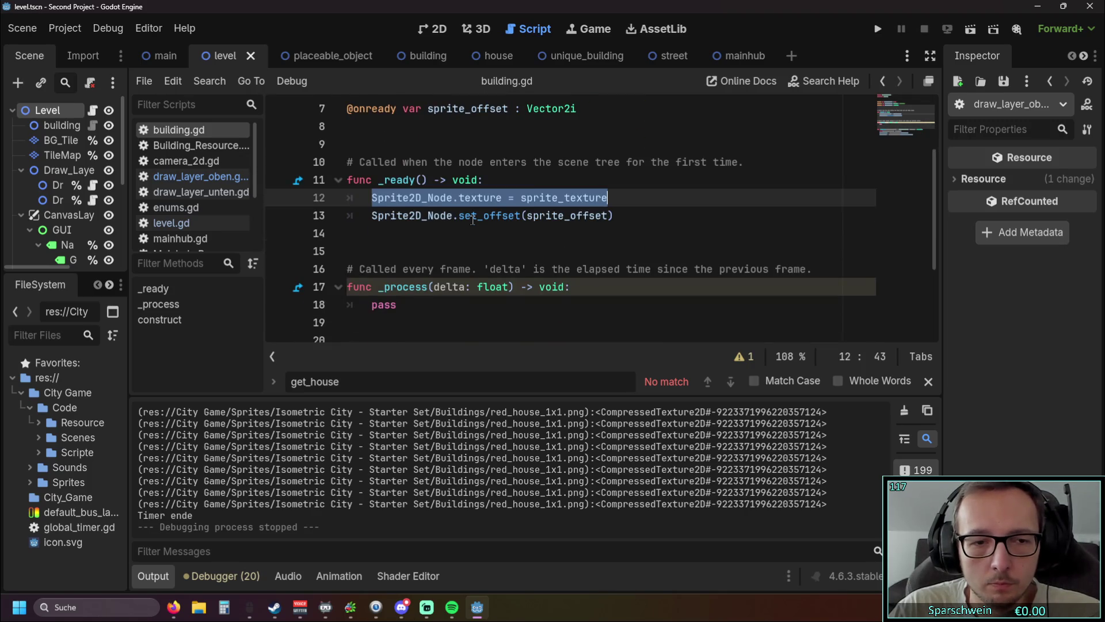
key(alt+Tab)
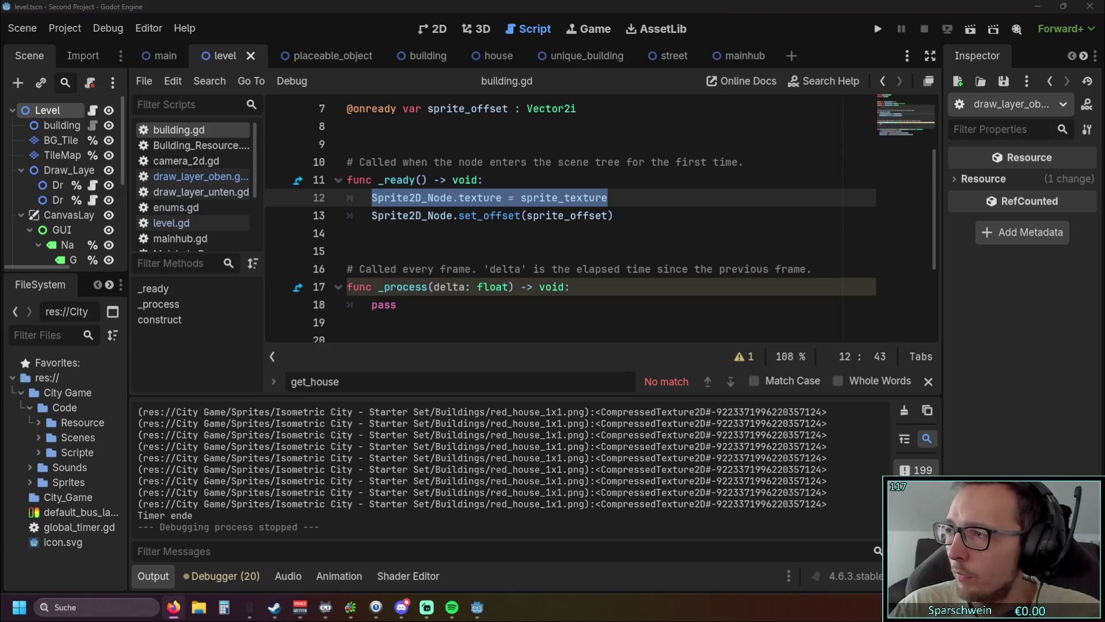
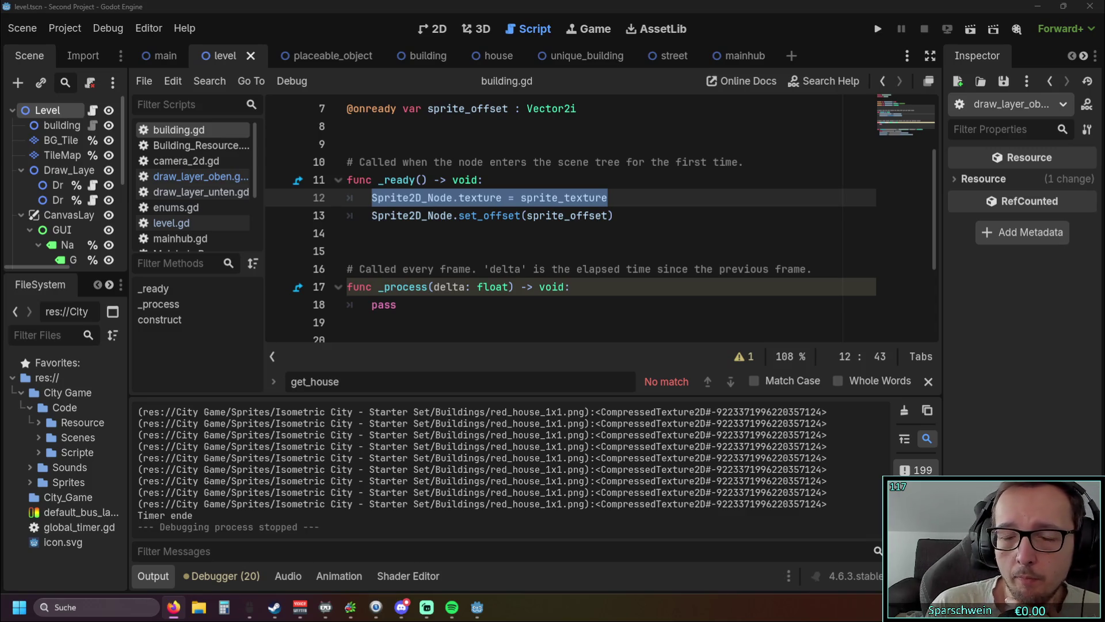
Skim level.gd, then switch to draw_layer_oben.gd at color_deconstruct_preview
click(175, 223)
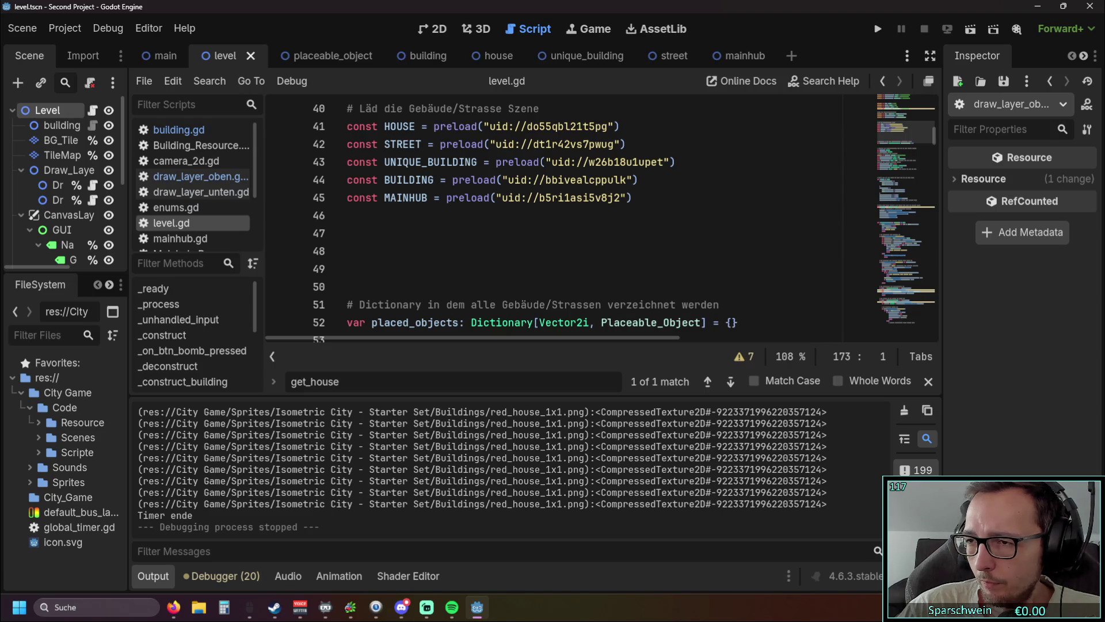
scroll(534, 223, down, 10)
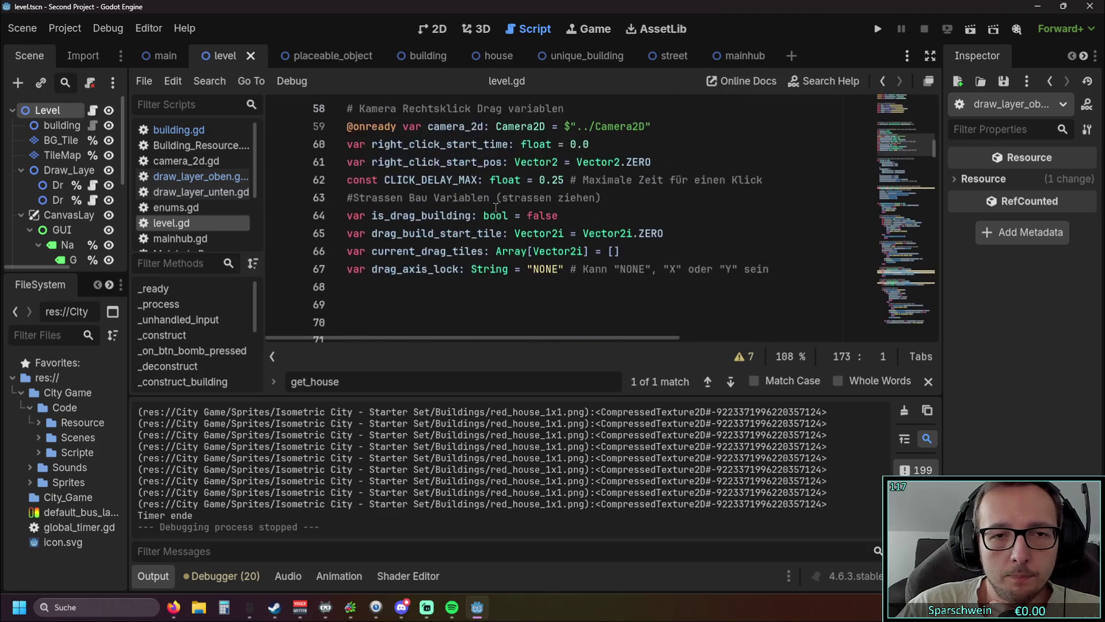
click(201, 176)
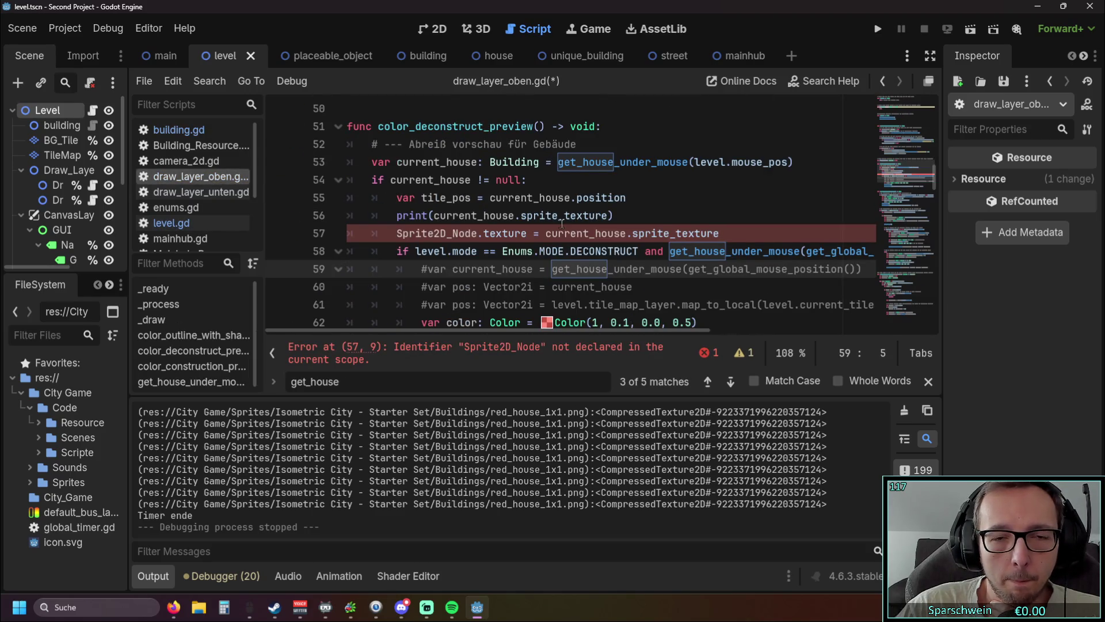
Delete the failing Sprite2D_Node.texture = current_house.sprite_texture line 57
scroll(547, 226, down, 2)
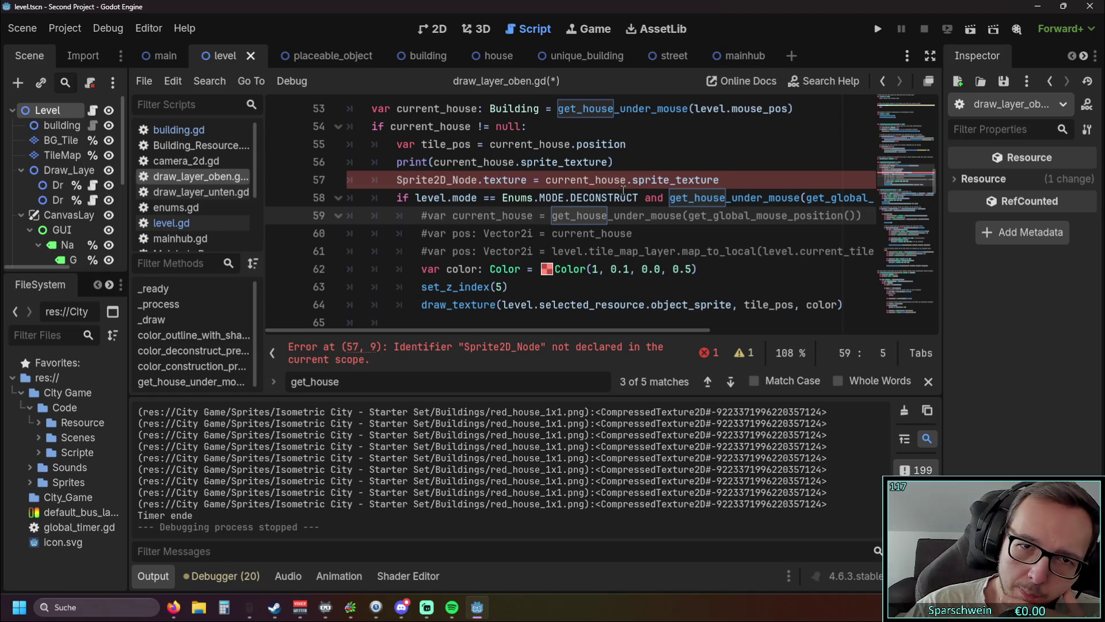
drag(730, 180, 345, 182)
key(BackSpace)
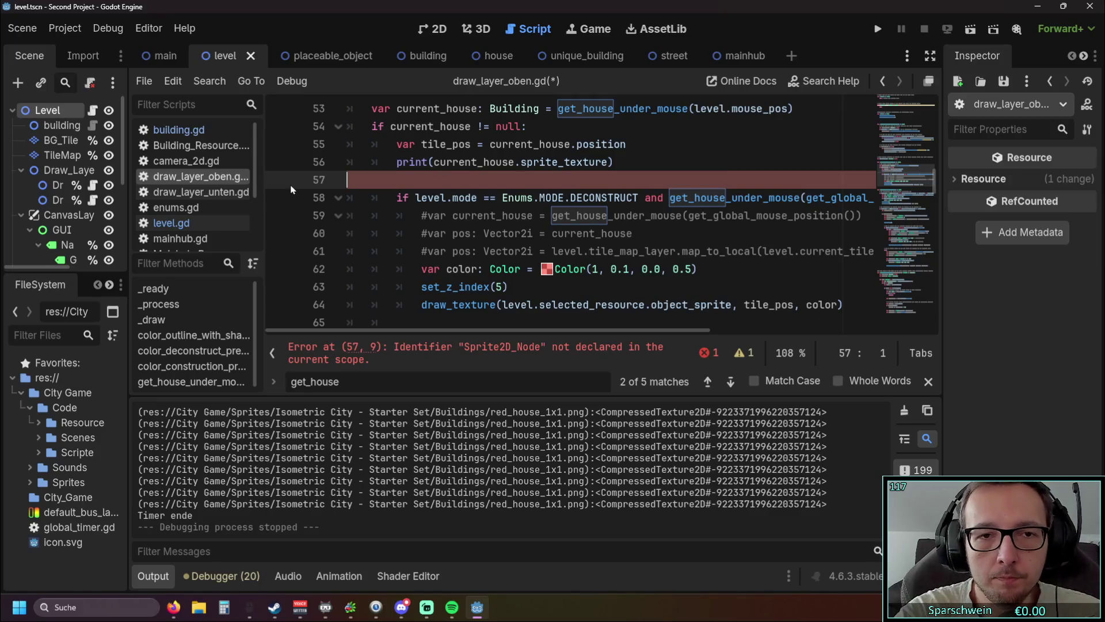
key(BackSpace)
Try appending .x and .position to sprite_texture on line 56, then remove them again
scroll(291, 190, up, 2)
click(610, 215)
text(.x)
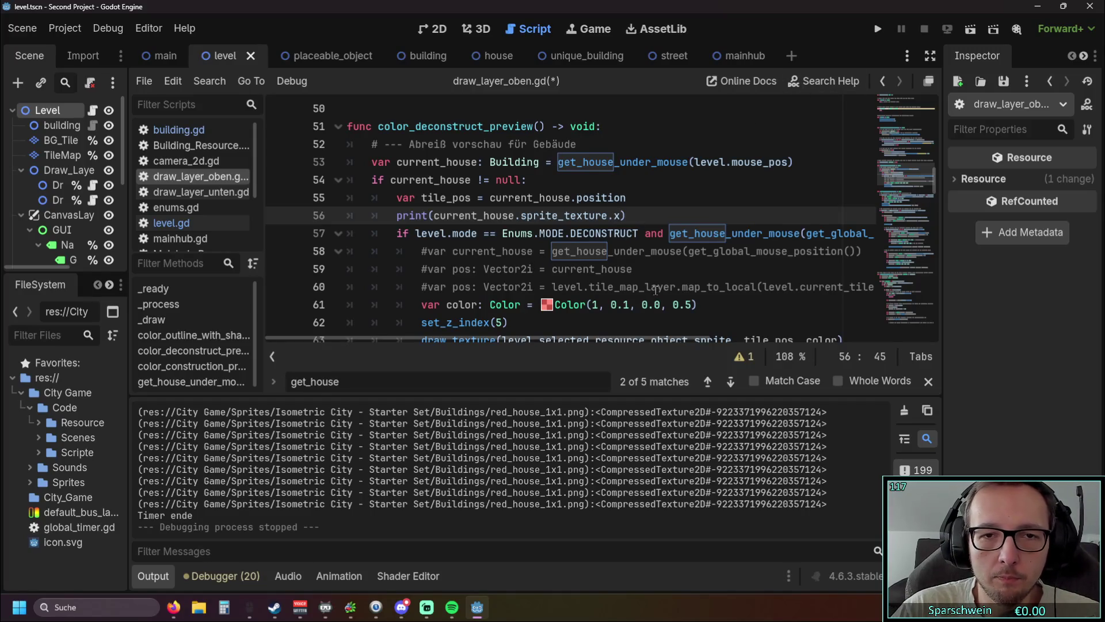
key(BackSpace)
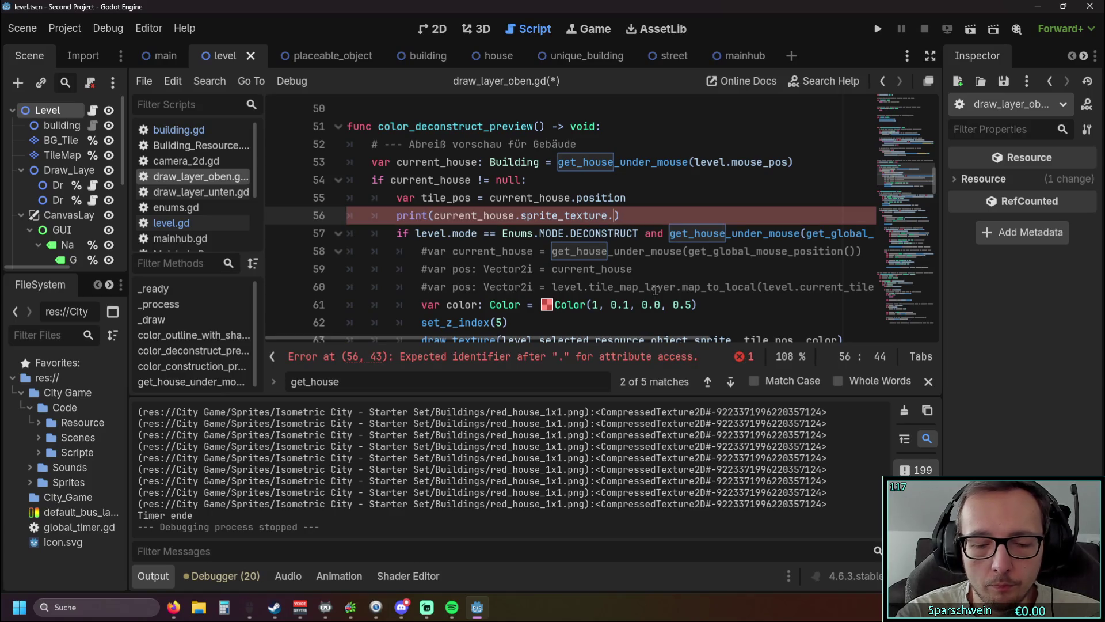
text(posi)
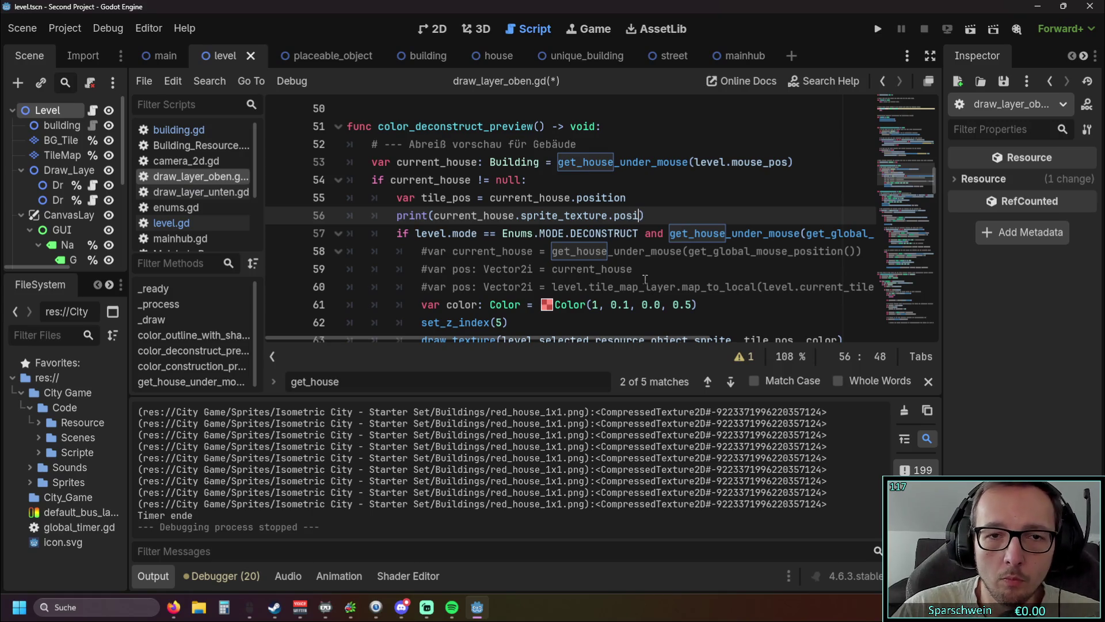
drag(583, 198, 627, 199)
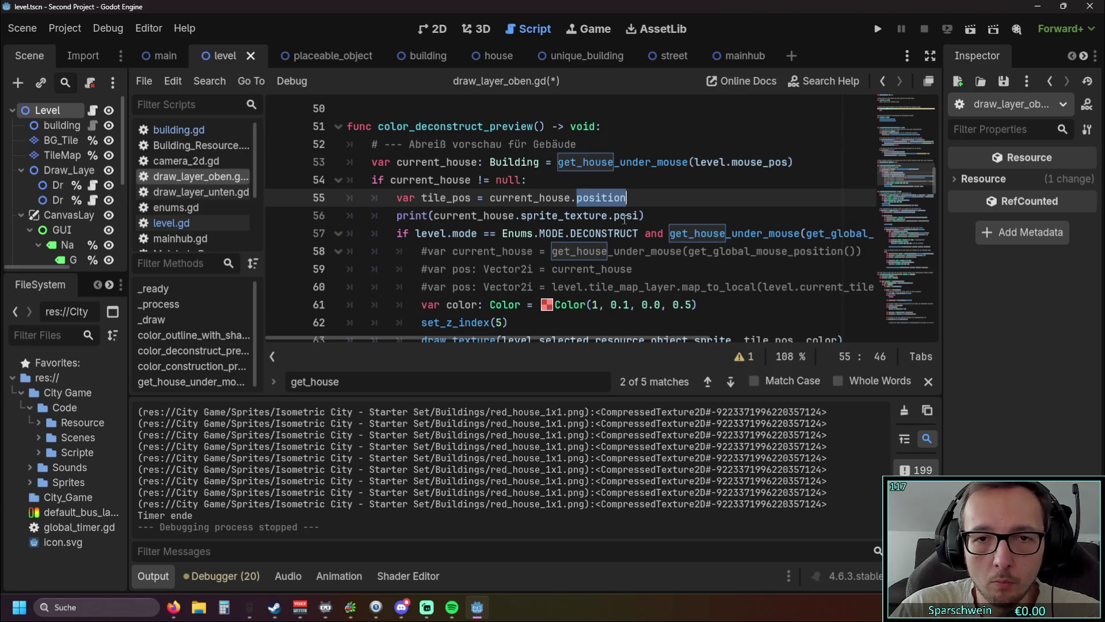
key(ctrl+c)
double_click(625, 217)
key(ctrl+v)
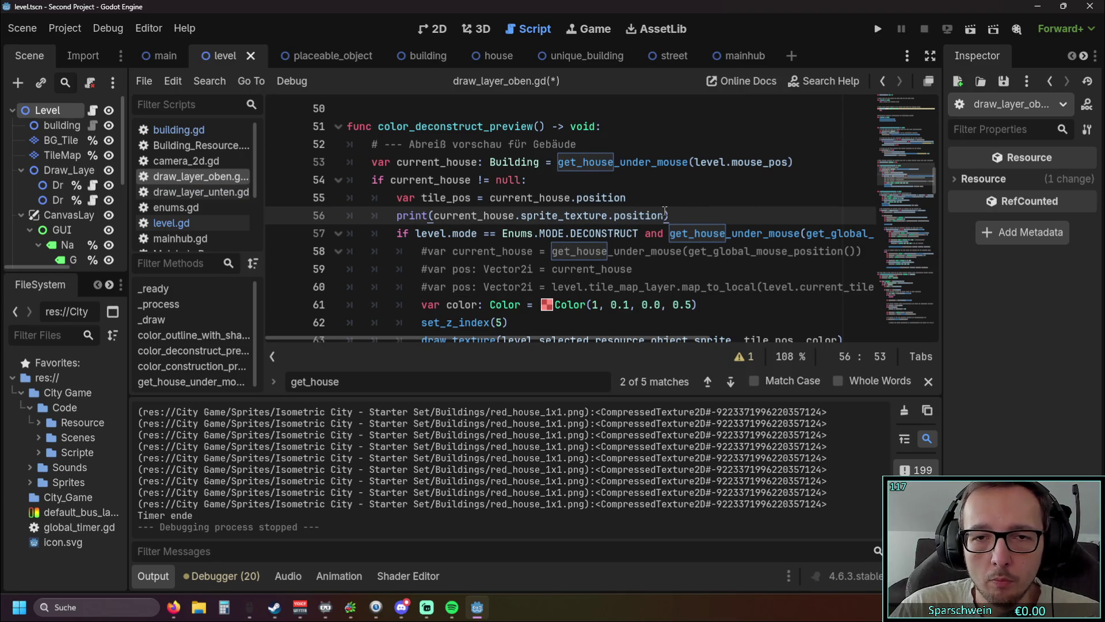
drag(665, 215, 614, 215)
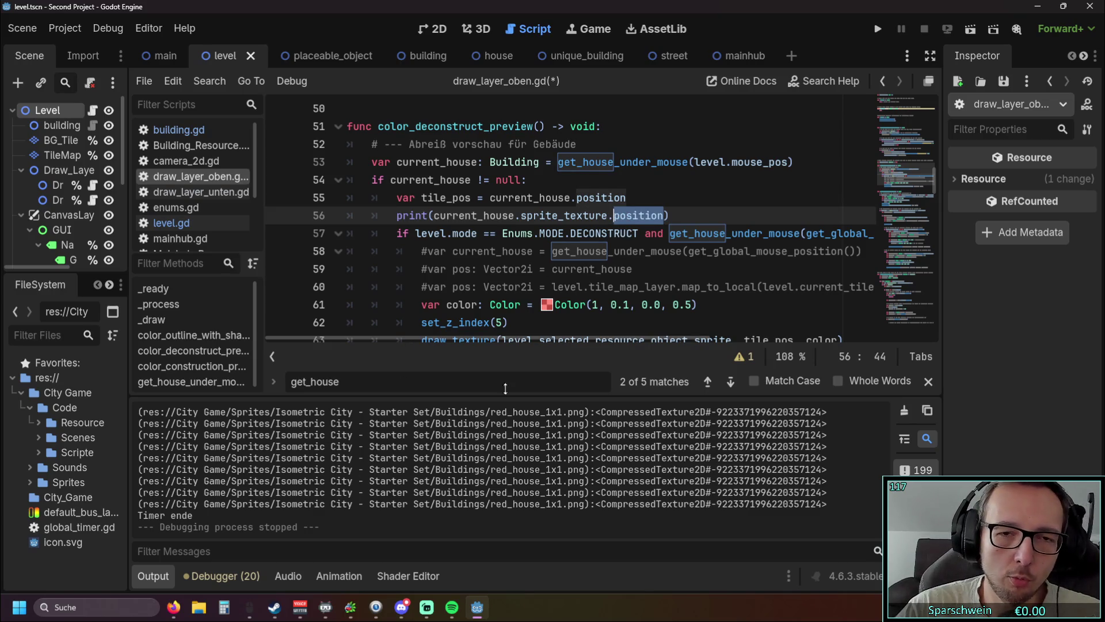
key(BackSpace)
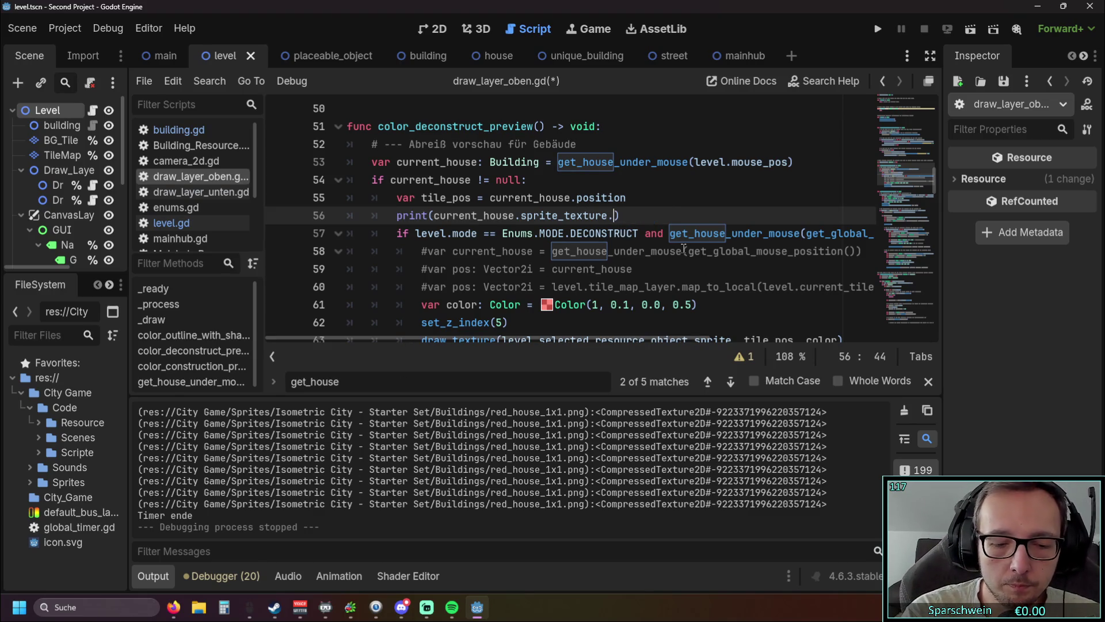
text(te)
key(BackSpace)
key(BackSpace)
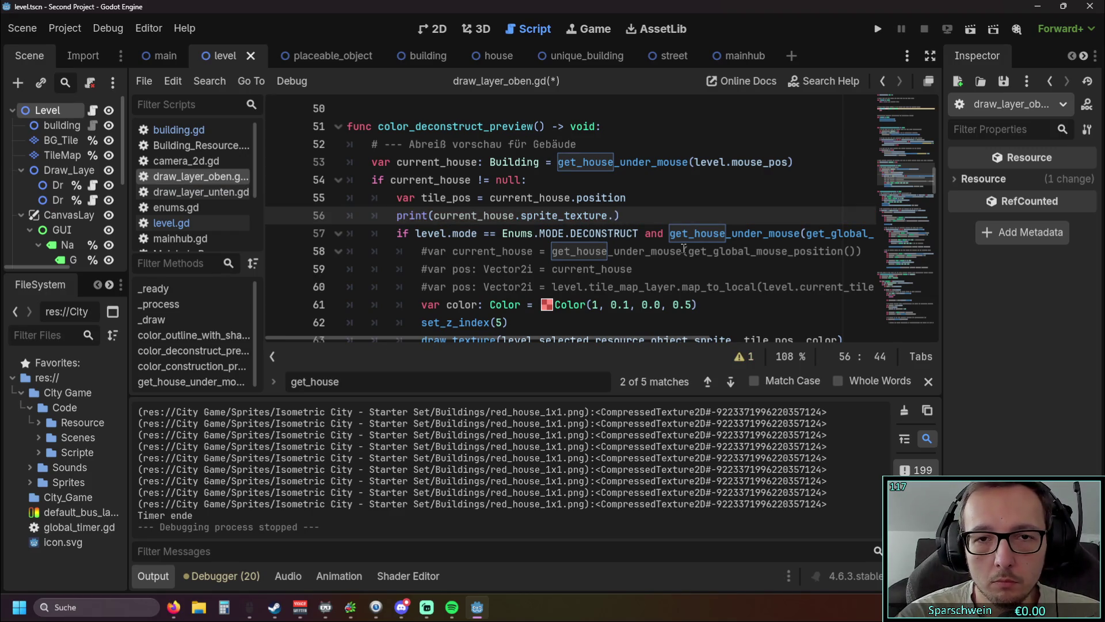
Strip print( and ) so line 56 reads just current_house.sprite_texture
click(645, 202)
click(432, 217)
key(shift+Home)
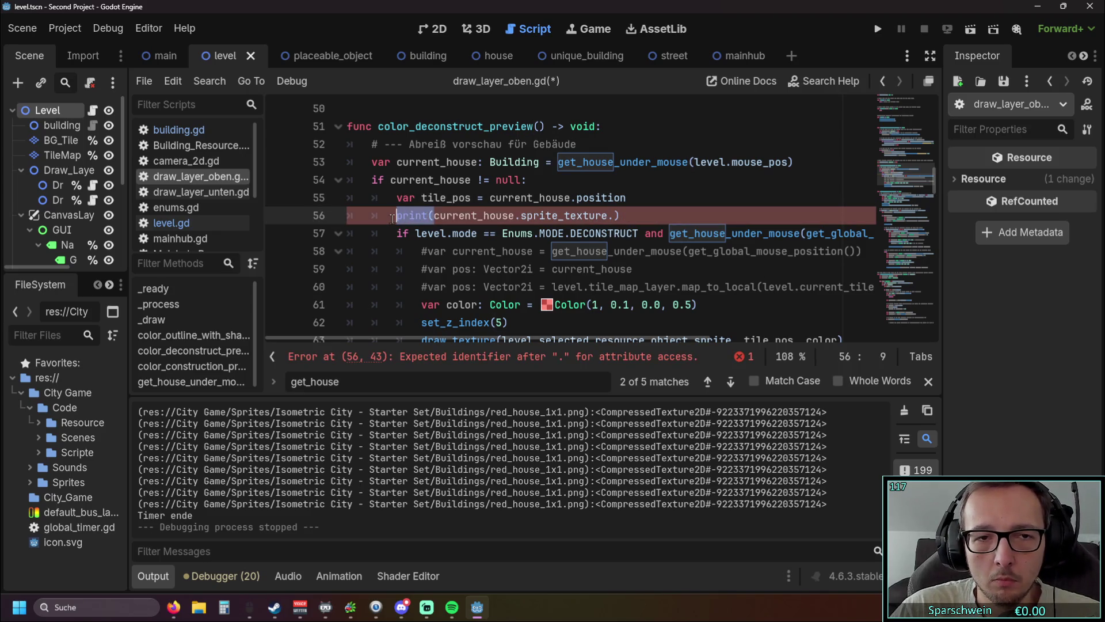
key(BackSpace)
click(588, 216)
key(BackSpace)
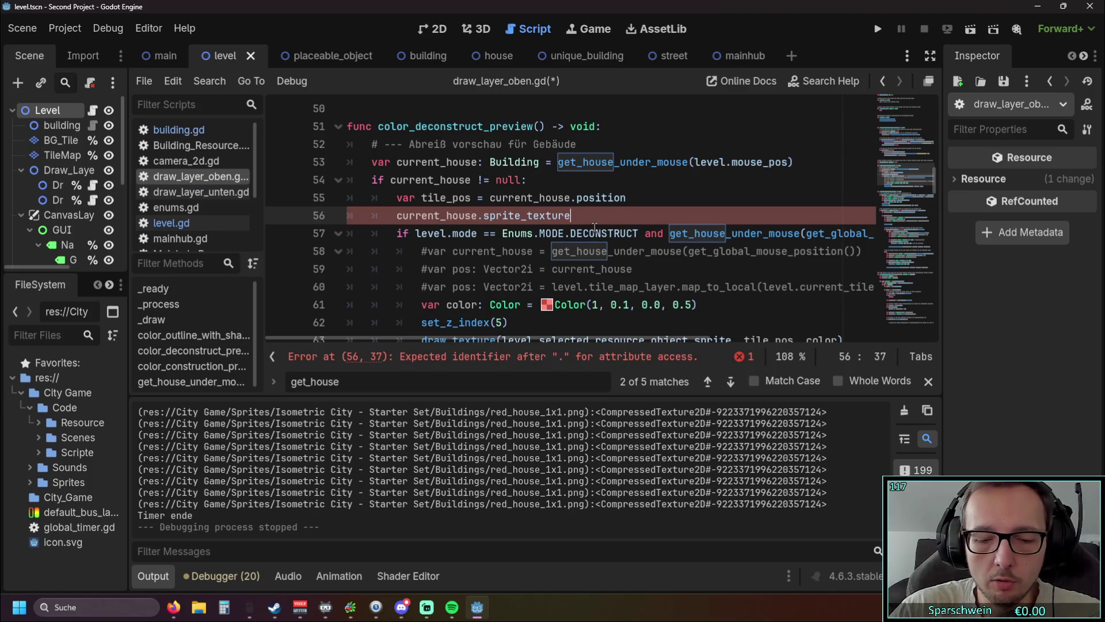
text(.)
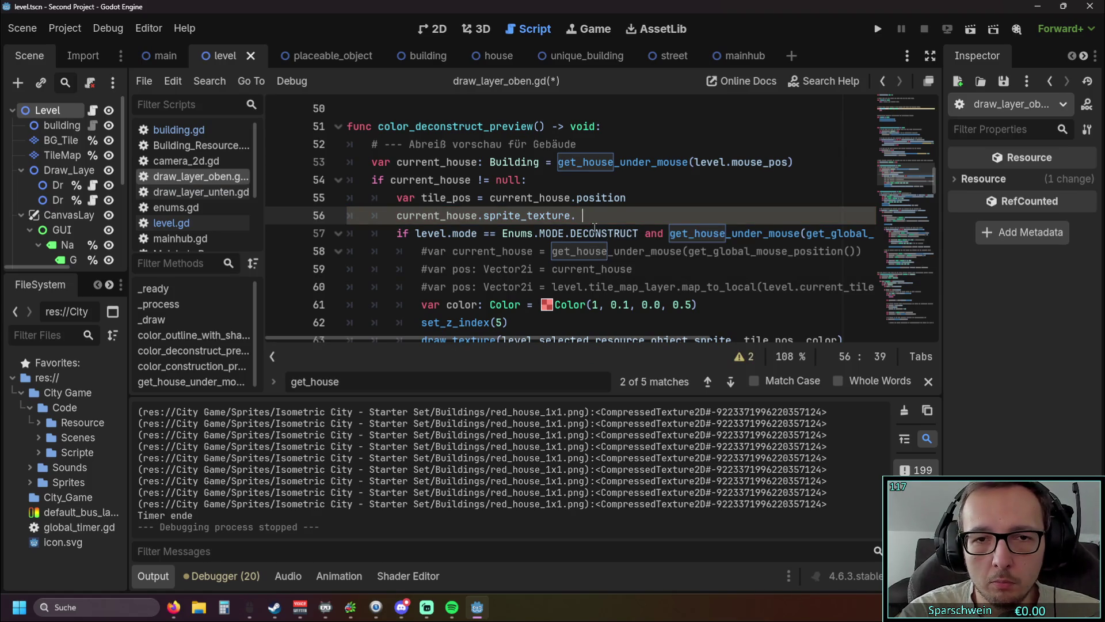
key(BackSpace)
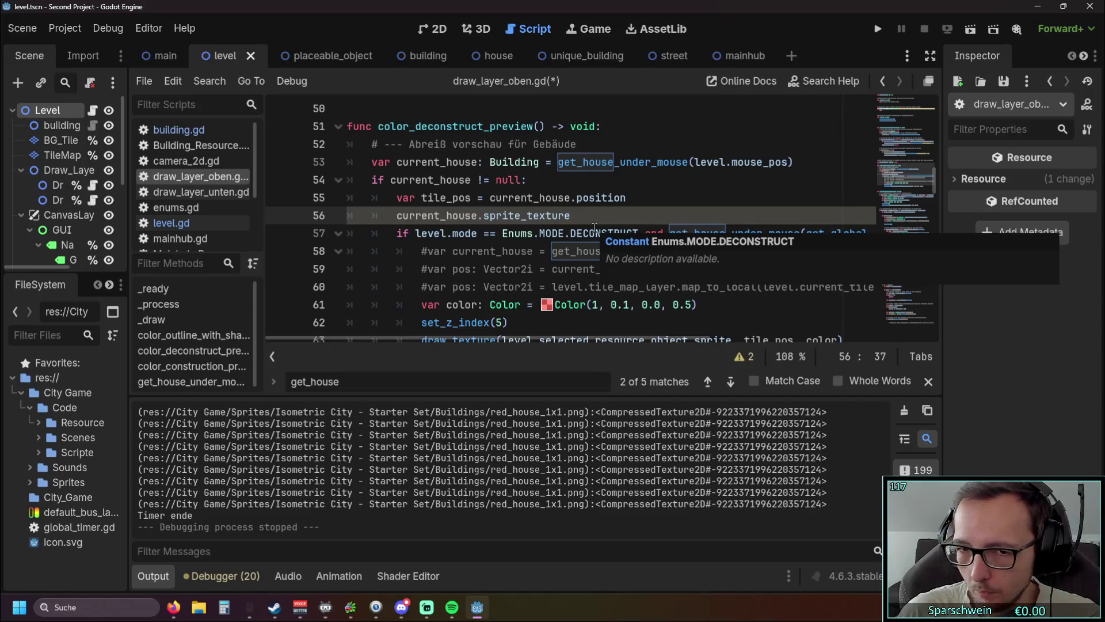
click(429, 269)
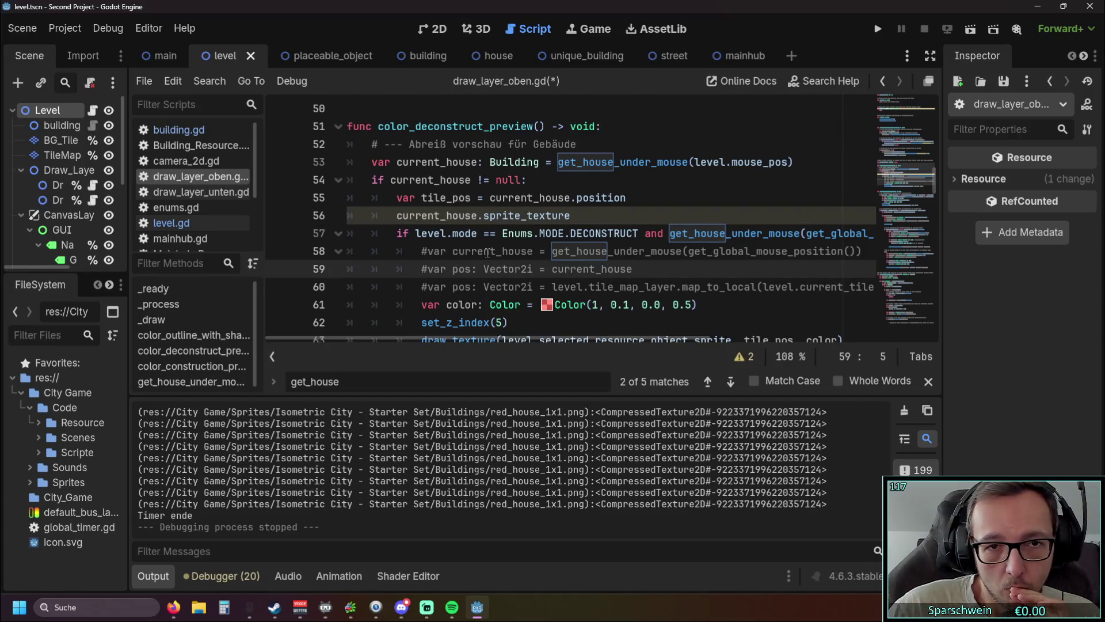
scroll(504, 248, down, 4)
scroll(504, 248, up, 8)
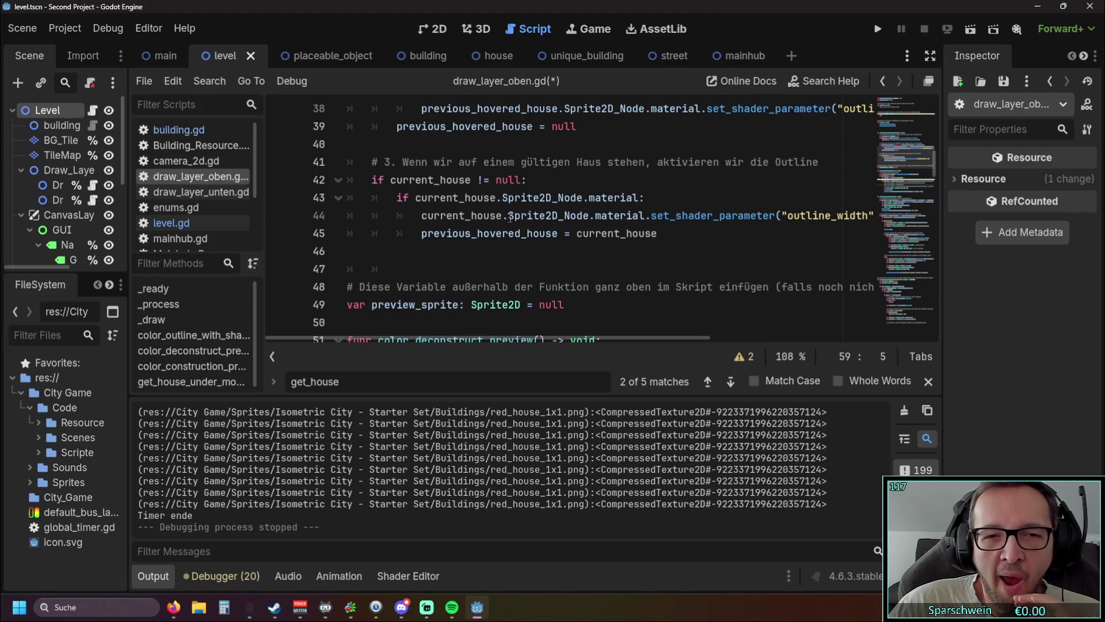
Replace sprite_texture on line 56 with Sprite2D_Node.material via autocomplete
drag(509, 216, 546, 219)
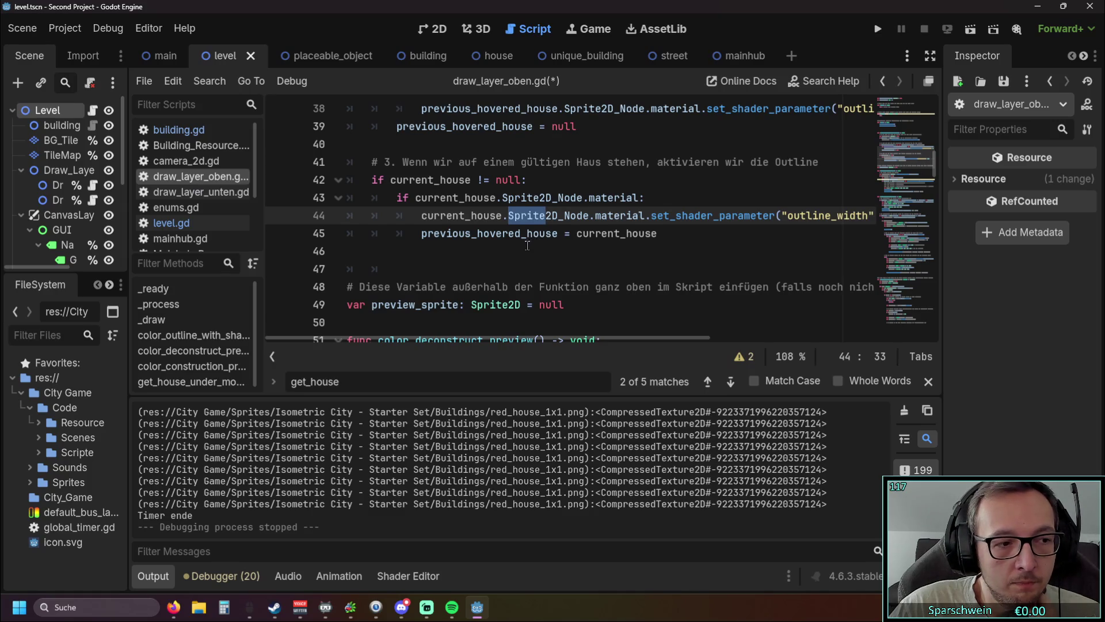
scroll(528, 246, down, 2)
scroll(526, 248, down, 1)
scroll(544, 262, up, 1)
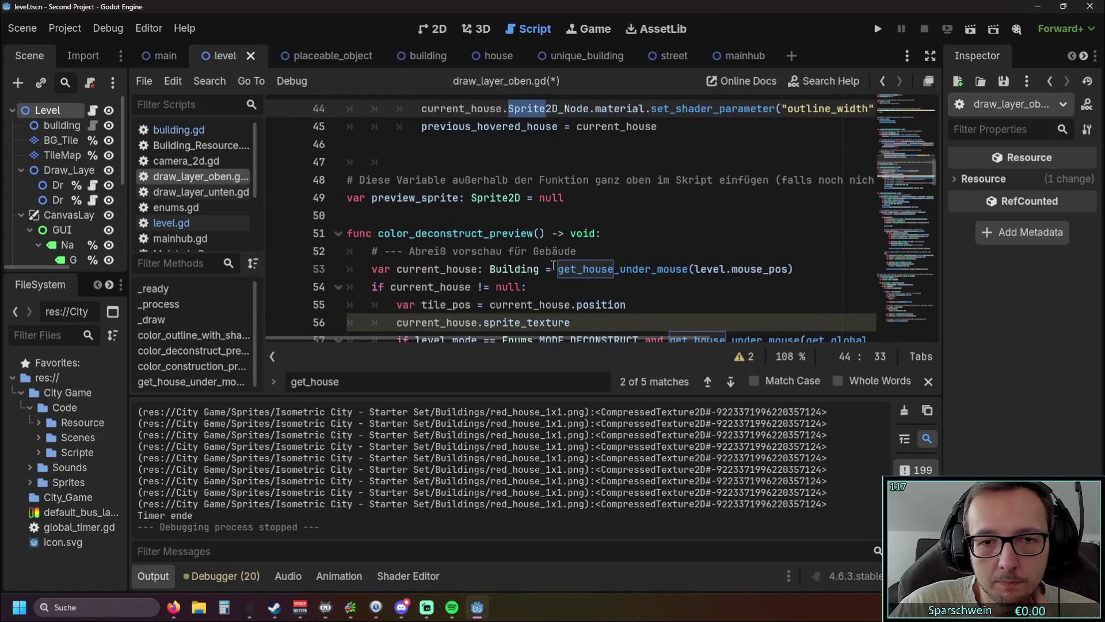
scroll(567, 268, down, 1)
scroll(569, 264, up, 1)
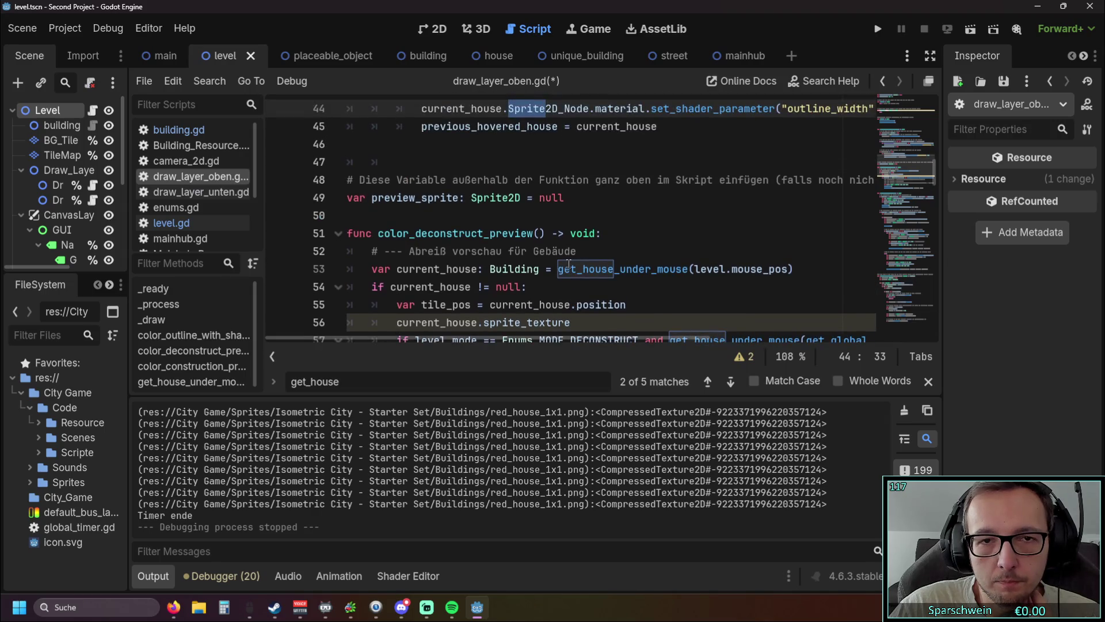
scroll(567, 259, down, 1)
drag(570, 268, 485, 268)
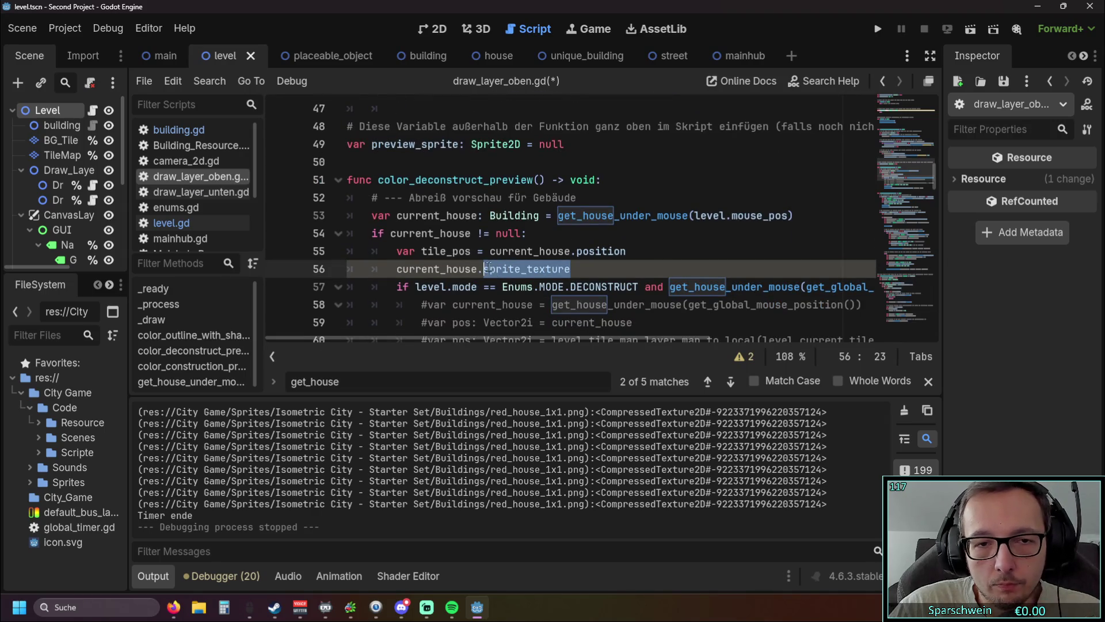
text(spri)
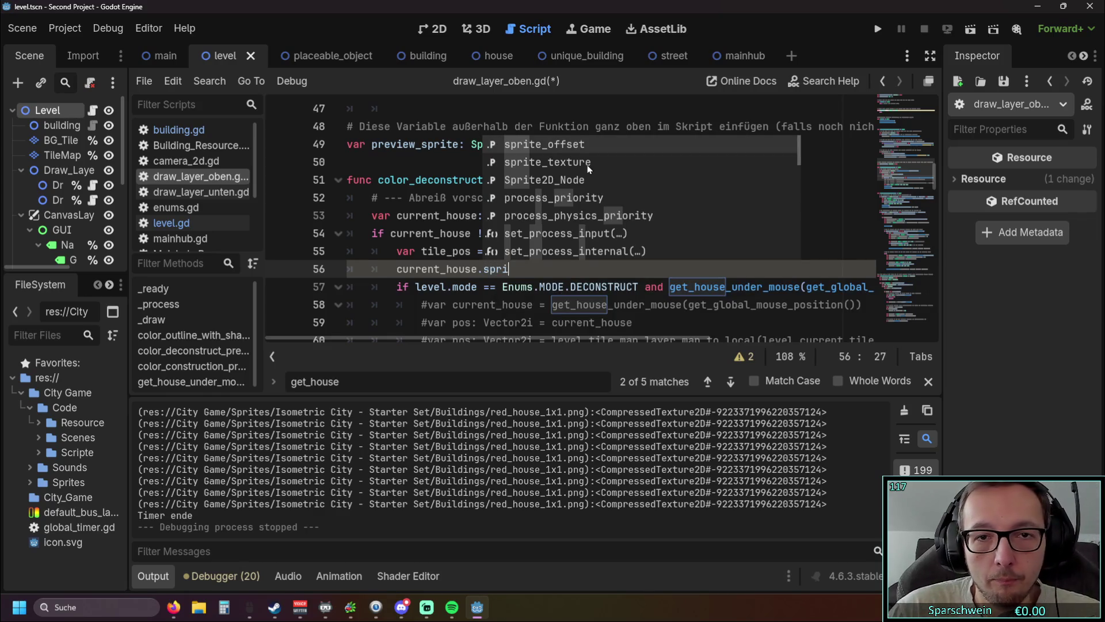
click(571, 181)
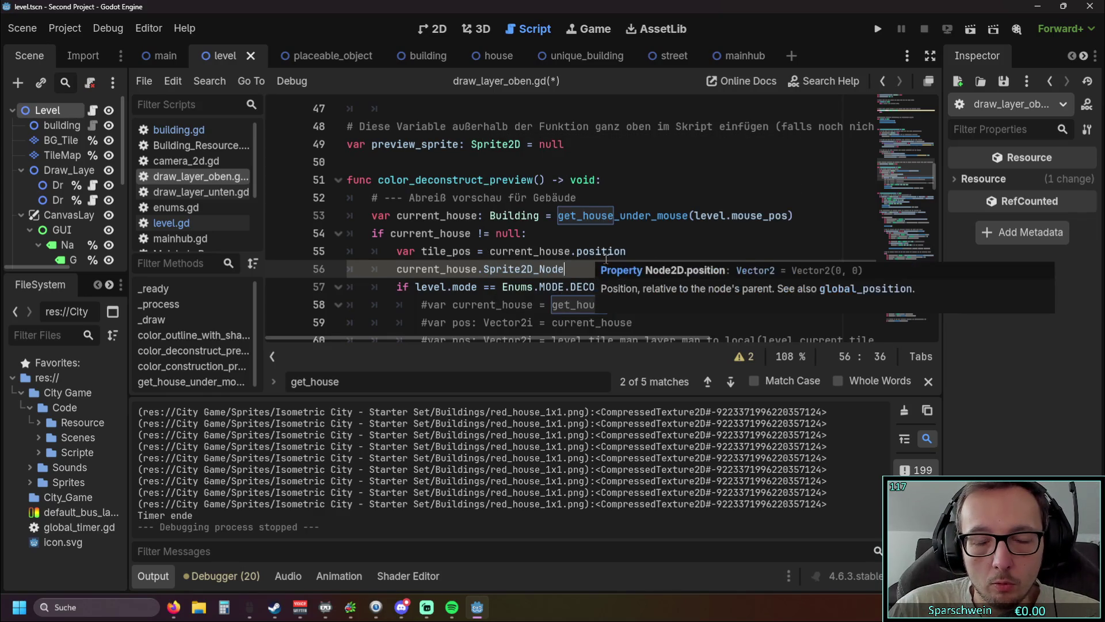
text(.mate)
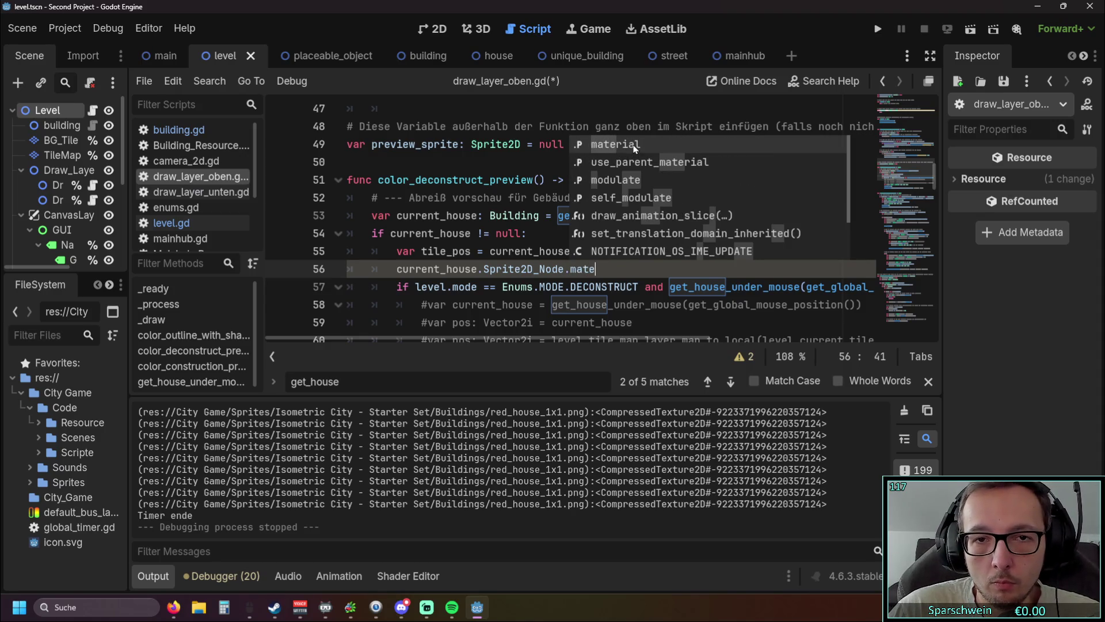
click(636, 148)
Review the outline code further up, then launch the game to test
scroll(635, 209, up, 1)
scroll(635, 209, up, 1)
scroll(635, 208, down, 1)
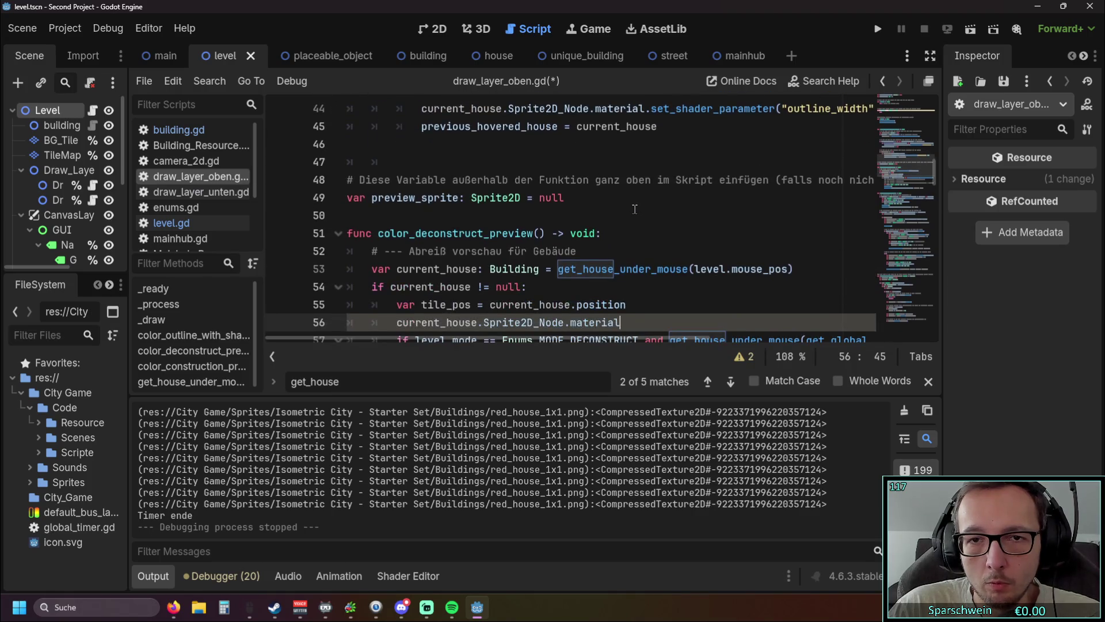
scroll(633, 206, up, 1)
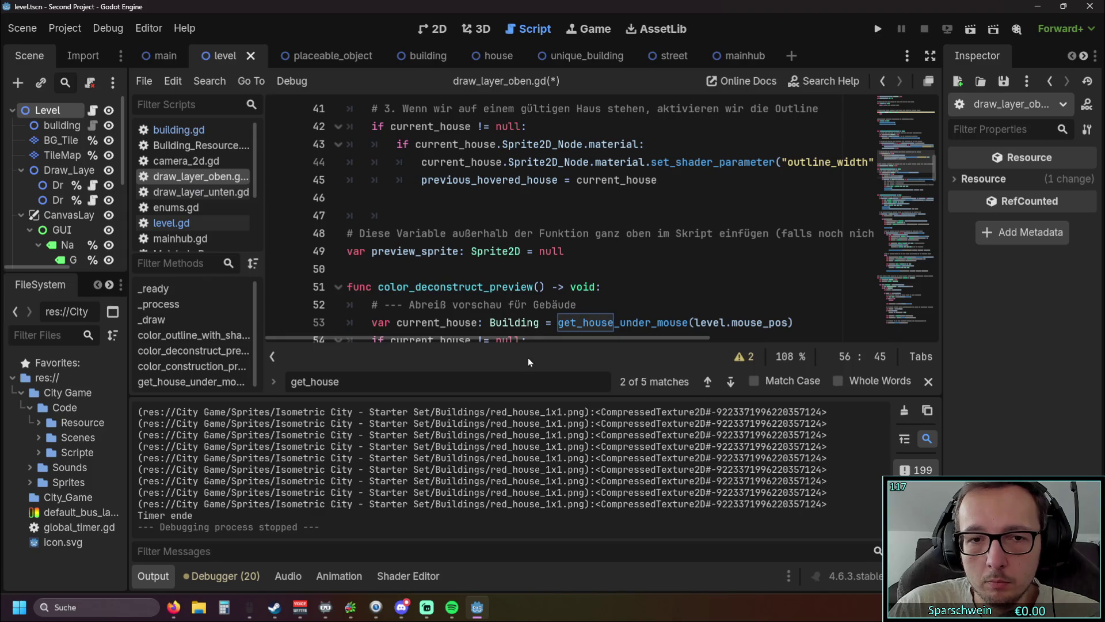
scroll(579, 213, up, 2)
scroll(579, 213, up, 1)
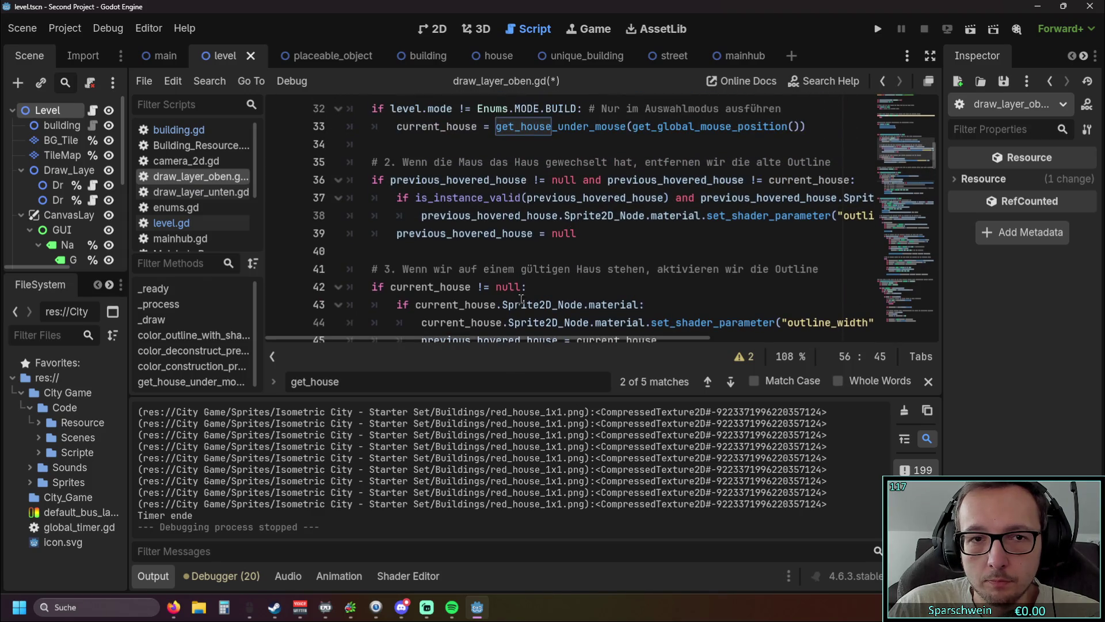
mouse_move(472, 340)
mouse_down()
mouse_move(559, 338)
mouse_move(478, 340)
mouse_up()
scroll(537, 275, up, 1)
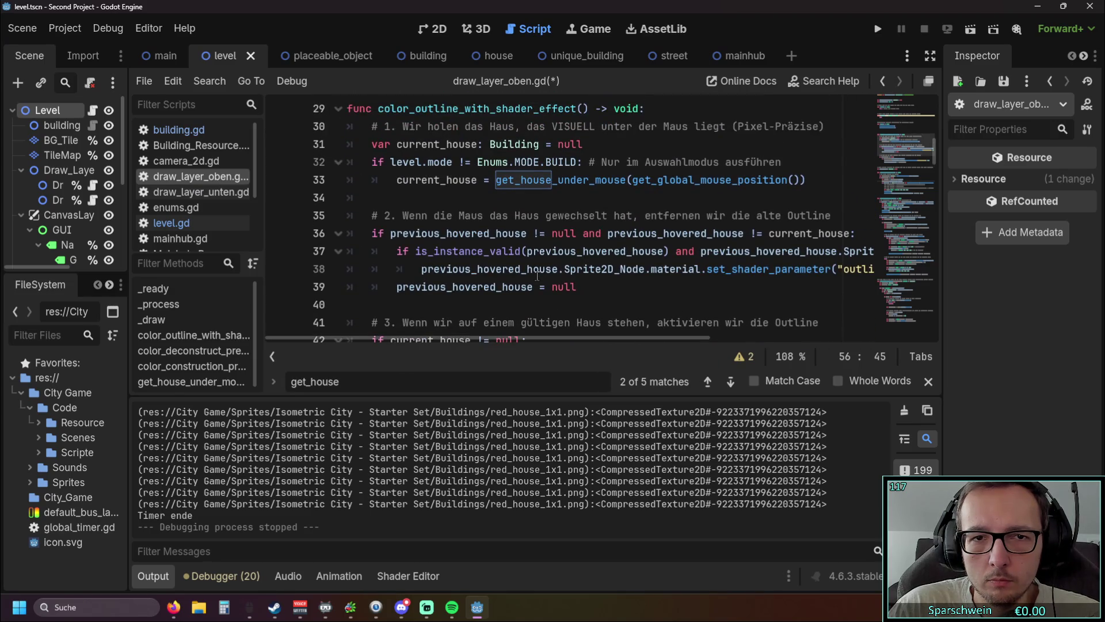
scroll(538, 275, down, 7)
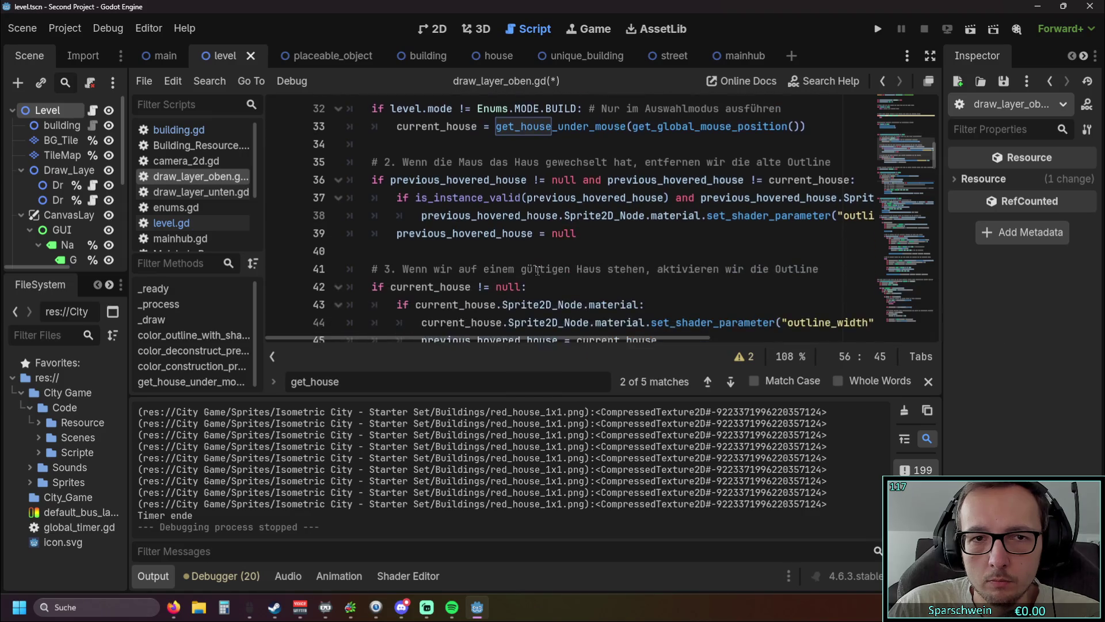
click(877, 29)
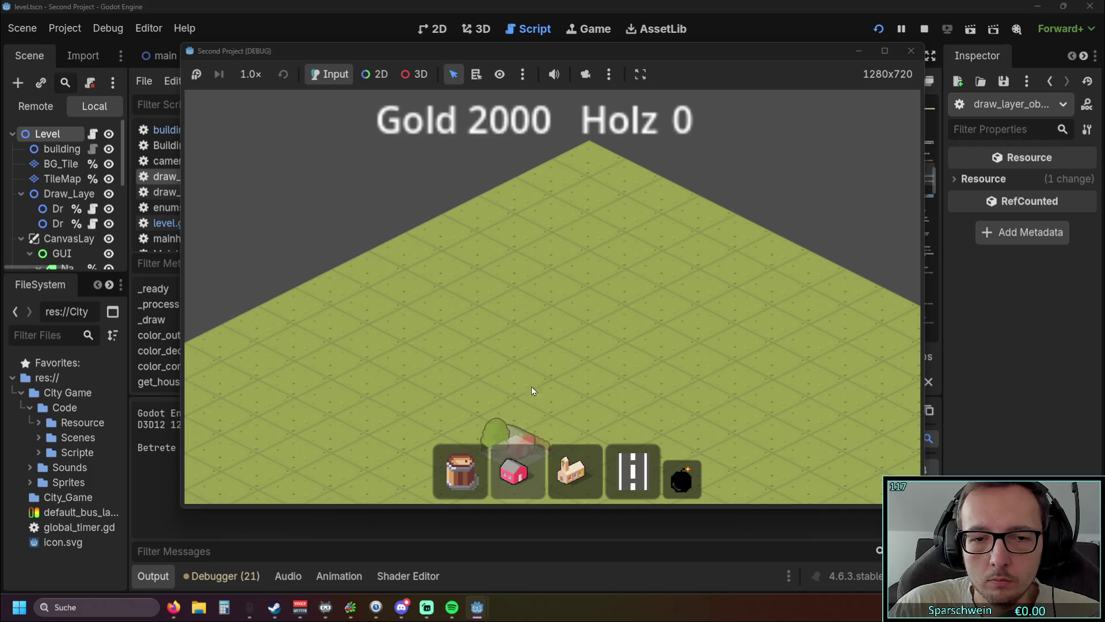
Wrap line 56 in print() and test-run, placing a house and trying demolish mode
click(537, 341)
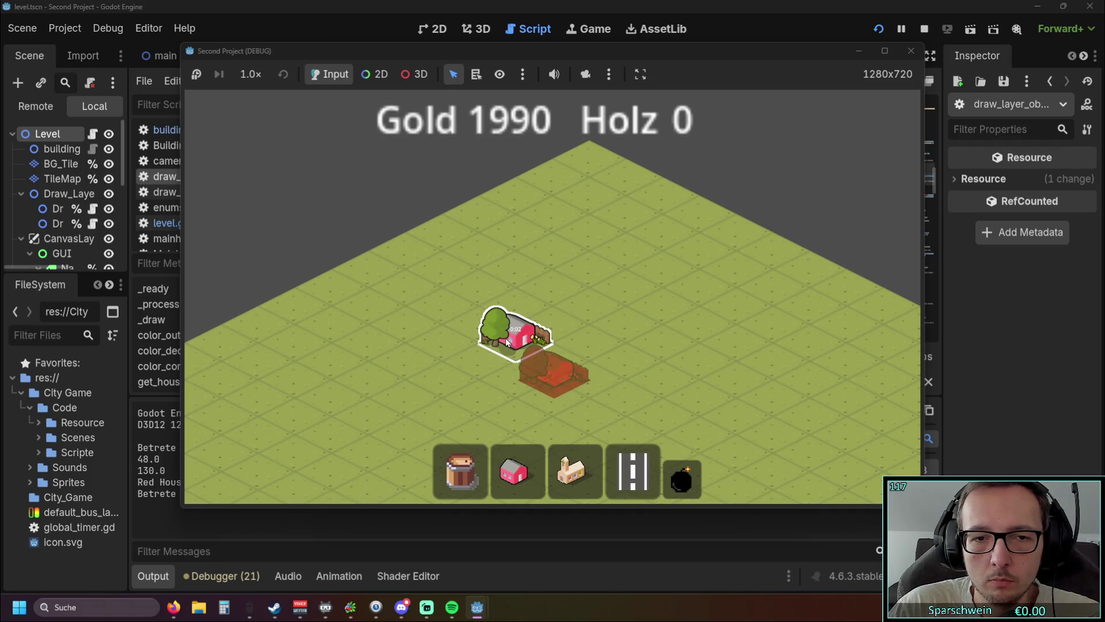
click(911, 51)
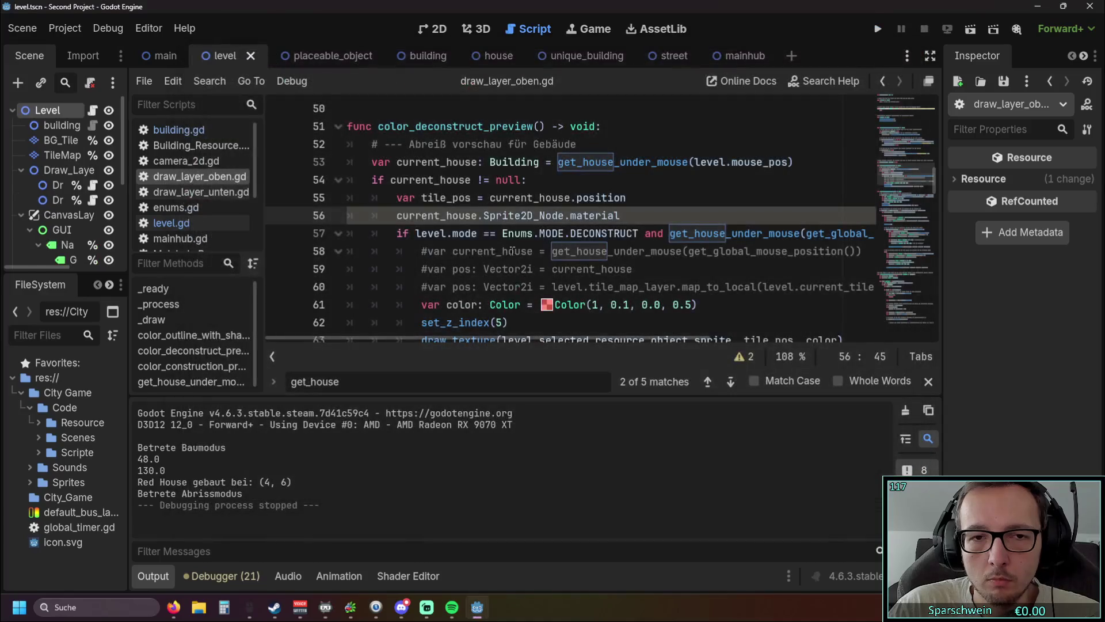
click(398, 215)
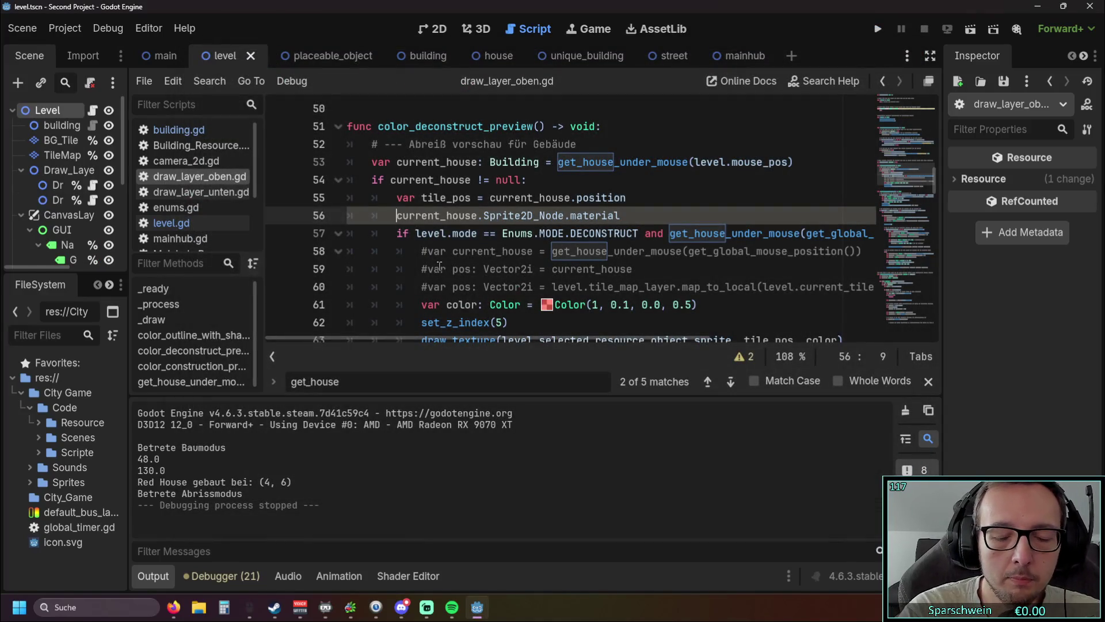
text(print()
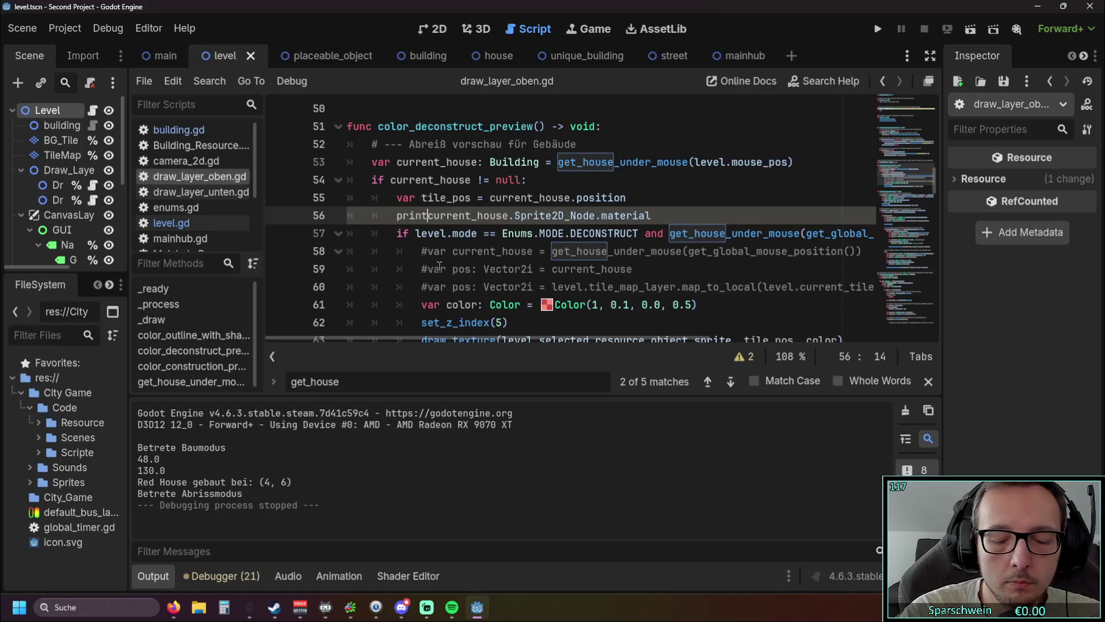
click(668, 214)
text())
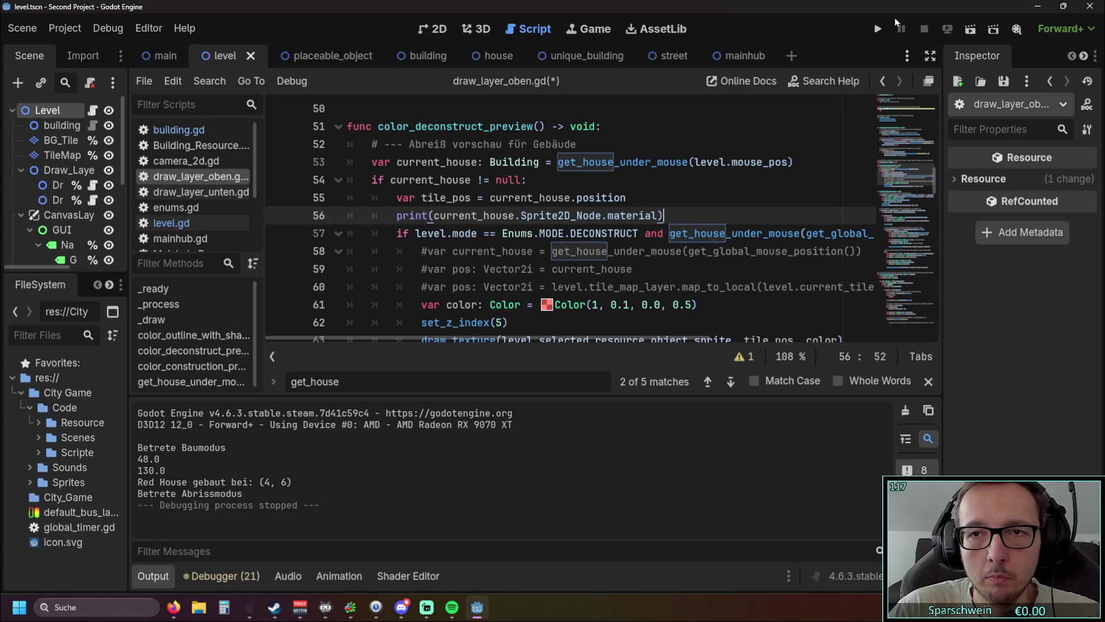
click(878, 28)
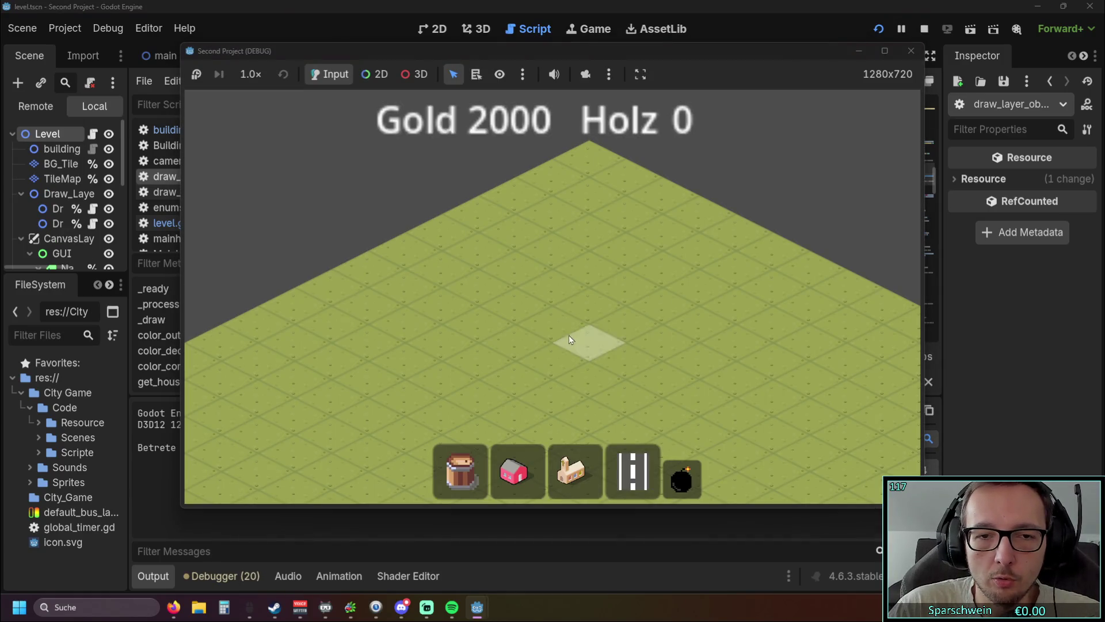
click(548, 333)
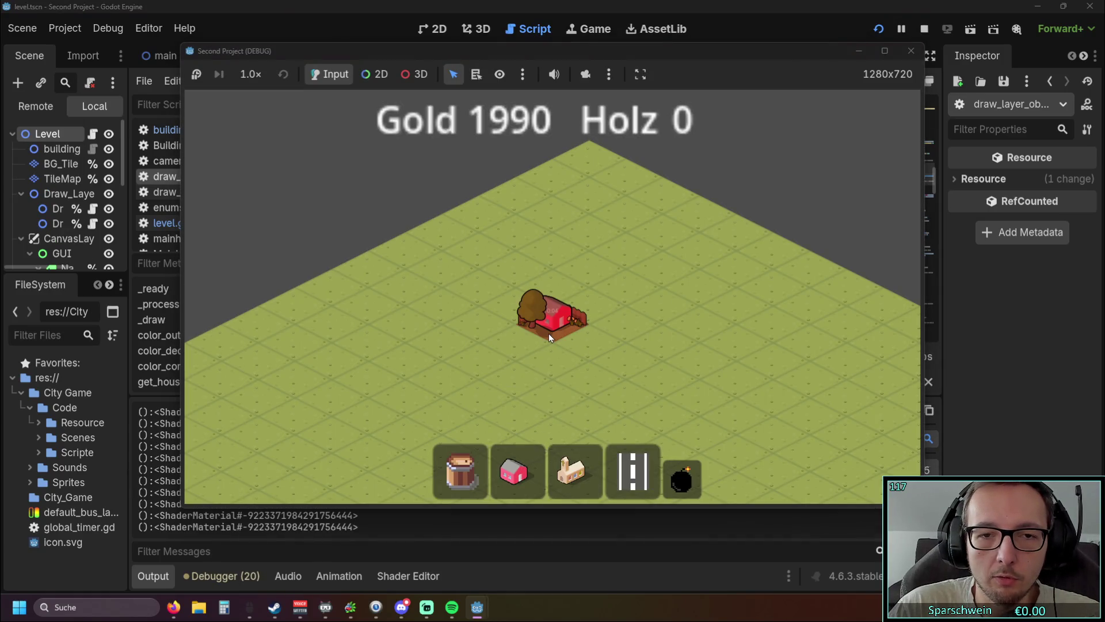
click(687, 461)
click(909, 53)
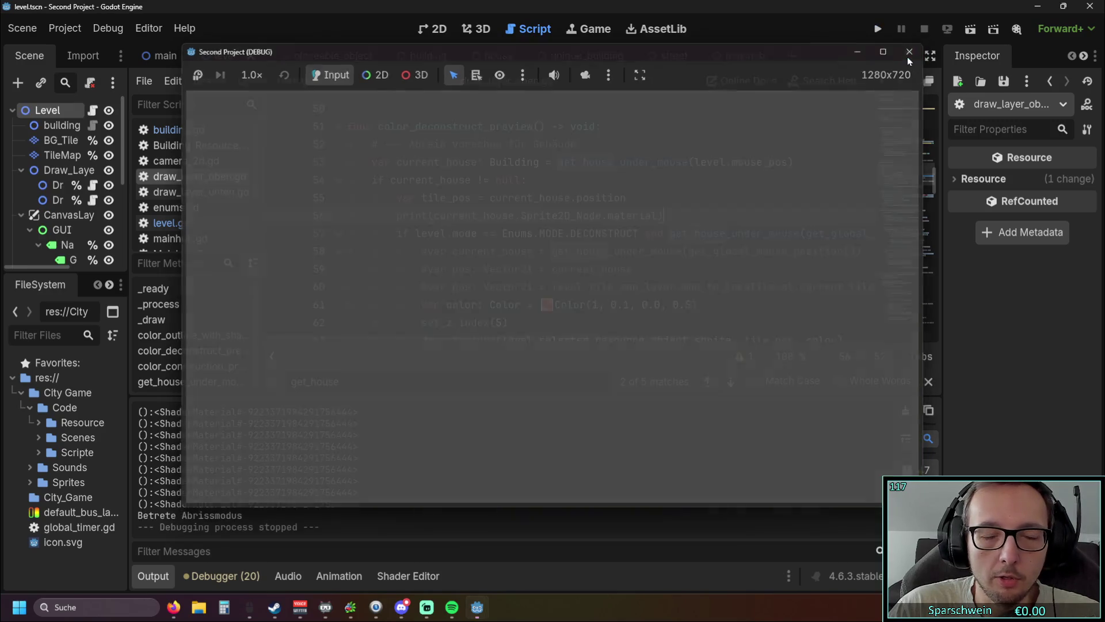
Drop .material from the printed expression and test-run with a placed house
drag(658, 216, 605, 217)
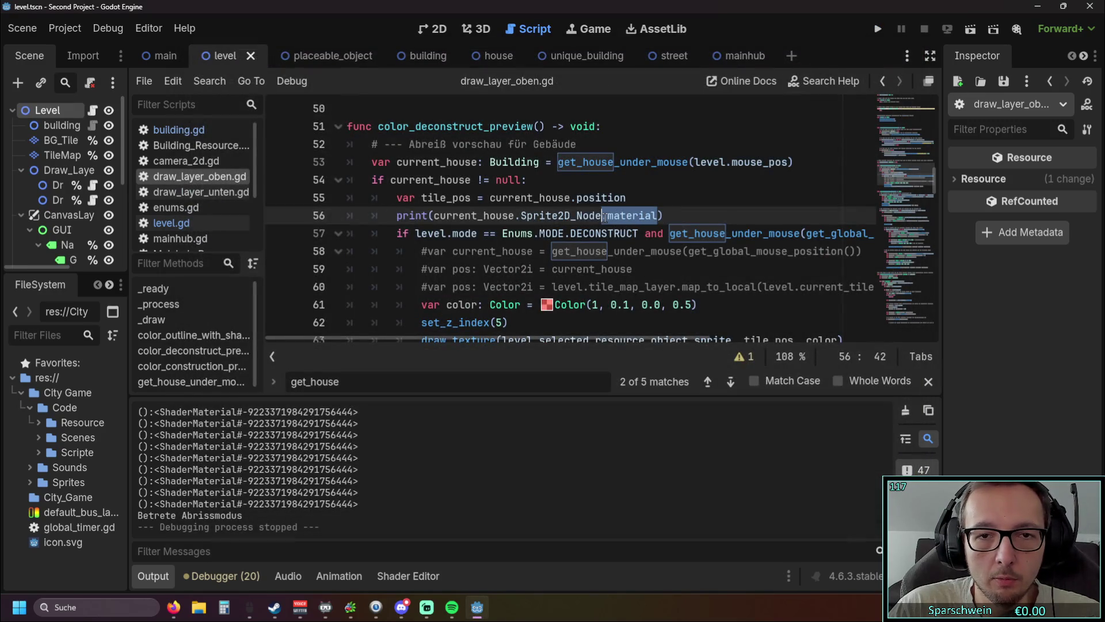
key(BackSpace)
click(878, 29)
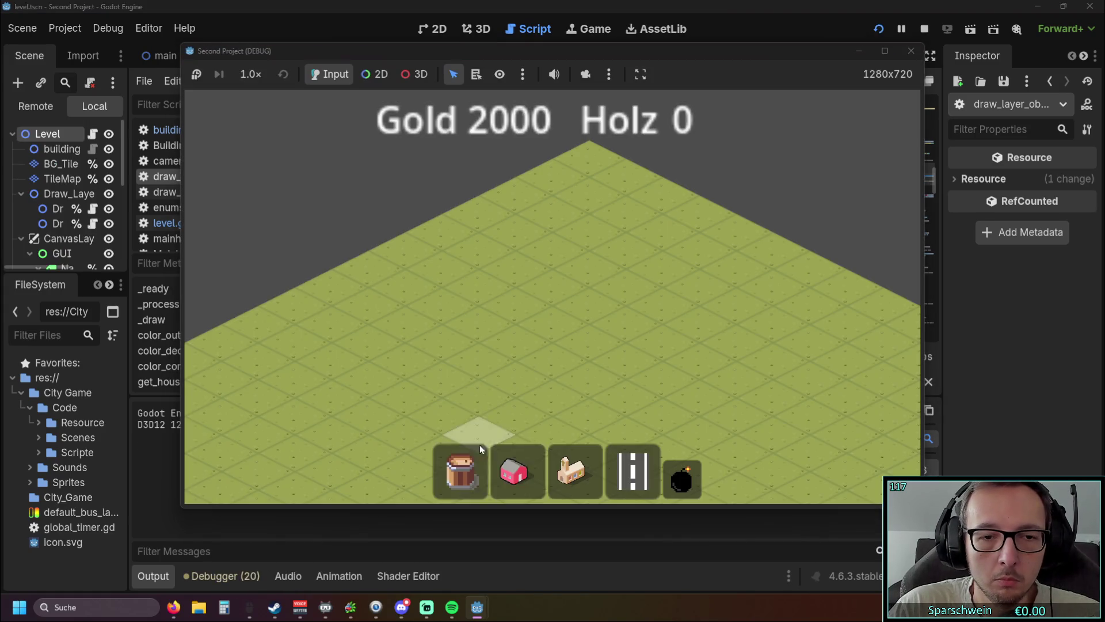
click(516, 469)
click(553, 316)
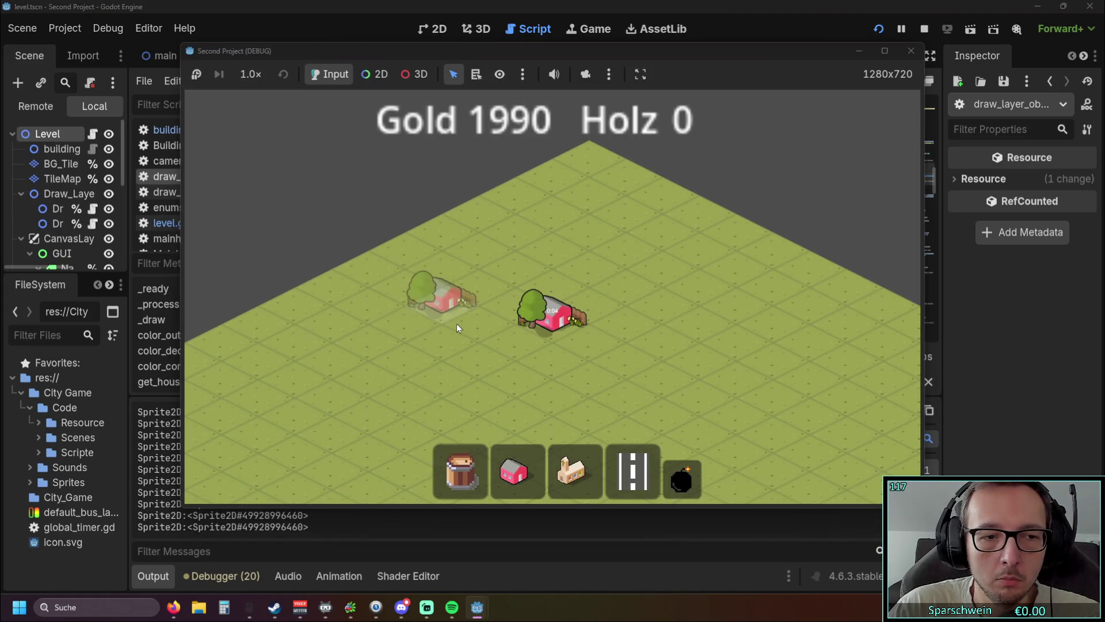
click(911, 51)
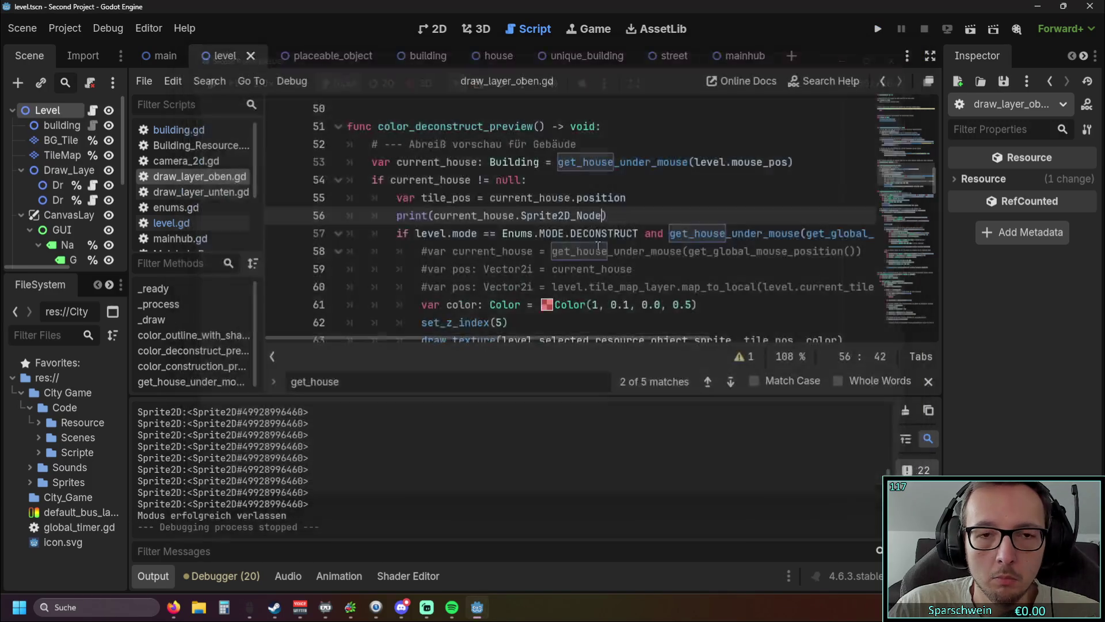
Print current_house.Sprite2D_Node.texture and test it by placing a building
text(.texture)
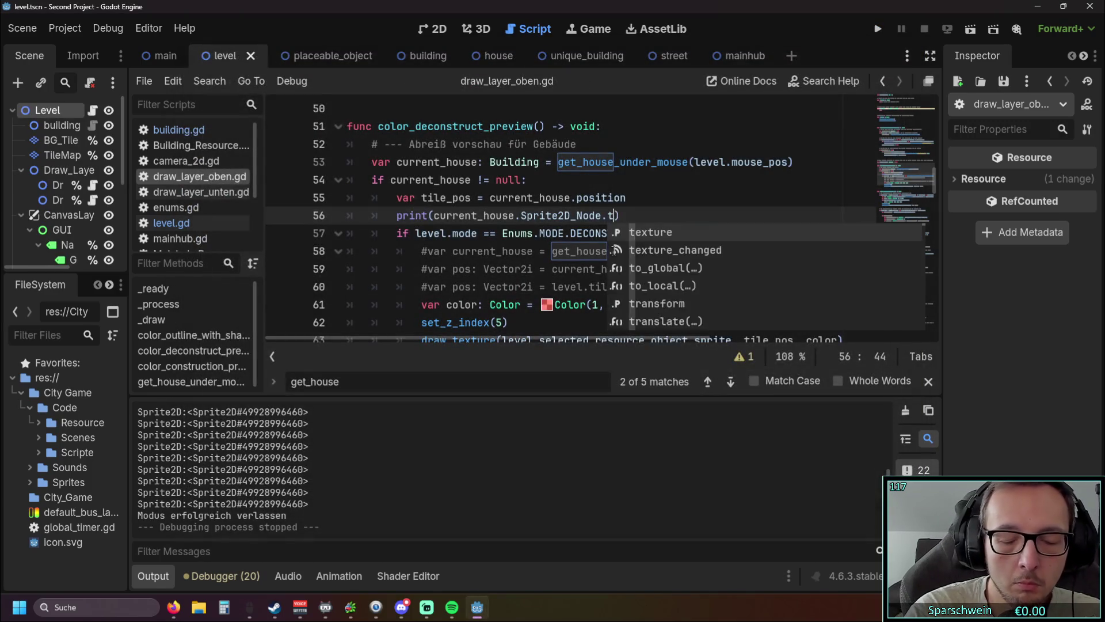
click(878, 29)
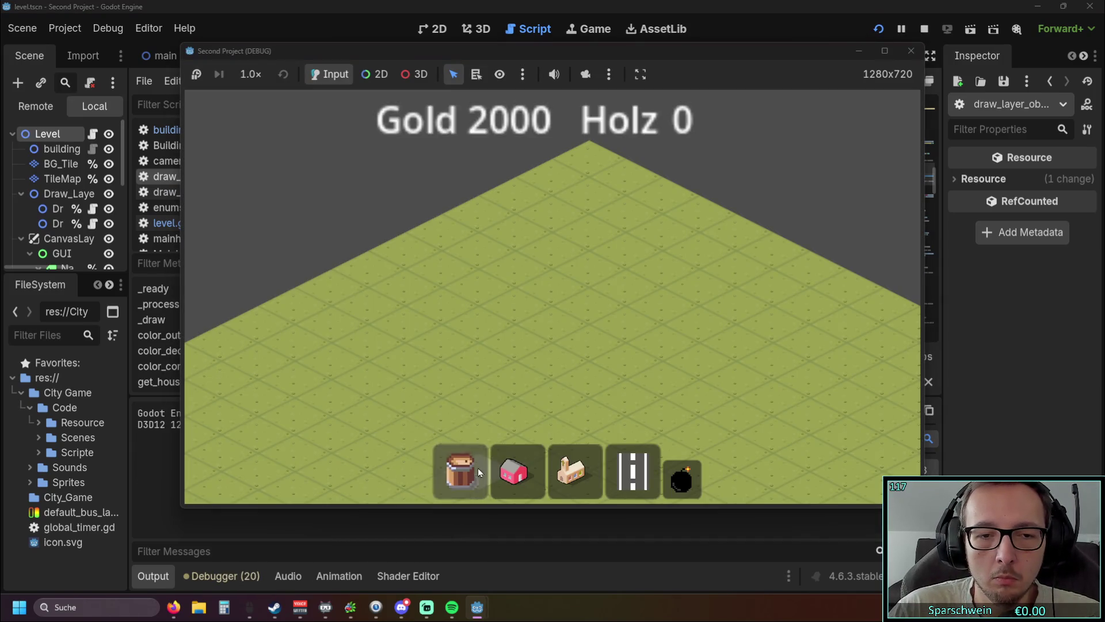
click(578, 325)
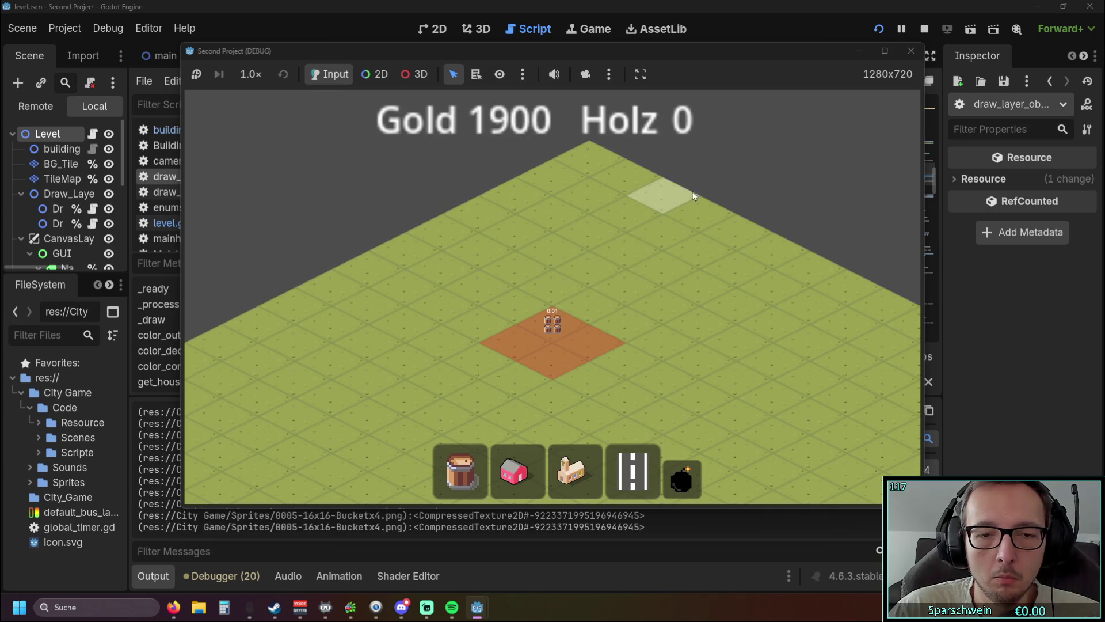
click(911, 50)
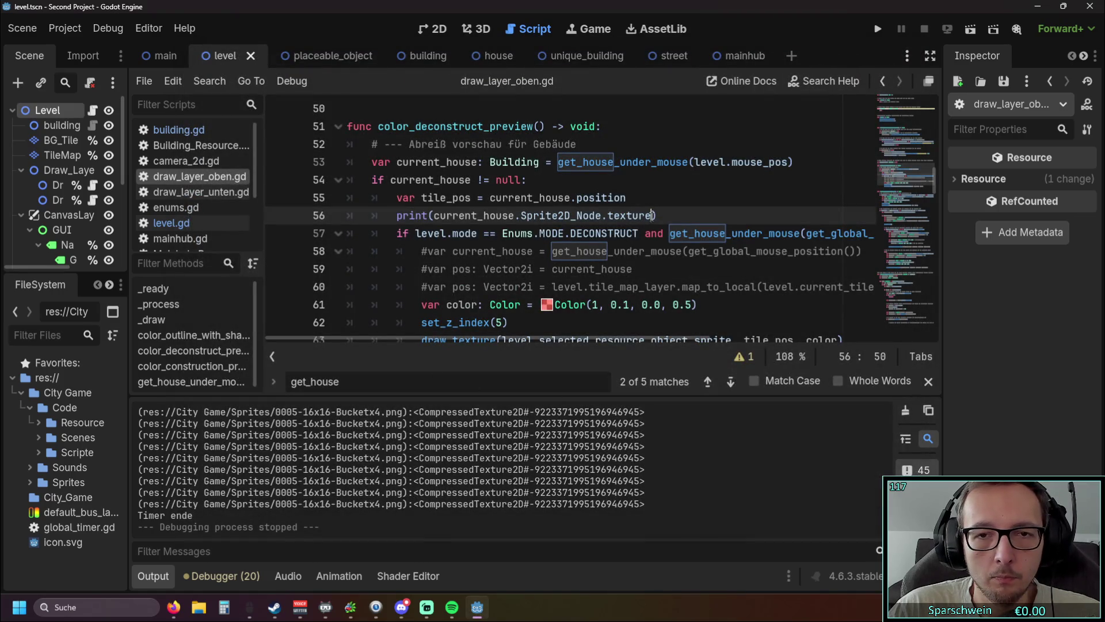
Change the print to texture.get_size() and run, logging (134.0, 130.0)
click(608, 217)
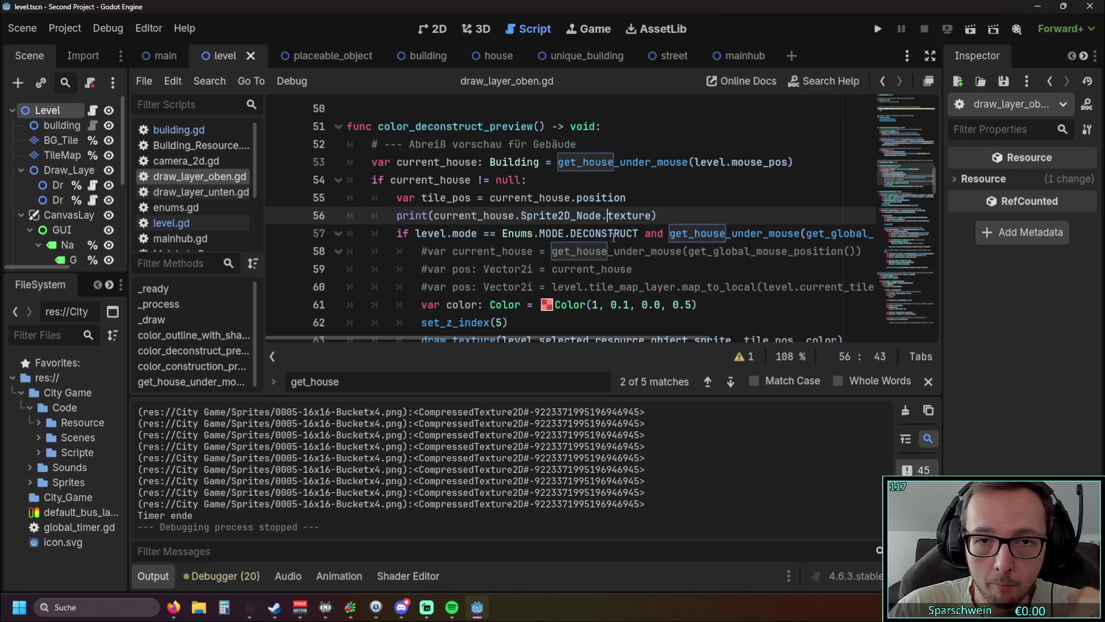
text(spri)
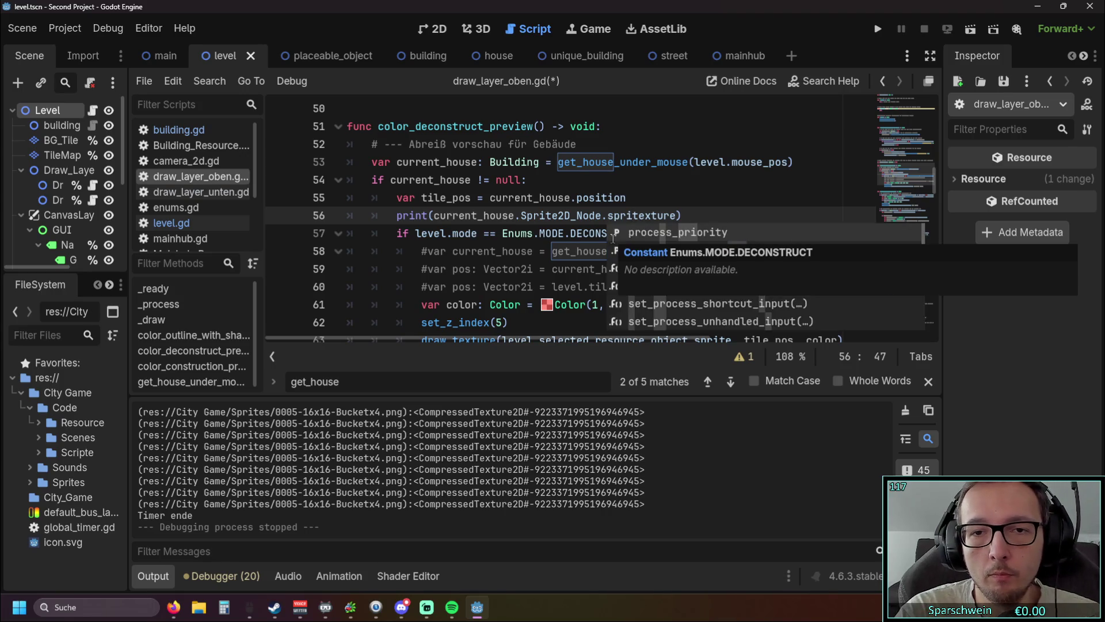
key(BackSpace)
key(BackSpace)
key(BackSpace)
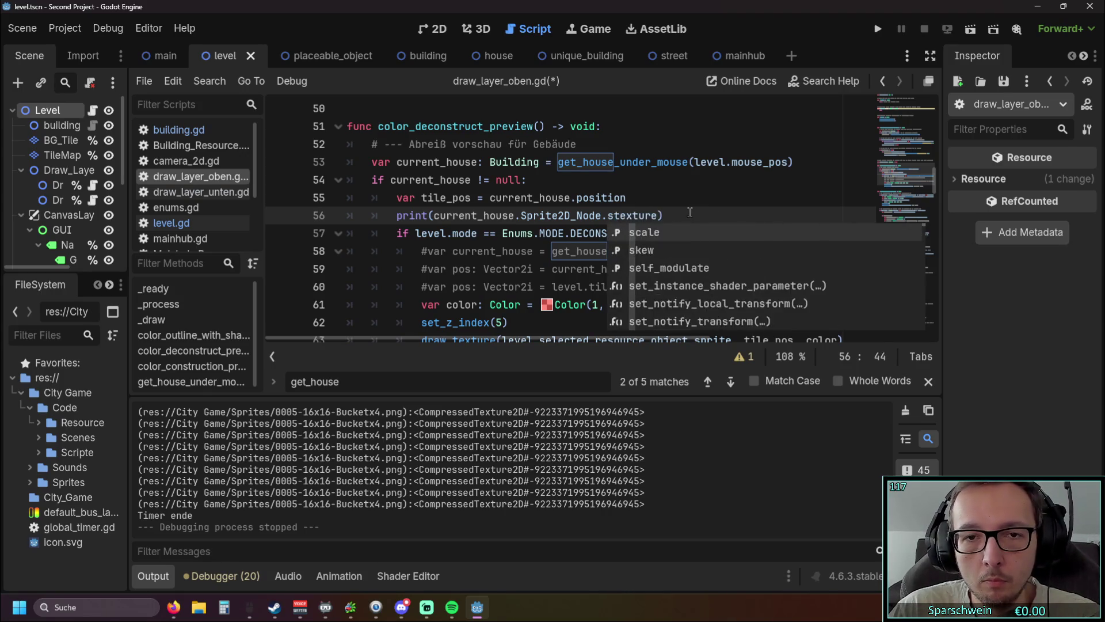
click(654, 217)
text(.size)
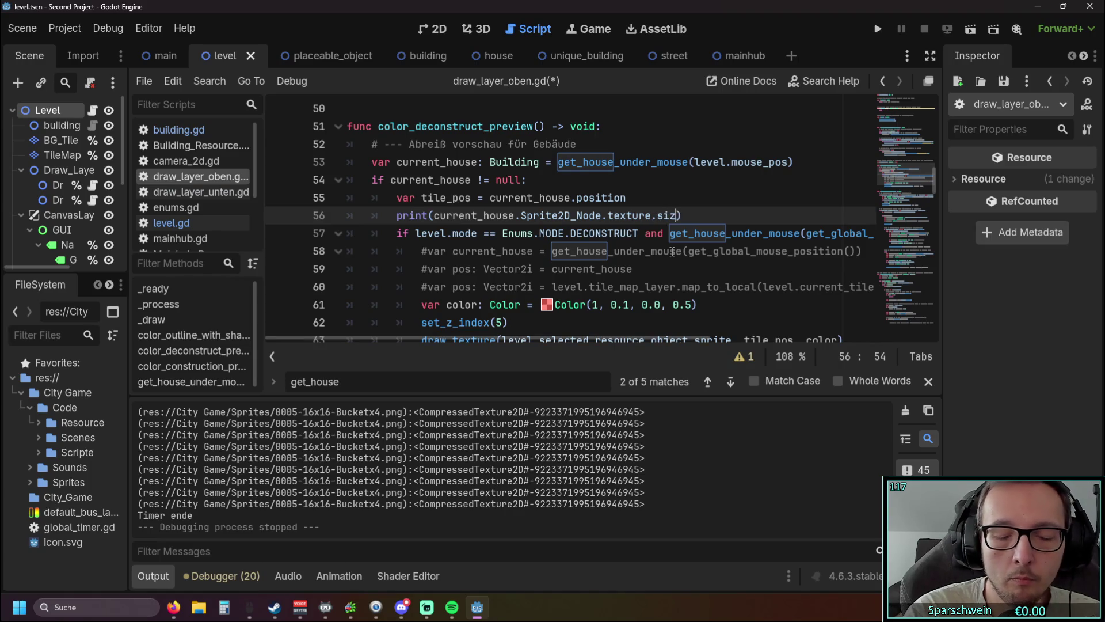
click(697, 233)
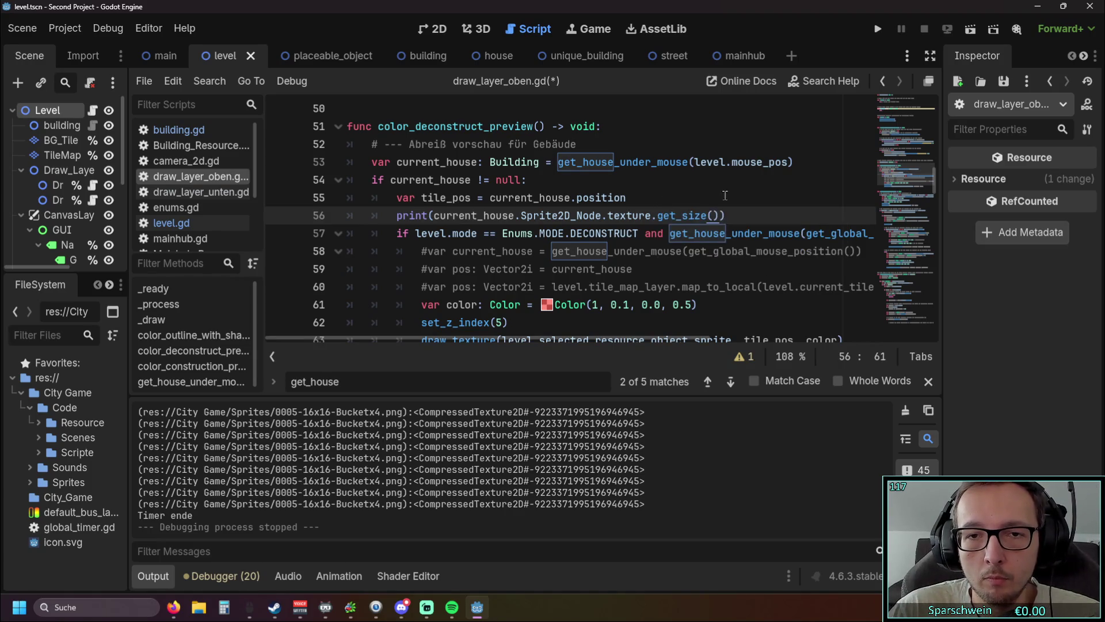
click(726, 198)
click(878, 29)
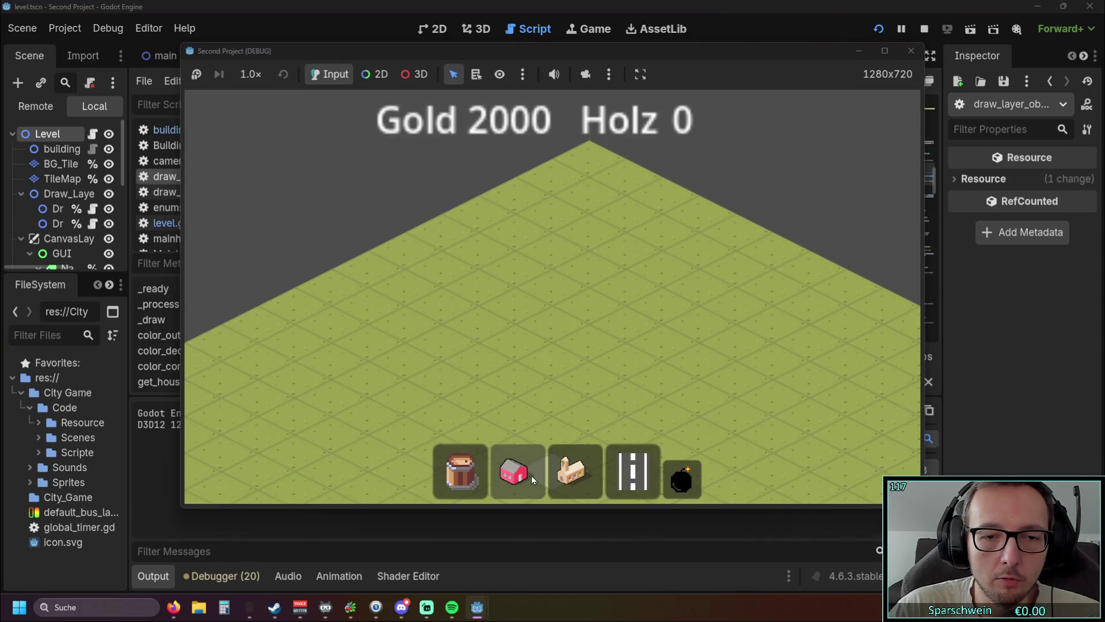
click(531, 475)
click(552, 318)
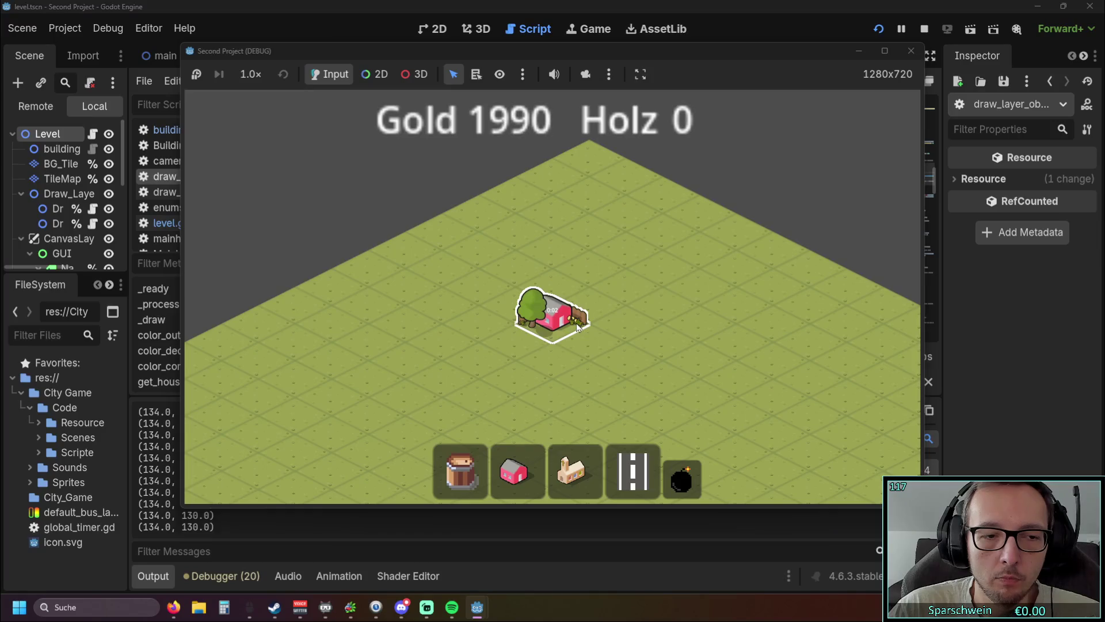
click(911, 50)
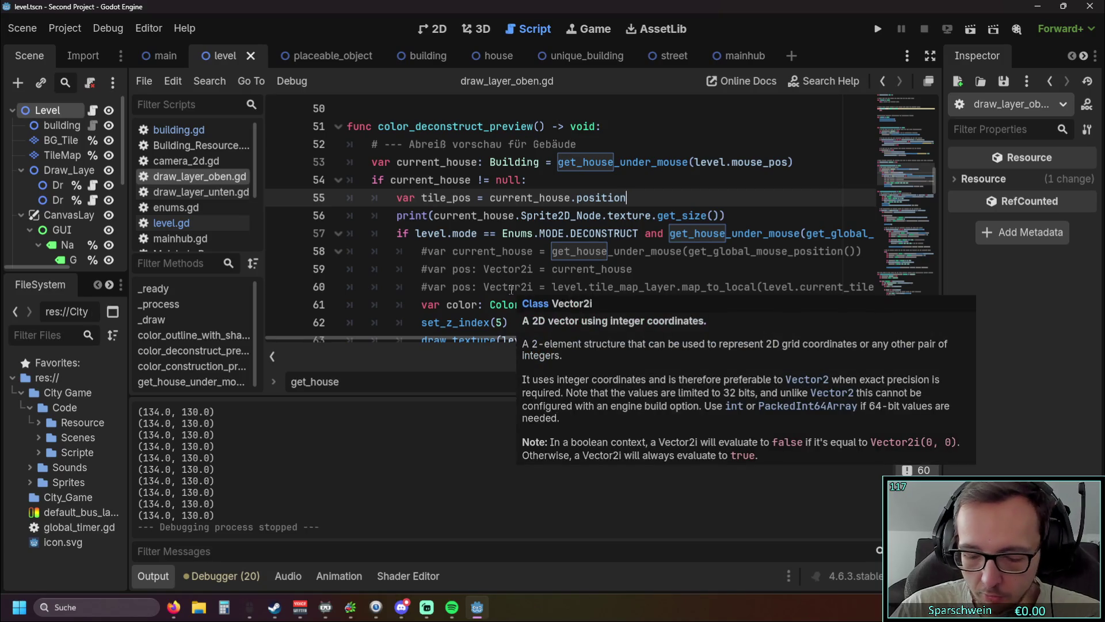
Remove the print() wrapper from line 56, briefly trying and dropping a trailing / 2
scroll(638, 246, up, 1)
scroll(659, 255, down, 1)
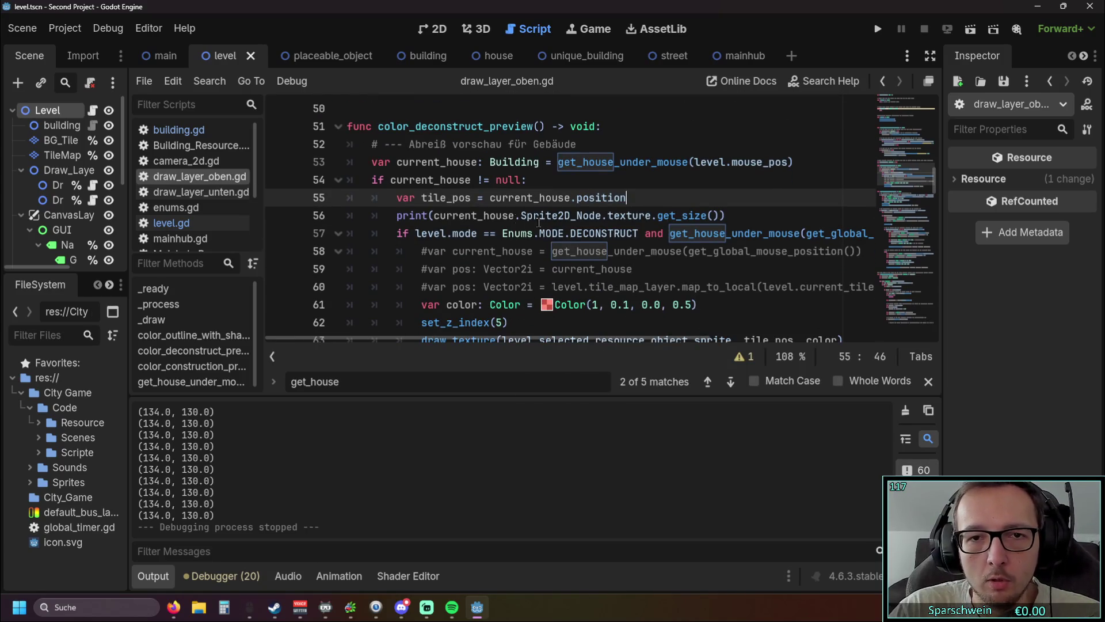
drag(433, 215, 721, 216)
click(435, 217)
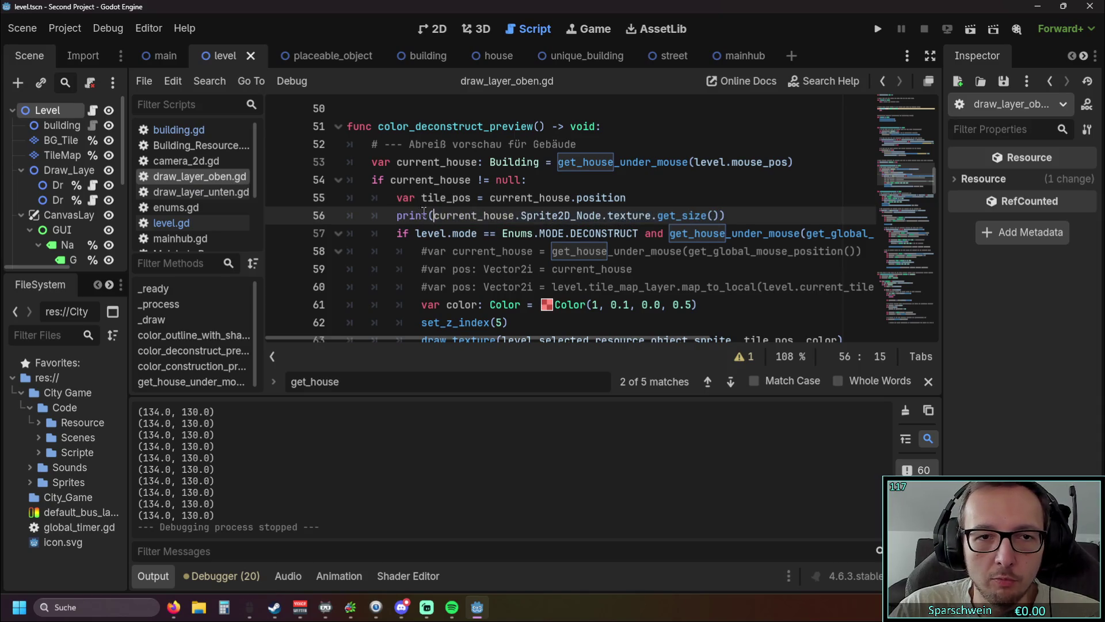
key(BackSpace)
key(BackSpace)
key(BackSpace)
key(BackSpace)
click(694, 218)
key(BackSpace)
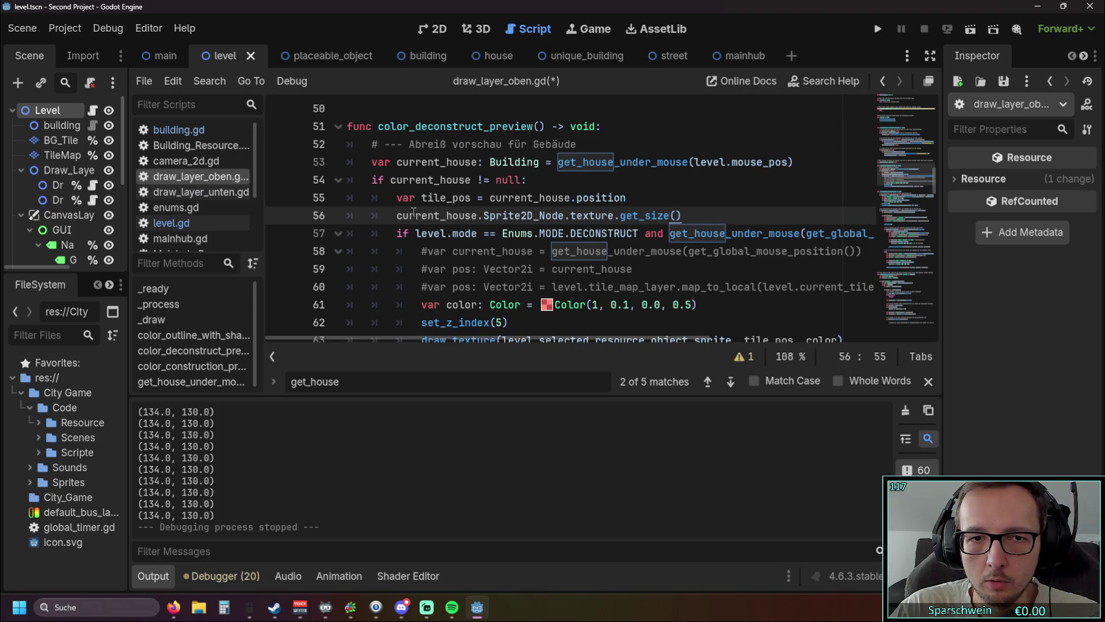
text( / 2)
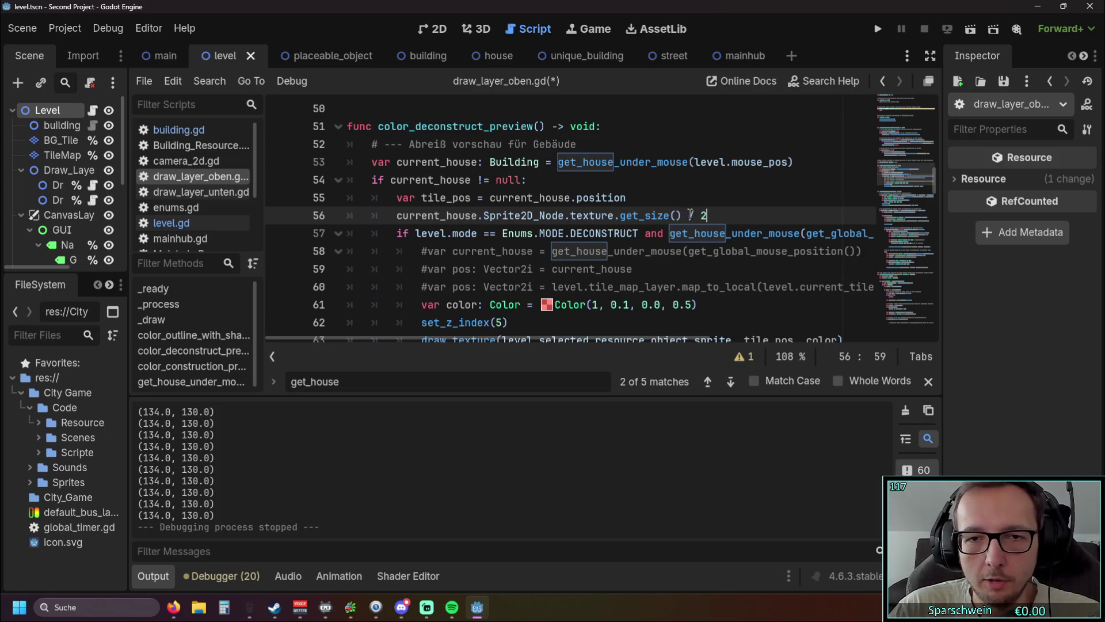
click(523, 269)
click(689, 216)
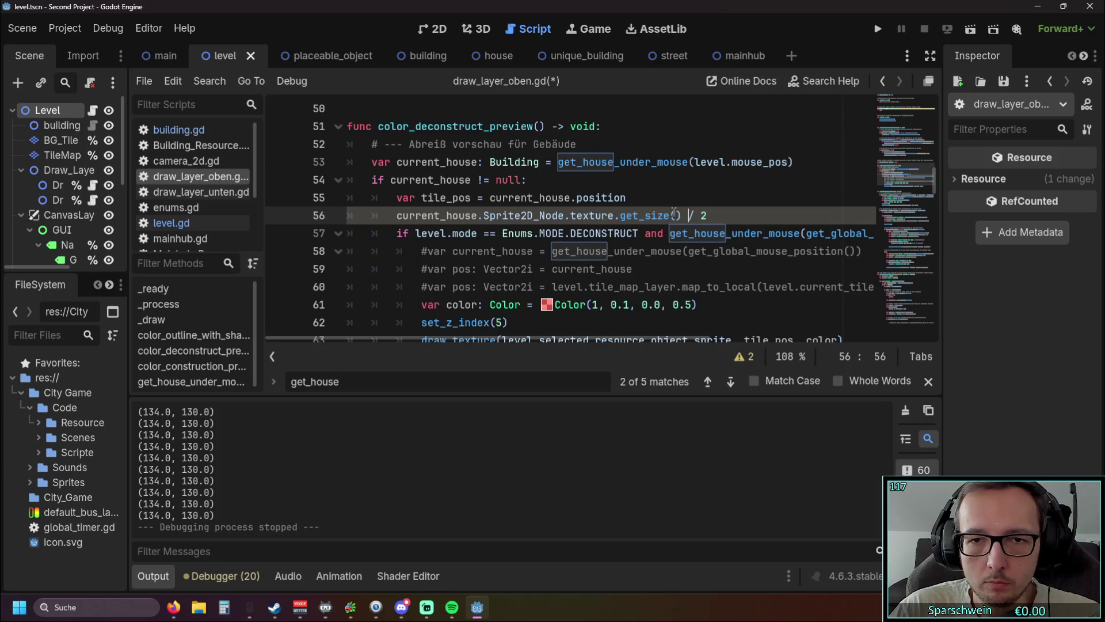
key(Delete)
key(Delete)
key(Delete)
key(BackSpace)
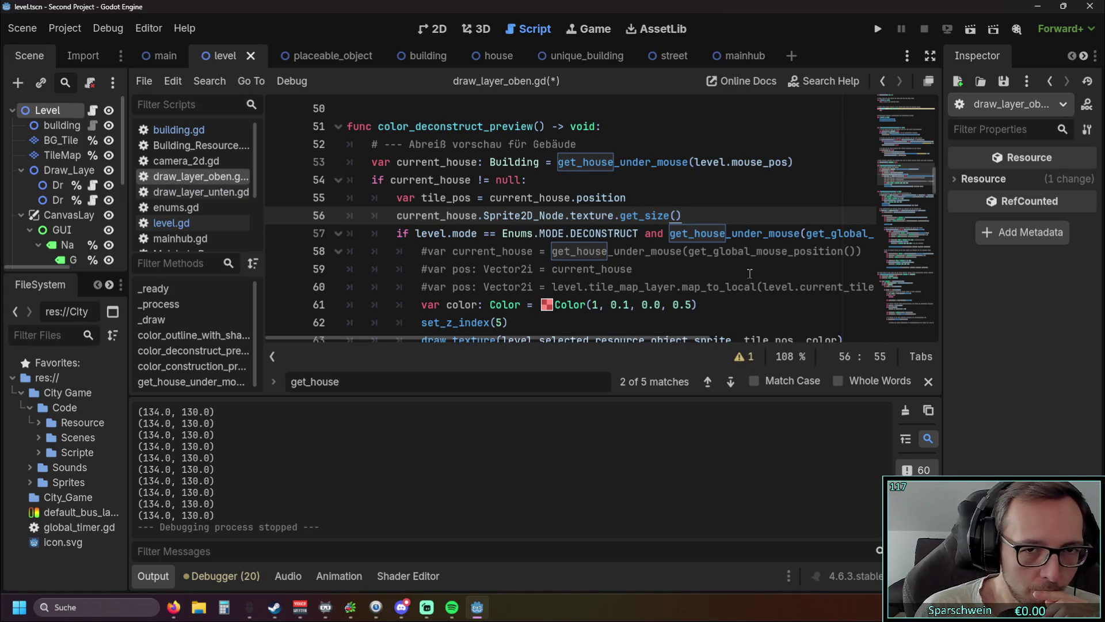
Write var test = current_house.Sprite2D_Node.texture.get_size() / 2 with print(test) below
key(Home)
text(test =)
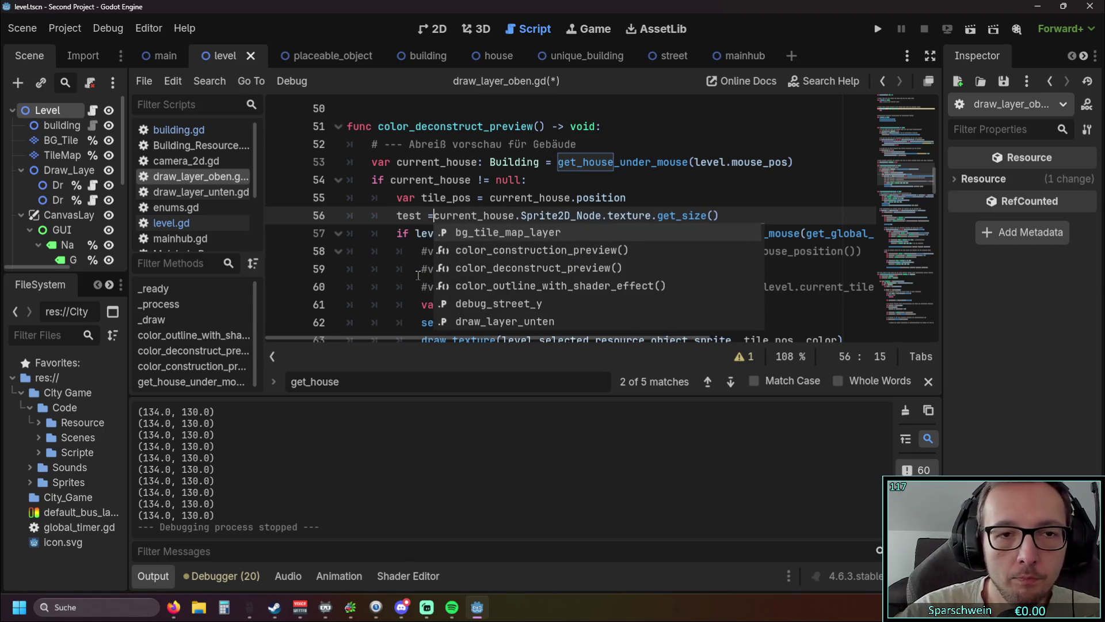
key(Home)
text(war)
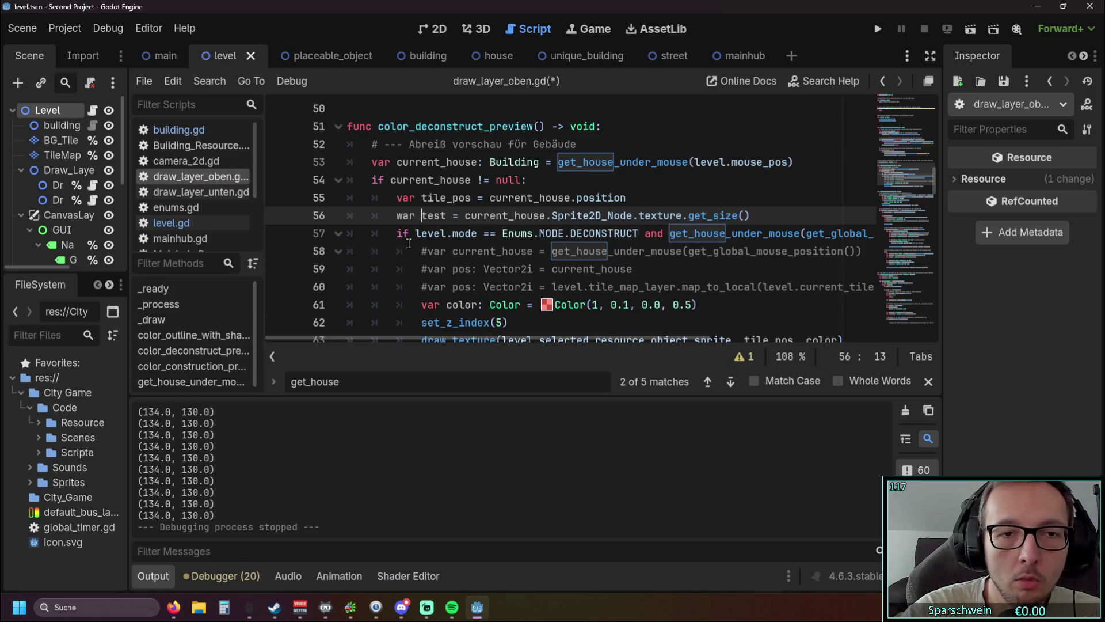
key(BackSpace)
key(BackSpace)
key(BackSpace)
text(var)
click(770, 216)
text(/ 2)
key(Return)
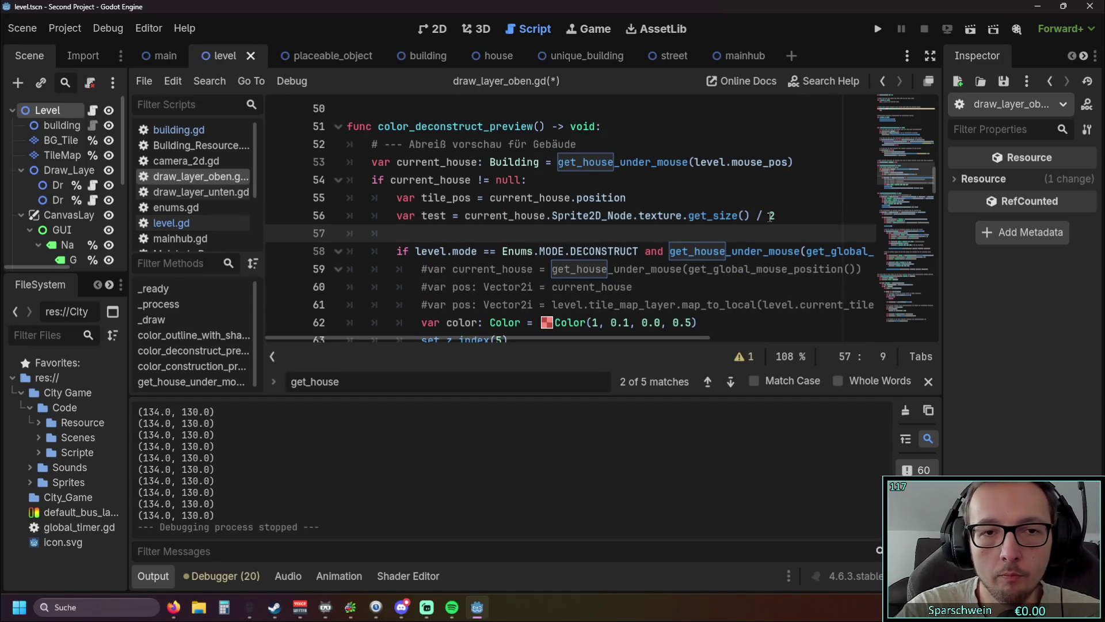
text(print)
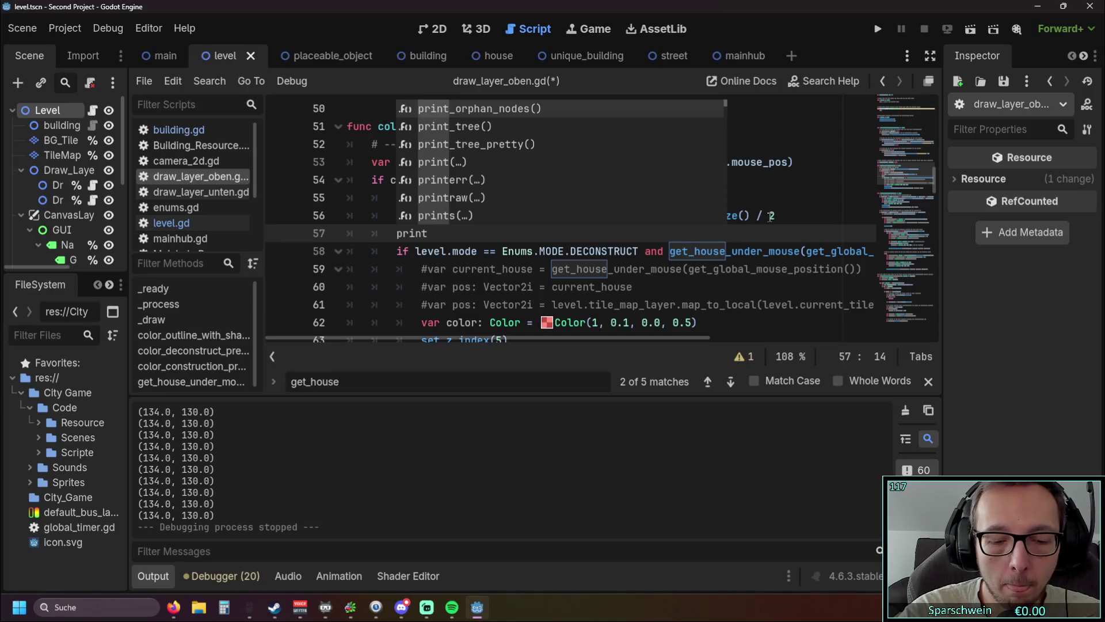
text((test)
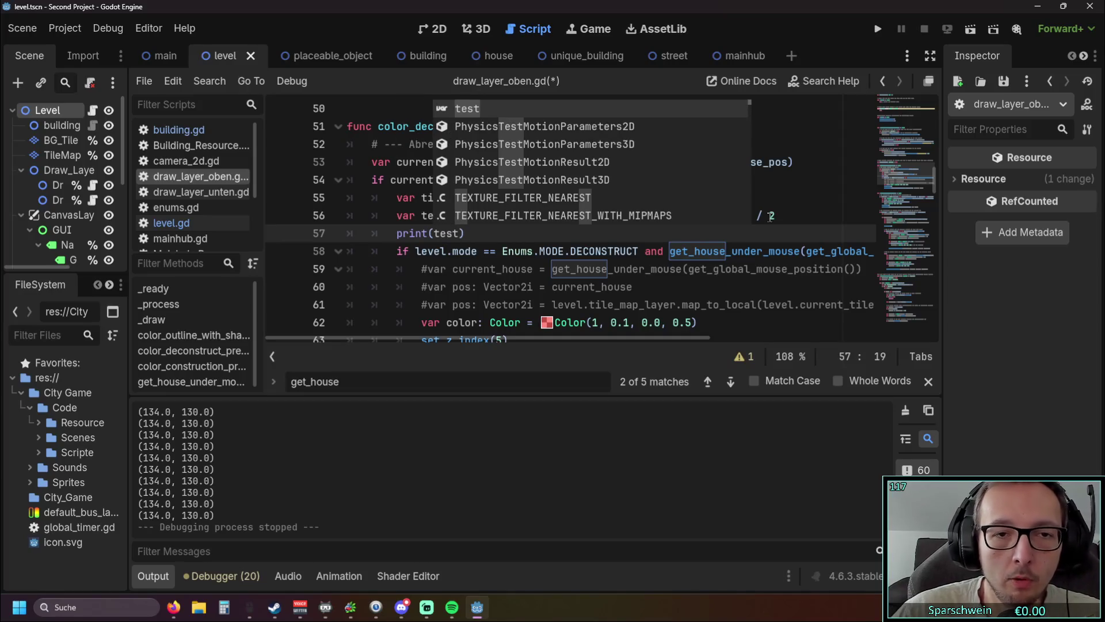
click(617, 263)
Run the game and place a red house, logging (67.0, 65.0)
click(878, 29)
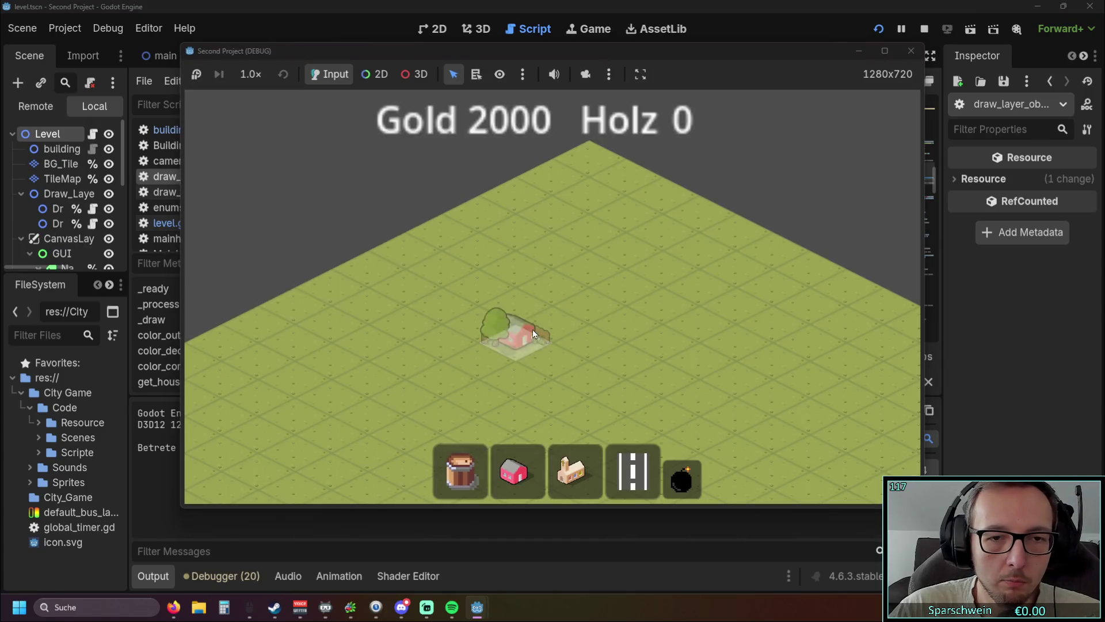
click(533, 329)
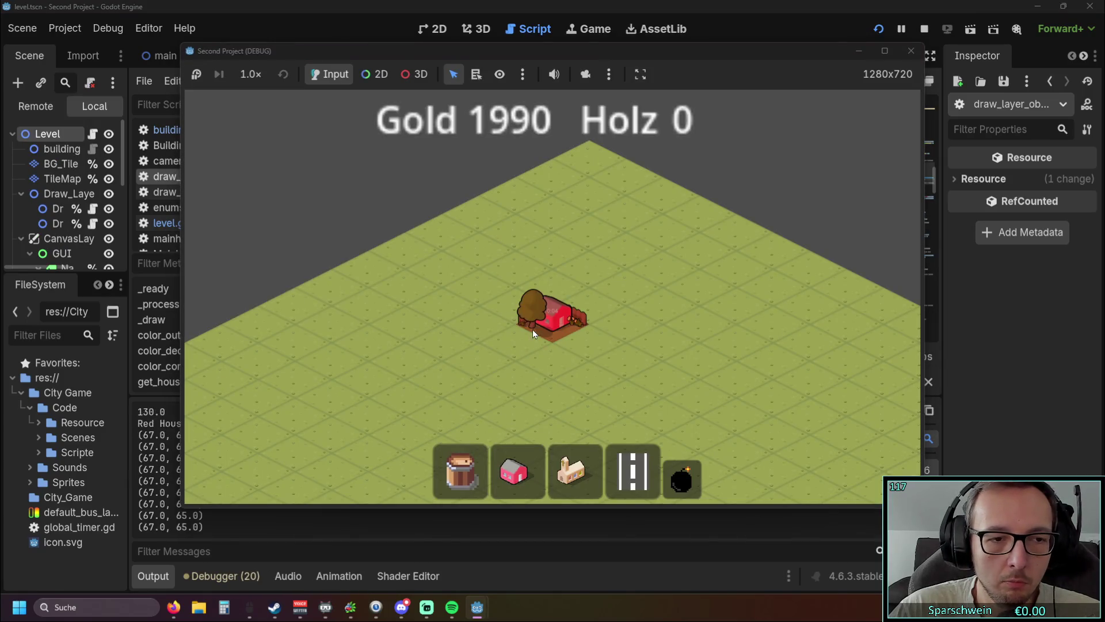
click(904, 55)
drag(467, 233, 353, 229)
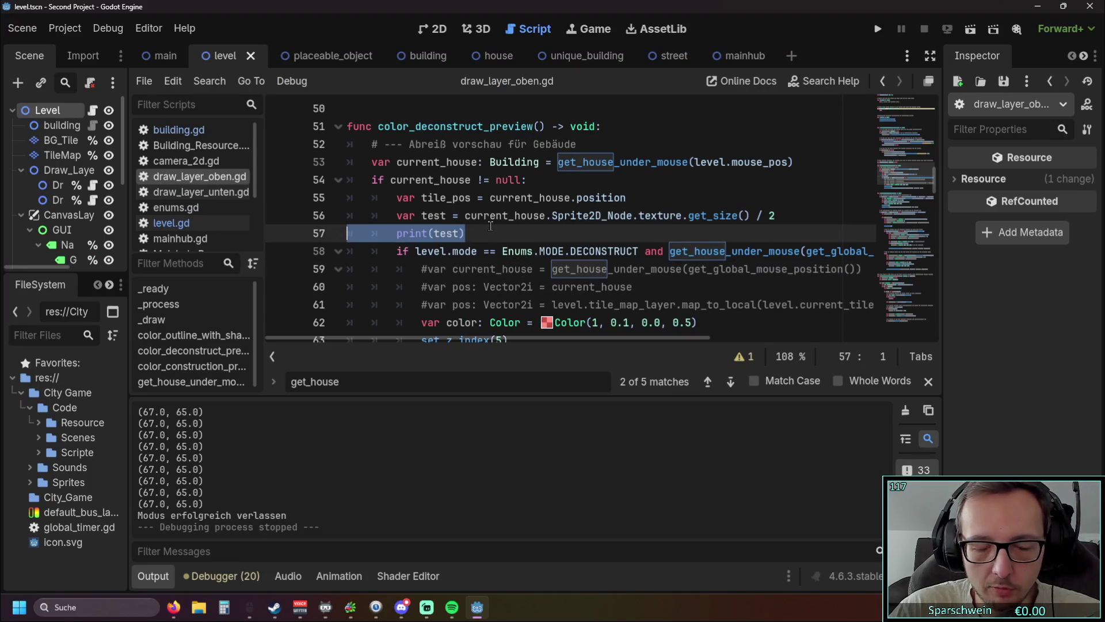
Delete the print(test) line and rename the variable test to offset
key(BackSpace)
double_click(424, 216)
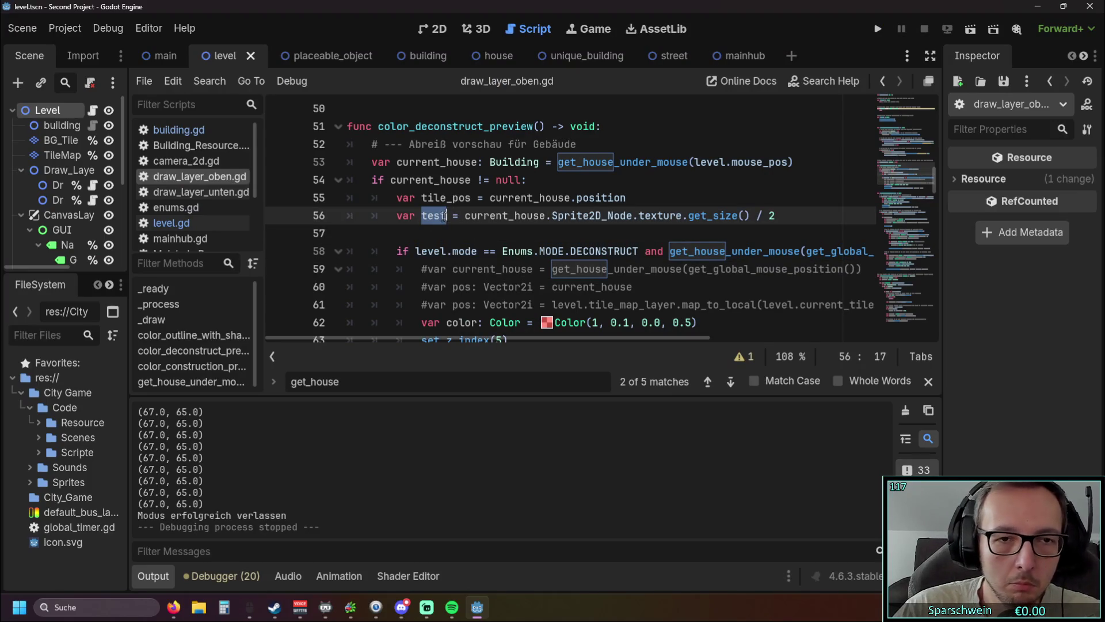
text(offset)
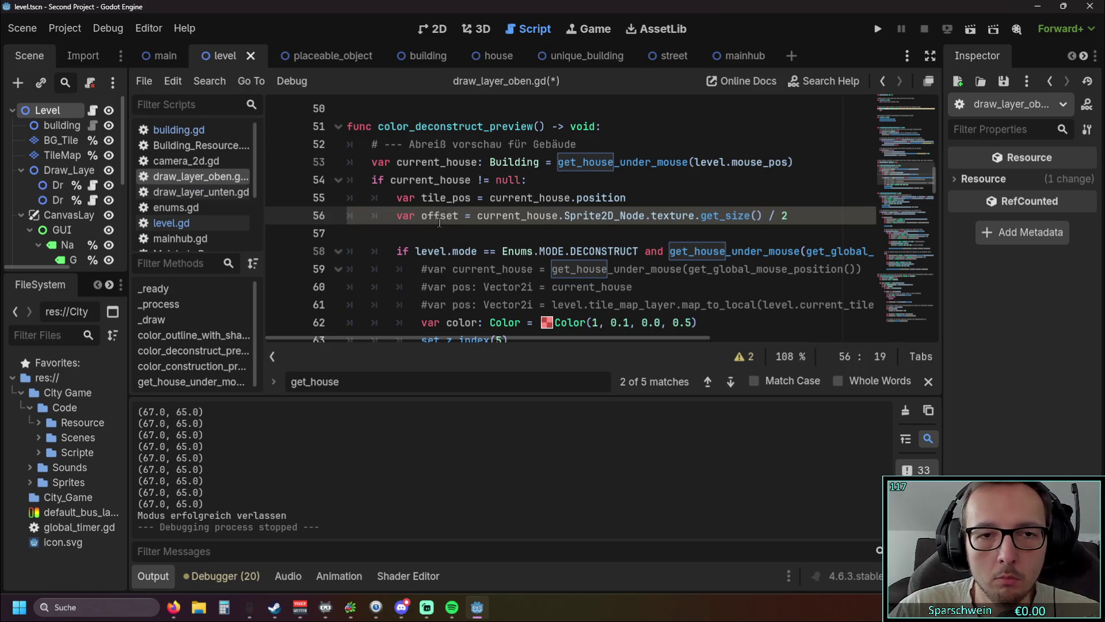
click(438, 232)
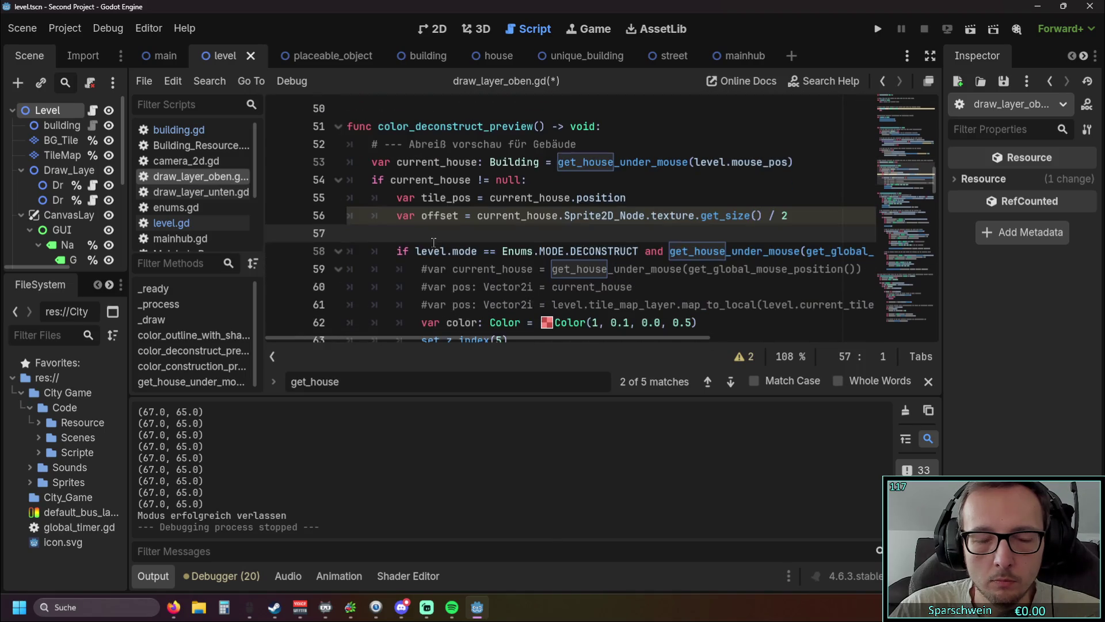
double_click(455, 215)
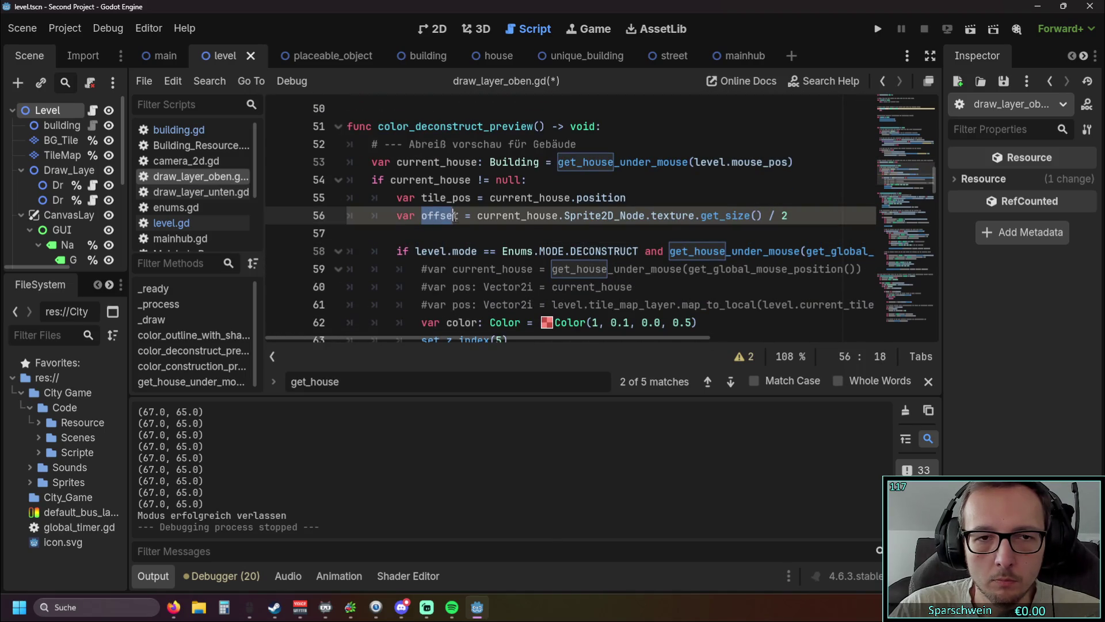
scroll(478, 221, down, 1)
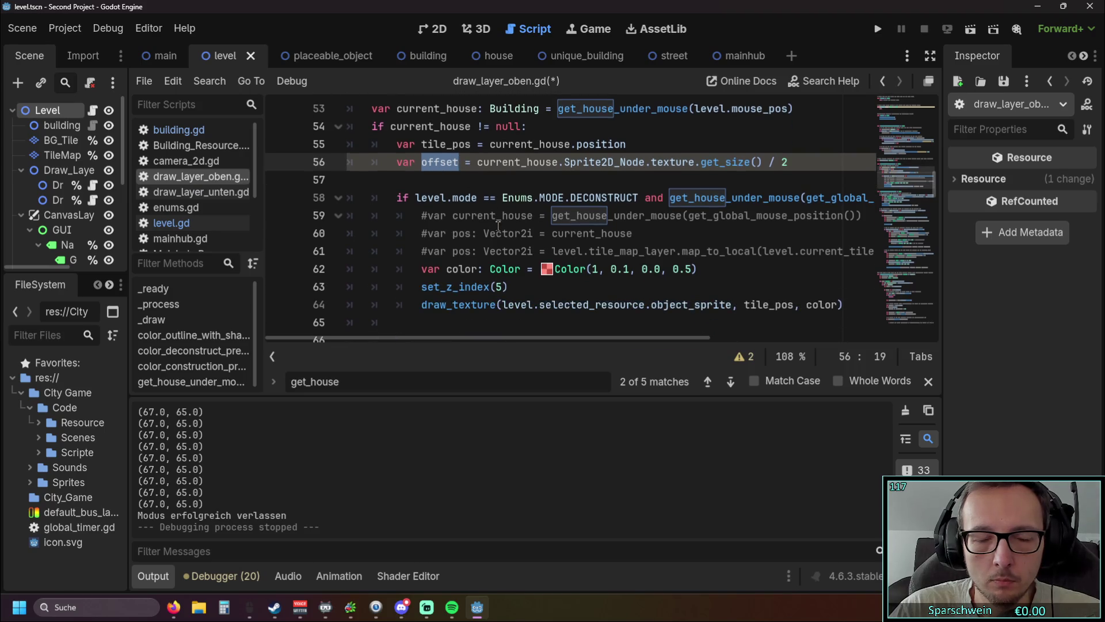
scroll(498, 226, up, 1)
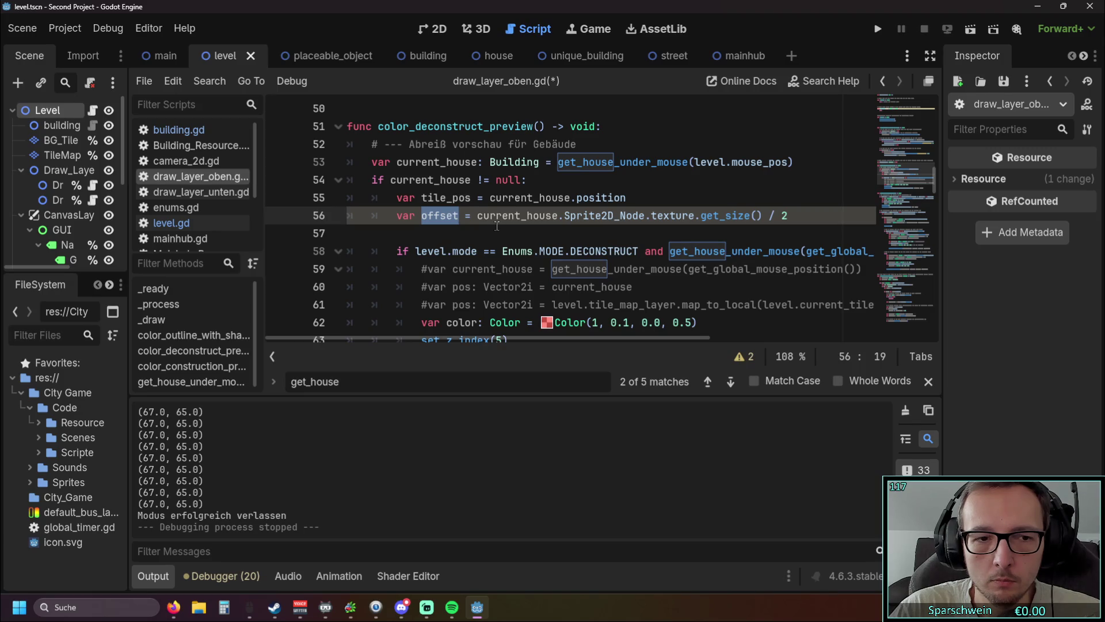
scroll(497, 226, down, 1)
scroll(496, 225, up, 1)
scroll(497, 226, down, 1)
scroll(497, 226, up, 1)
click(497, 225)
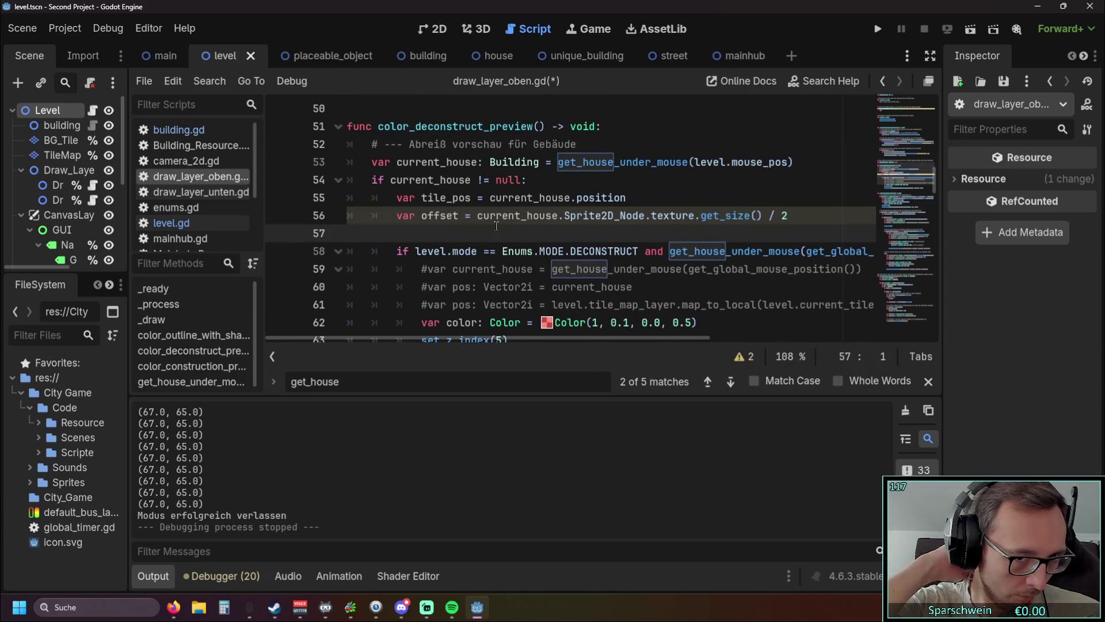
scroll(497, 226, down, 3)
scroll(510, 255, down, 1)
scroll(461, 242, up, 4)
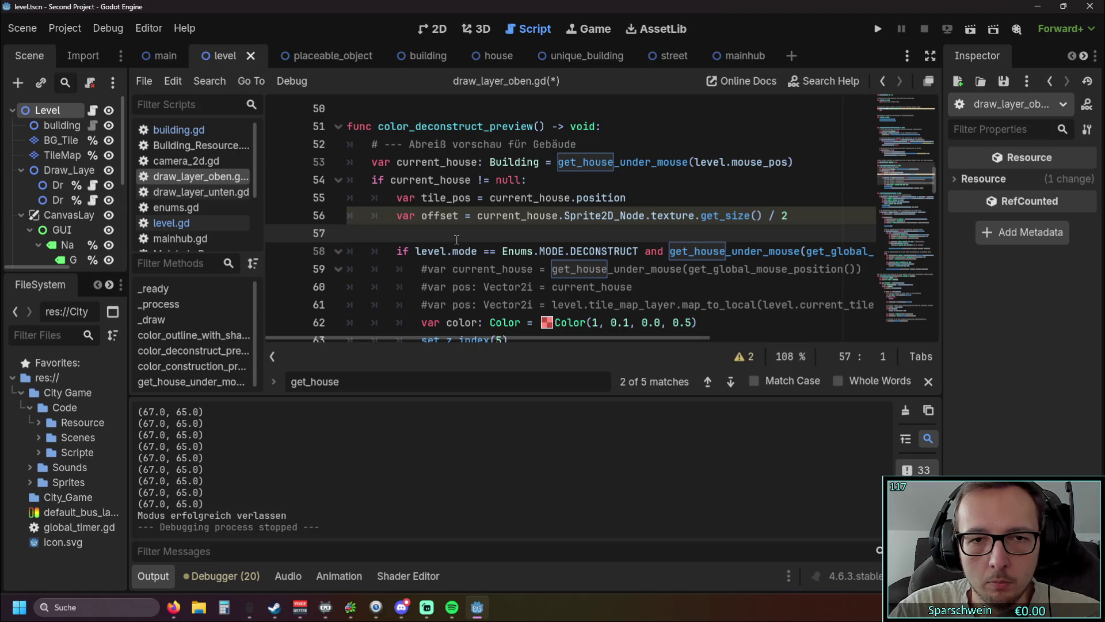
mouse_move(514, 219)
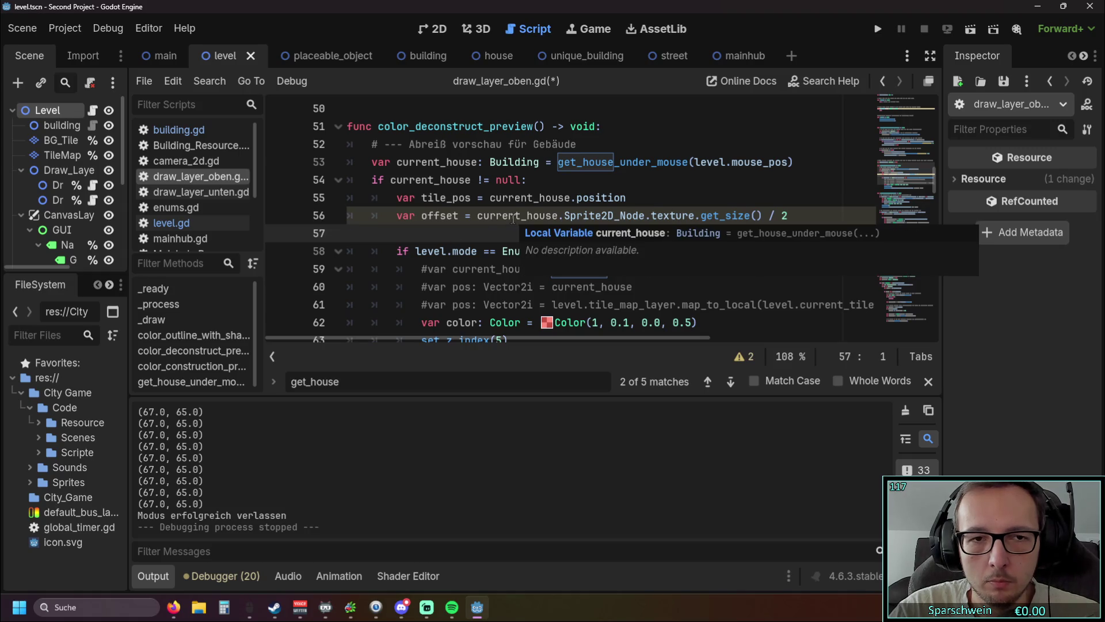
key(Tab)
key(Tab)
Move the offset line above tile_pos, fix its indentation, and add a blank line after it
drag(788, 216, 286, 212)
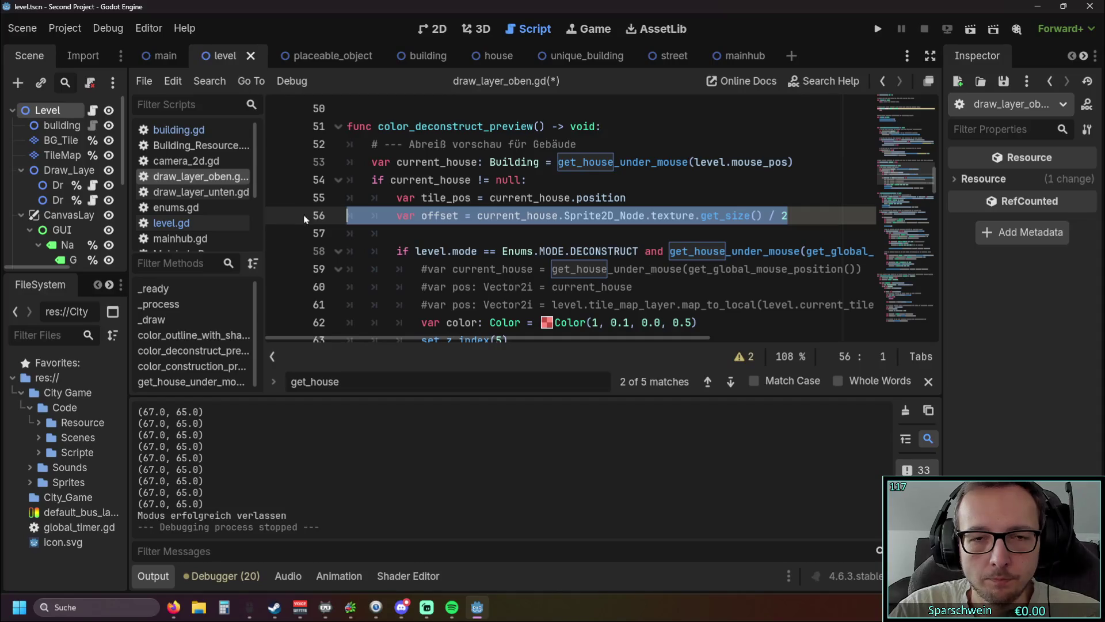
key(ctrl+x)
click(550, 182)
key(Return)
key(ctrl+v)
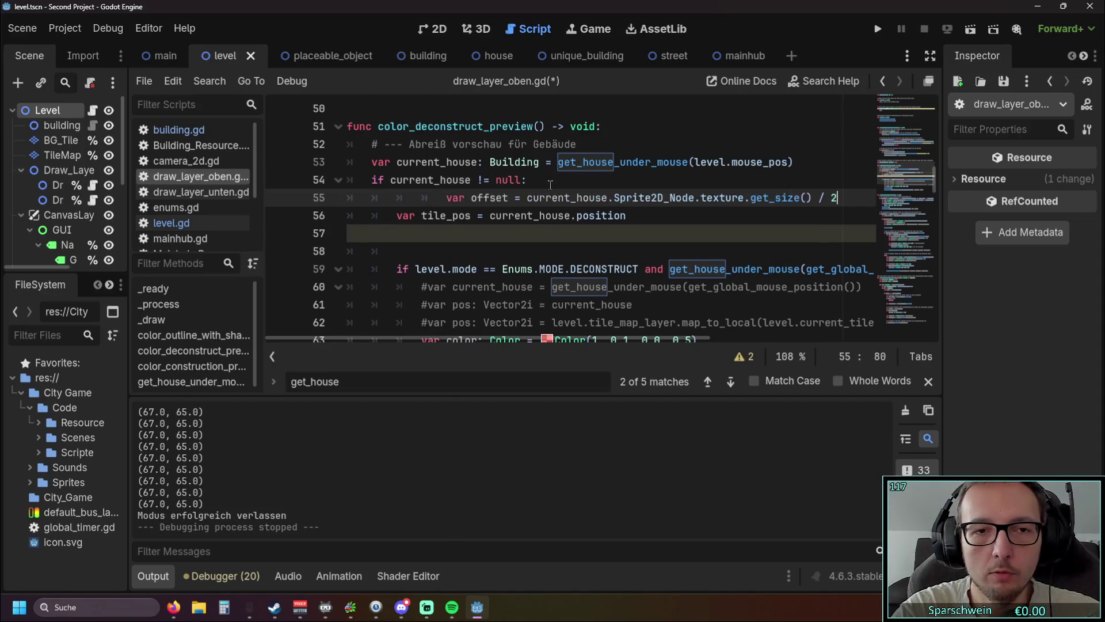
click(447, 198)
key(BackSpace)
key(BackSpace)
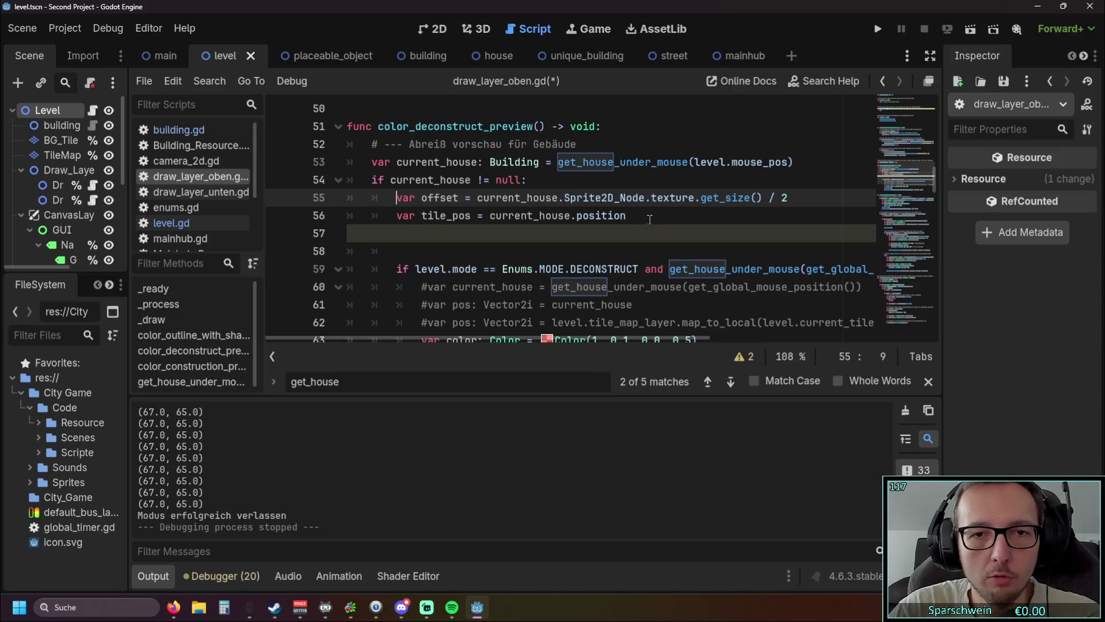
click(787, 198)
key(Return)
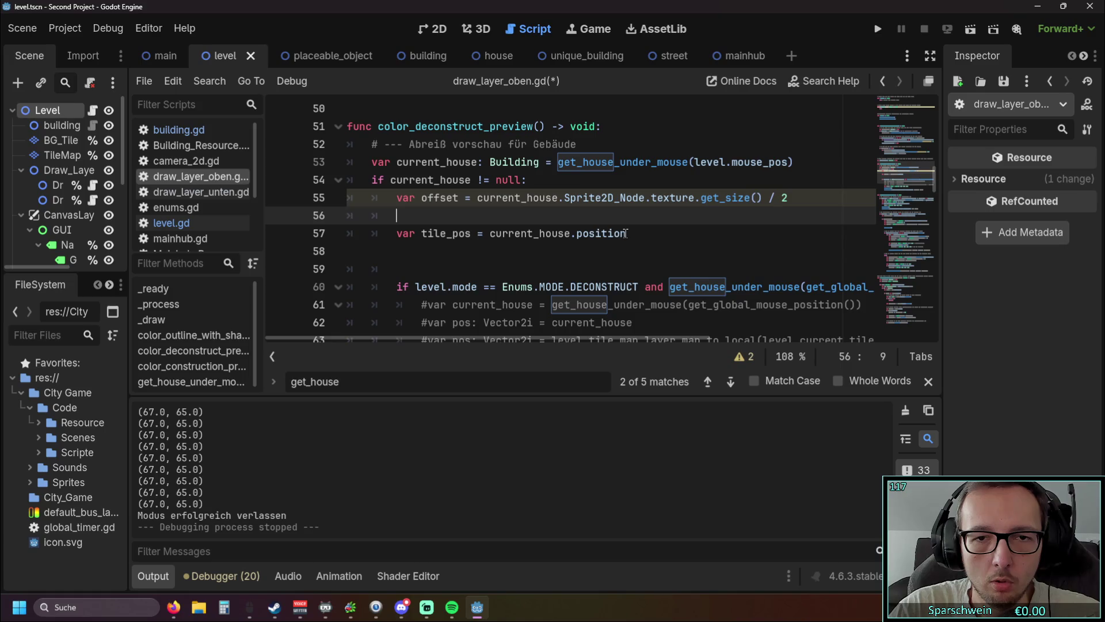
On the new line, write current_house.position -= offset using autocompletion
drag(626, 233, 488, 233)
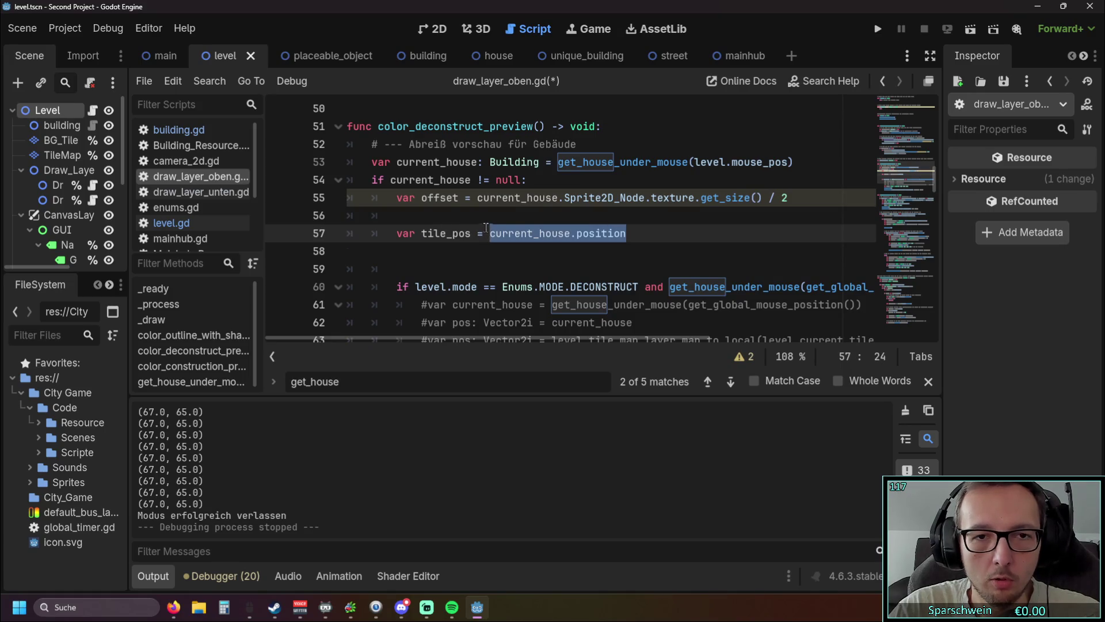
click(460, 208)
text(cu)
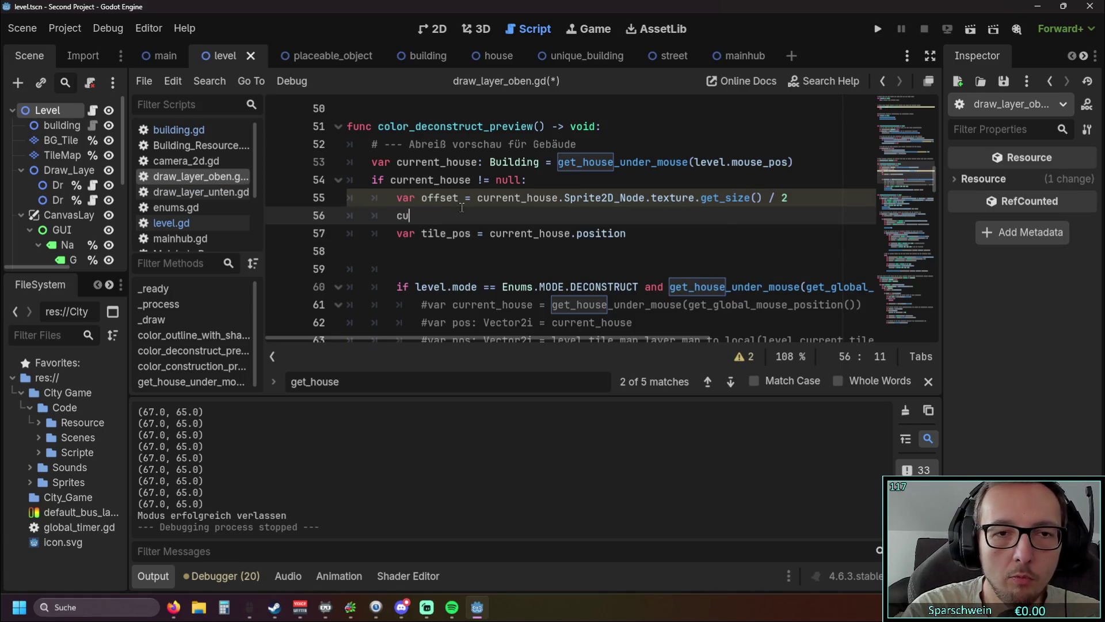
key(Return)
text(posi)
key(Return)
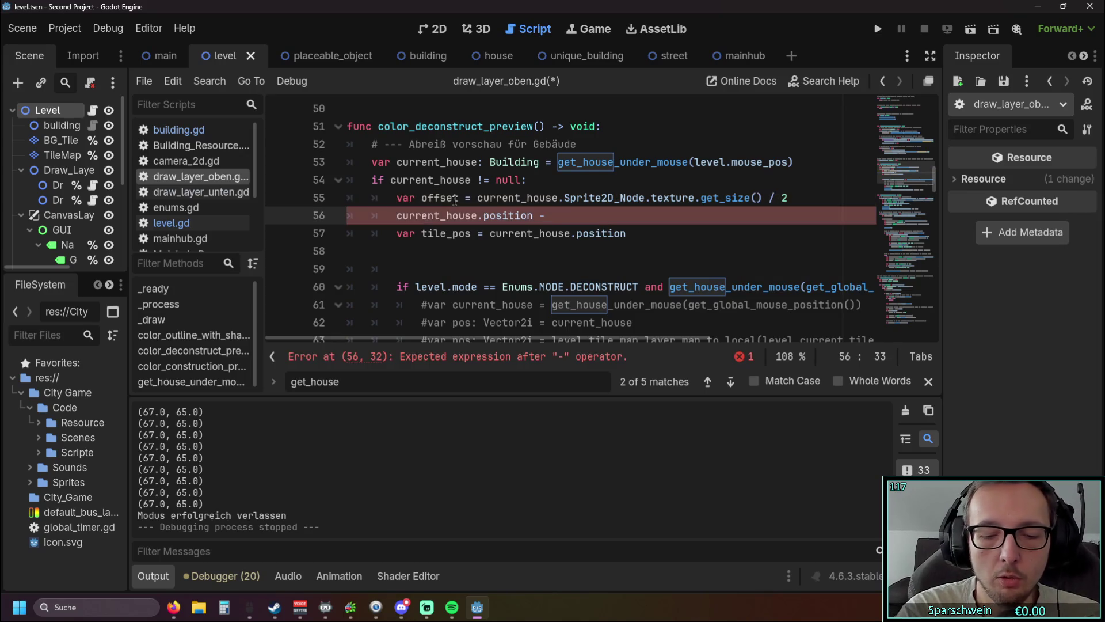
text(= offet)
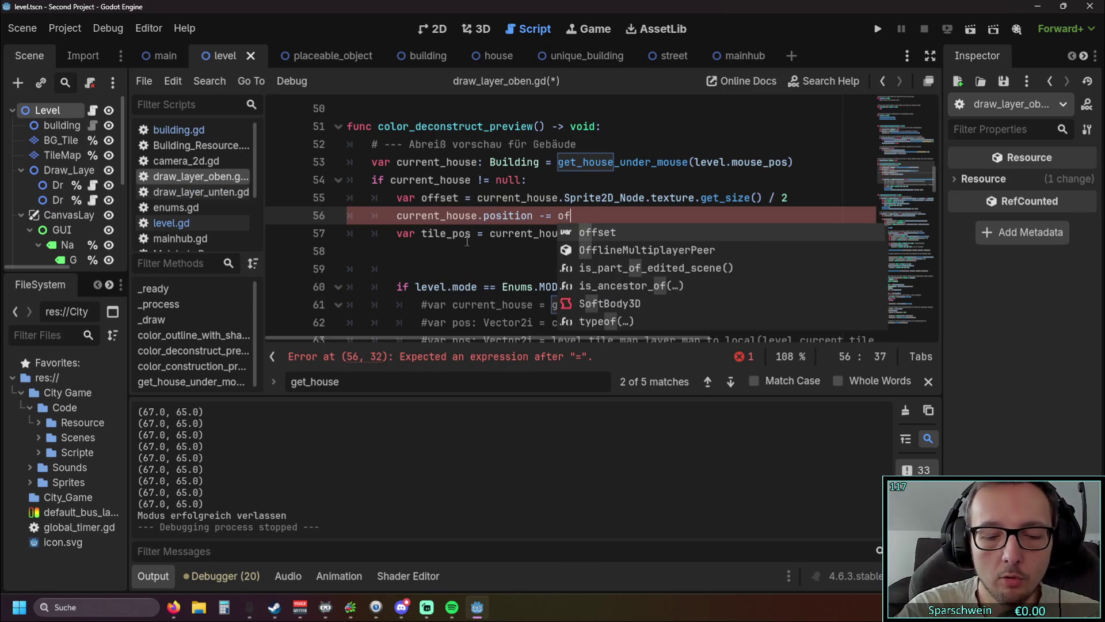
click(615, 234)
click(510, 249)
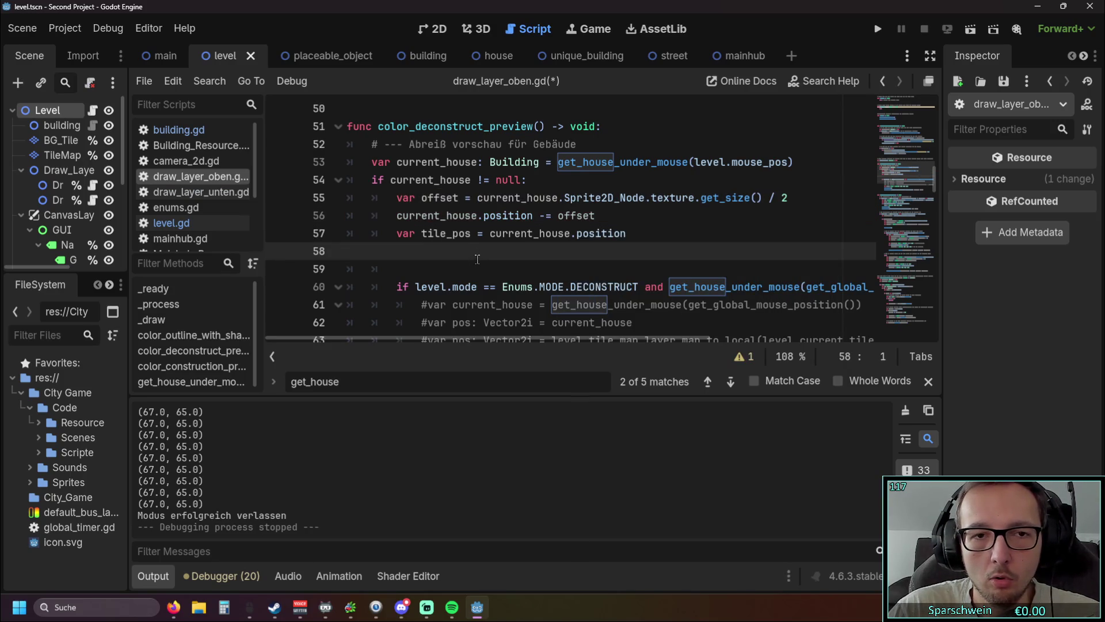
scroll(440, 245, down, 1)
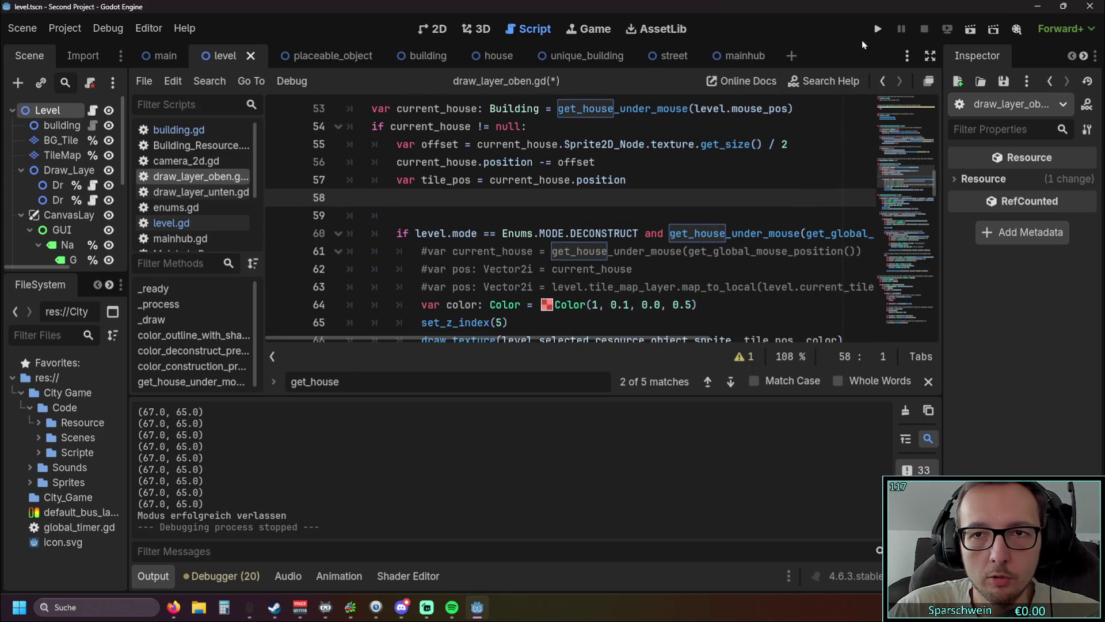
Run the game twice, placing a house on the grass each time, then stop it
click(875, 33)
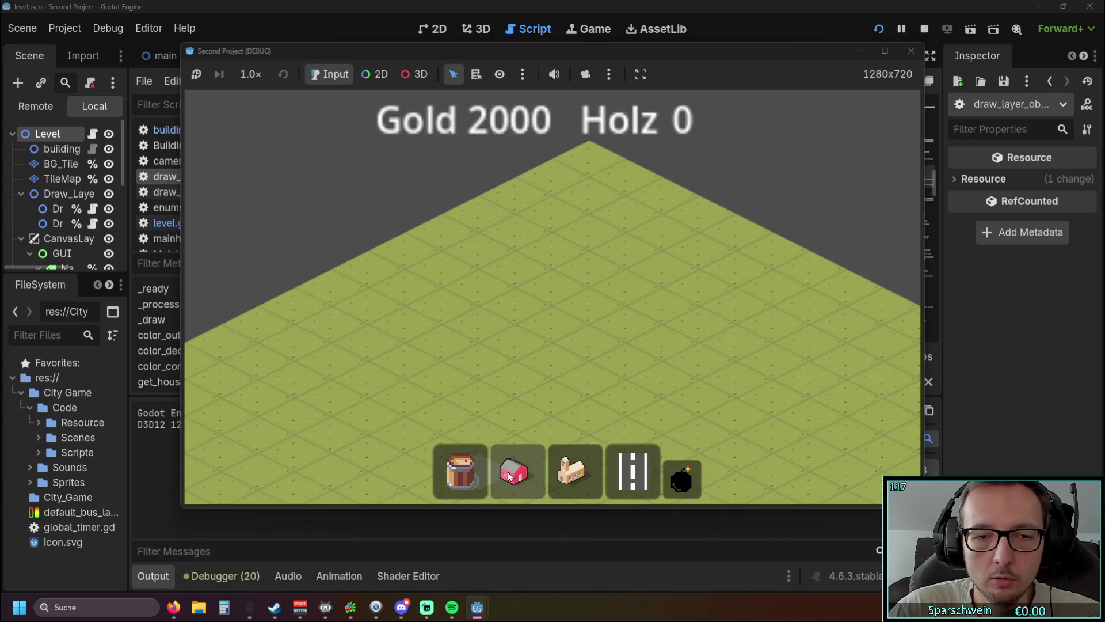
click(517, 471)
click(523, 383)
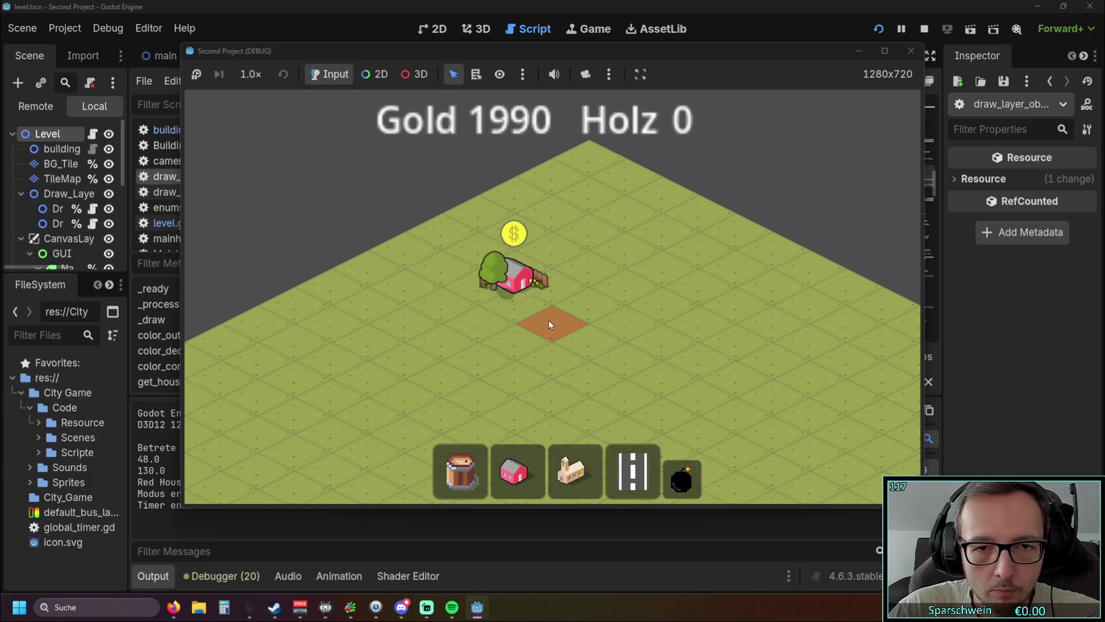
click(911, 51)
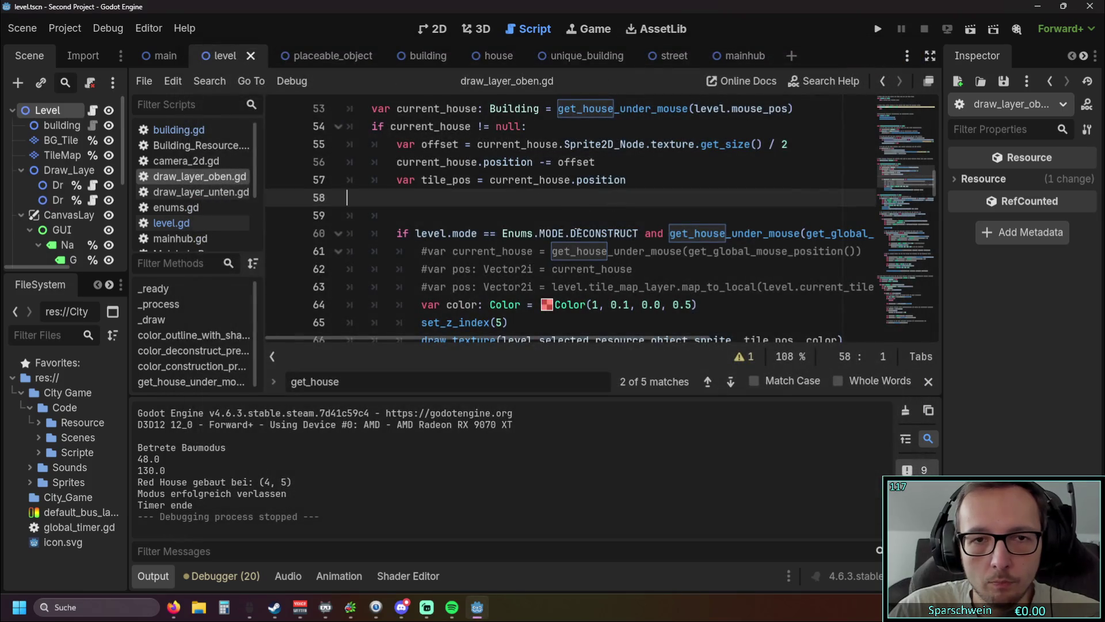
scroll(578, 231, up, 1)
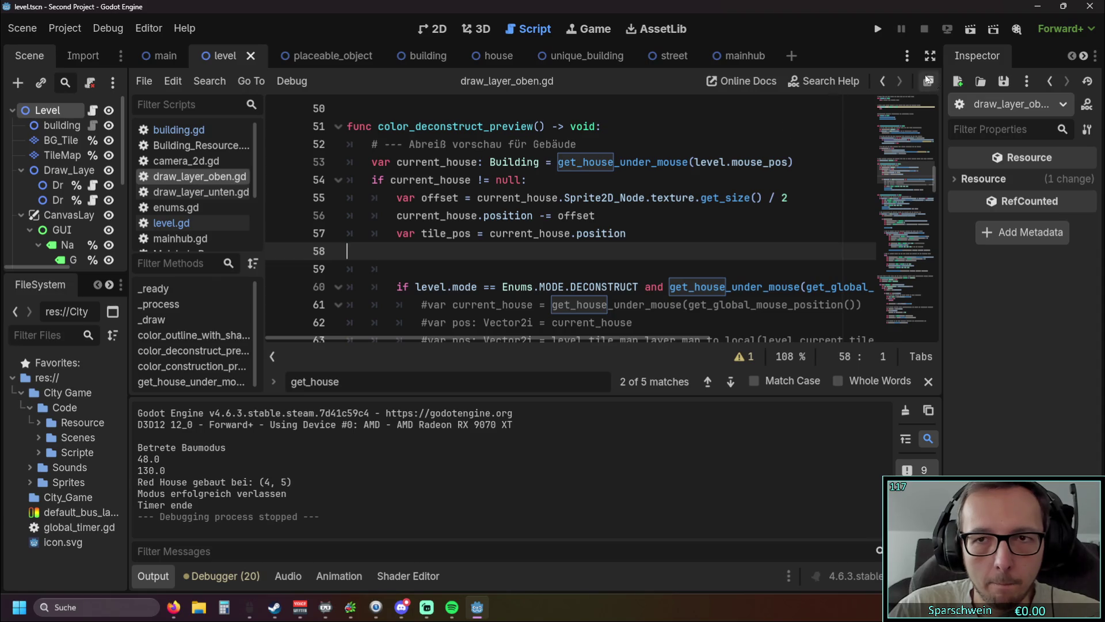
click(878, 28)
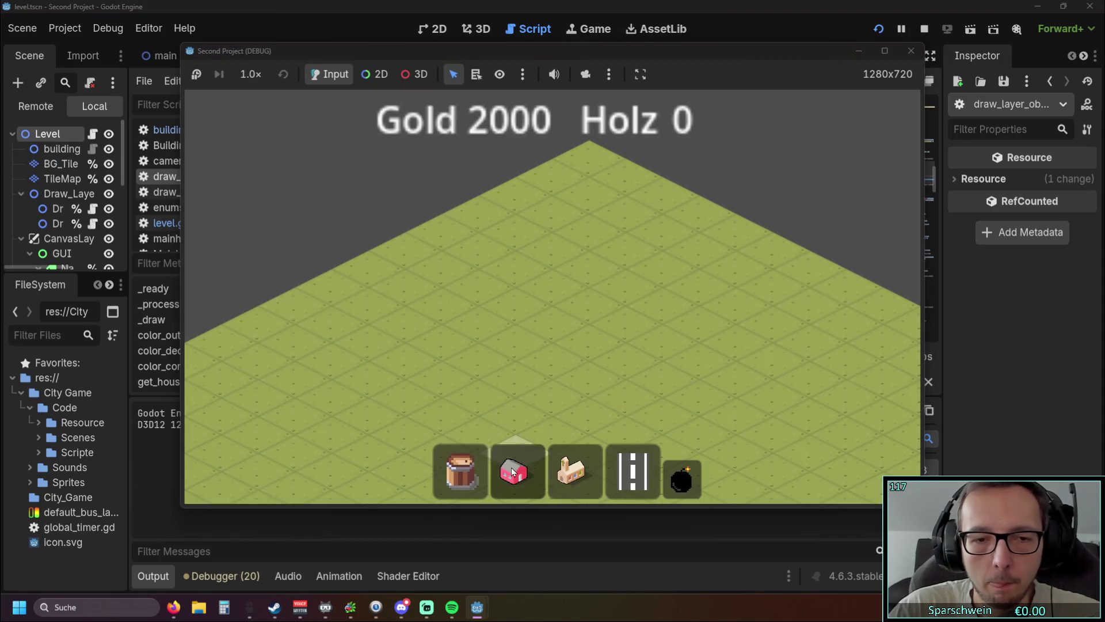
click(549, 335)
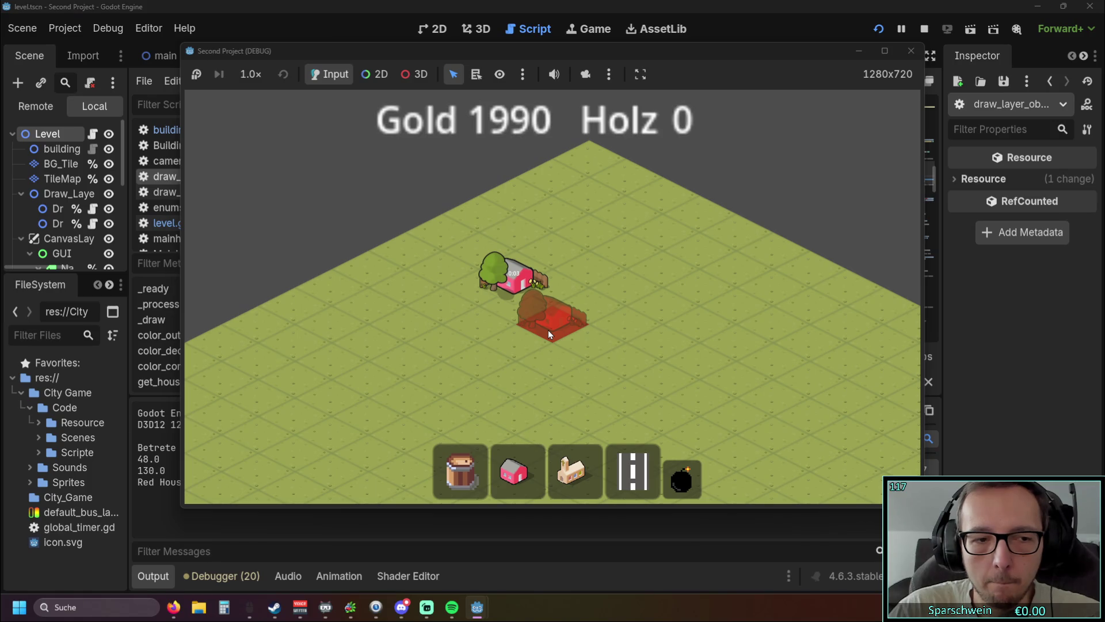
right_click(548, 330)
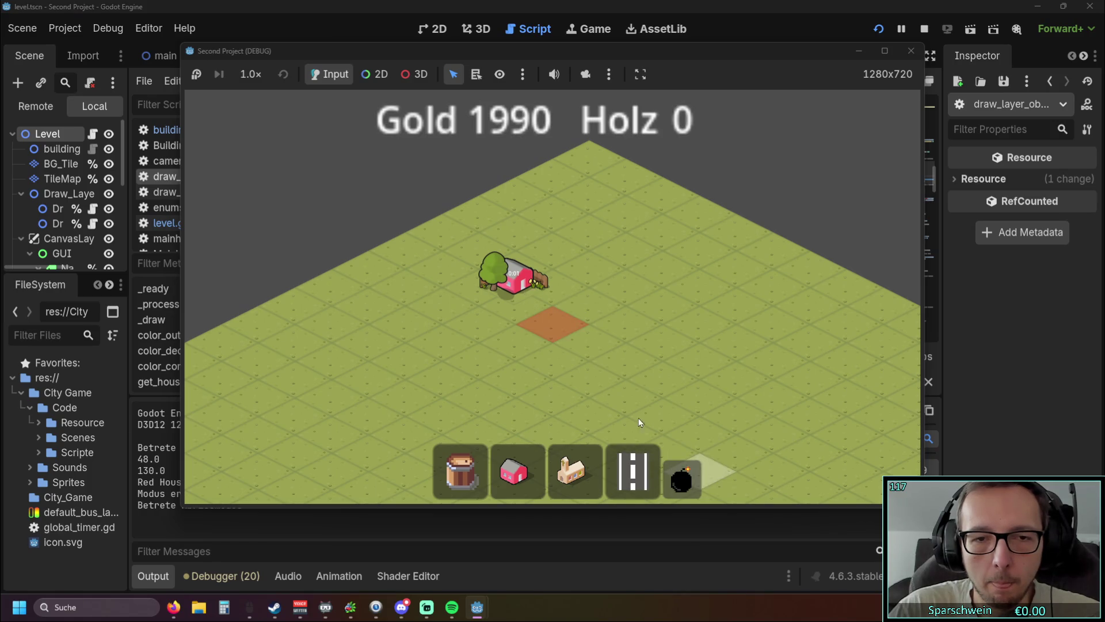
drag(517, 287, 364, 140)
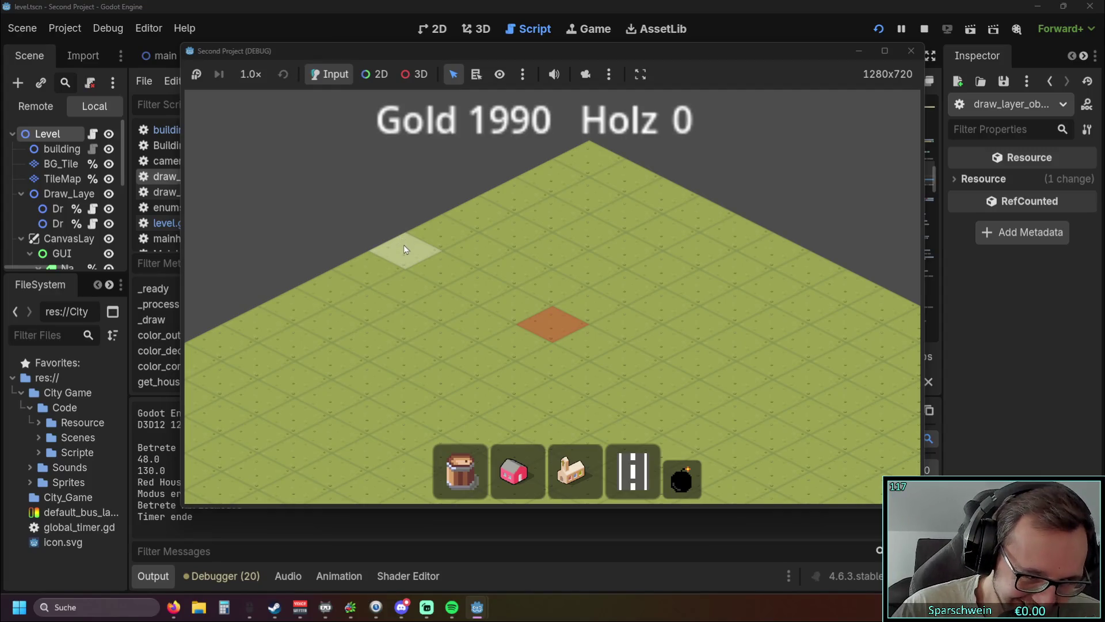
click(900, 58)
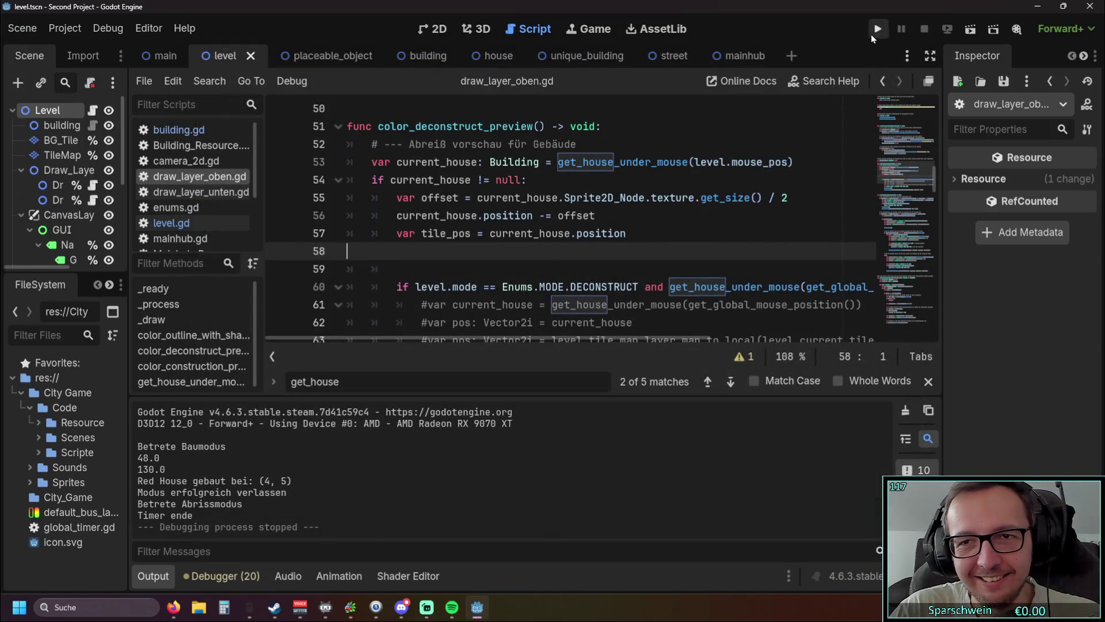
Relaunch, place a red house, preview demolish mode over it, then stop the game
click(878, 28)
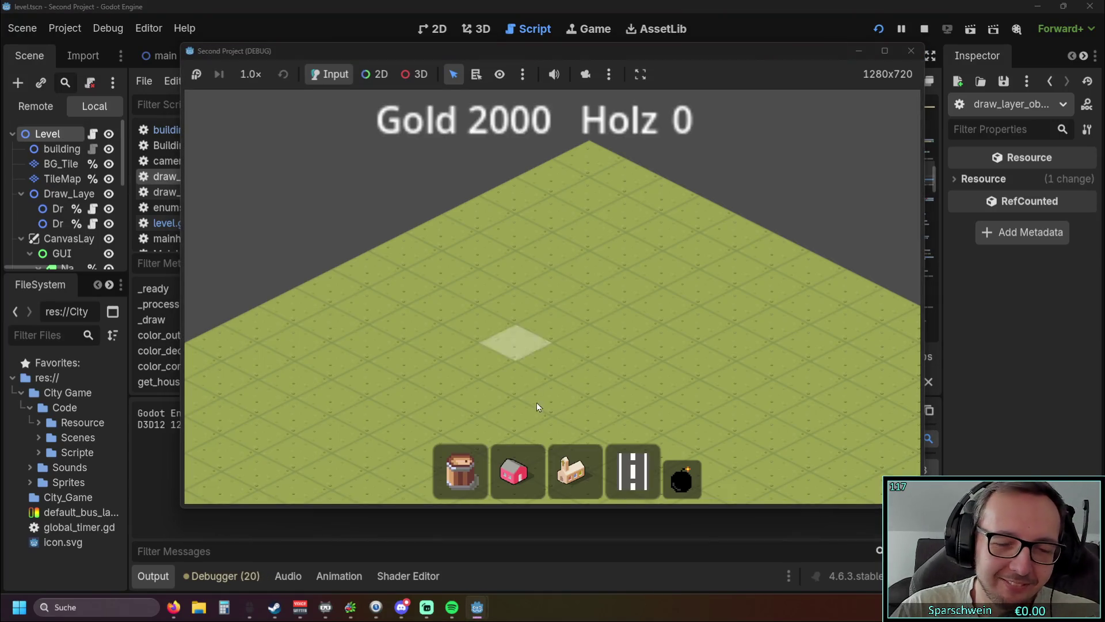
click(514, 471)
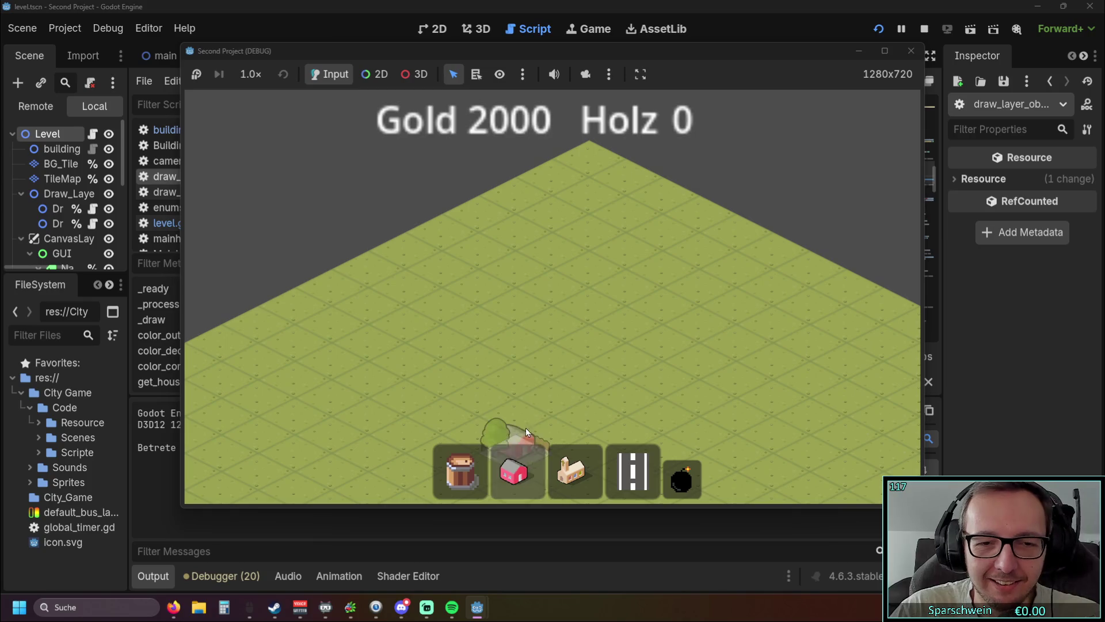
click(555, 369)
right_click(552, 364)
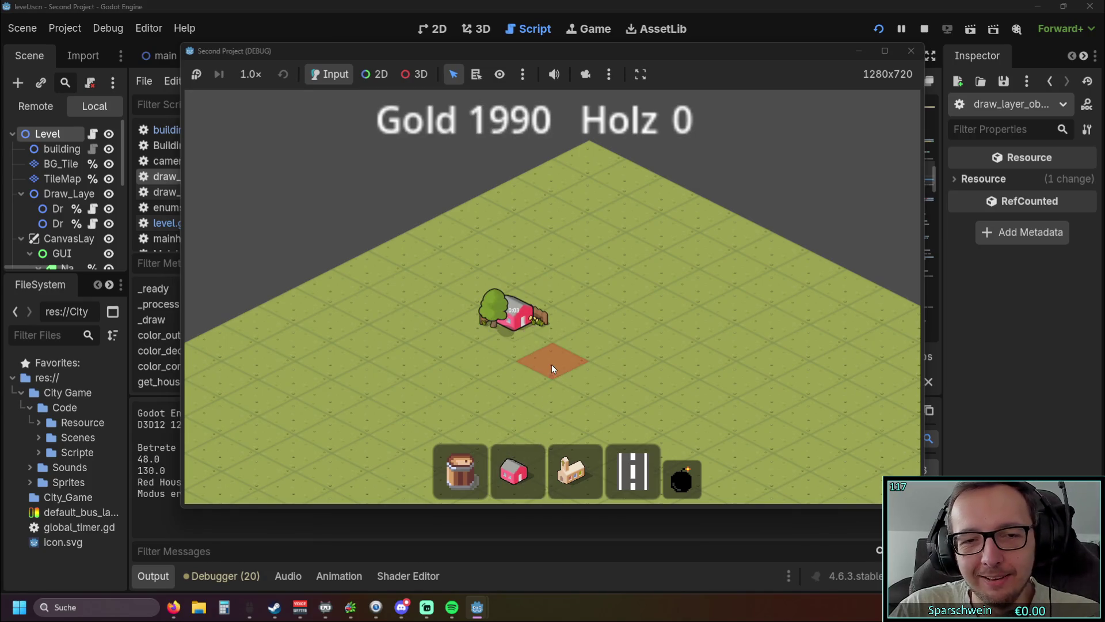
mouse_move(755, 53)
mouse_down()
mouse_move(811, 196)
mouse_move(834, 330)
mouse_move(783, 269)
mouse_up()
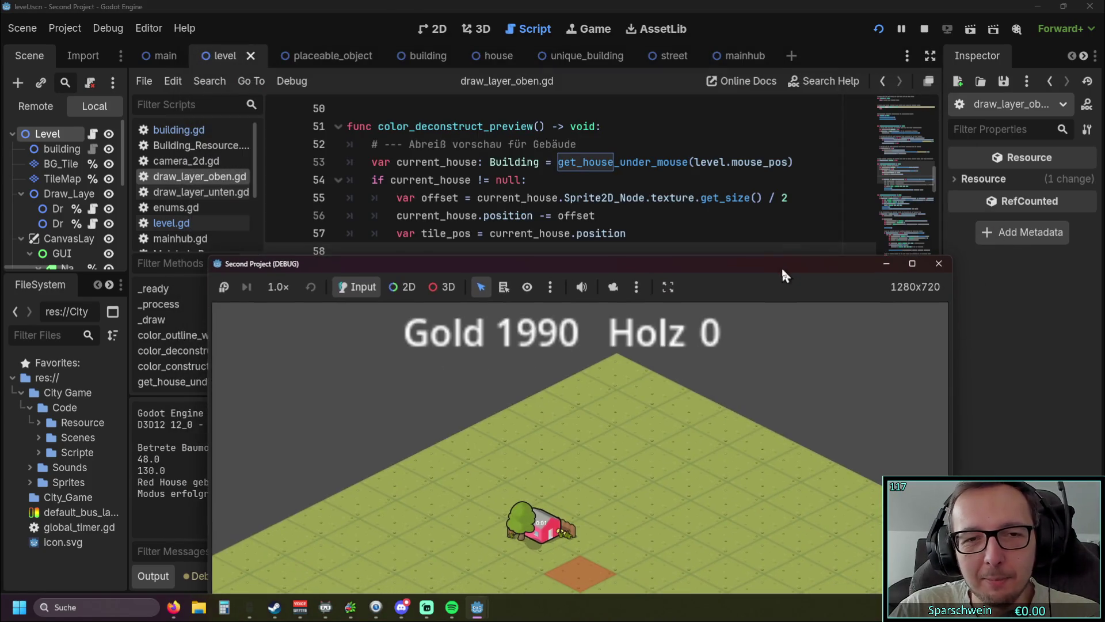
mouse_move(644, 265)
mouse_down()
mouse_move(653, 135)
mouse_move(641, 137)
mouse_up()
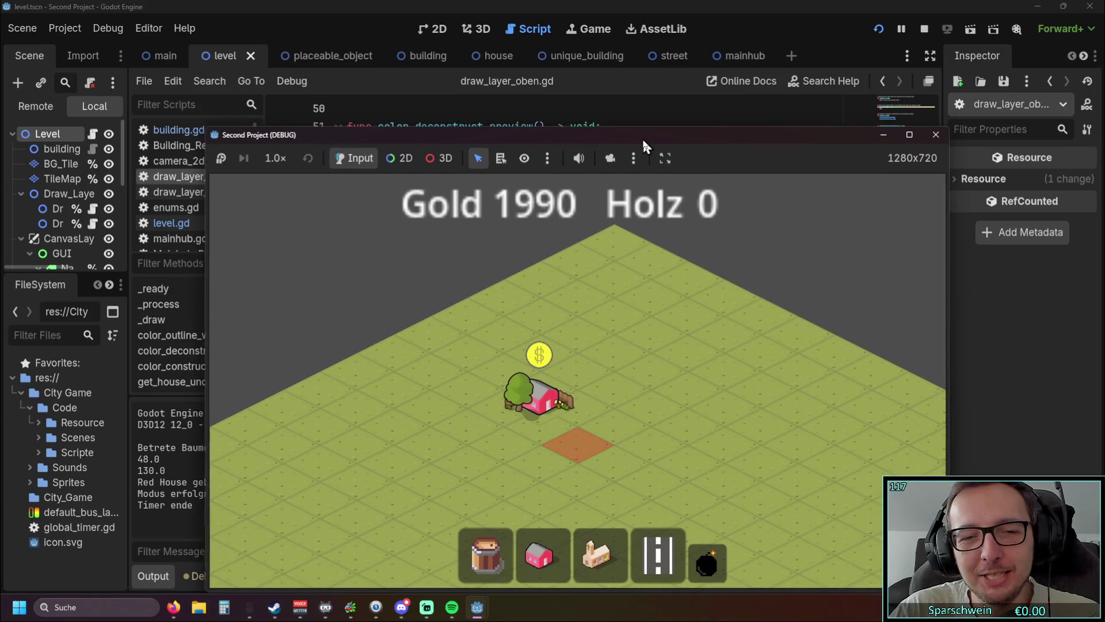
click(706, 562)
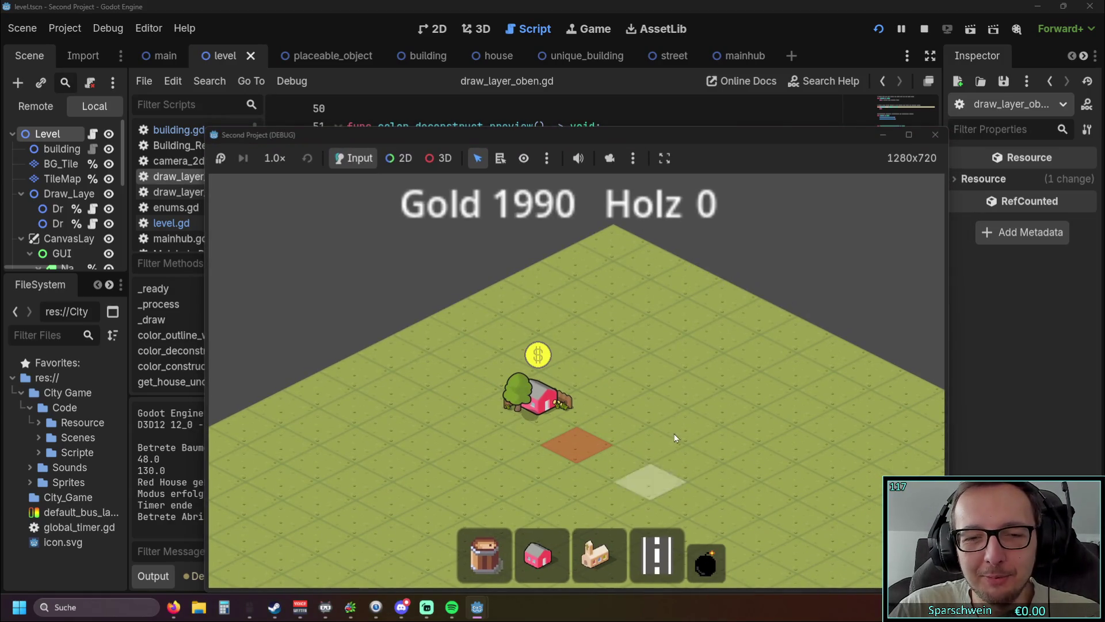
mouse_move(566, 414)
mouse_down()
mouse_move(458, 321)
mouse_move(362, 213)
mouse_up()
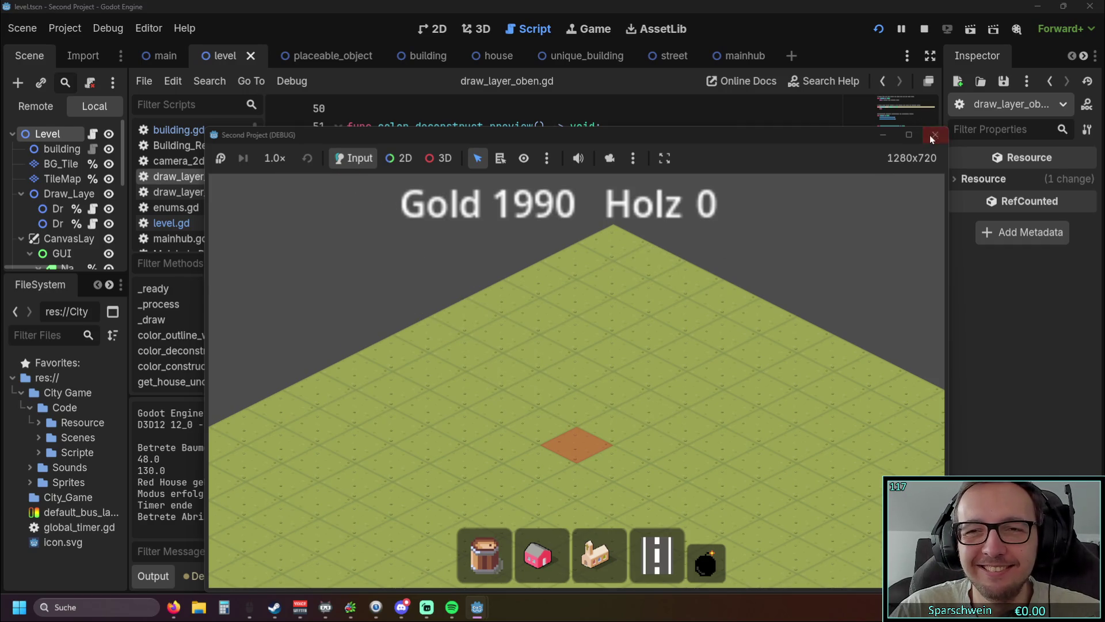
click(933, 135)
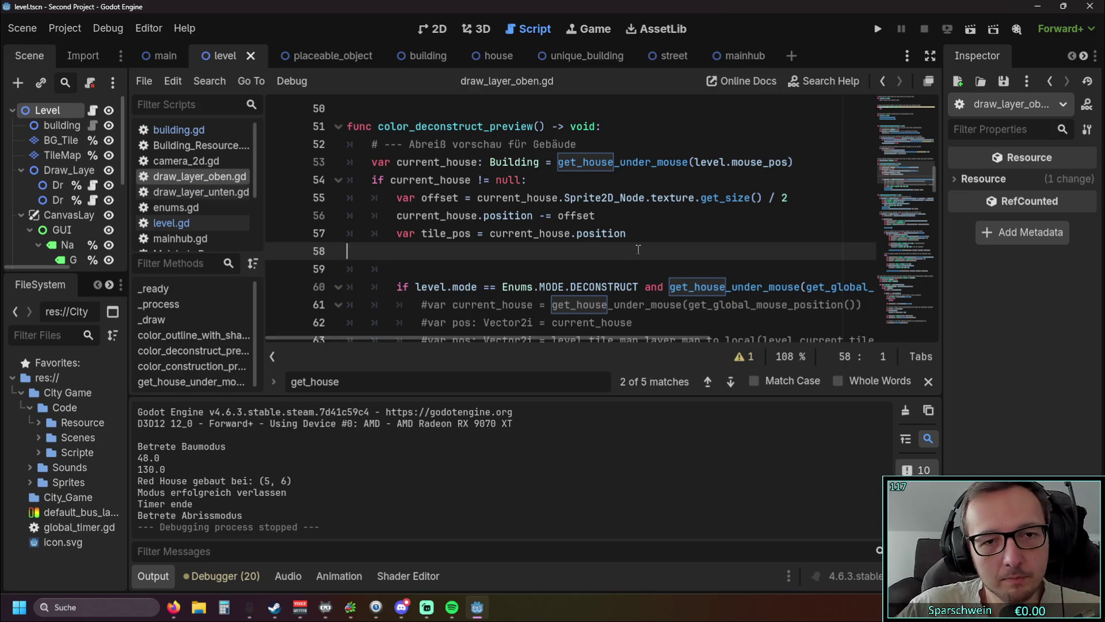
Append '- offset' to the tile_pos line so it reads current_house.position - offset
click(307, 215)
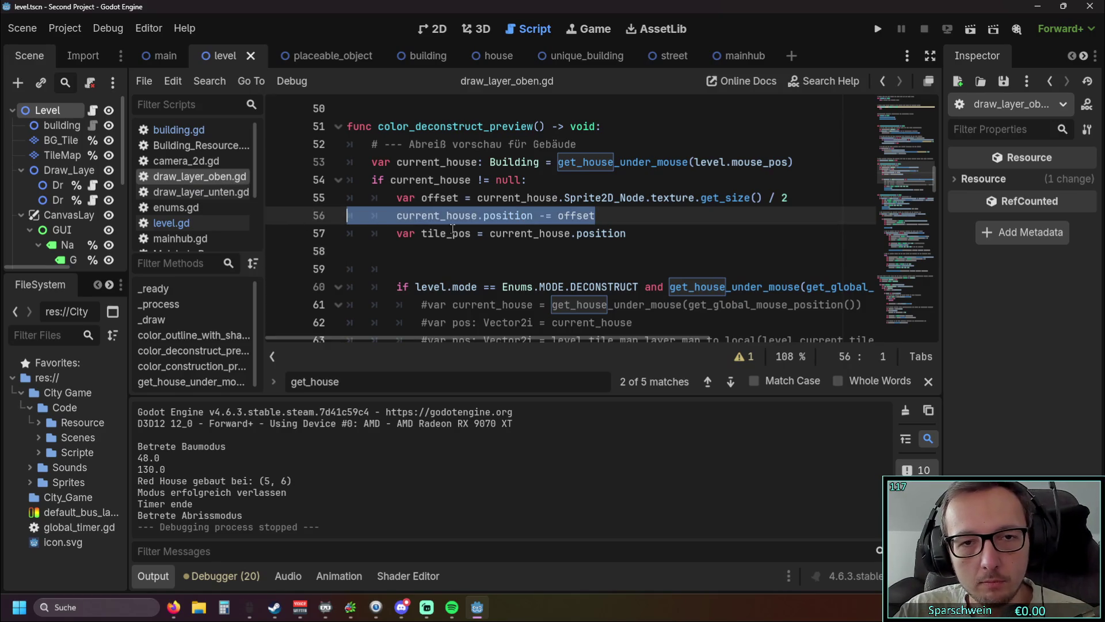
click(461, 251)
scroll(617, 232, down, 2)
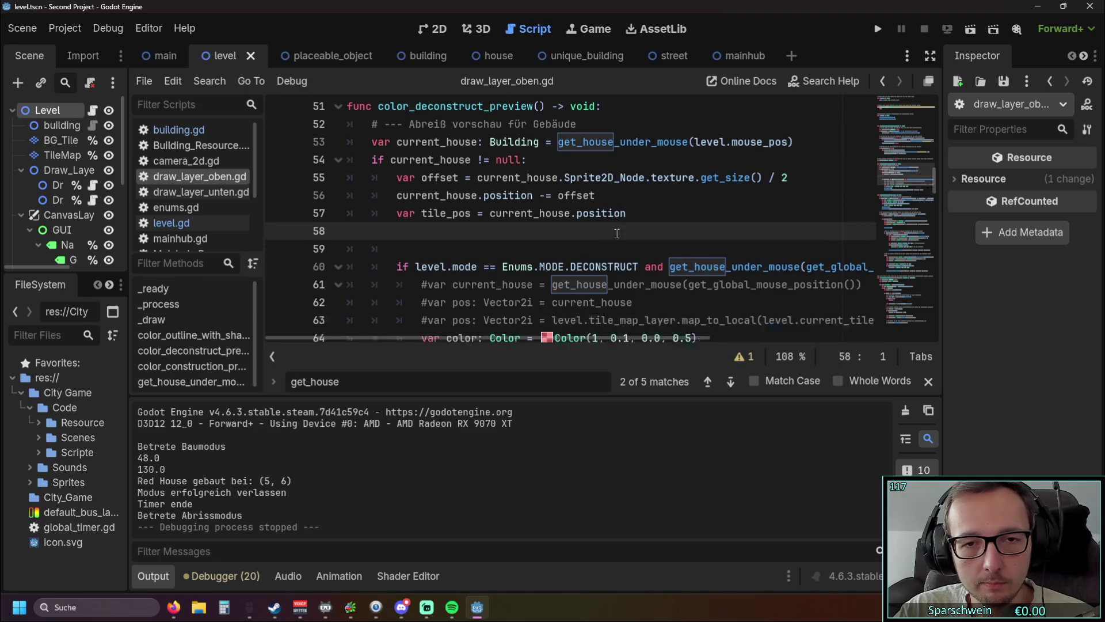
scroll(617, 232, down, 4)
scroll(615, 242, up, 2)
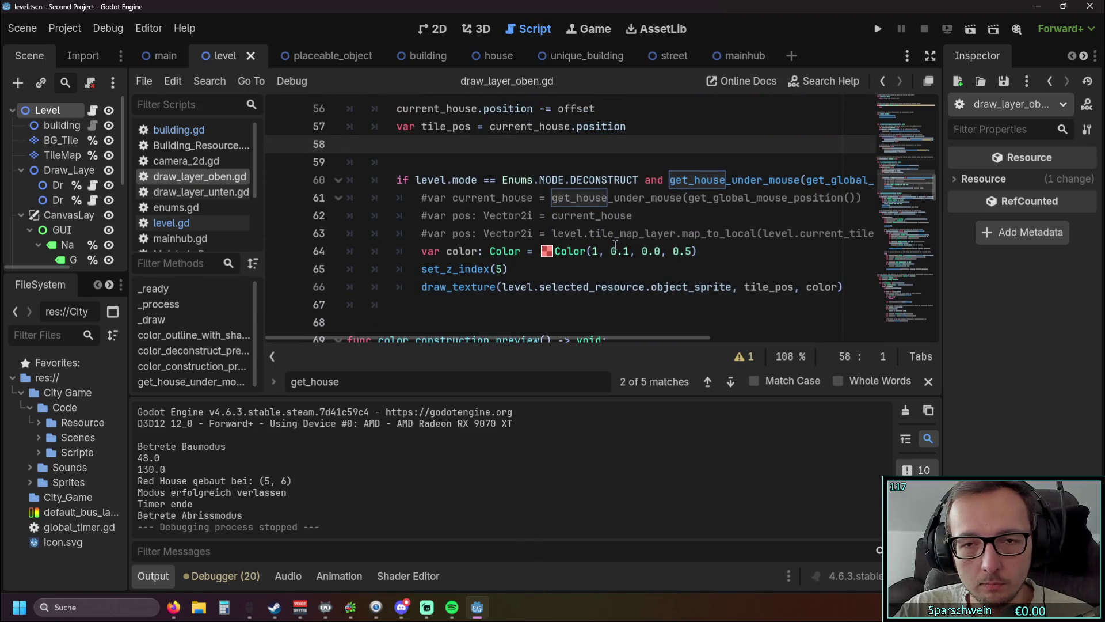
scroll(561, 251, up, 2)
mouse_move(560, 252)
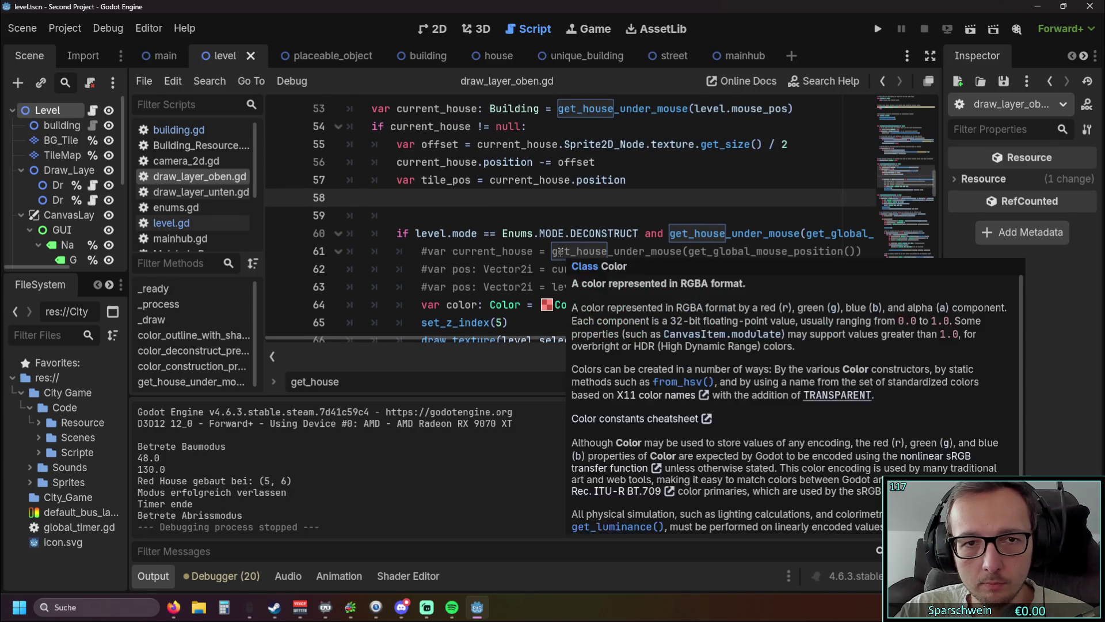
scroll(561, 251, up, 2)
click(558, 215)
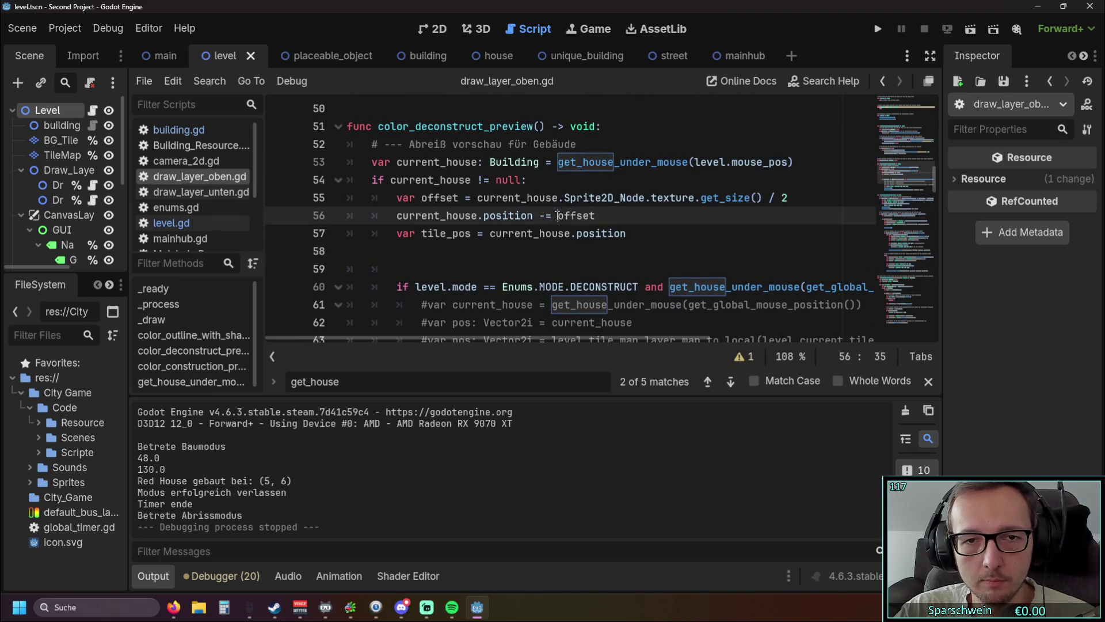
key(BackSpace)
text(-)
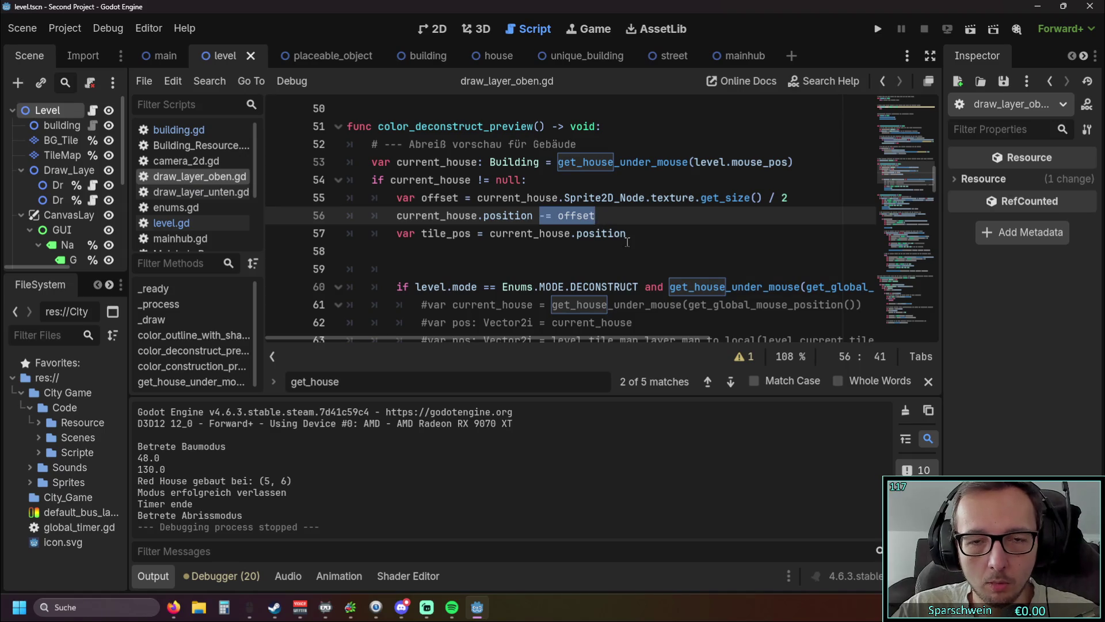
click(633, 236)
text(-)
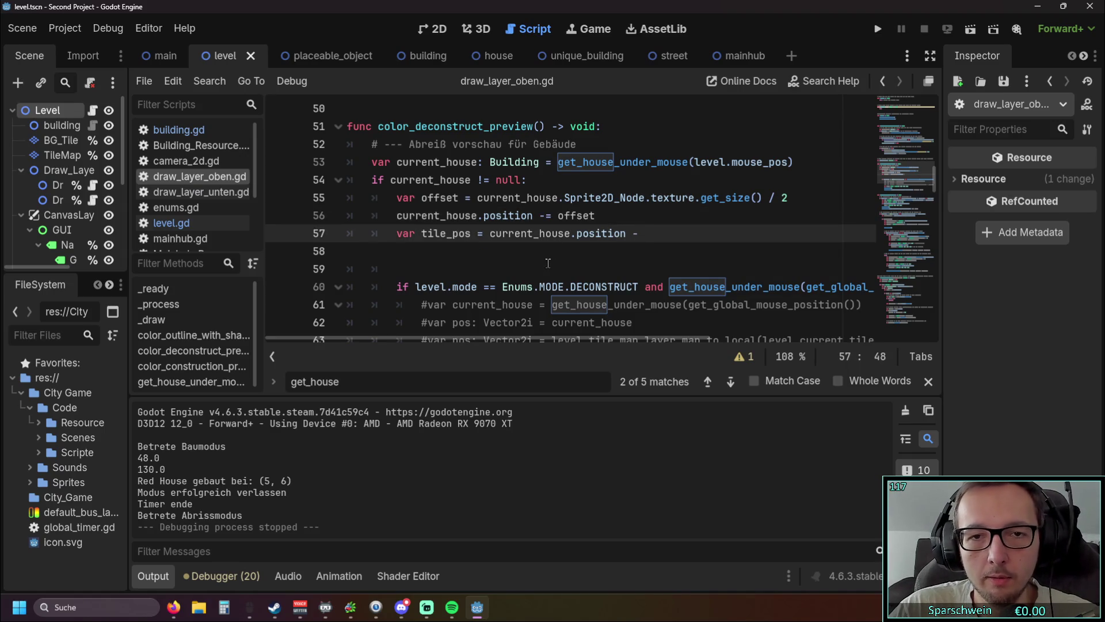
double_click(557, 216)
key(ctrl+c)
click(648, 233)
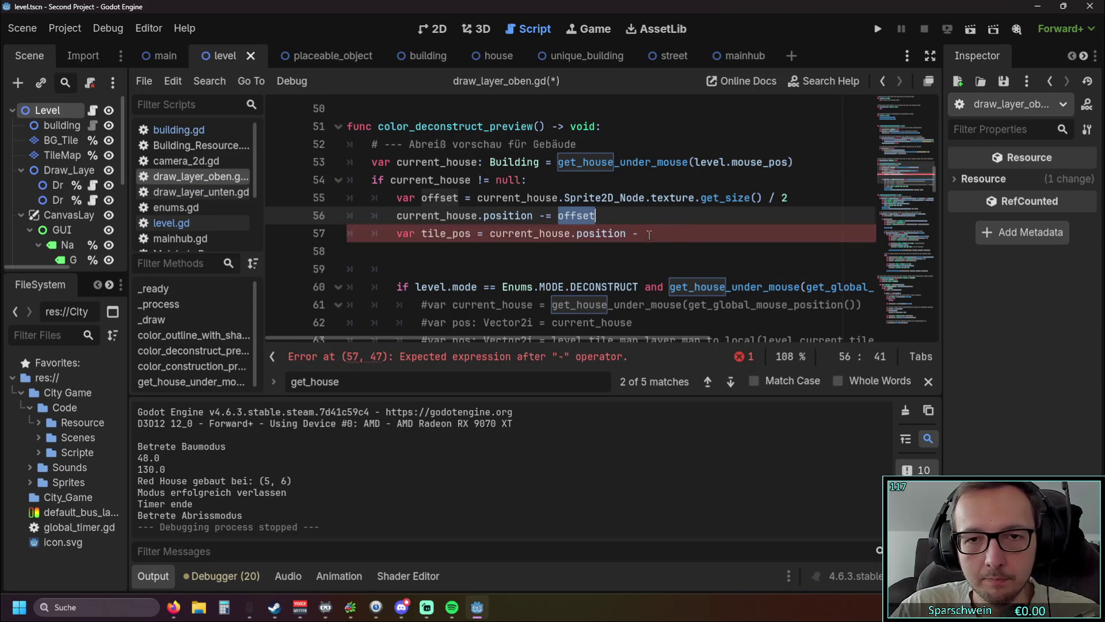
key(ctrl+v)
Delete the current_house.position -= offset line and launch the game
click(596, 248)
click(596, 215)
key(shift+Home)
key(shift+Home)
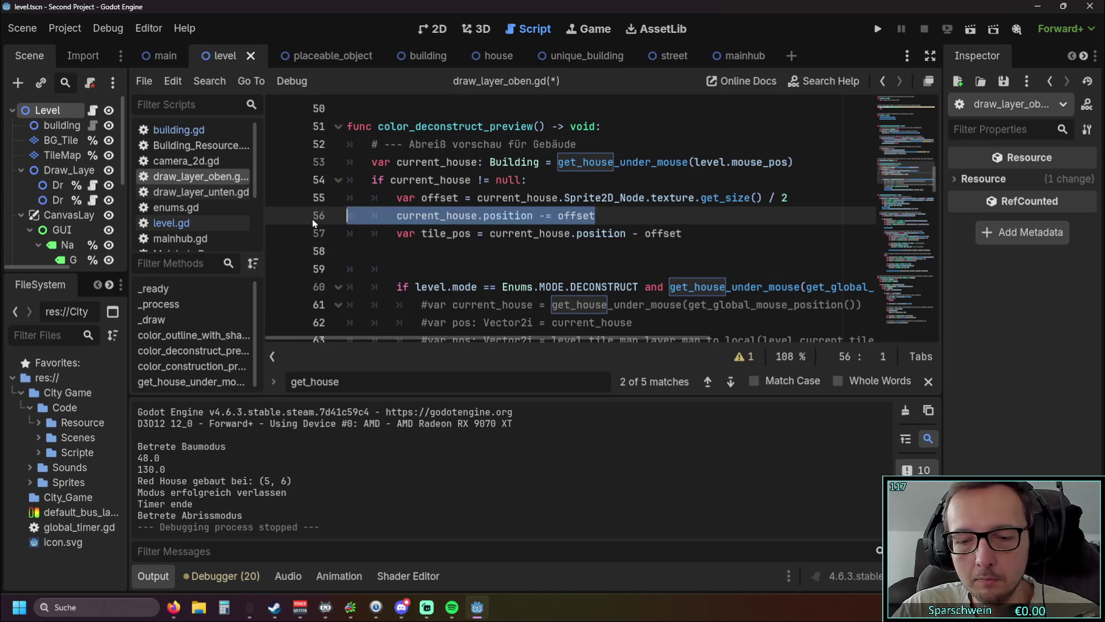
key(BackSpace)
key(BackSpace)
click(449, 247)
click(875, 30)
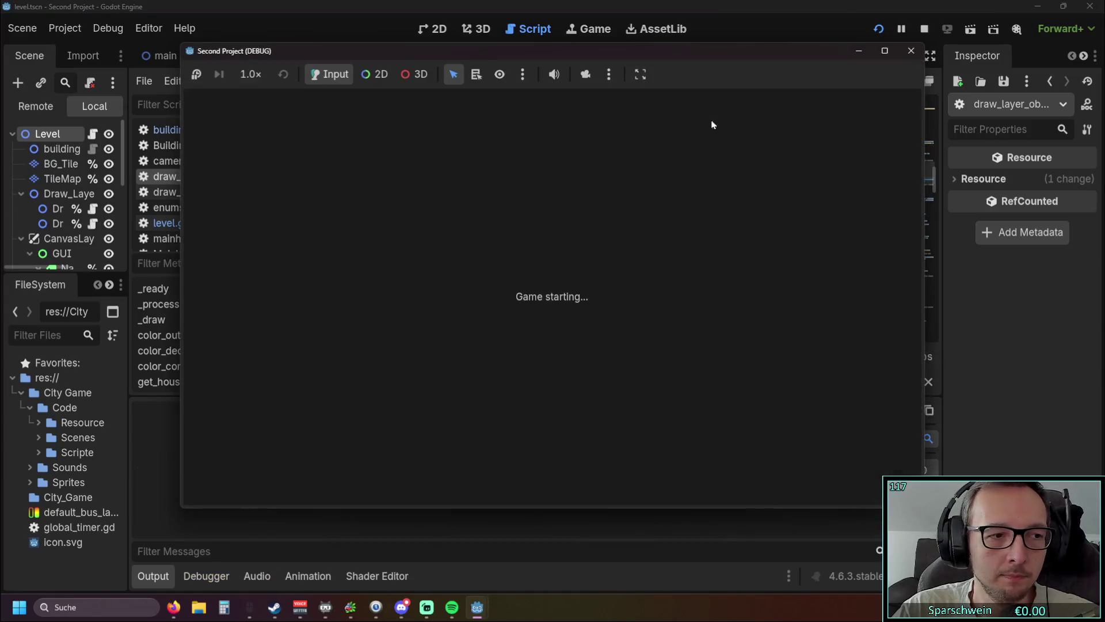
Place a red house, confirm the demolish preview outlines it in place, then stop the game
click(514, 469)
click(554, 327)
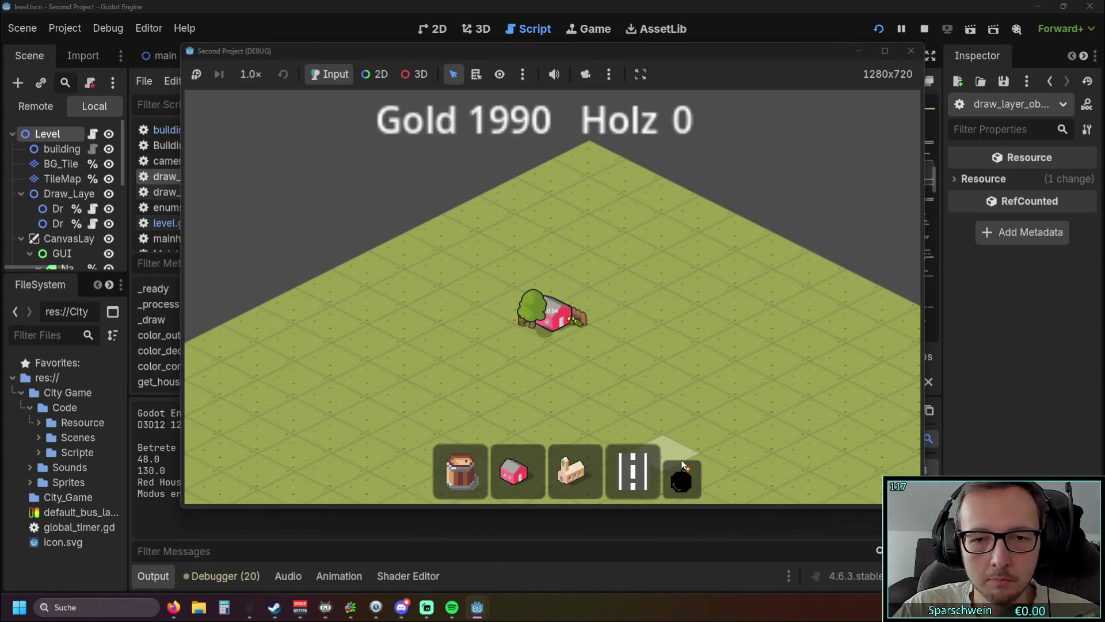
click(524, 296)
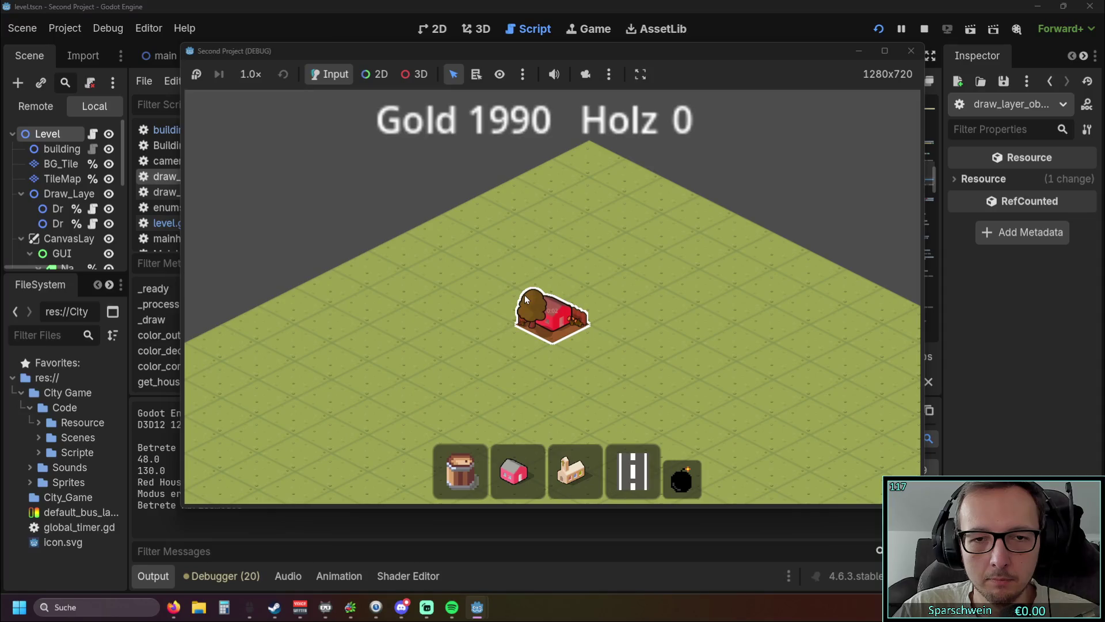
scroll(517, 291, up, 2)
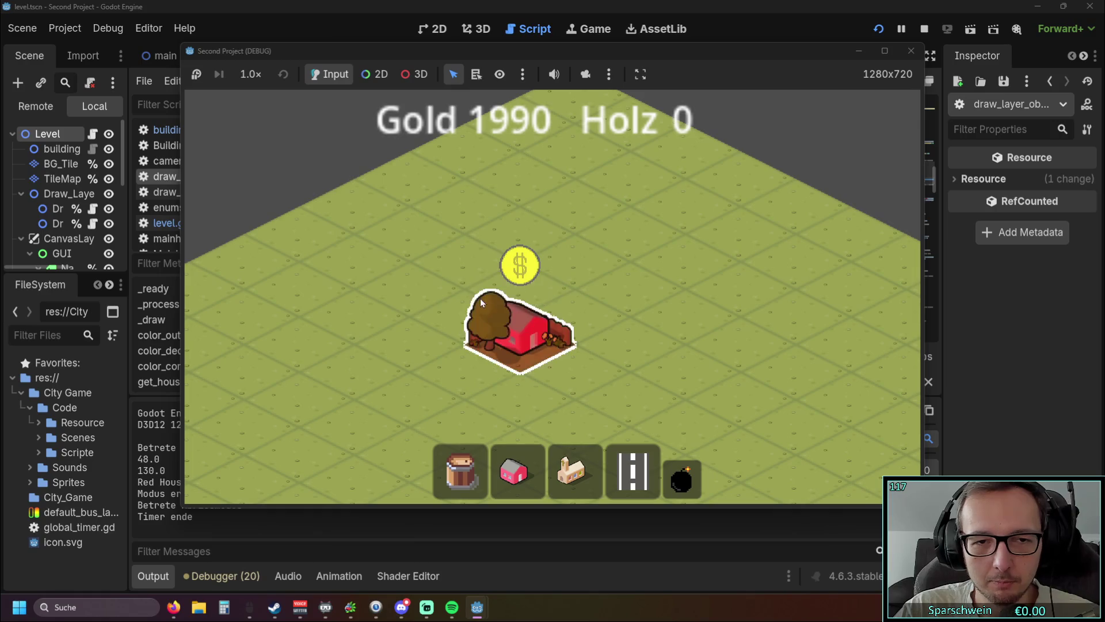
click(911, 51)
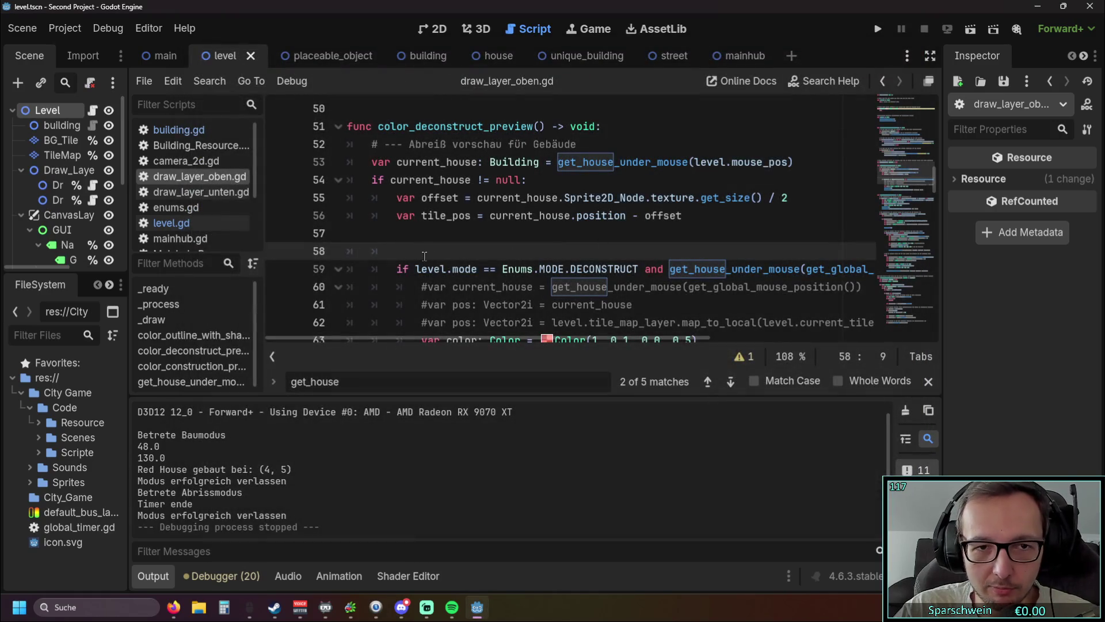
Remove the blank lines and three commented-out lines under the if, fix indentation, and rerun
key(BackSpace)
key(BackSpace)
key(BackSpace)
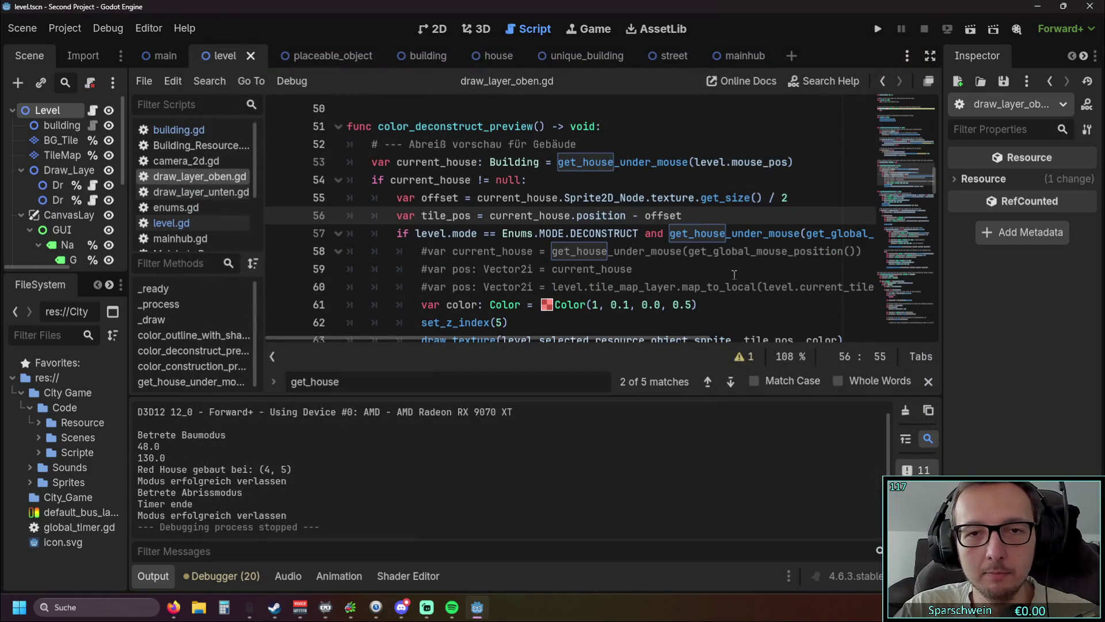
click(734, 277)
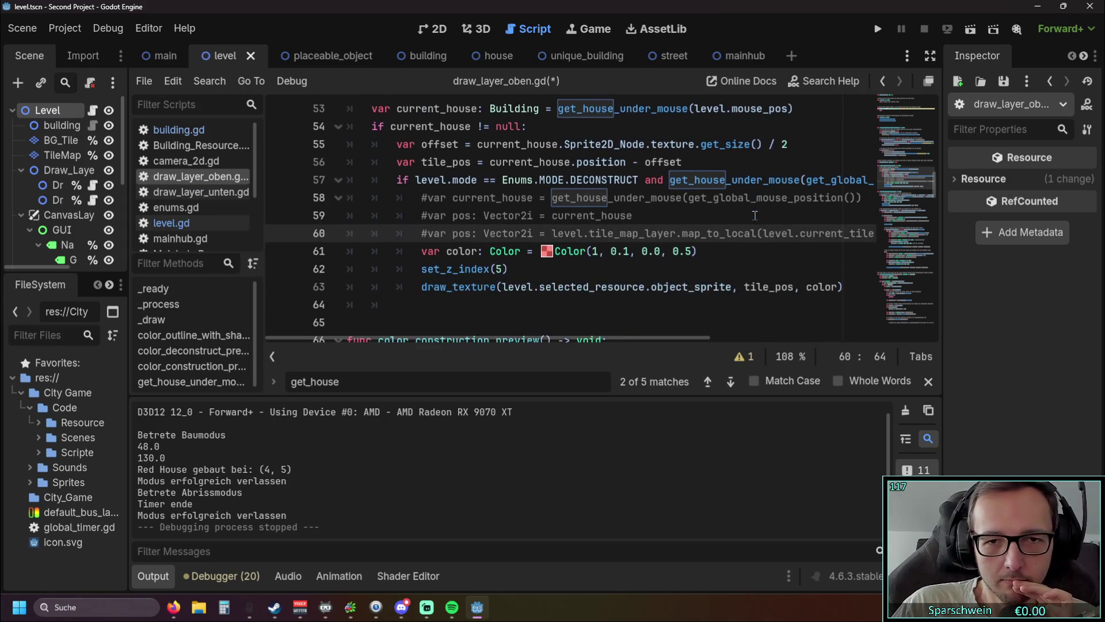
scroll(634, 300, down, 1)
drag(614, 338, 821, 338)
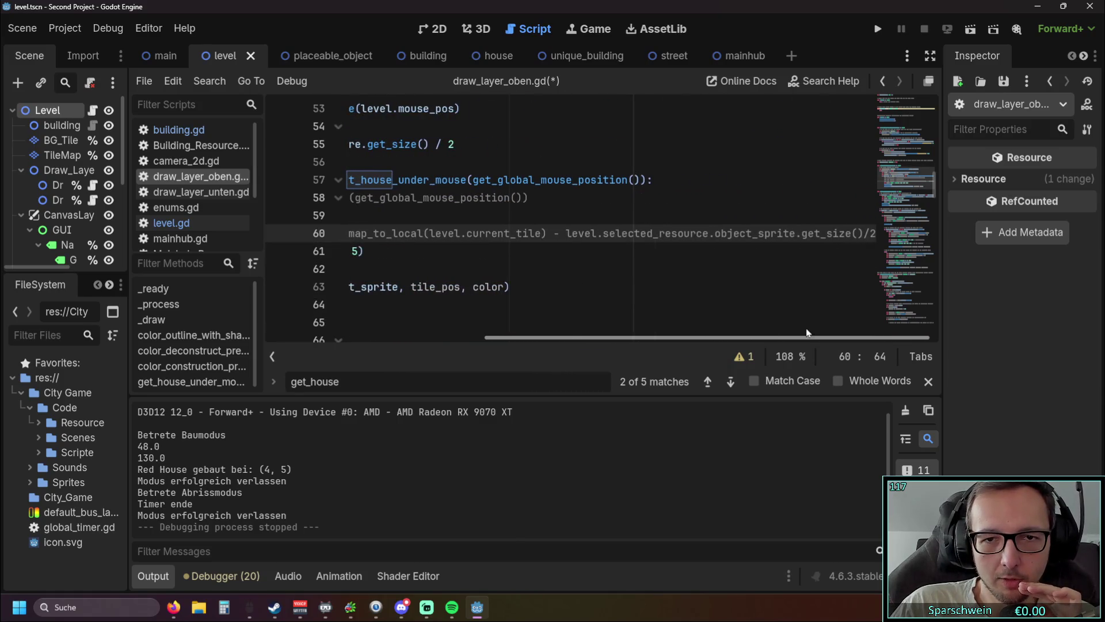
mouse_move(815, 234)
mouse_down()
mouse_move(374, 235)
mouse_move(239, 227)
mouse_move(236, 209)
mouse_up()
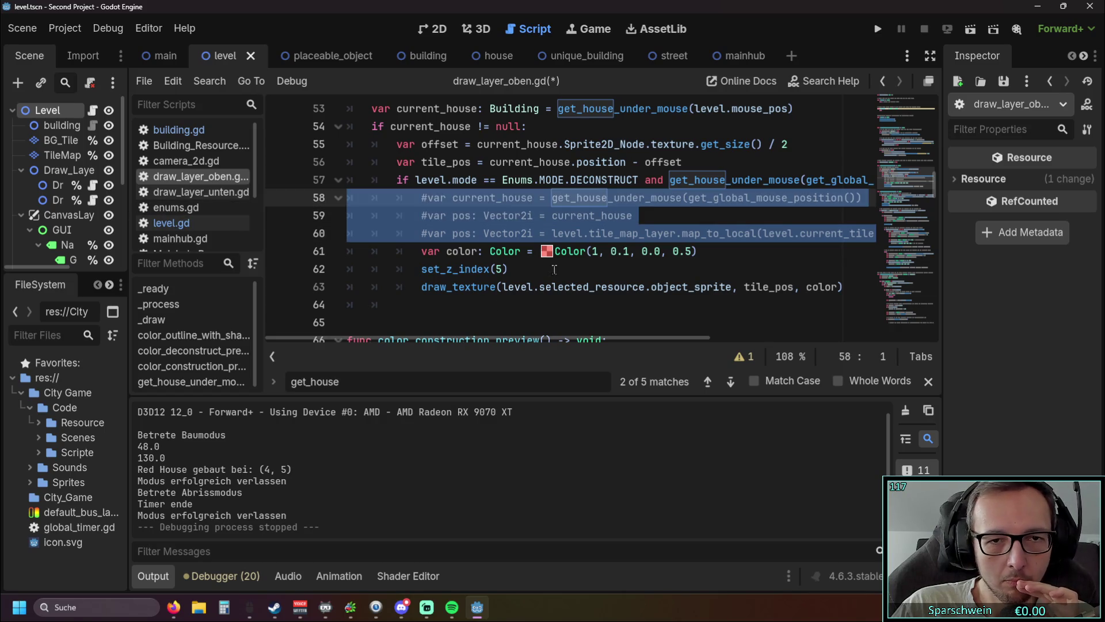
key(BackSpace)
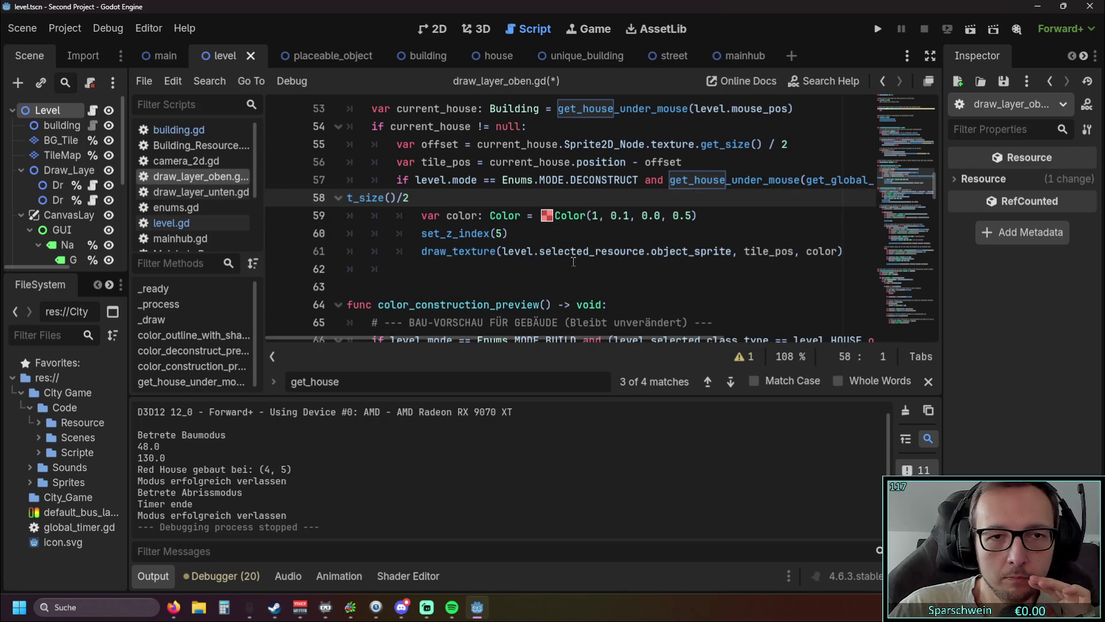
key(BackSpace)
key(BackSpace)
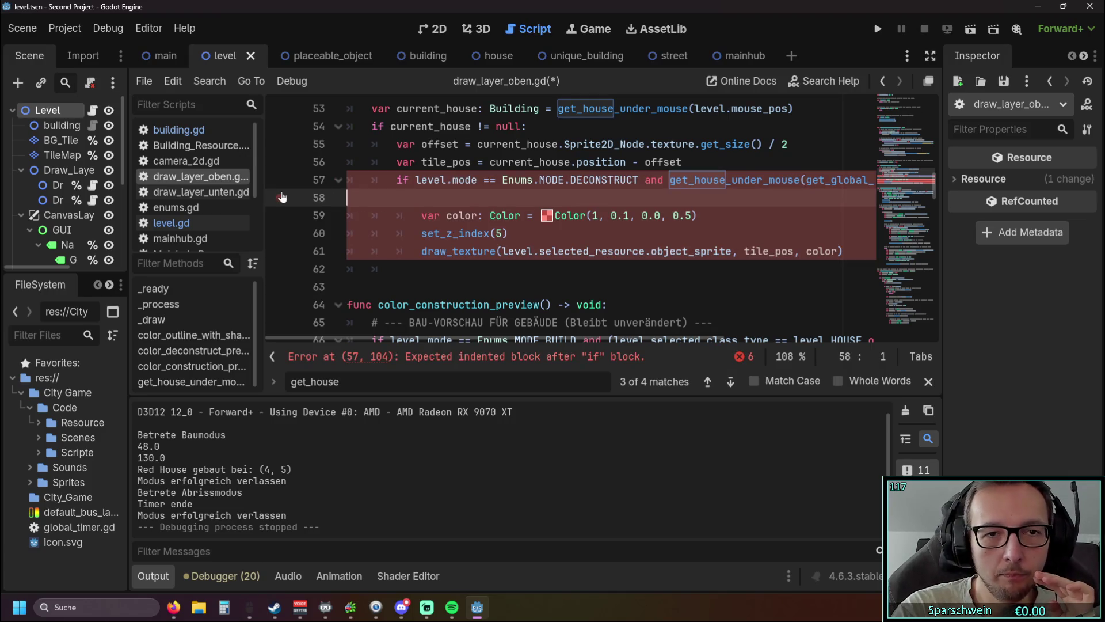
scroll(637, 222, left, 3)
scroll(638, 222, up, 1)
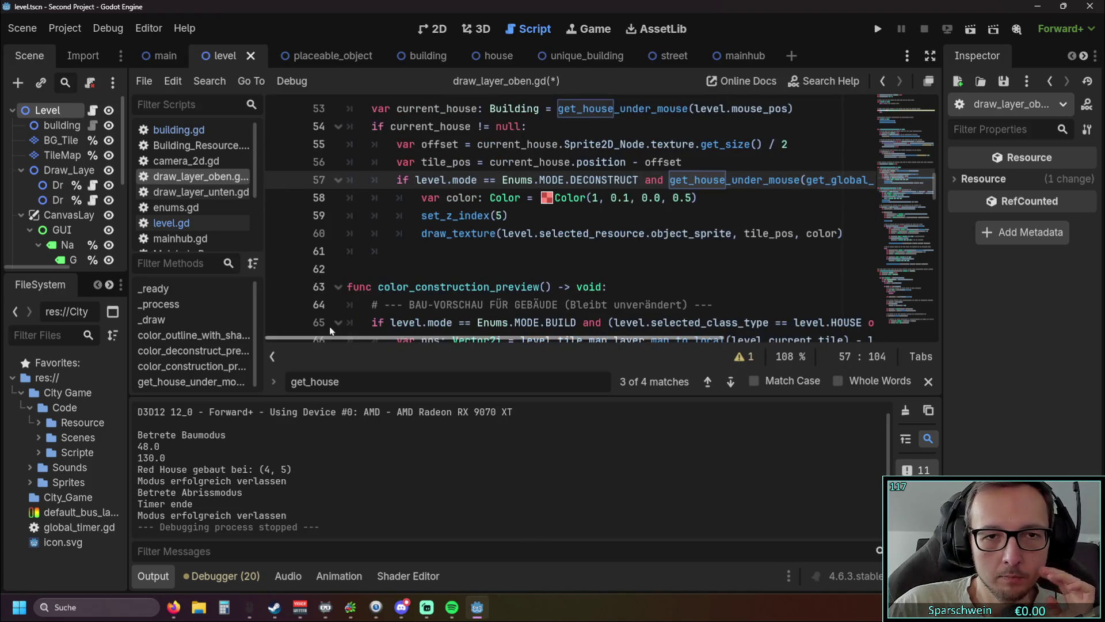
click(881, 36)
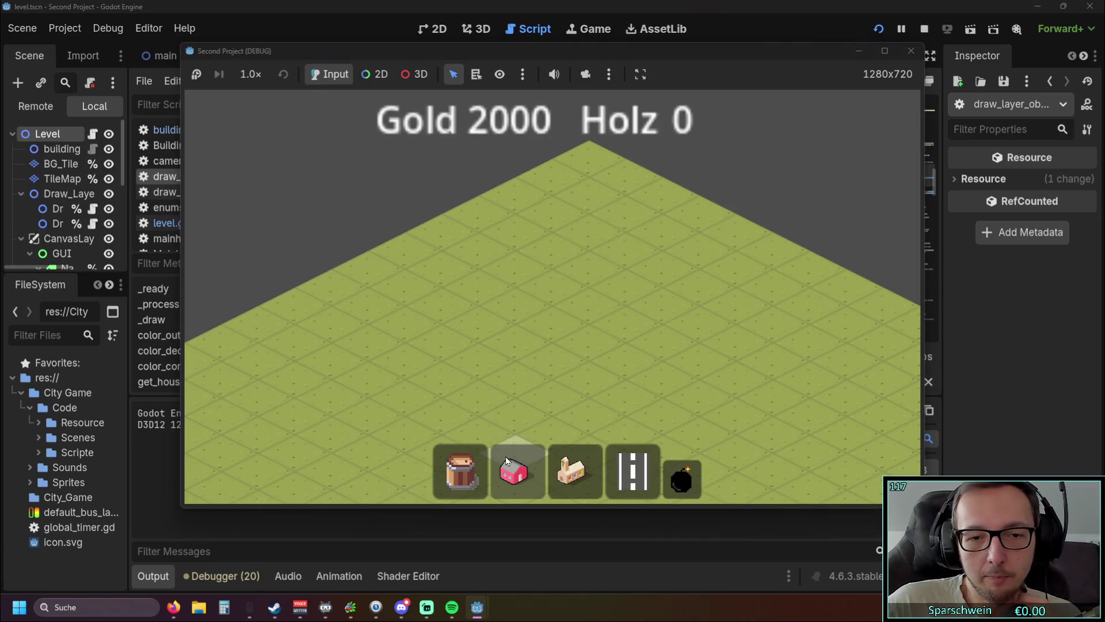
Place a red house, try demolishing it, collect its coins until Gold reaches 2015, then stop
click(506, 455)
click(561, 320)
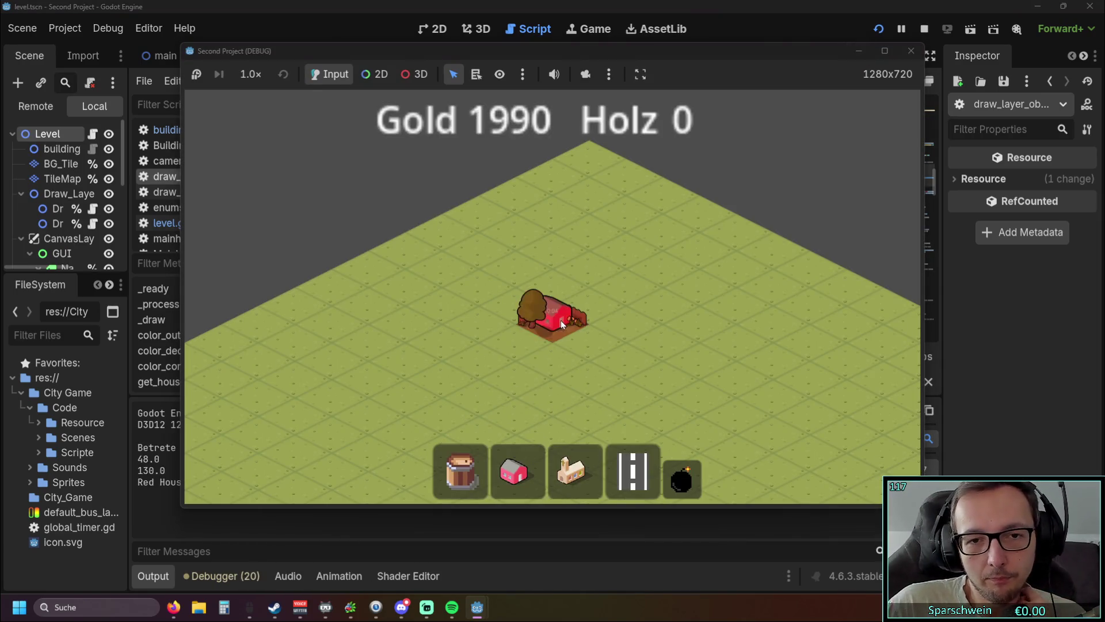
scroll(626, 378, up, 2)
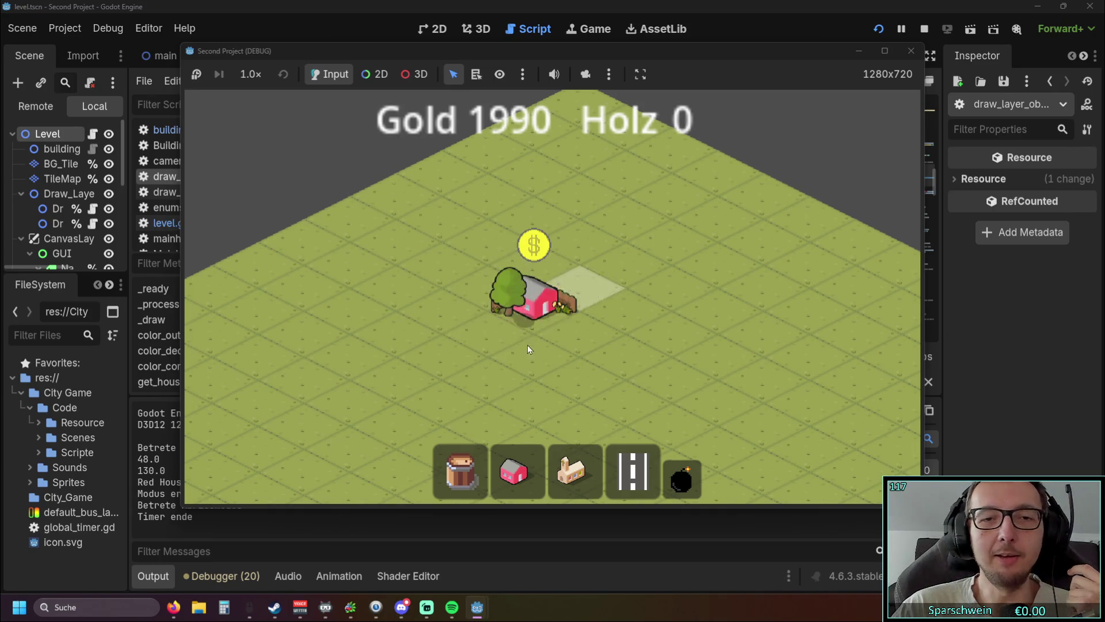
click(537, 313)
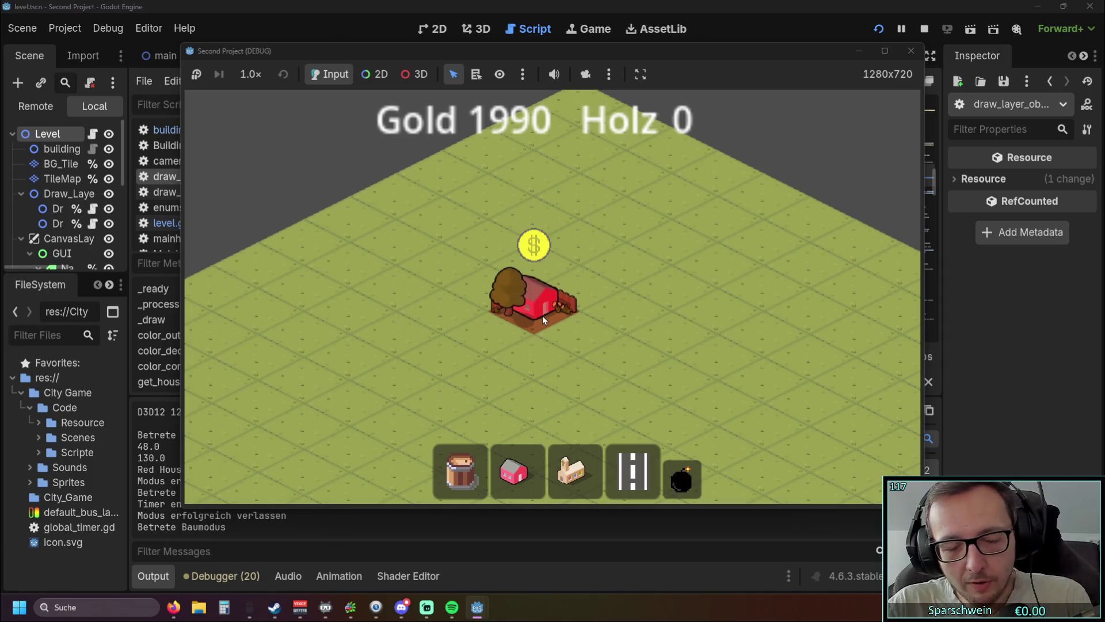
click(682, 477)
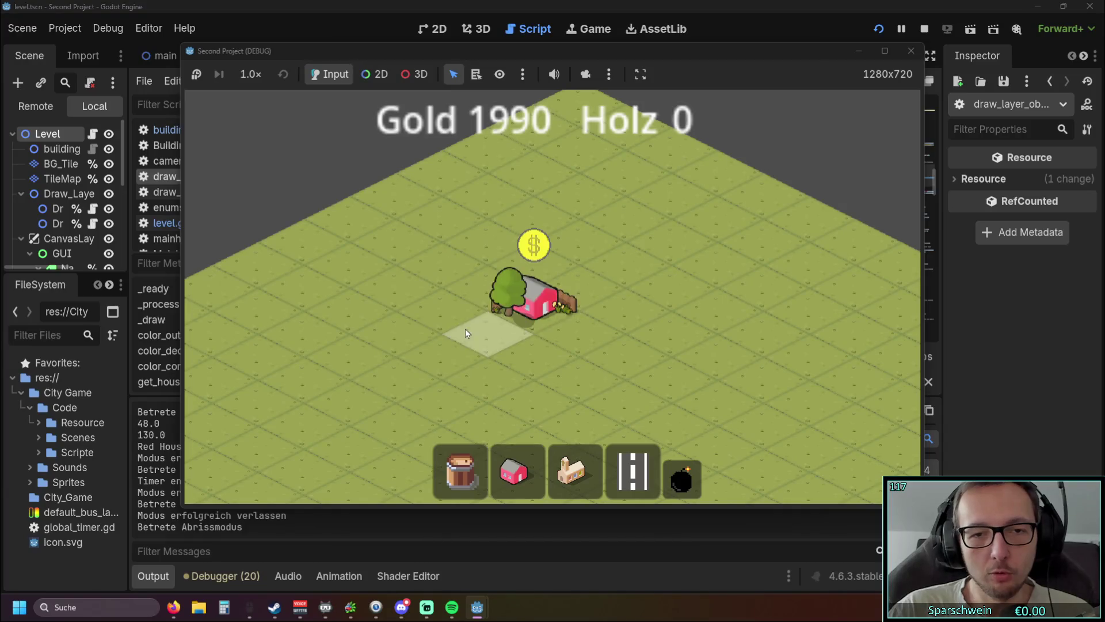
click(524, 309)
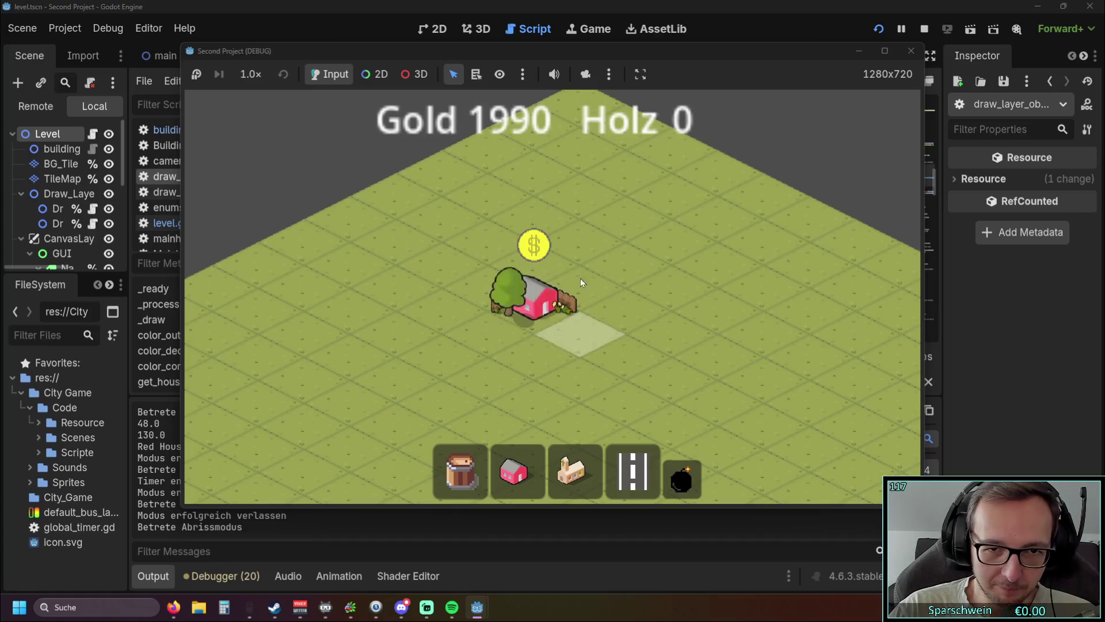
click(681, 478)
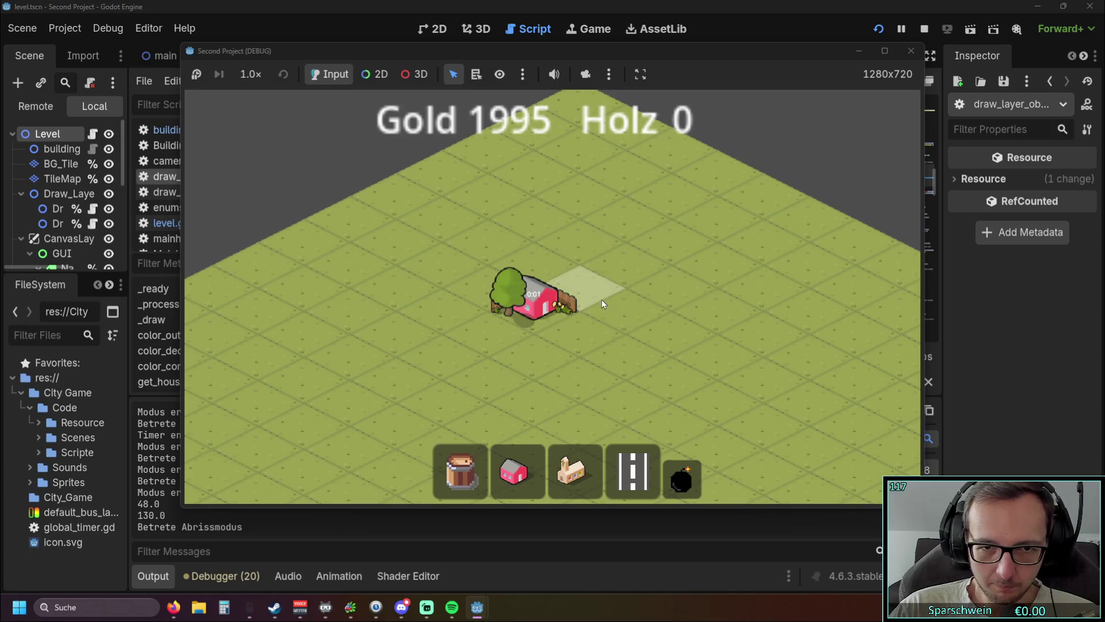
click(500, 282)
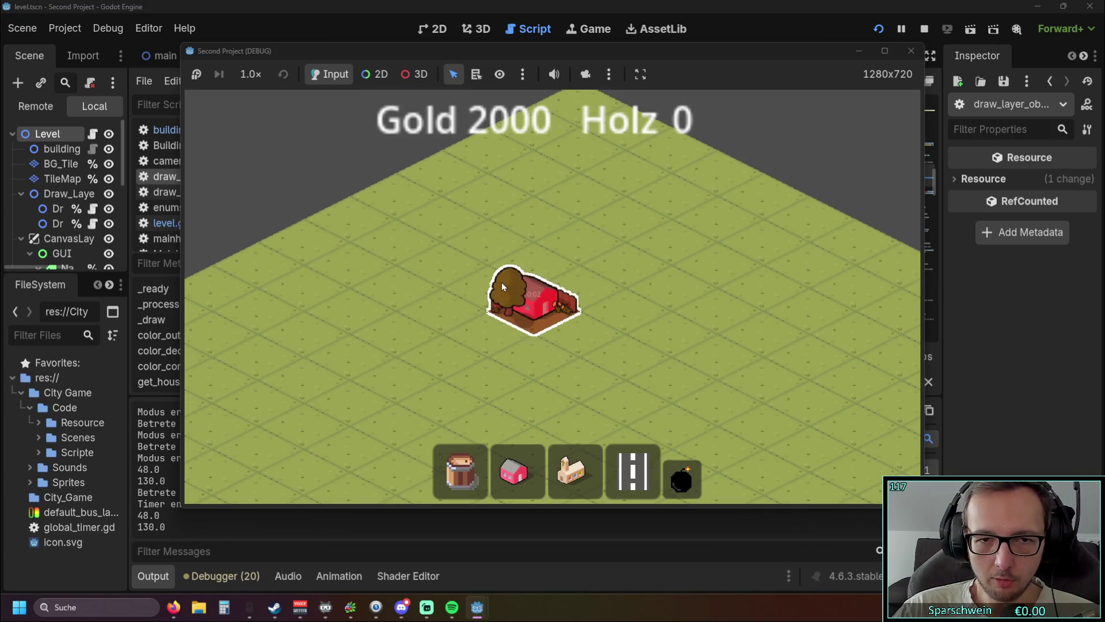
click(499, 280)
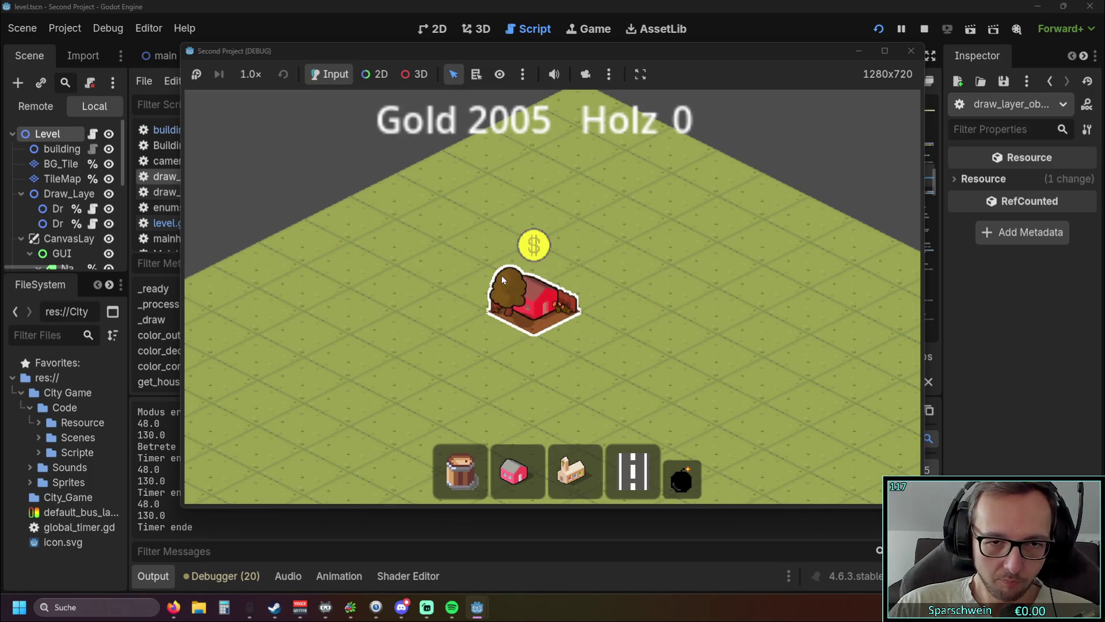
click(502, 282)
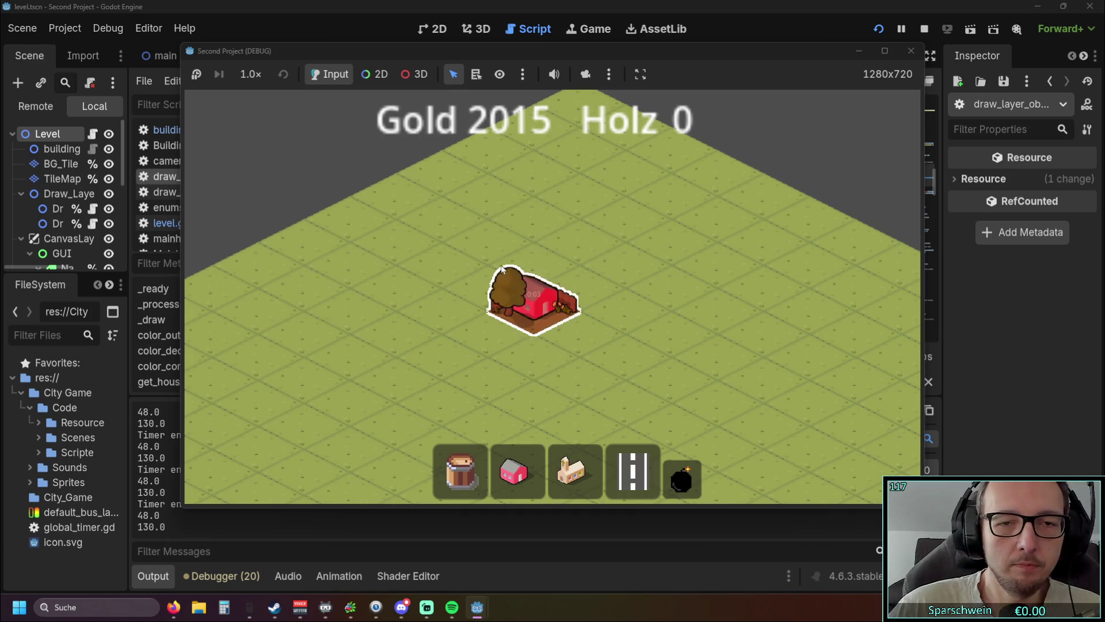
right_click(516, 210)
click(911, 52)
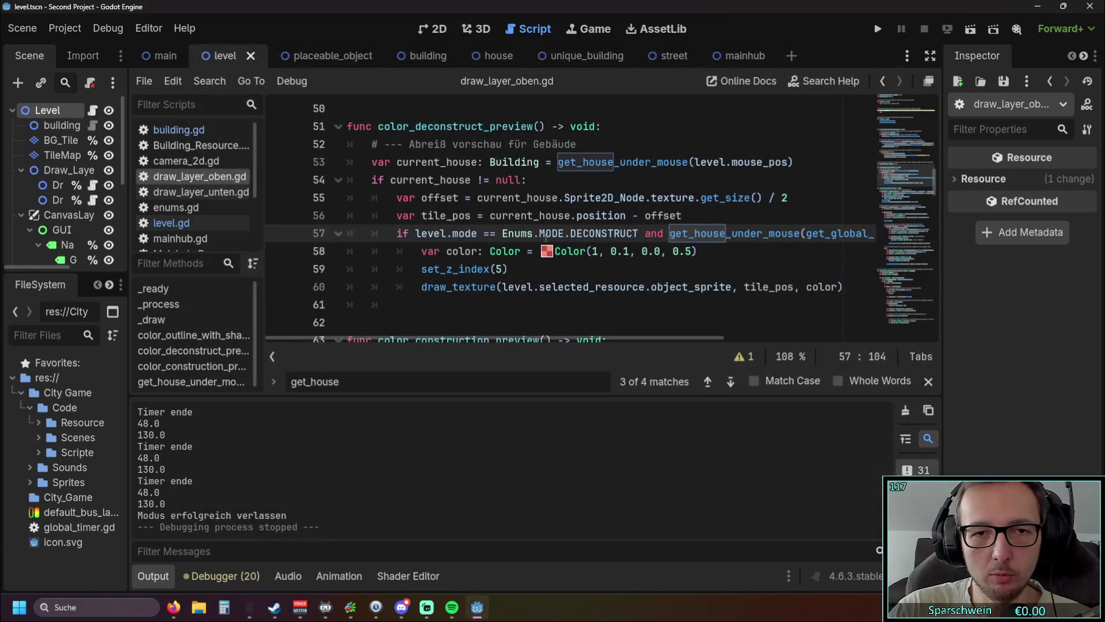
Open level.gd and jump to the _deconstruct function
scroll(502, 220, down, 1)
scroll(503, 219, up, 1)
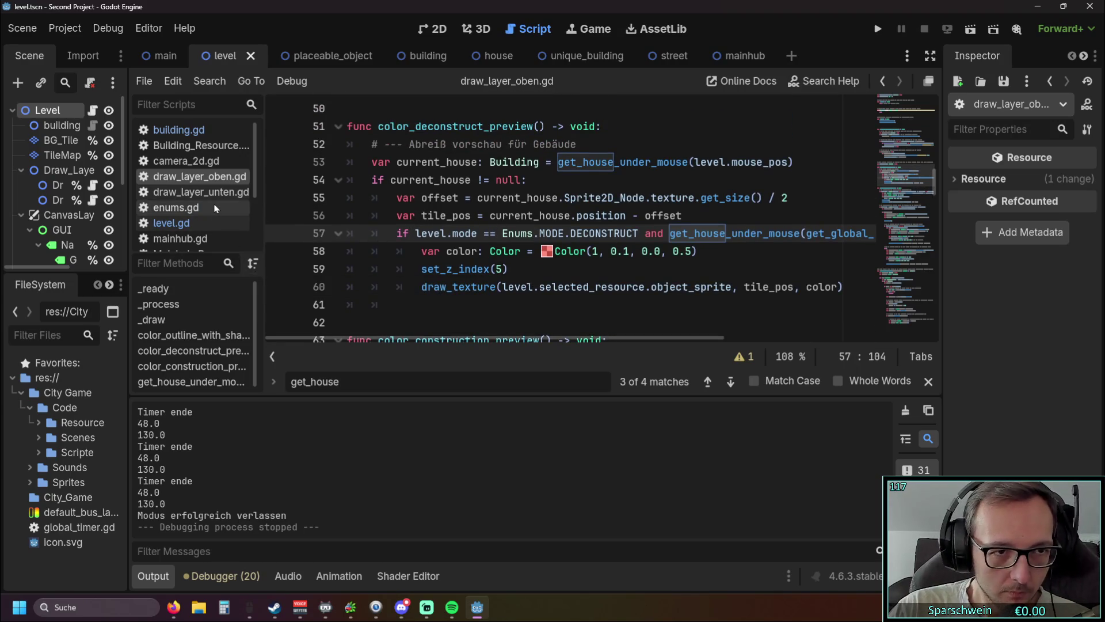
click(209, 223)
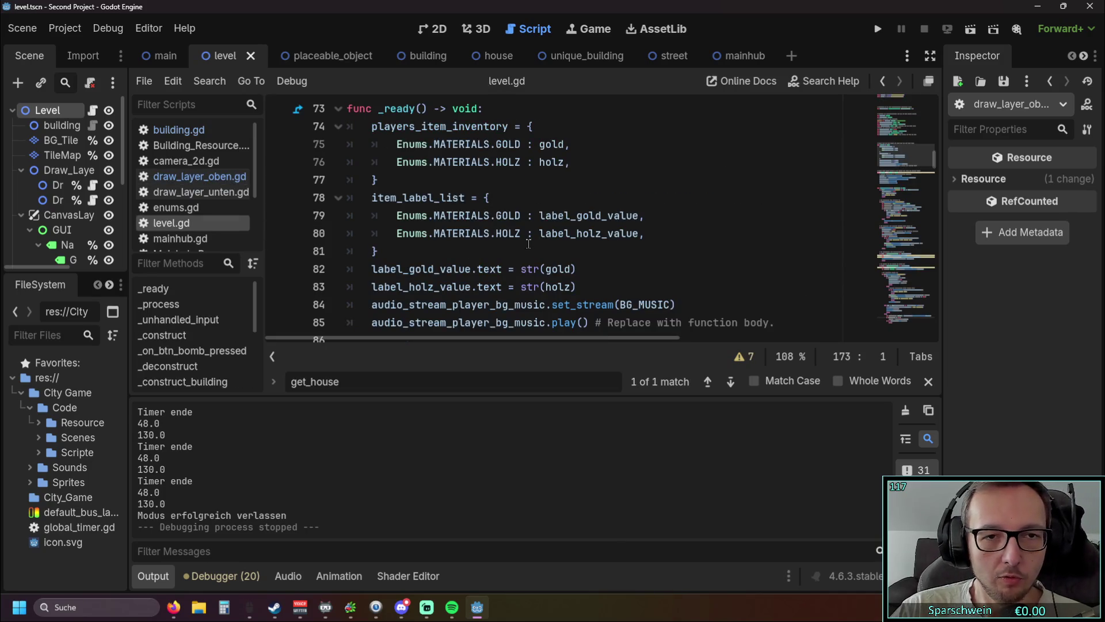
scroll(528, 244, up, 5)
scroll(529, 247, down, 20)
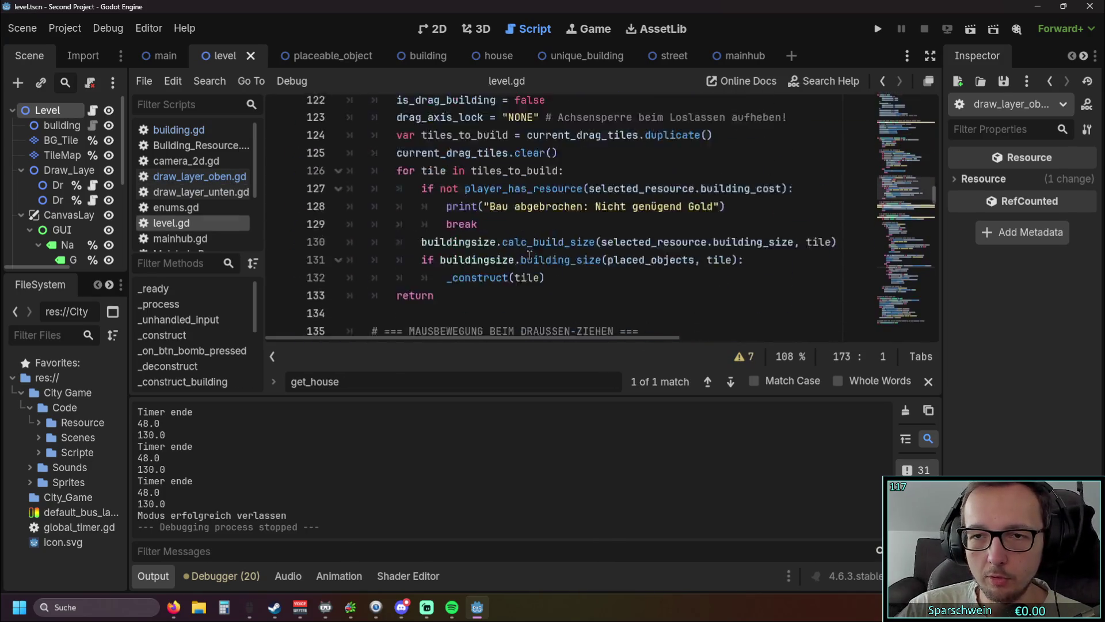
scroll(528, 255, down, 20)
scroll(187, 323, down, 1)
click(185, 326)
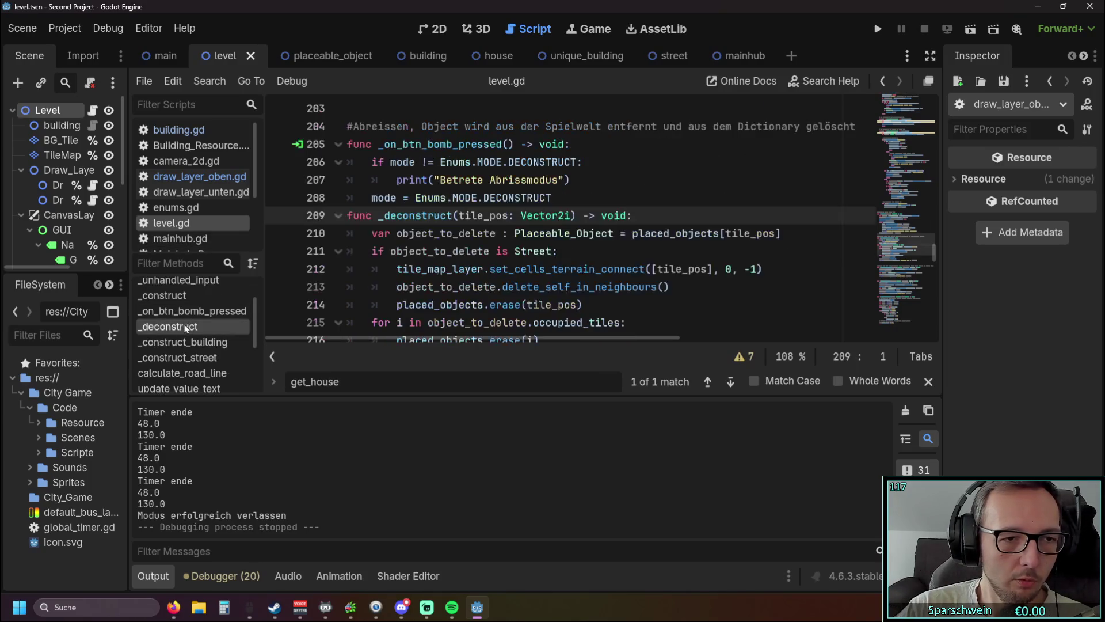
scroll(730, 269, down, 2)
scroll(730, 270, up, 1)
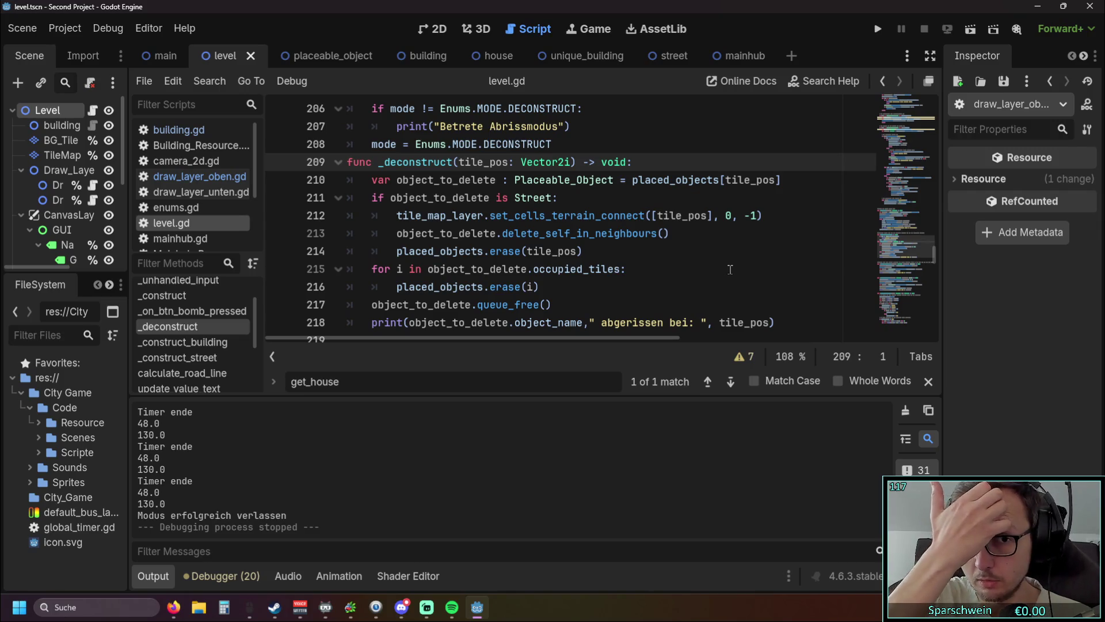
scroll(599, 253, up, 15)
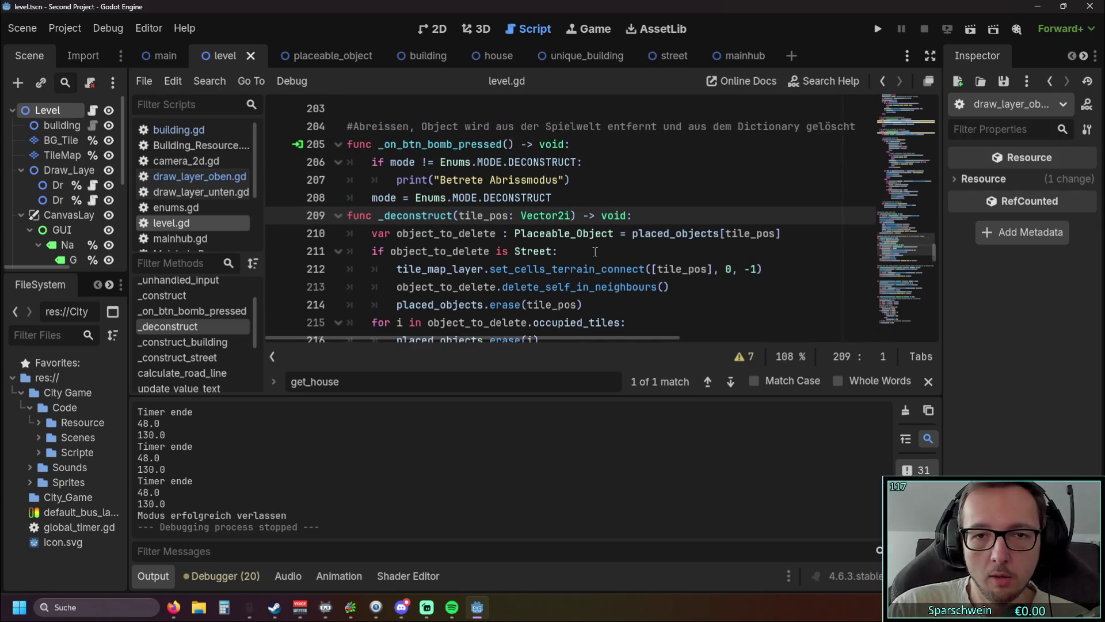
scroll(631, 253, up, 1)
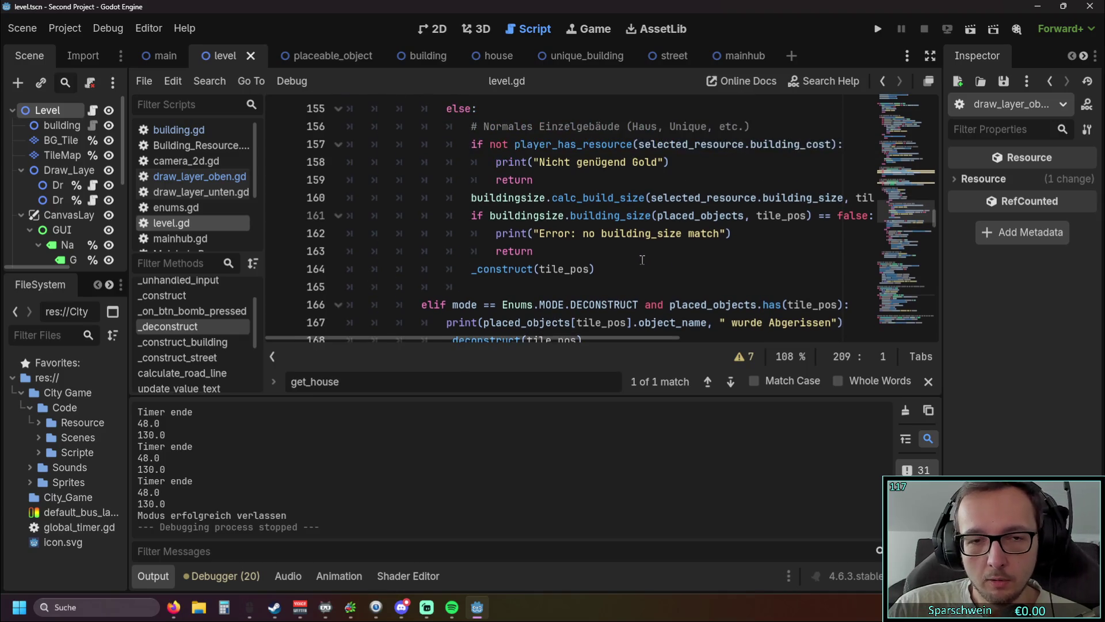
Hide the log and review the coin-collecting click code around lines 164–182
click(154, 576)
scroll(667, 298, up, 2)
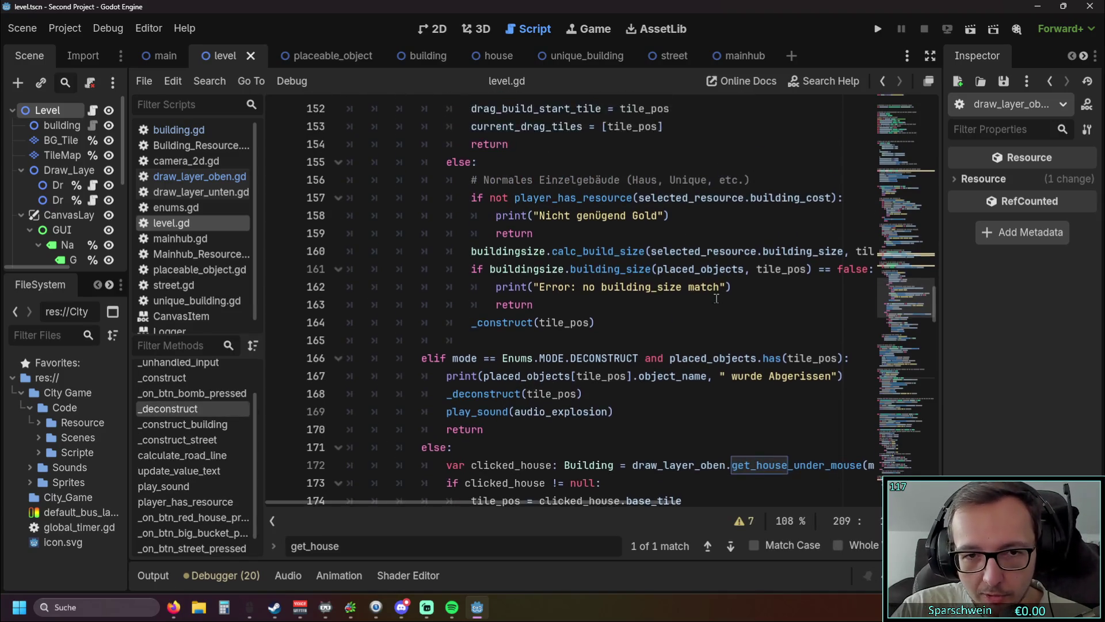
scroll(703, 296, up, 1)
scroll(704, 296, up, 1)
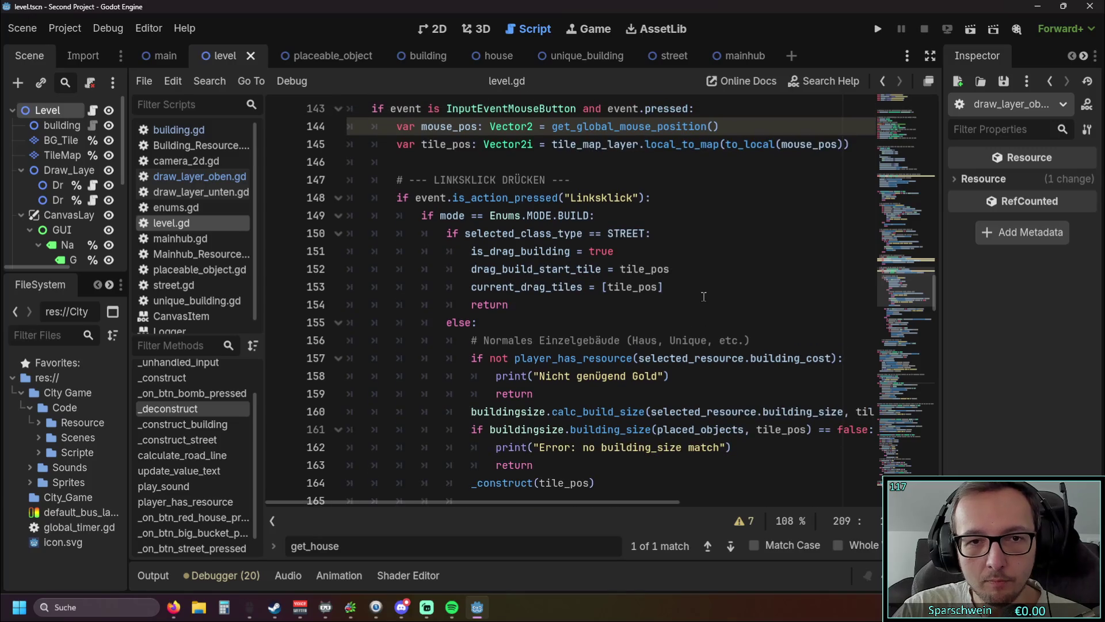
scroll(702, 299, down, 3)
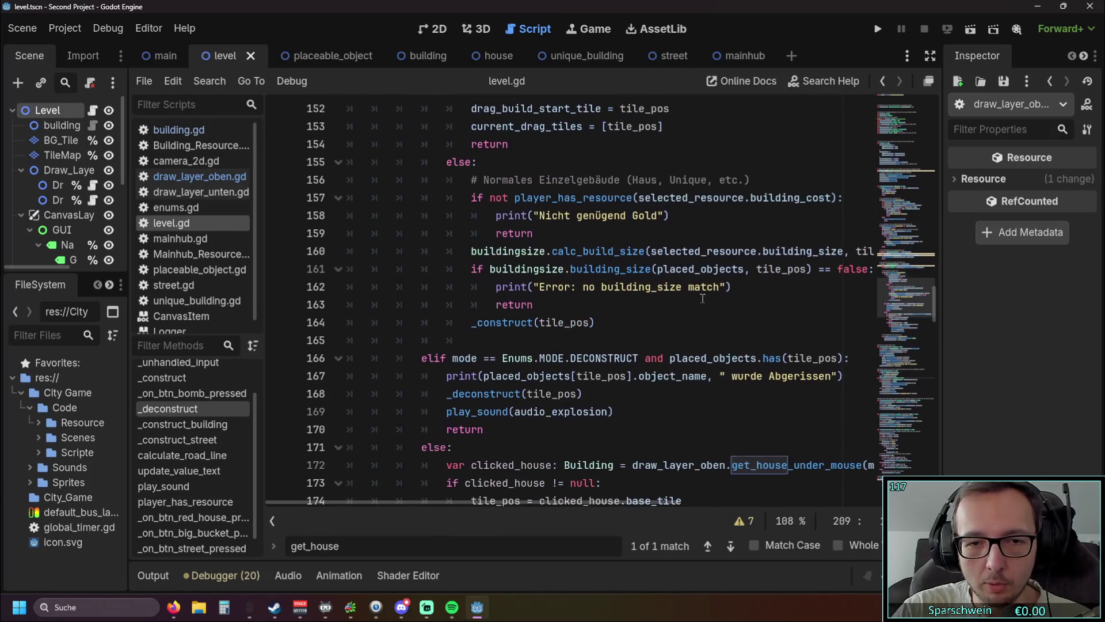
scroll(631, 363, down, 1)
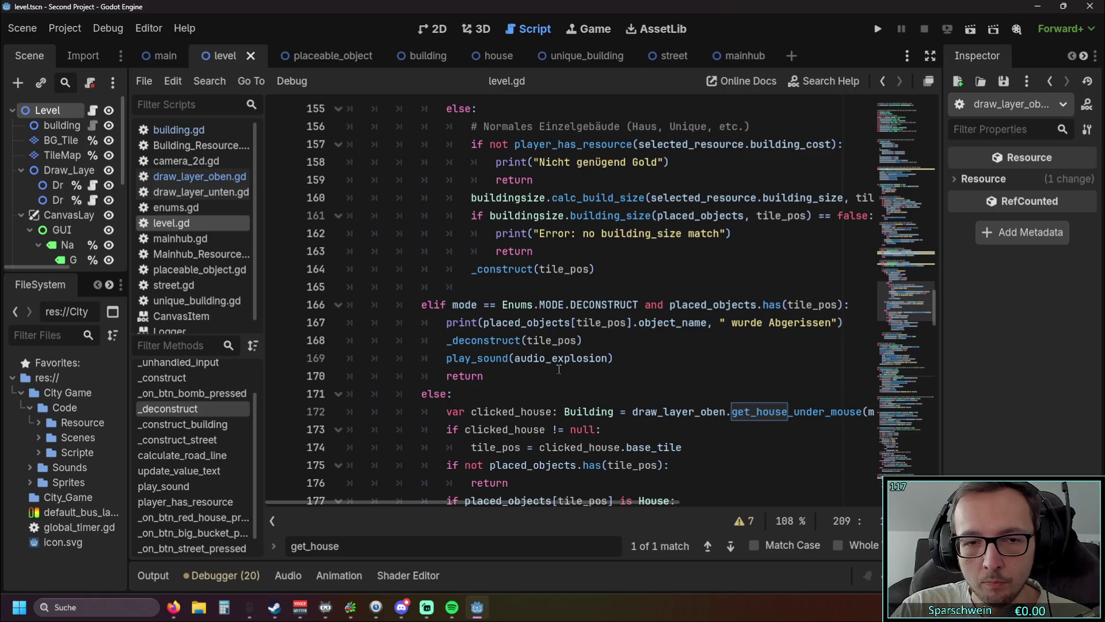
scroll(559, 369, down, 1)
scroll(558, 369, down, 3)
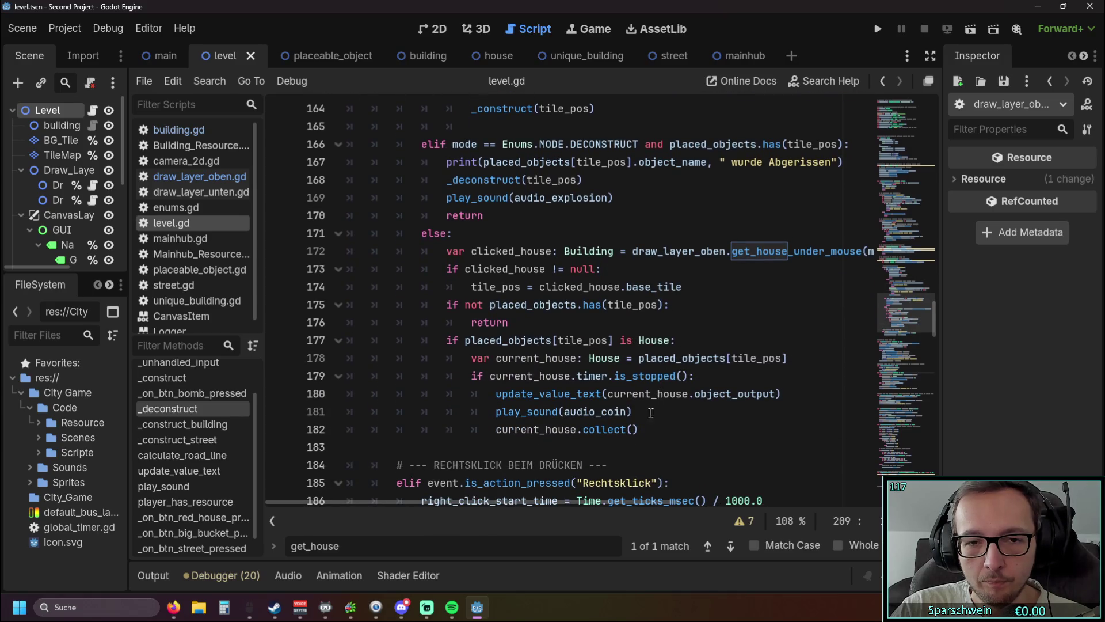
mouse_move(644, 429)
mouse_down()
mouse_move(306, 396)
mouse_move(286, 354)
mouse_up()
click(675, 421)
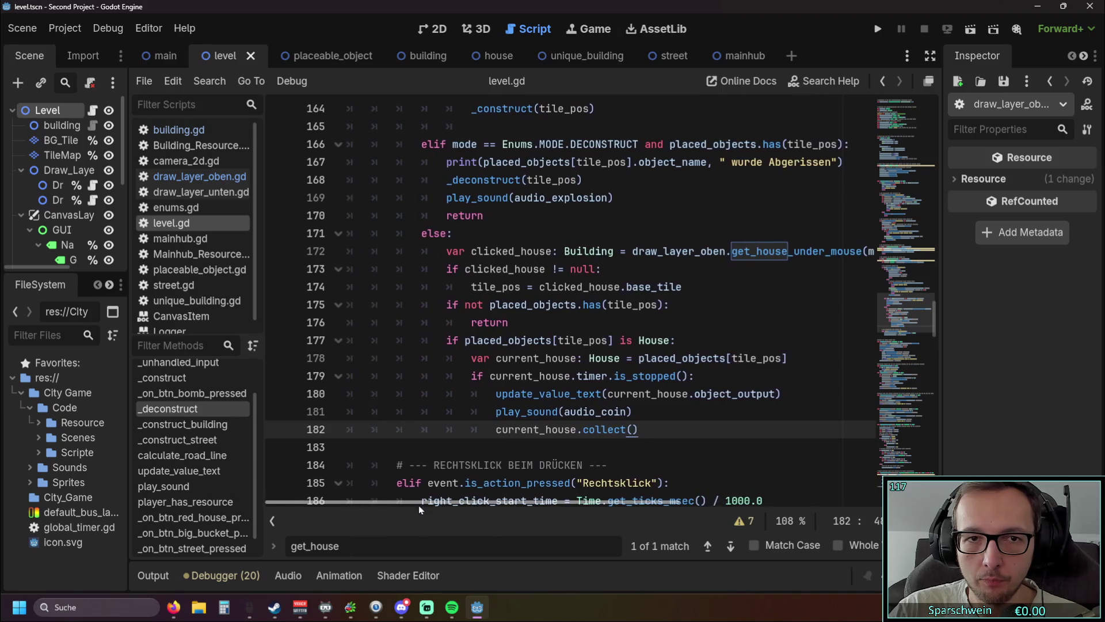
scroll(592, 361, up, 2)
scroll(592, 361, down, 3)
scroll(592, 361, up, 4)
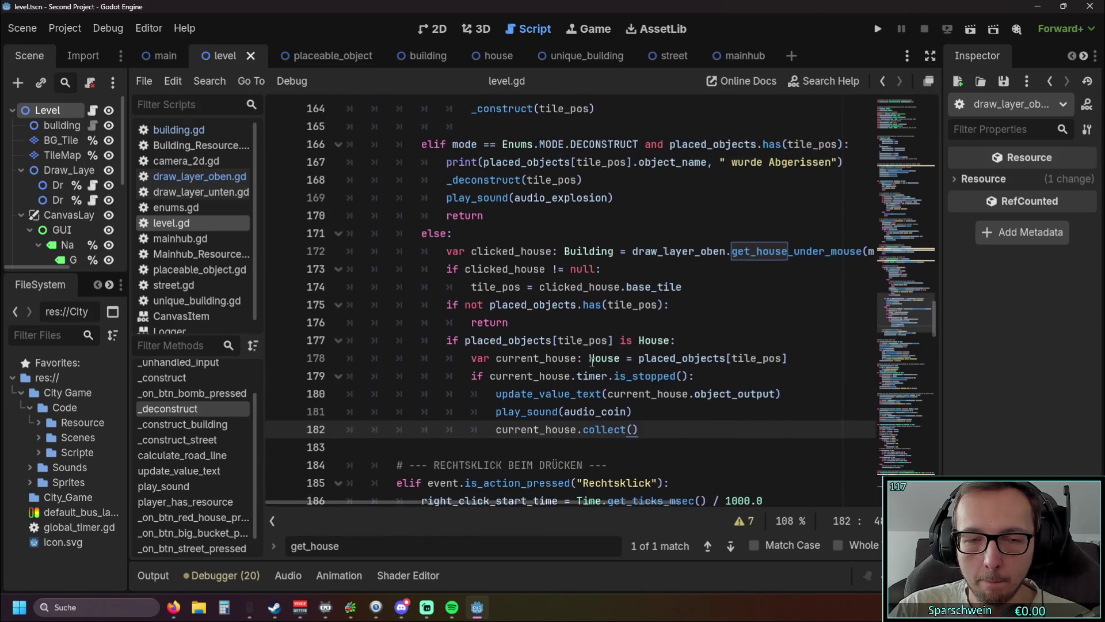
scroll(593, 361, down, 2)
scroll(593, 361, up, 5)
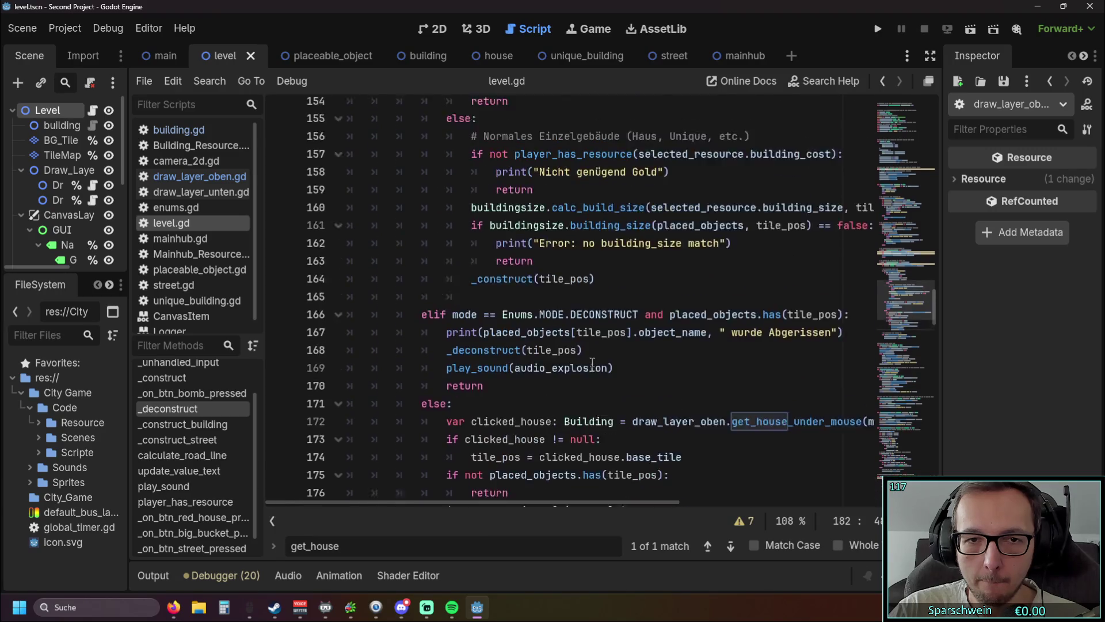
scroll(592, 361, down, 5)
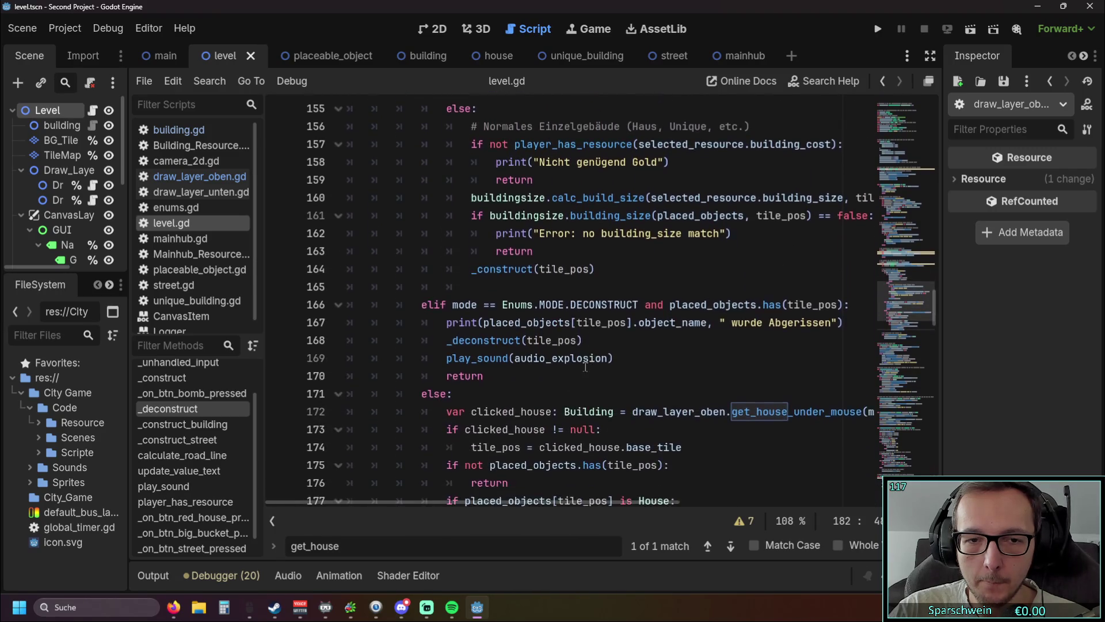
scroll(532, 457, up, 3)
scroll(532, 458, down, 3)
drag(485, 502, 579, 502)
Move the clicked_house declaration from line 172 to a new line 149 and fix its indentation
drag(787, 306, 578, 305)
drag(432, 305, 244, 304)
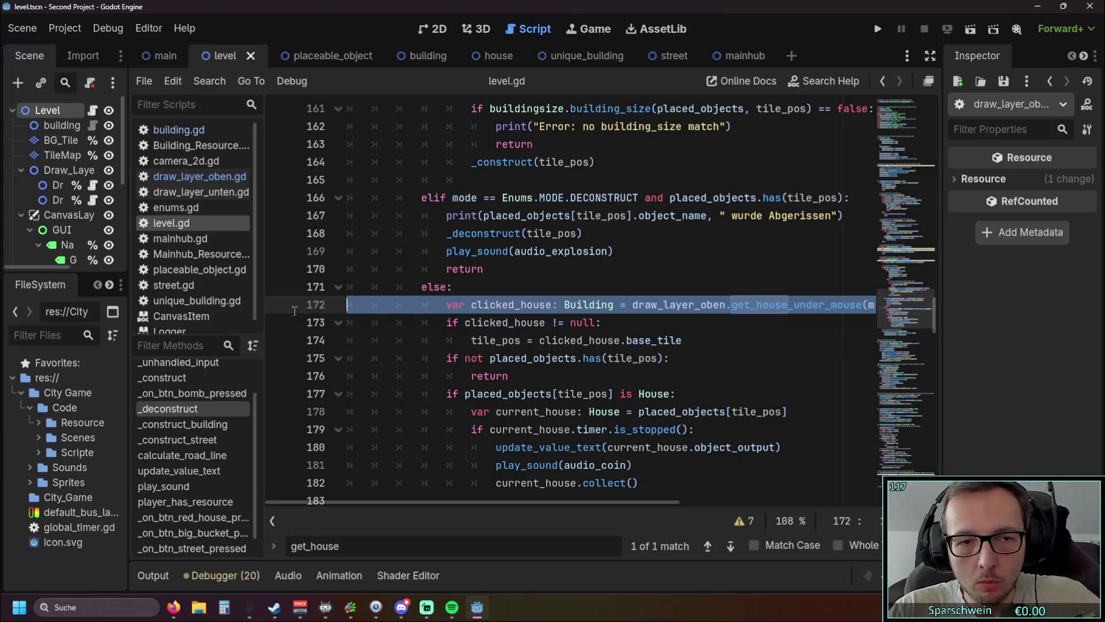
key(BackSpace)
scroll(473, 294, up, 6)
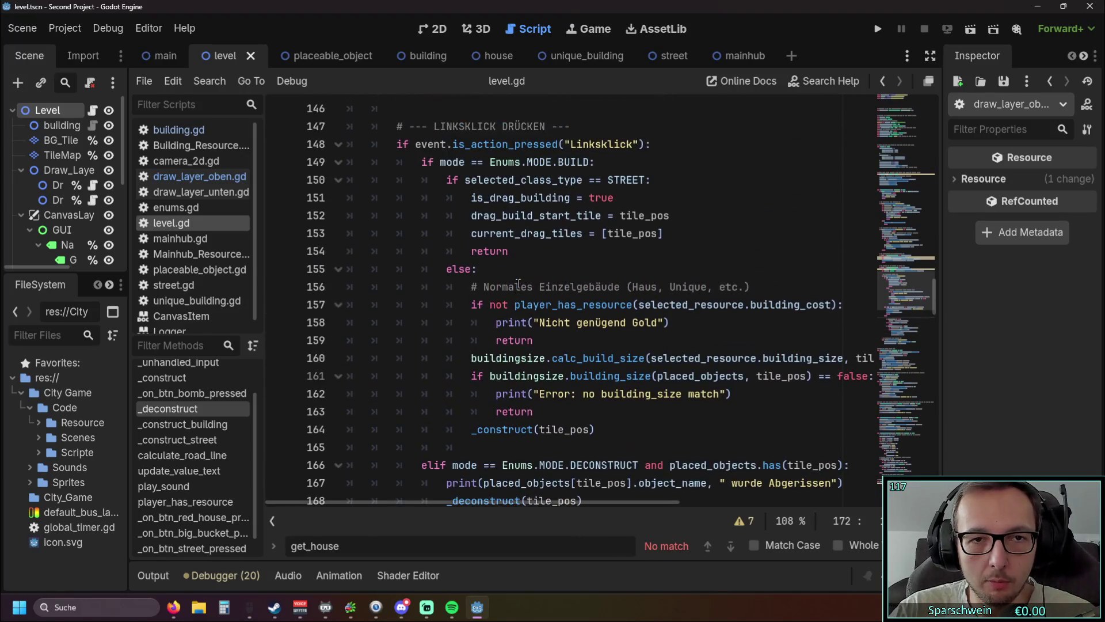
click(662, 193)
key(Return)
text(var clicked_house: Building = draw_layer_oben.get_house_under_mouse(mouse_pos))
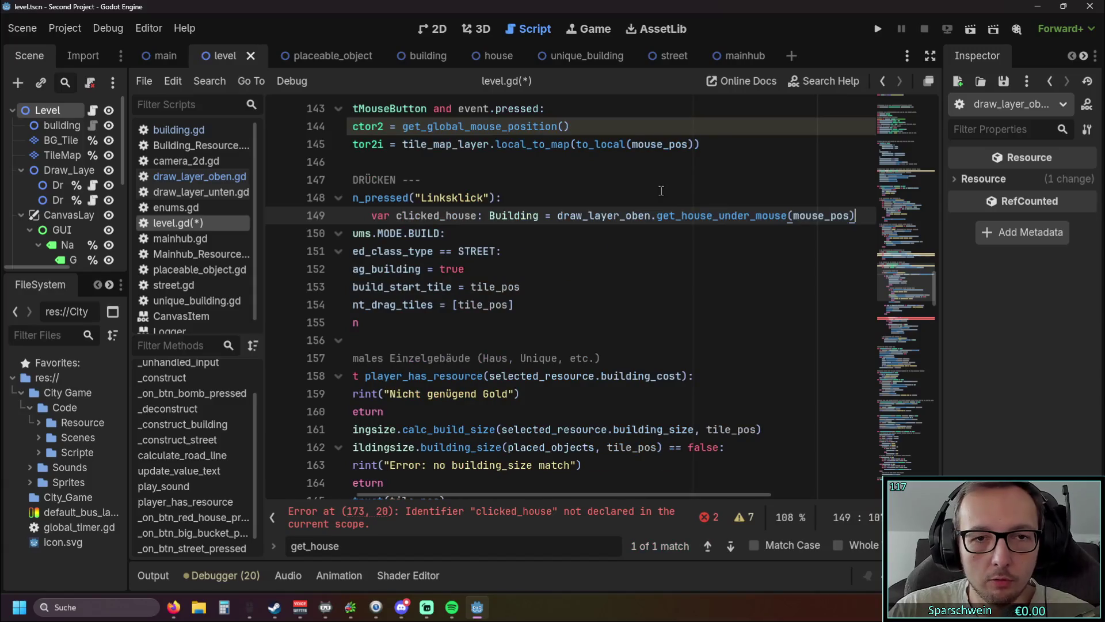
key(Home)
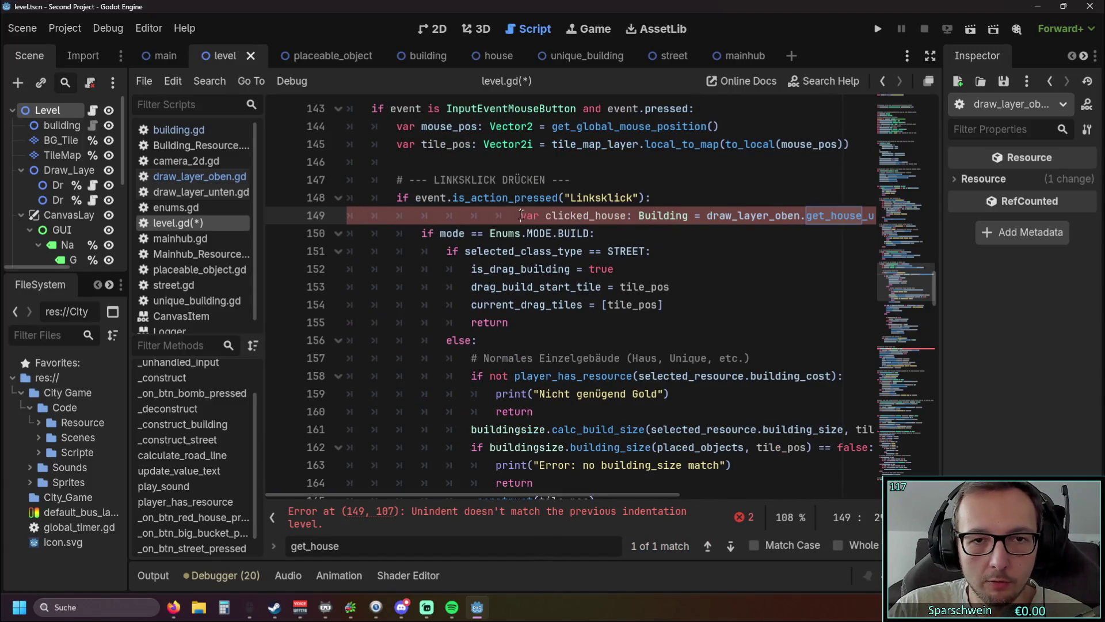
key(BackSpace)
key(BackSpace)
key(BackSpace)
Delete the leftover empty line 173 in the else branch
click(719, 275)
scroll(478, 273, down, 7)
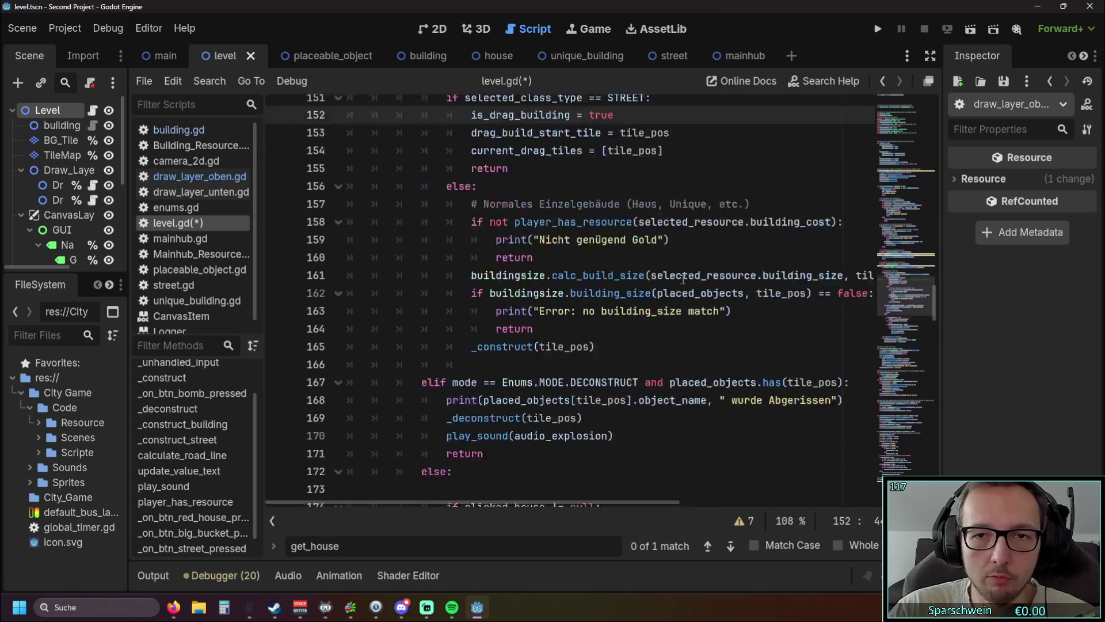
click(478, 272)
key(BackSpace)
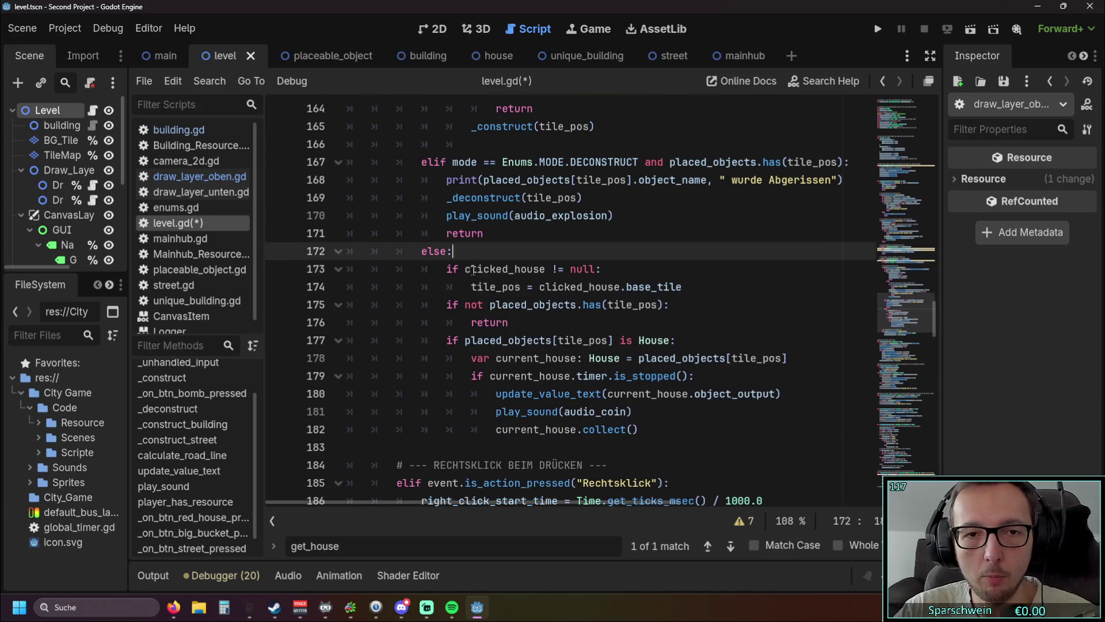
scroll(605, 310, up, 7)
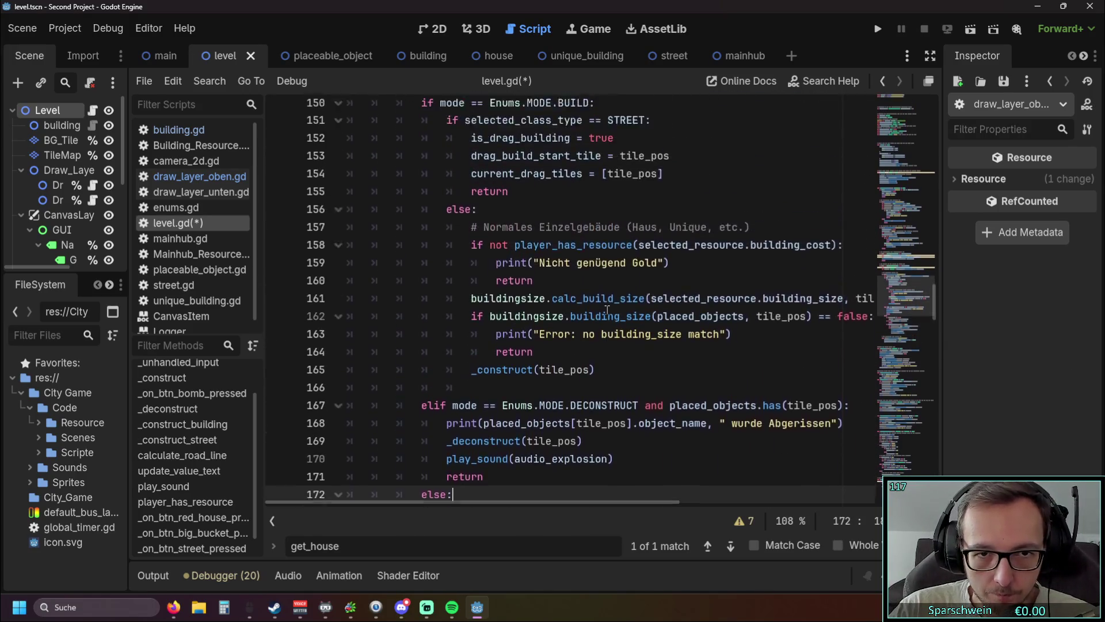
scroll(607, 310, down, 7)
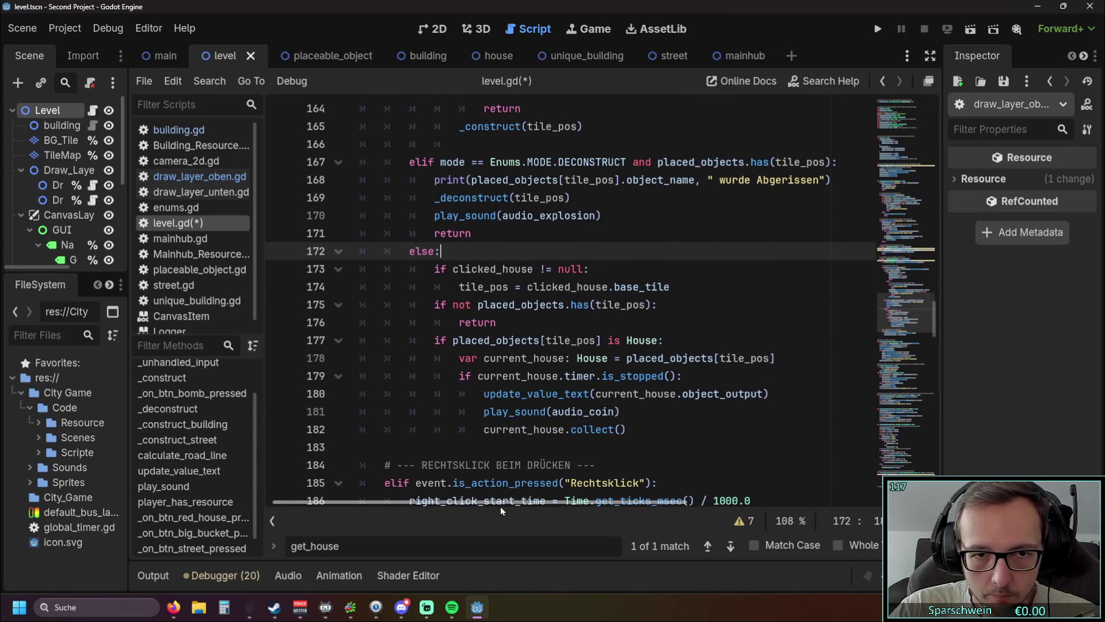
Undo four edits so var clicked_house returns to the start of the else branch
mouse_move(644, 371)
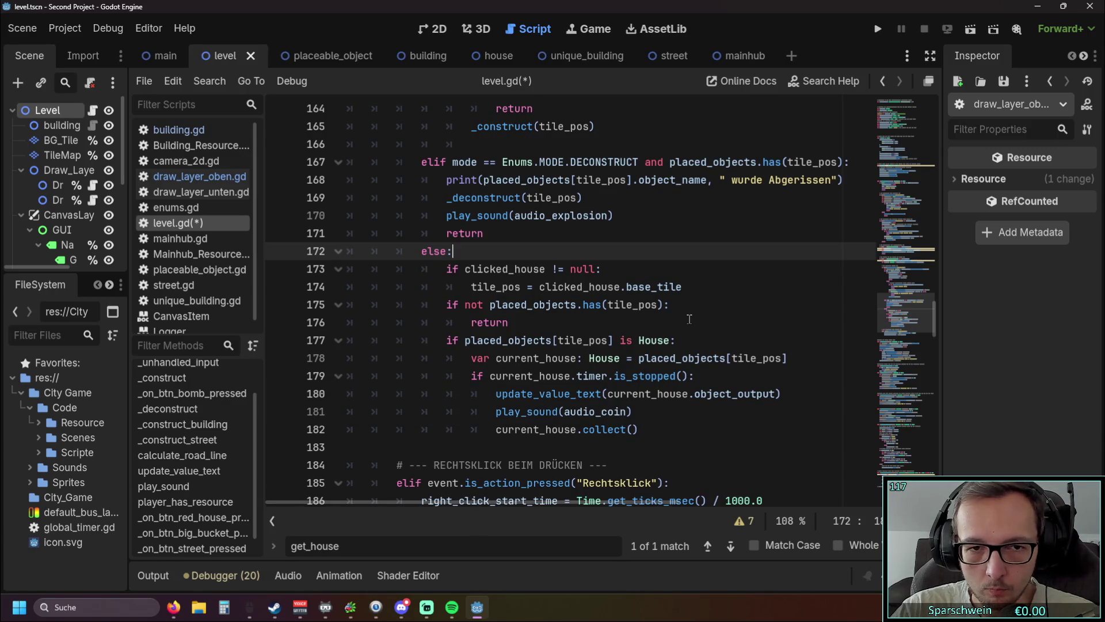
key(ctrl+z)
key(ctrl+z)
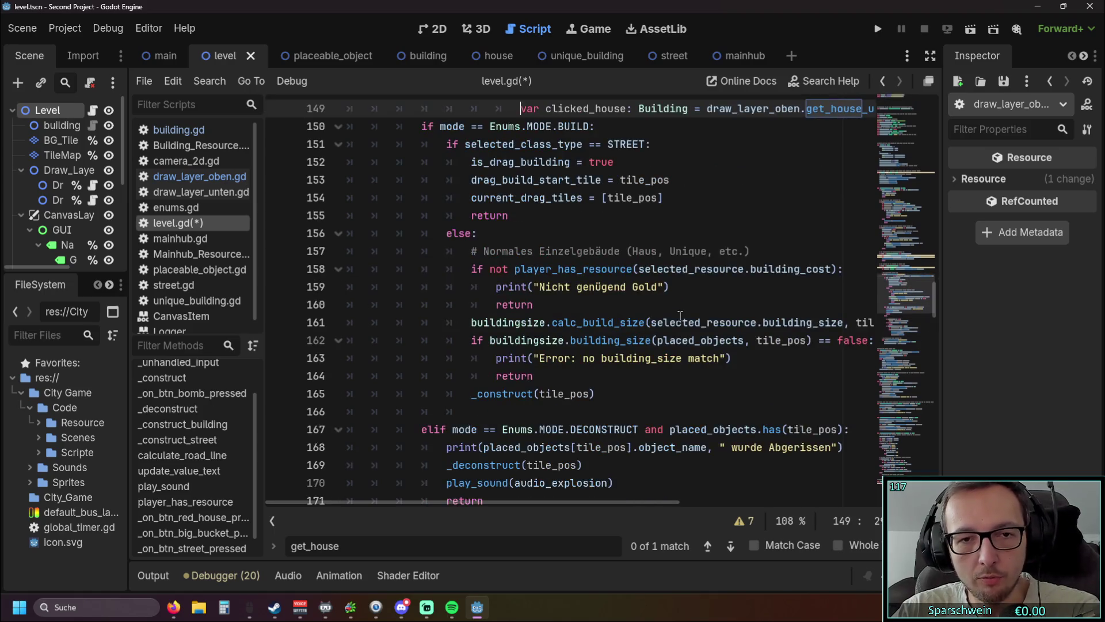
scroll(633, 322, up, 1)
key(ctrl+z)
key(ctrl+z)
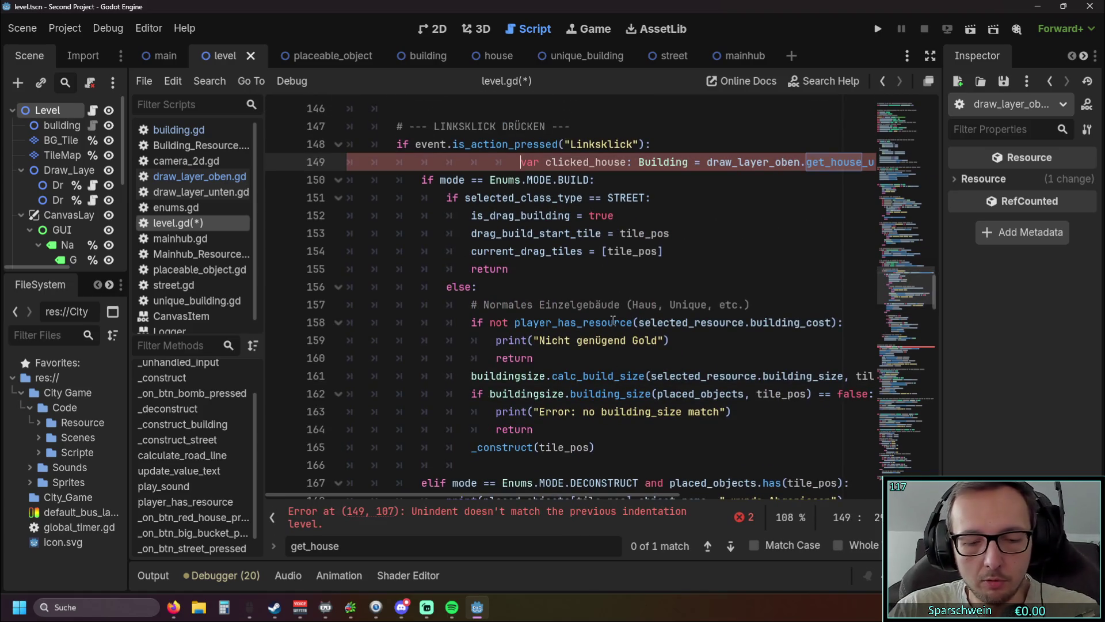
key(ctrl+z)
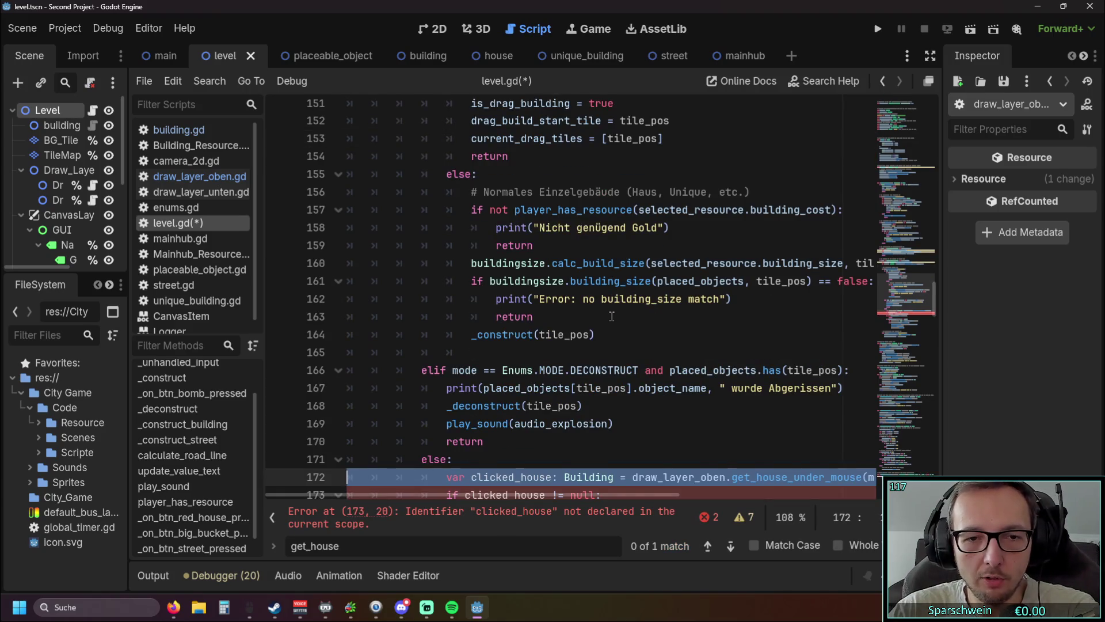
key(ctrl+z)
click(662, 343)
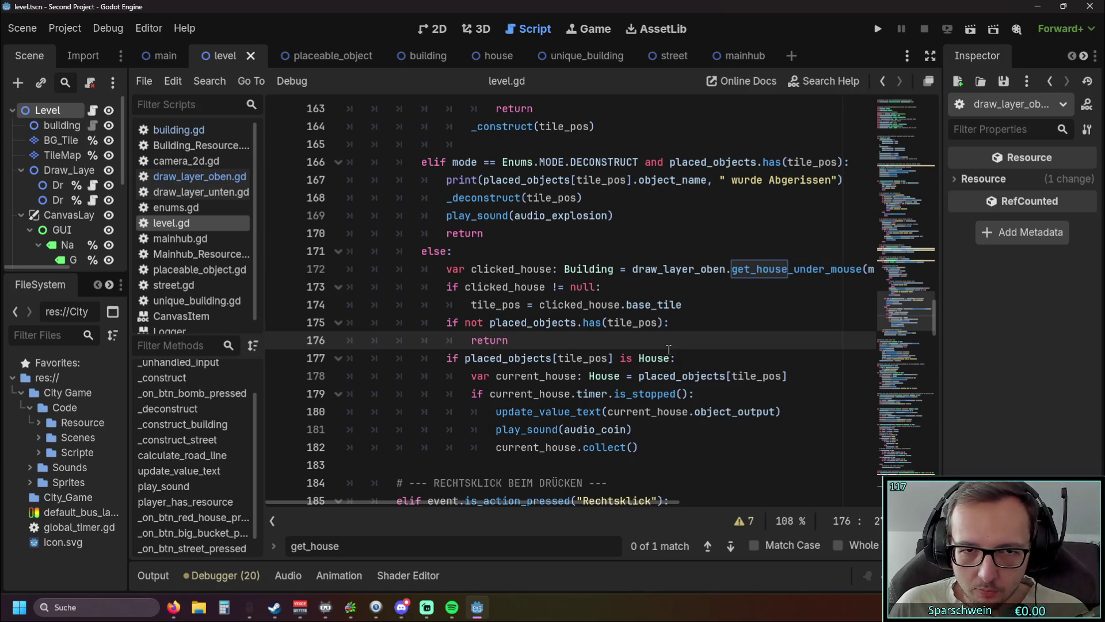
Review the deconstruct branch (166–170) and else branch (172–182), then select else-branch lines 172–174
drag(504, 233, 374, 163)
click(604, 233)
drag(648, 449, 351, 268)
click(501, 251)
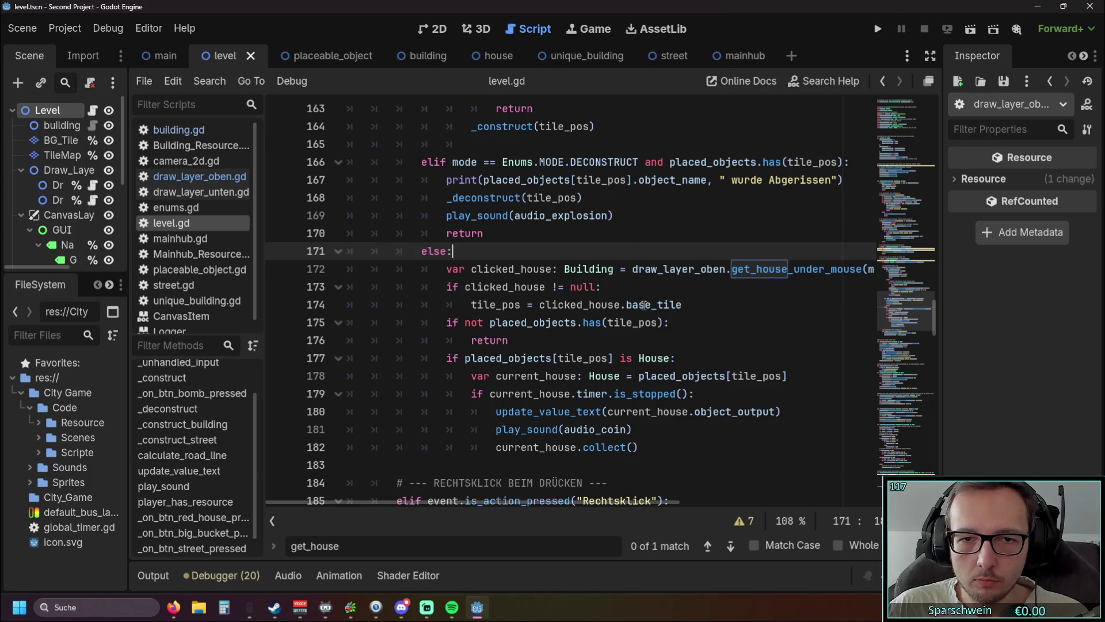
mouse_move(446, 503)
mouse_down()
mouse_move(625, 502)
mouse_move(429, 503)
mouse_move(485, 505)
mouse_up()
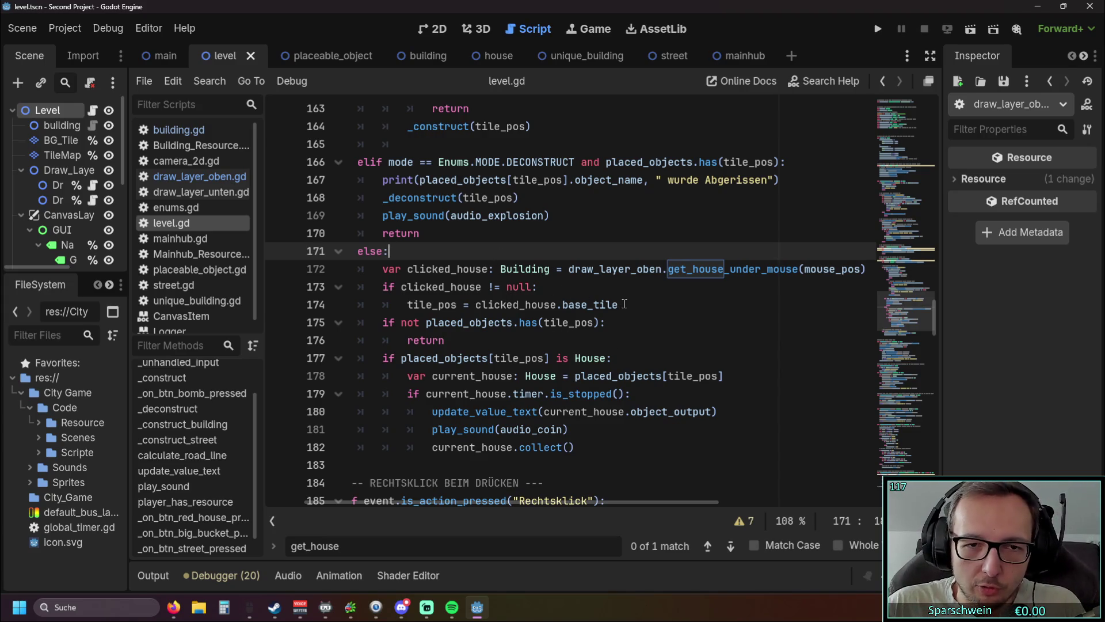
drag(622, 304, 323, 269)
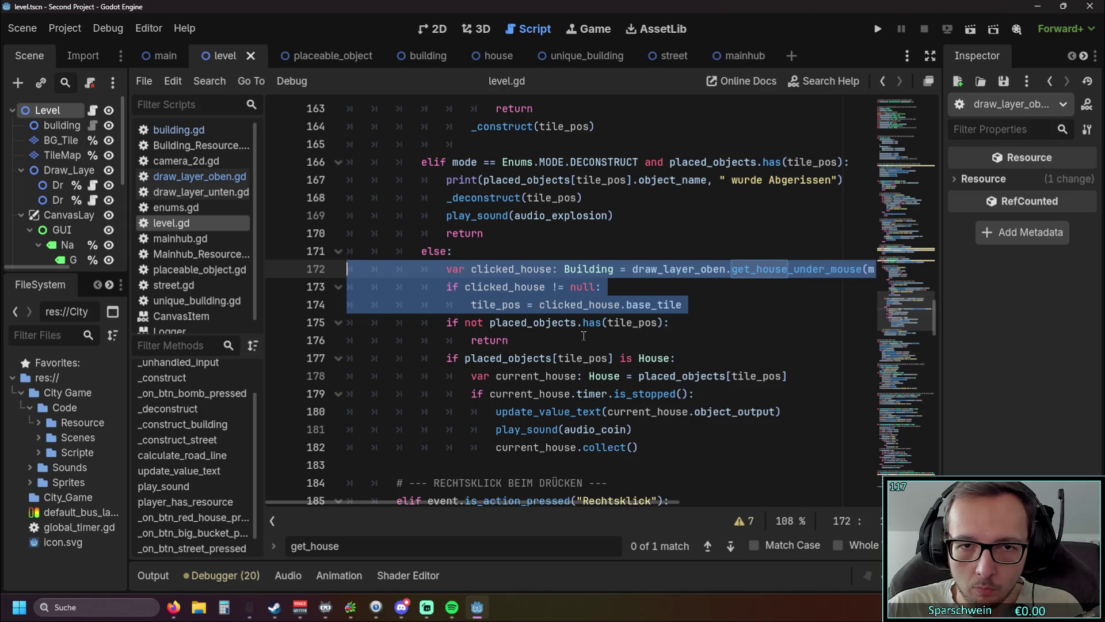
mouse_move(586, 330)
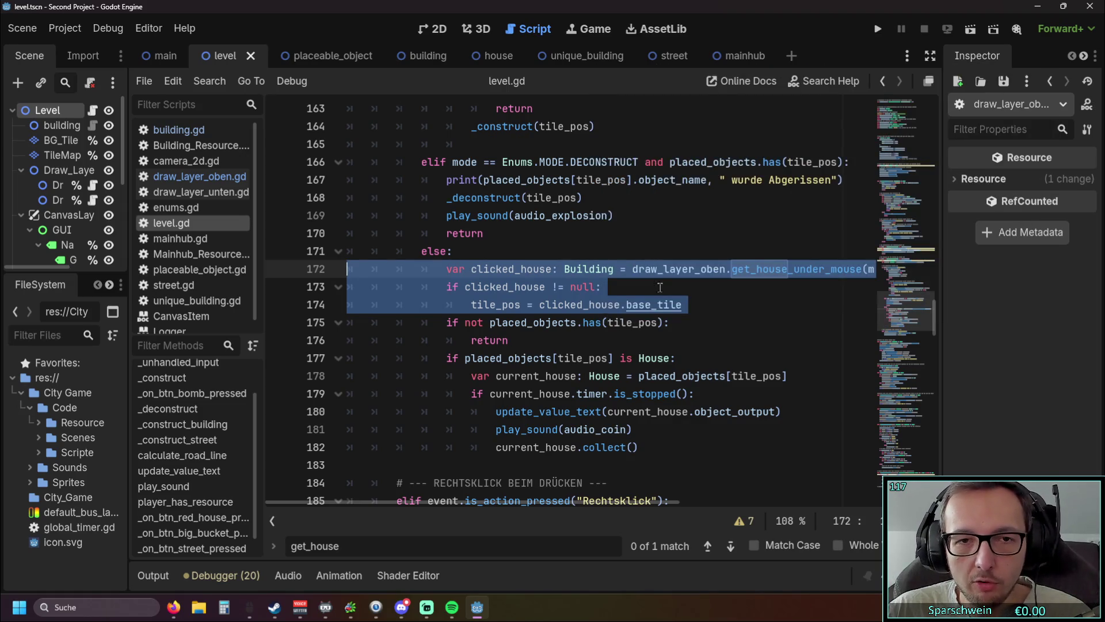
click(854, 162)
Remove the stray indentation before the print line in the deconstruct branch
key(Down)
key(Home)
key(Tab)
key(Tab)
key(Tab)
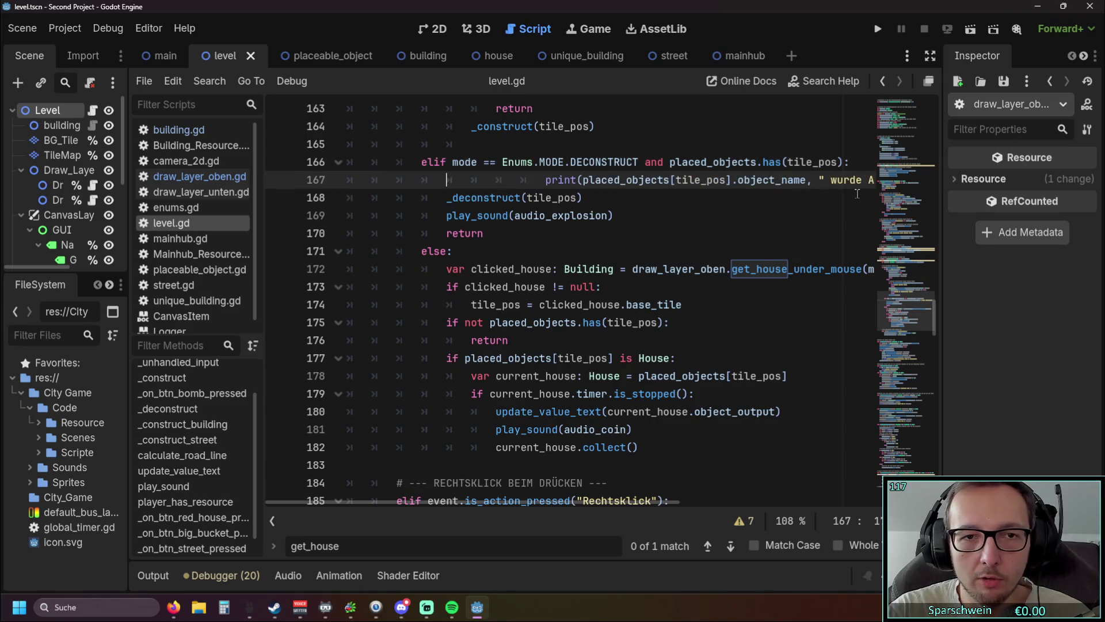
key(Delete)
key(Delete)
key(Delete)
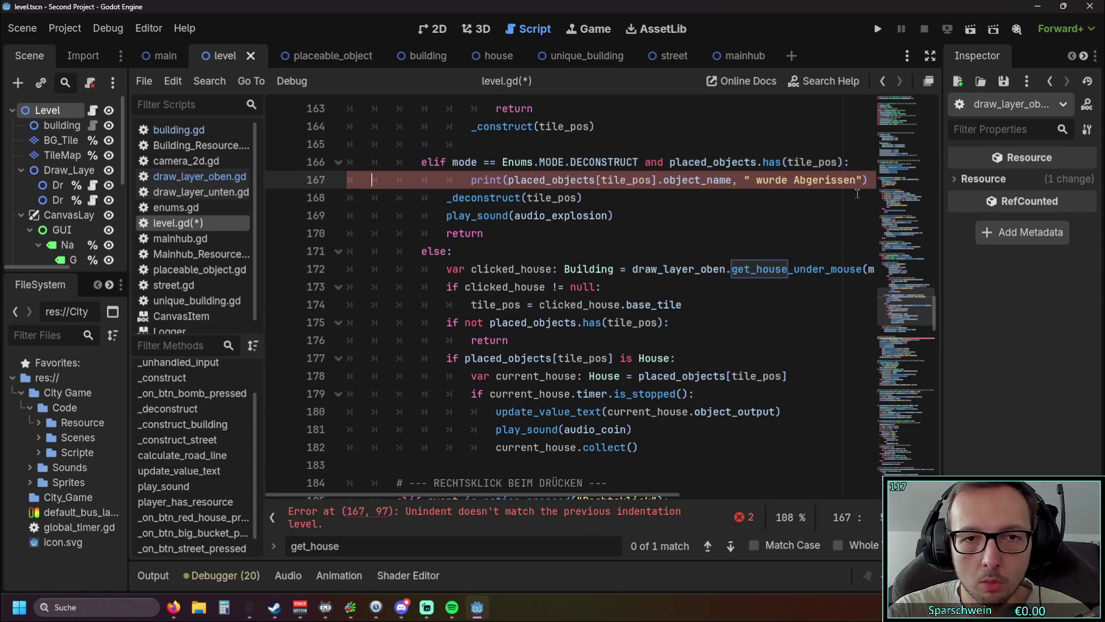
Paste the three clicked_house lookup lines under line 166, fix their indentation, and run the game
click(854, 163)
key(Return)
key(ctrl+v)
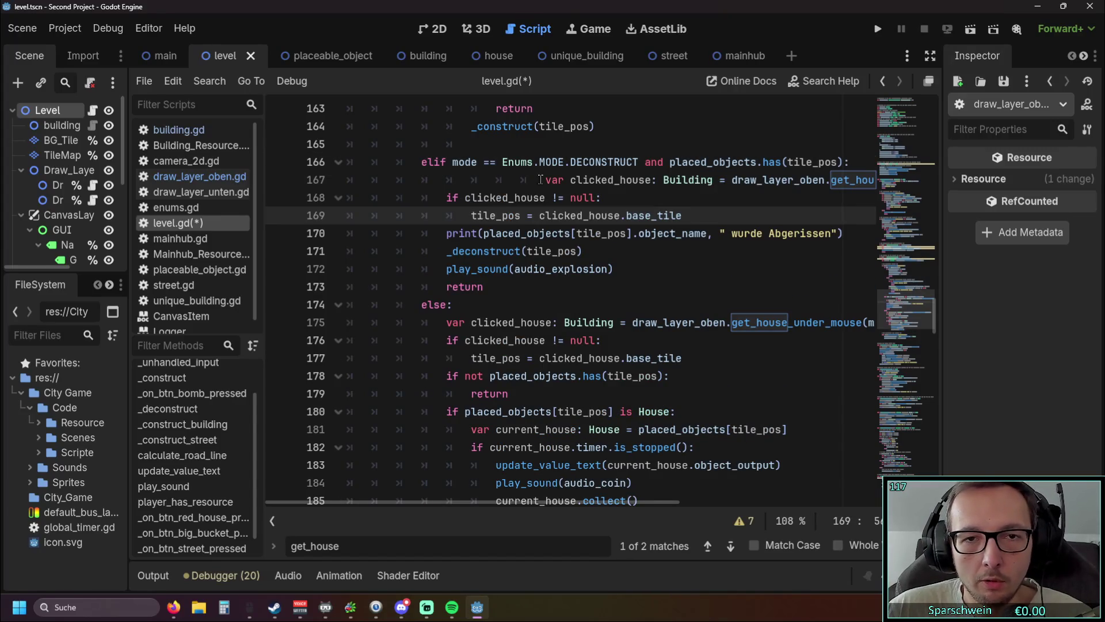
key(Up)
key(Up)
key(Home)
key(BackSpace)
key(BackSpace)
key(Down)
key(Down)
key(Down)
key(End)
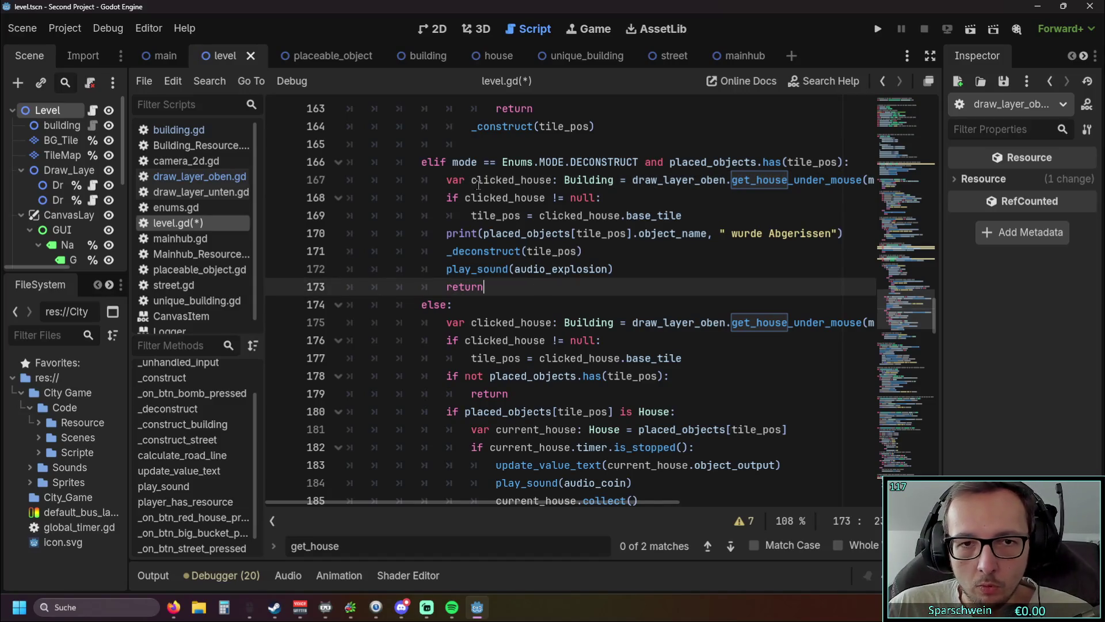
click(581, 232)
click(620, 266)
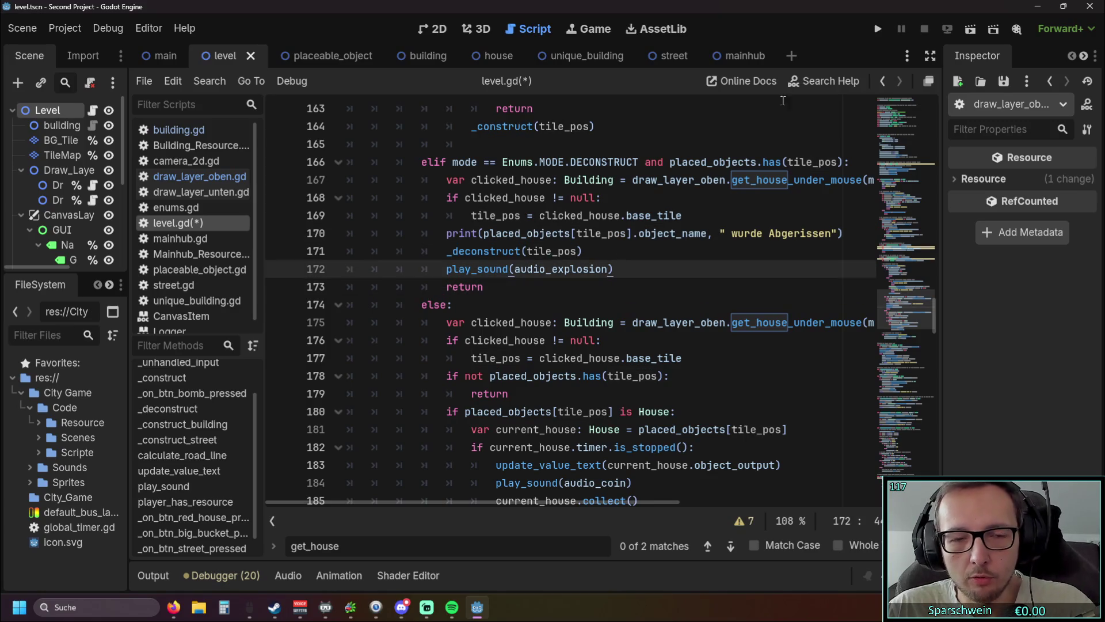
click(877, 29)
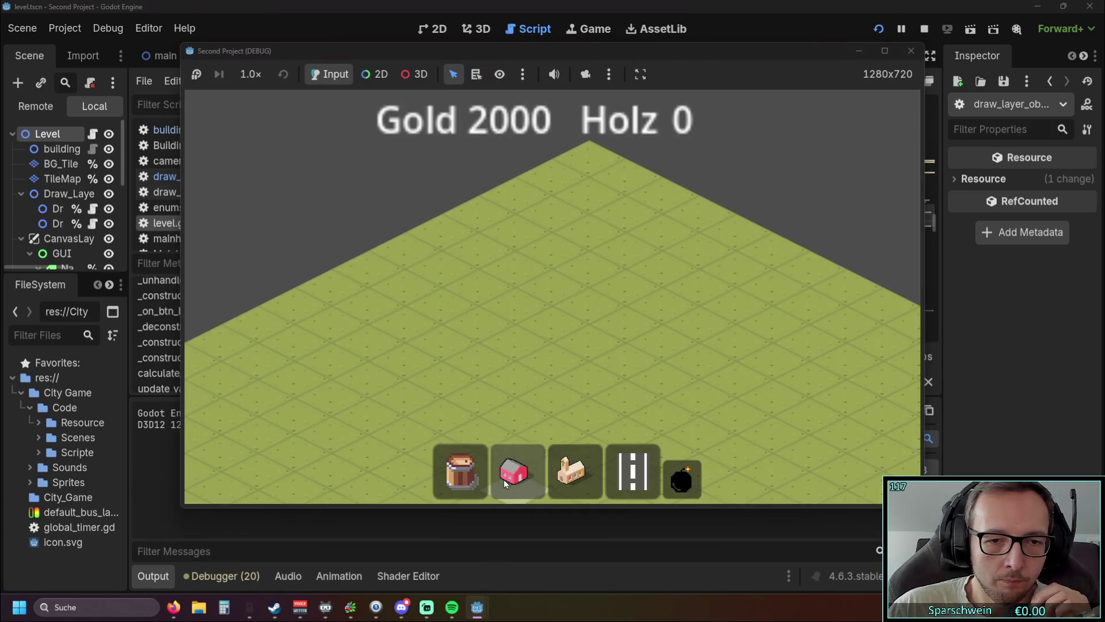
Build a red house in the running game, then close the game window
click(513, 471)
click(545, 358)
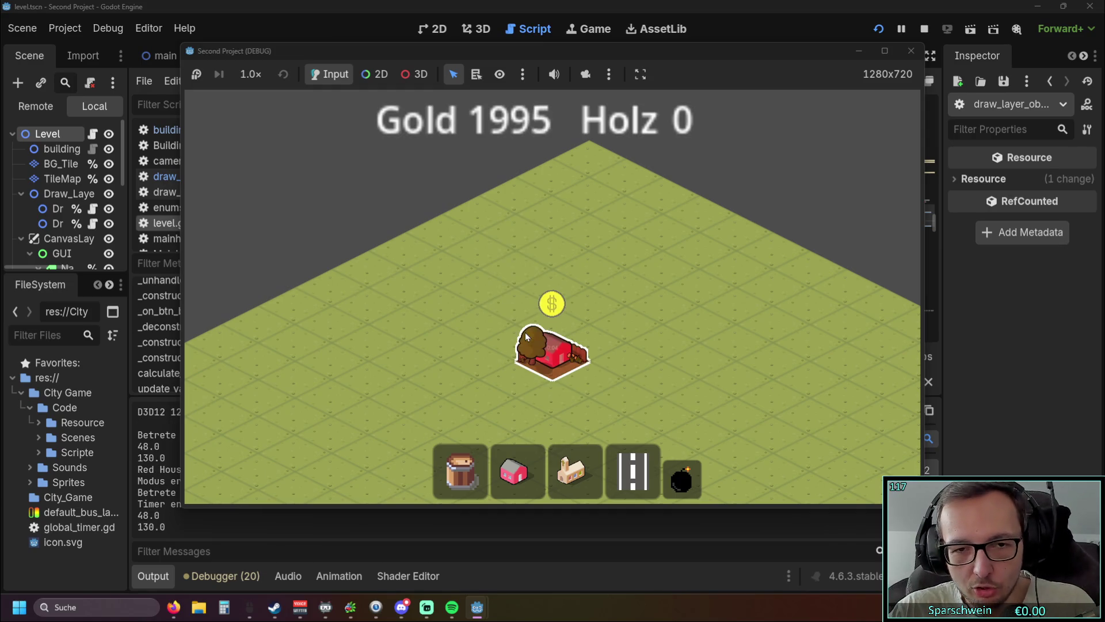
click(907, 56)
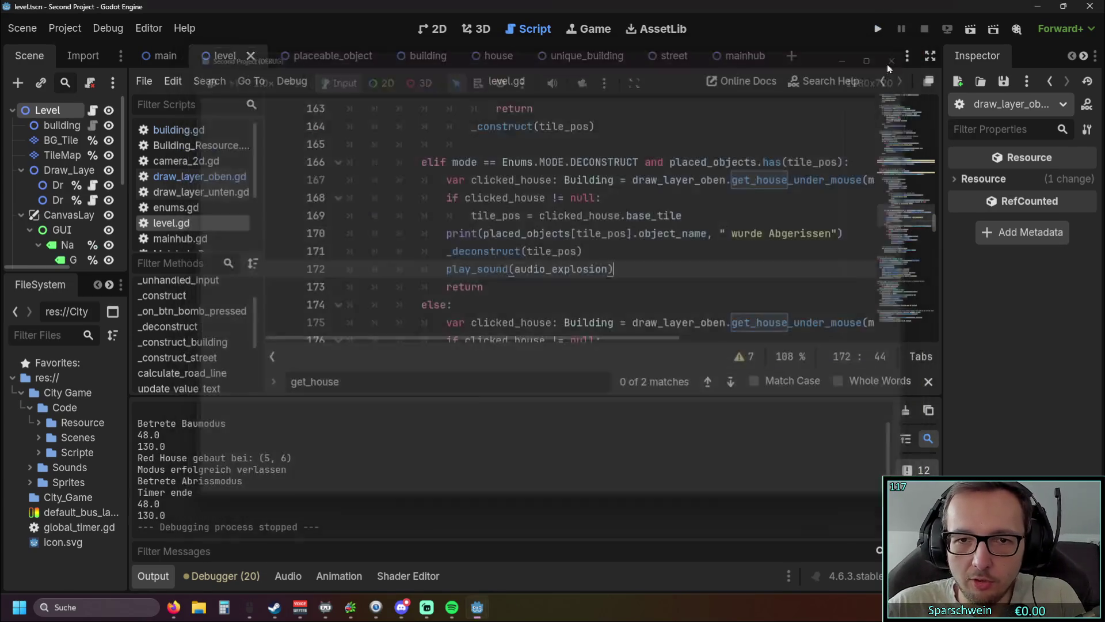
Collapse the Output panel and review the deconstruct branch in level.gd
scroll(708, 233, down, 3)
scroll(708, 234, down, 1)
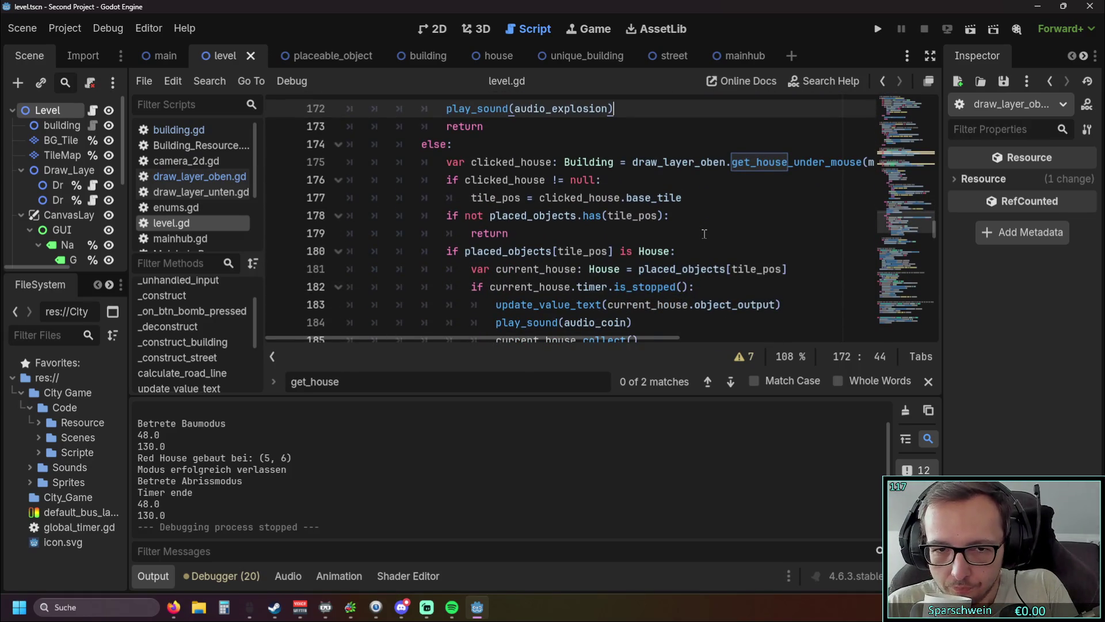
scroll(704, 234, up, 1)
scroll(704, 234, up, 2)
scroll(704, 234, down, 3)
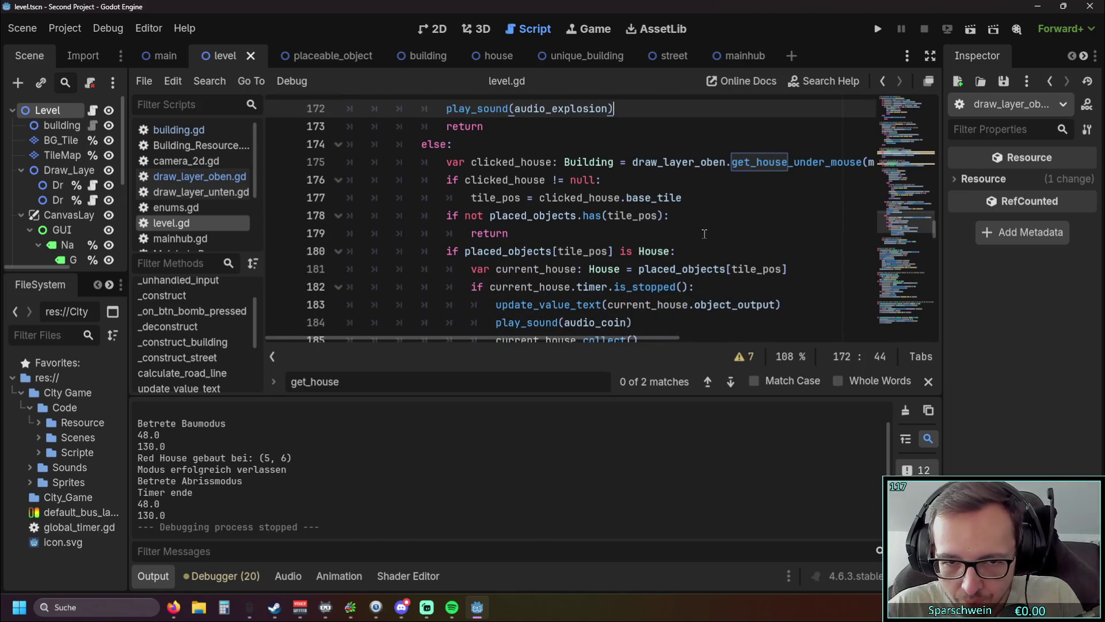
scroll(704, 234, up, 3)
click(164, 576)
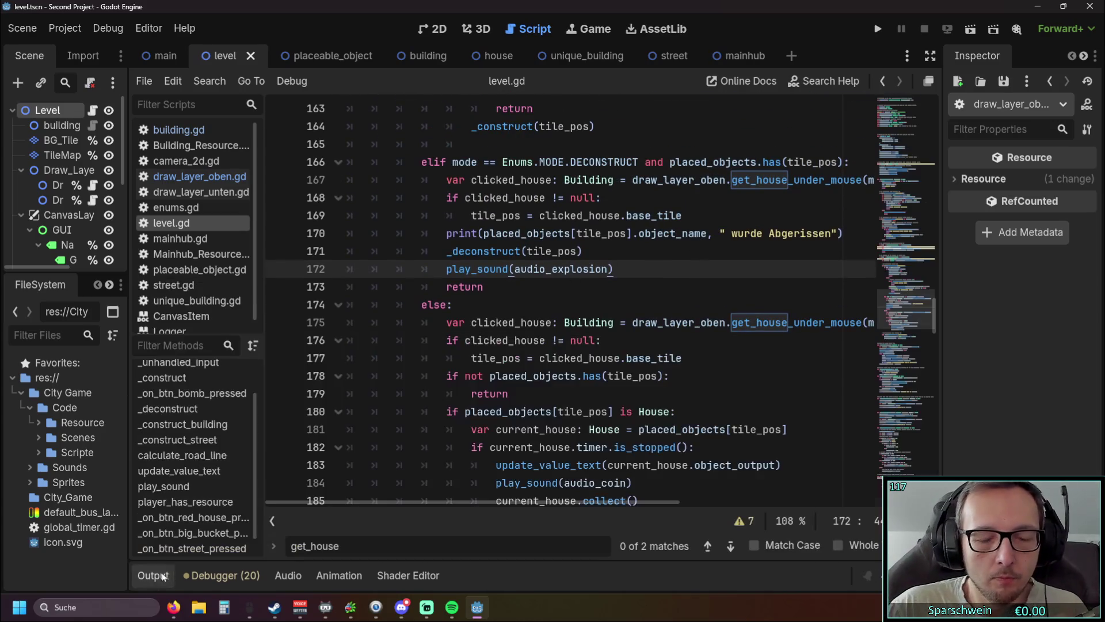
scroll(541, 303, down, 1)
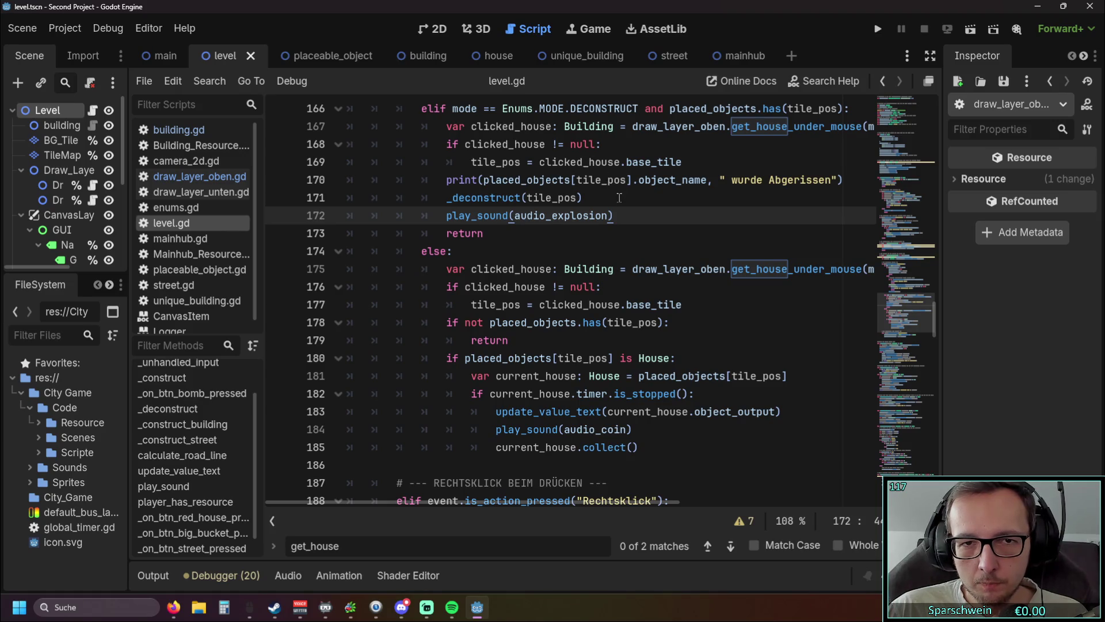
scroll(620, 202, up, 1)
scroll(621, 206, down, 1)
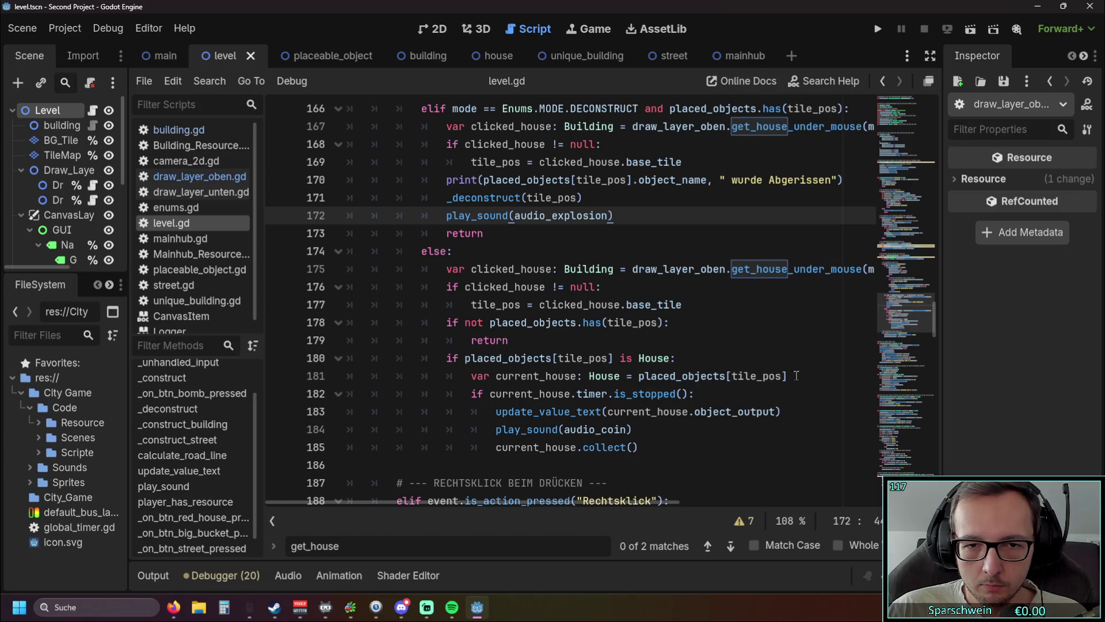
Copy line 181's current_house declaration to a new line after 169 and fix its indentation
drag(803, 376, 279, 358)
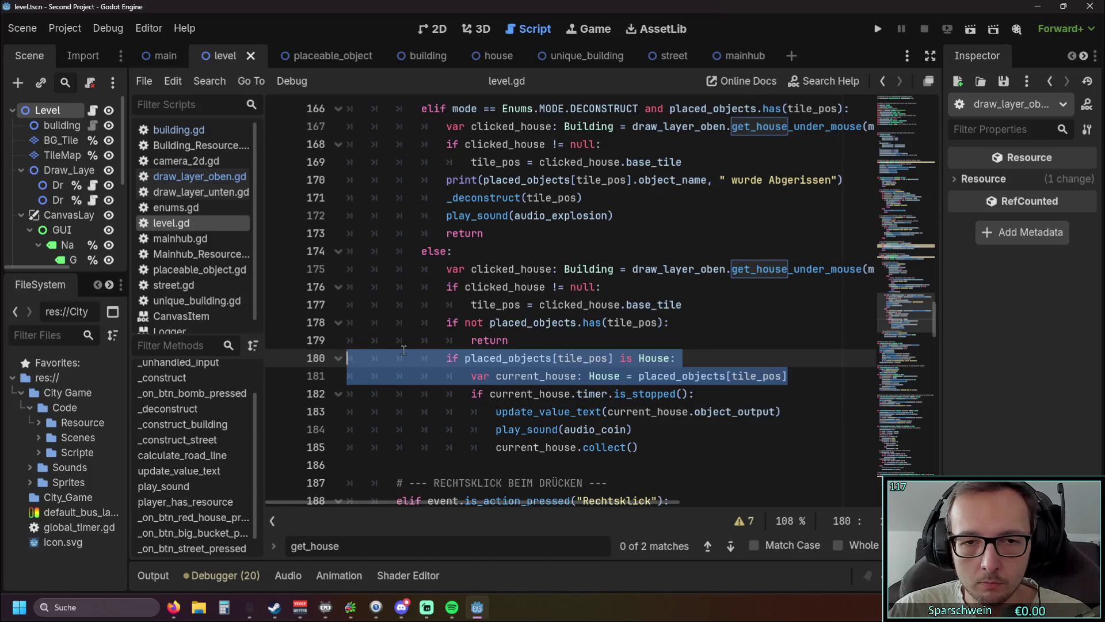
click(783, 376)
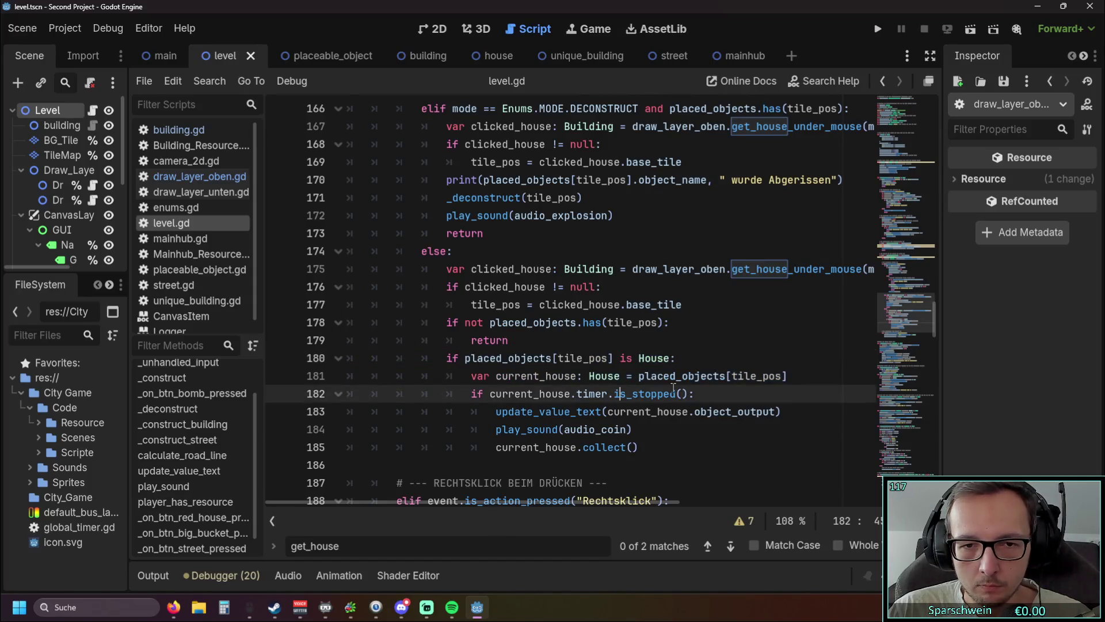
drag(783, 375, 254, 380)
key(ctrl+c)
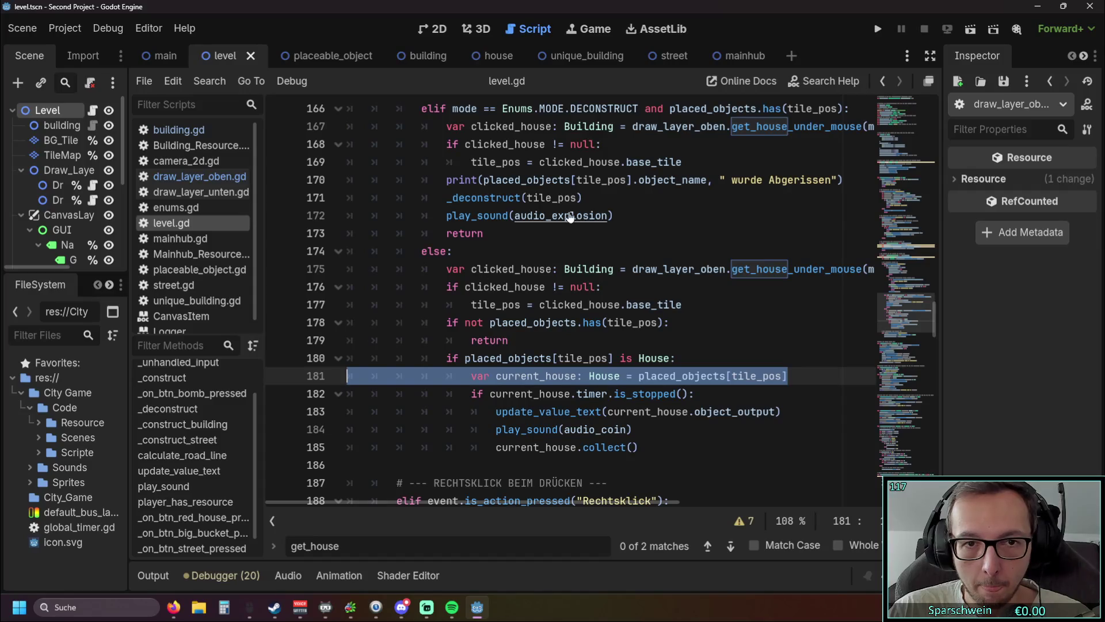
click(689, 162)
key(Return)
key(ctrl+v)
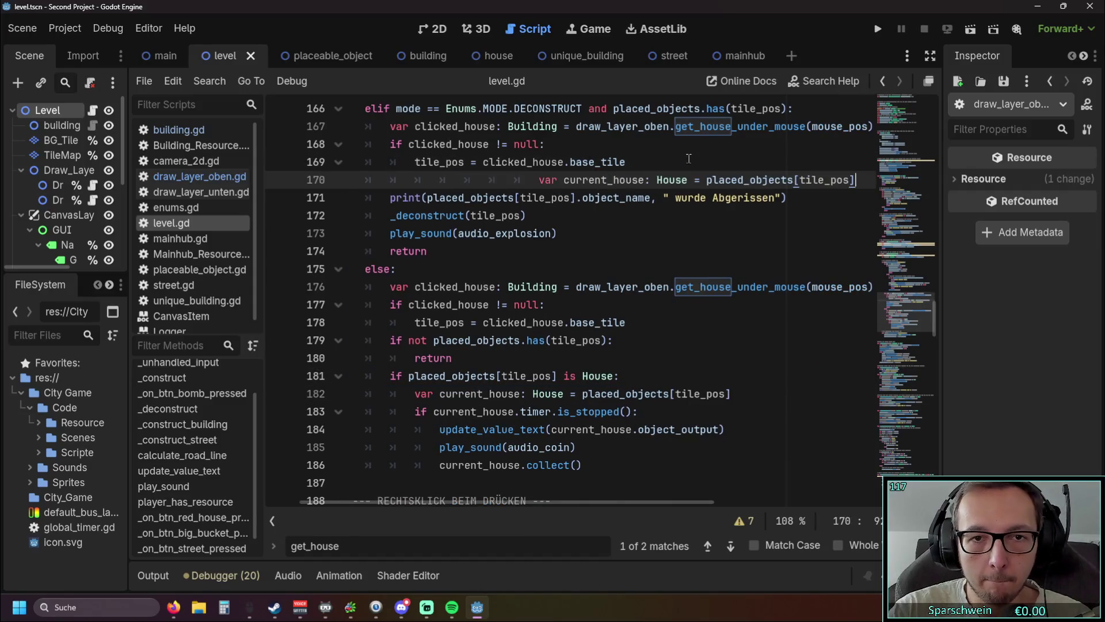
key(BackSpace)
key(BackSpace)
key(BackSpace)
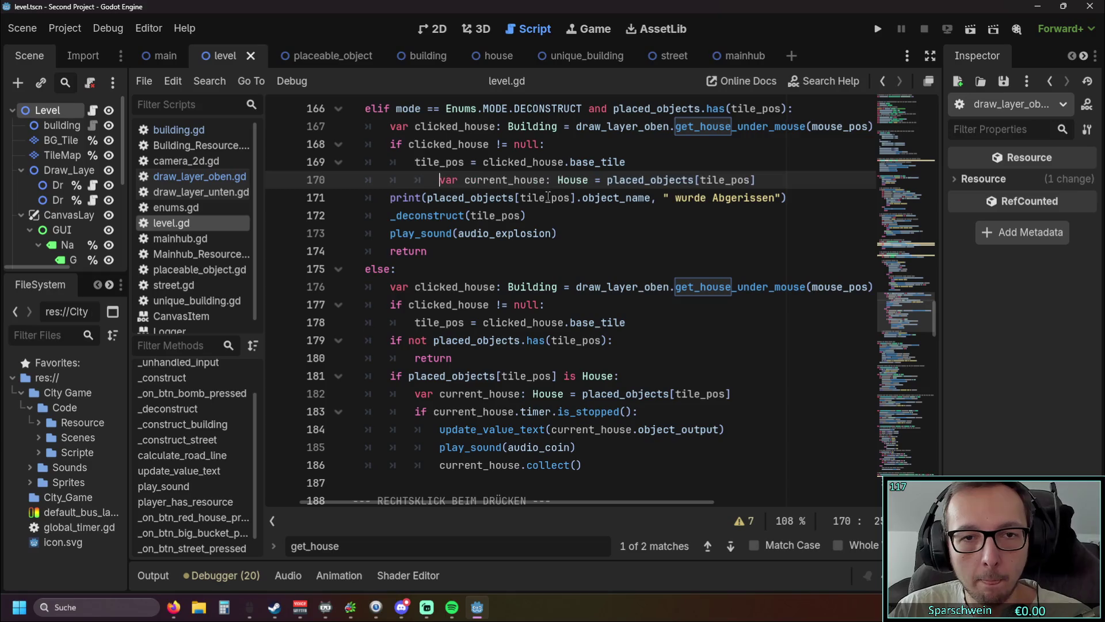
click(541, 251)
Replace tile_pos in the _deconstruct call with current_house
drag(441, 502, 410, 503)
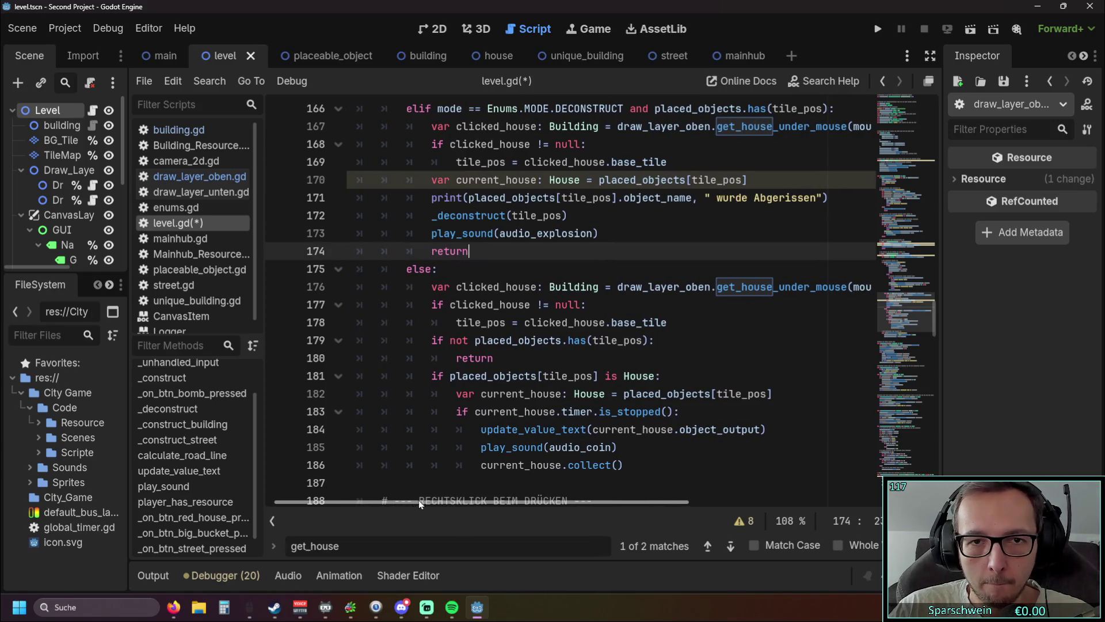
click(454, 269)
double_click(461, 180)
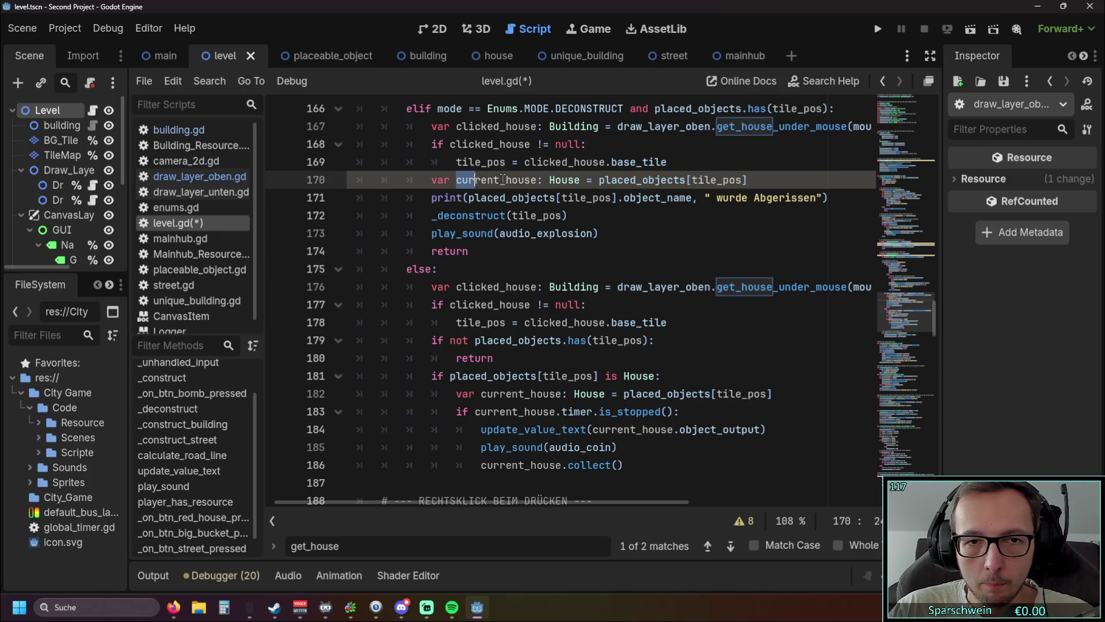
key(ctrl+c)
double_click(525, 215)
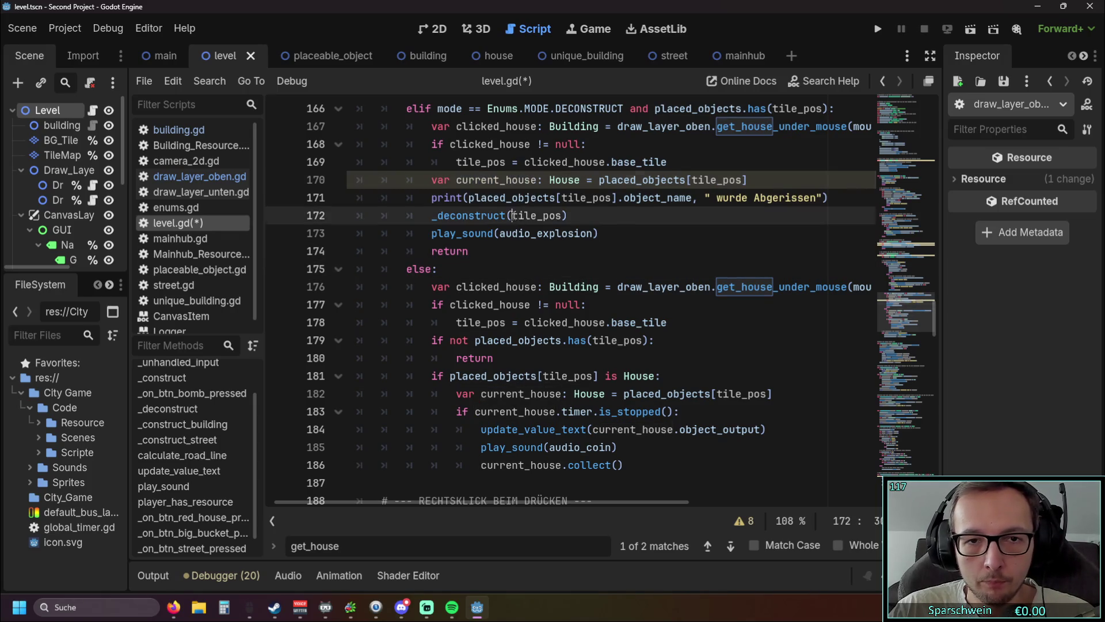
key(ctrl+v)
key(Down)
key(Up)
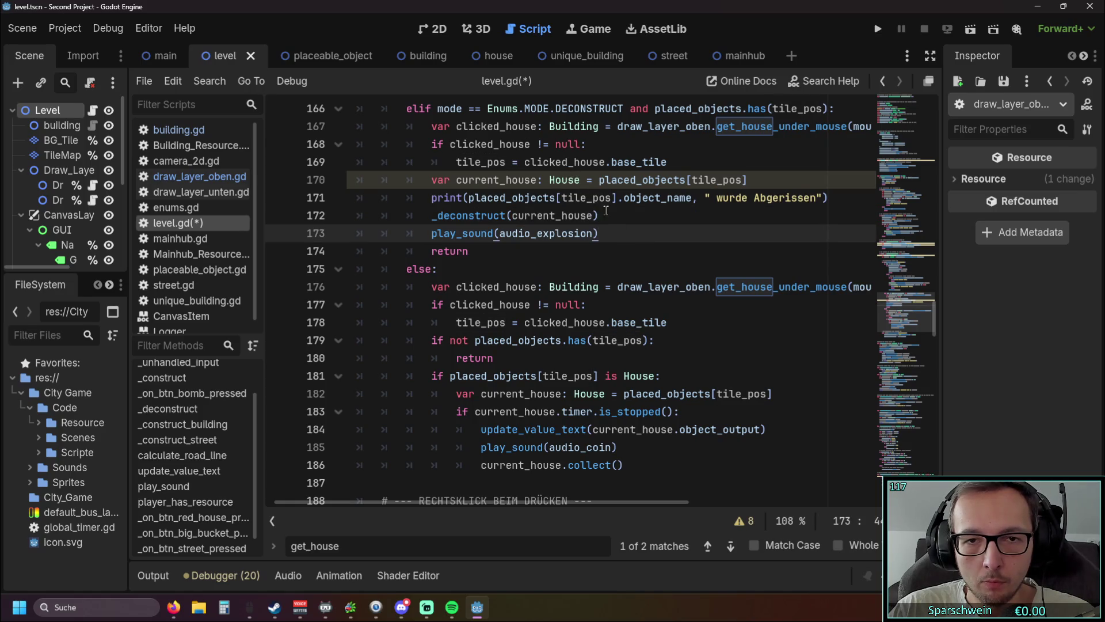
key(Down)
key(Down)
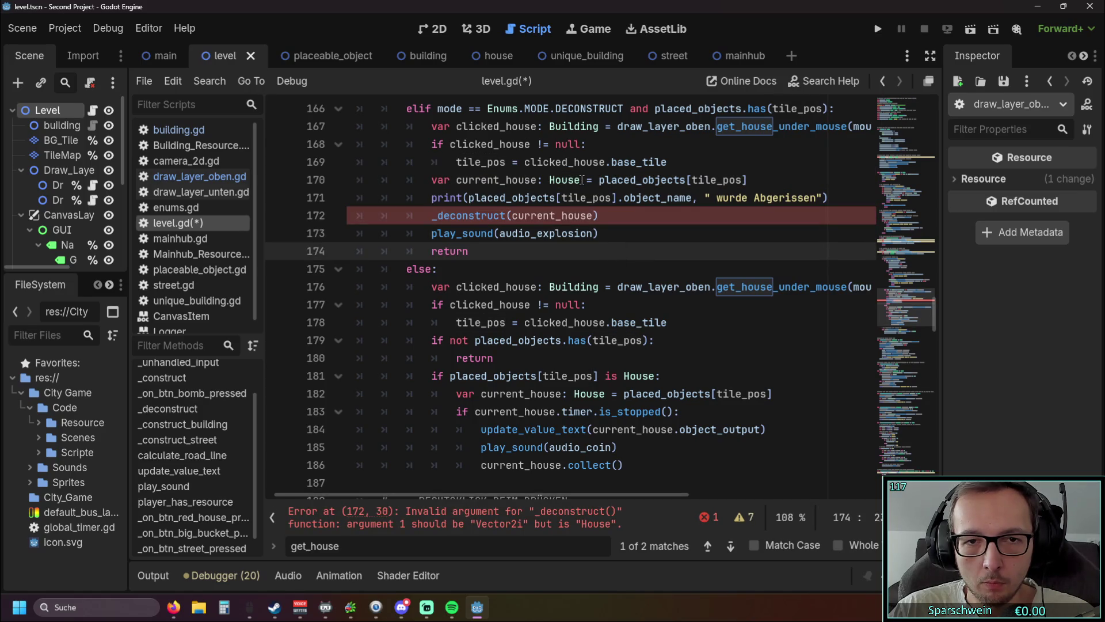
scroll(607, 306, up, 1)
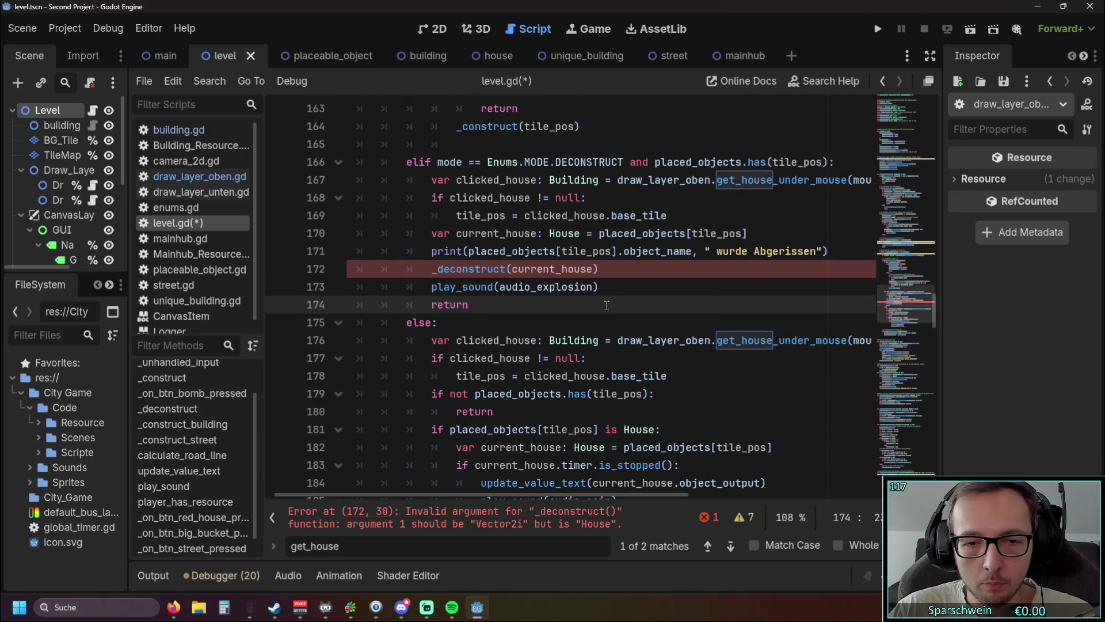
Try changing current_house's type from House to Vector2i on line 170, then undo it
scroll(607, 305, down, 1)
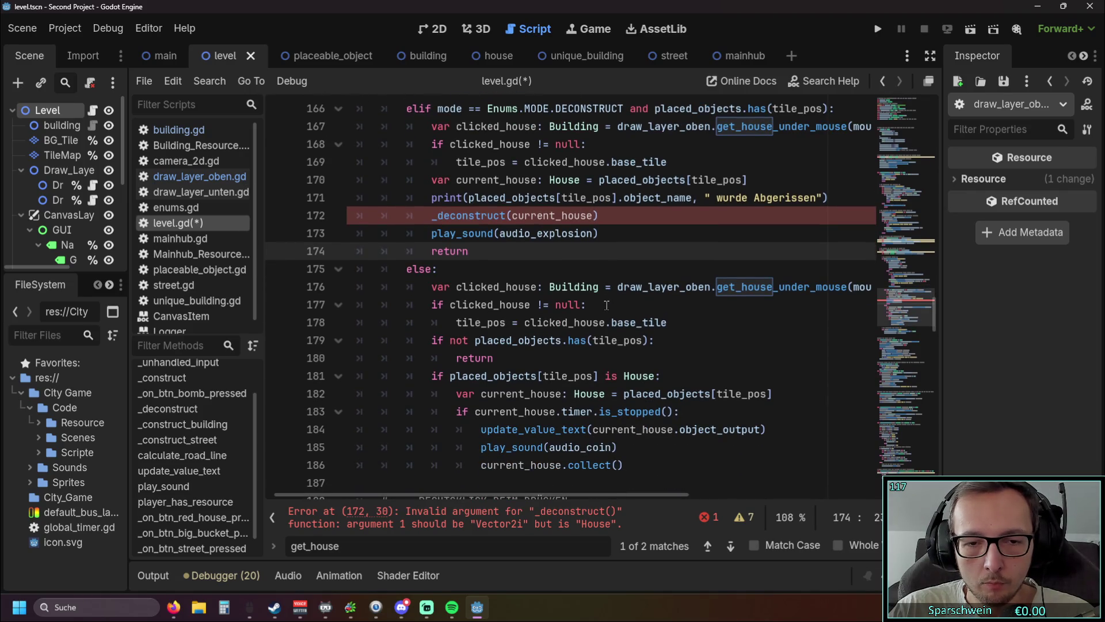
scroll(575, 183, up, 1)
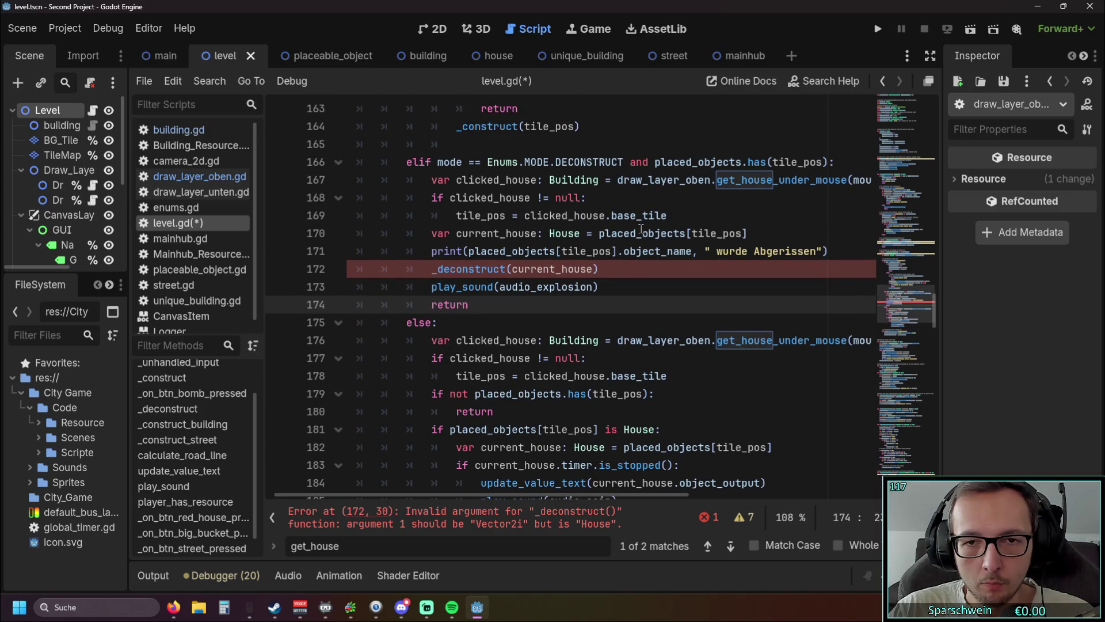
mouse_move(641, 226)
double_click(551, 234)
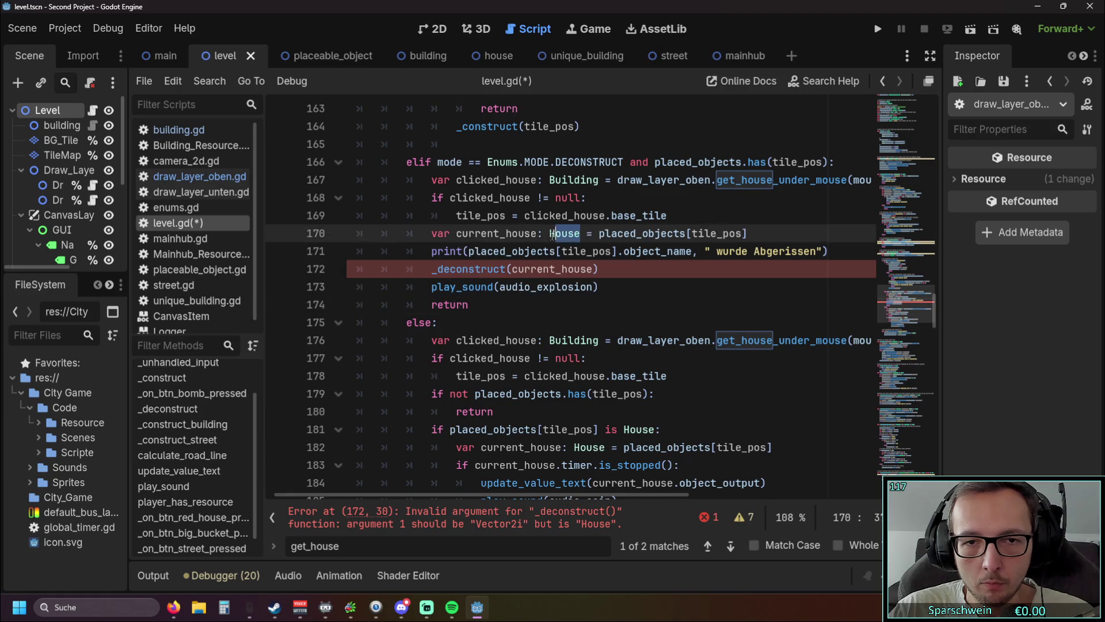
text(Vector2i)
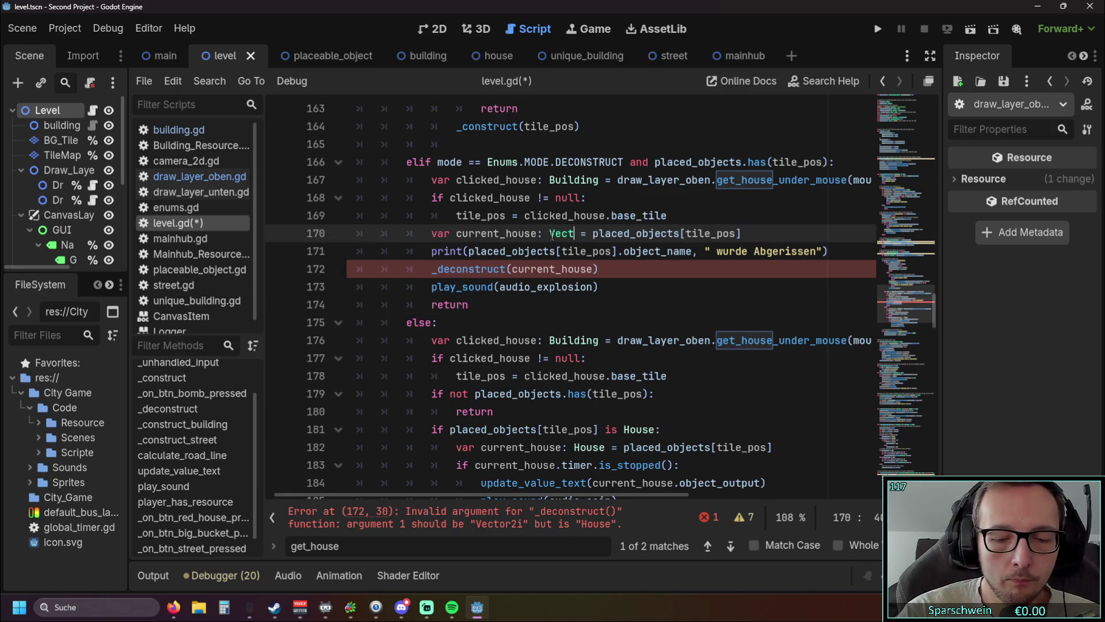
click(662, 305)
scroll(666, 306, up, 1)
scroll(663, 305, down, 1)
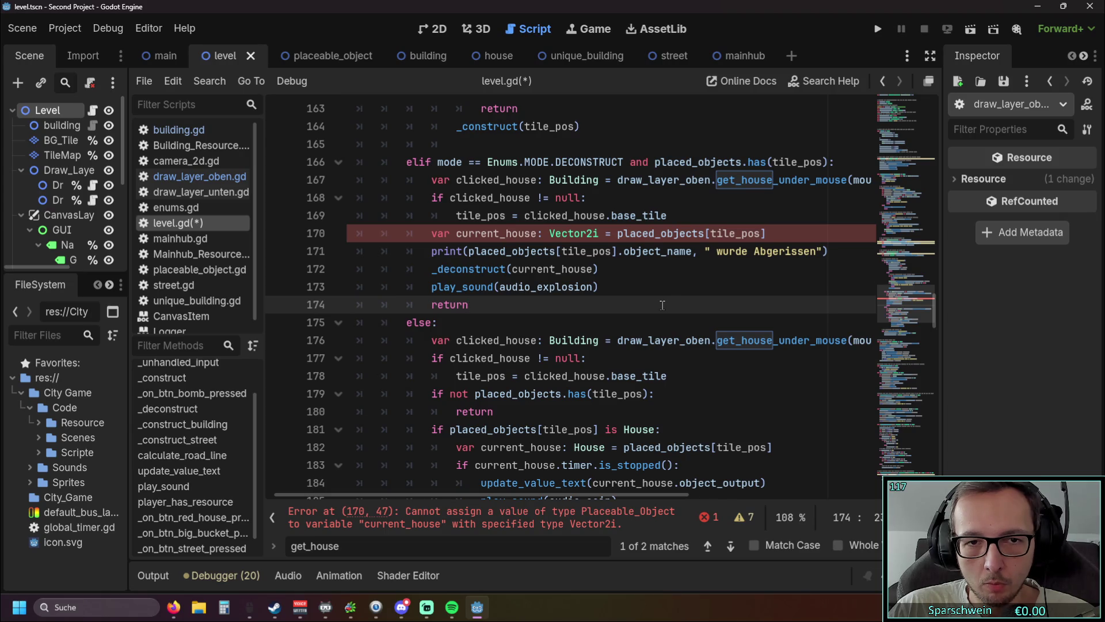
key(ctrl+z)
key(ctrl+z)
key(ctrl+z)
key(ctrl+z)
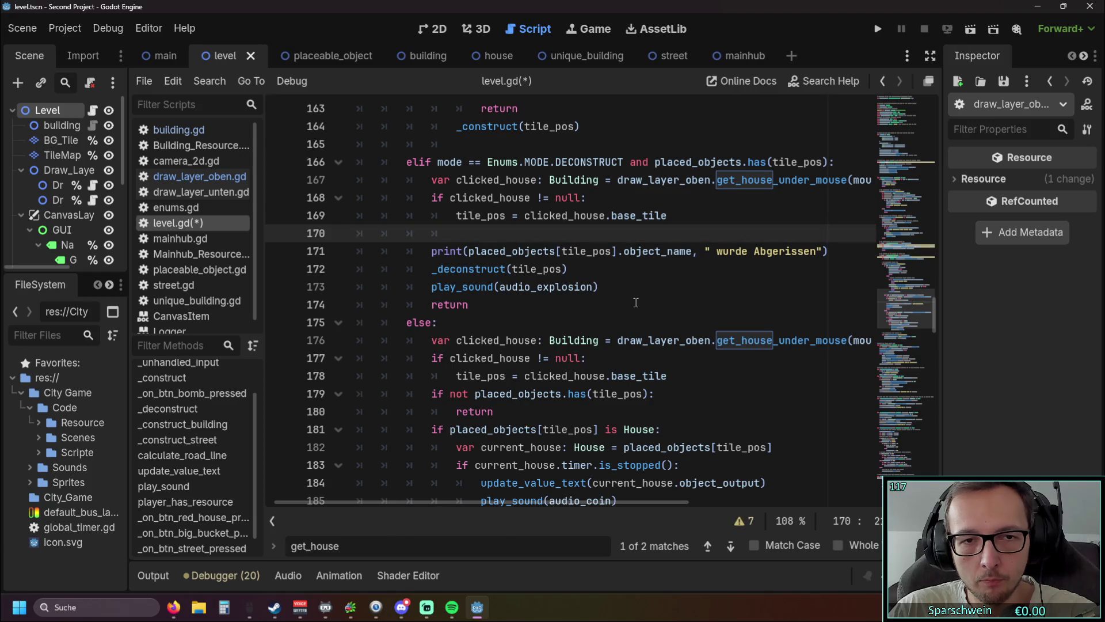
Delete the current_house declaration line 170 from the deconstruct branch
key(BackSpace)
key(BackSpace)
key(BackSpace)
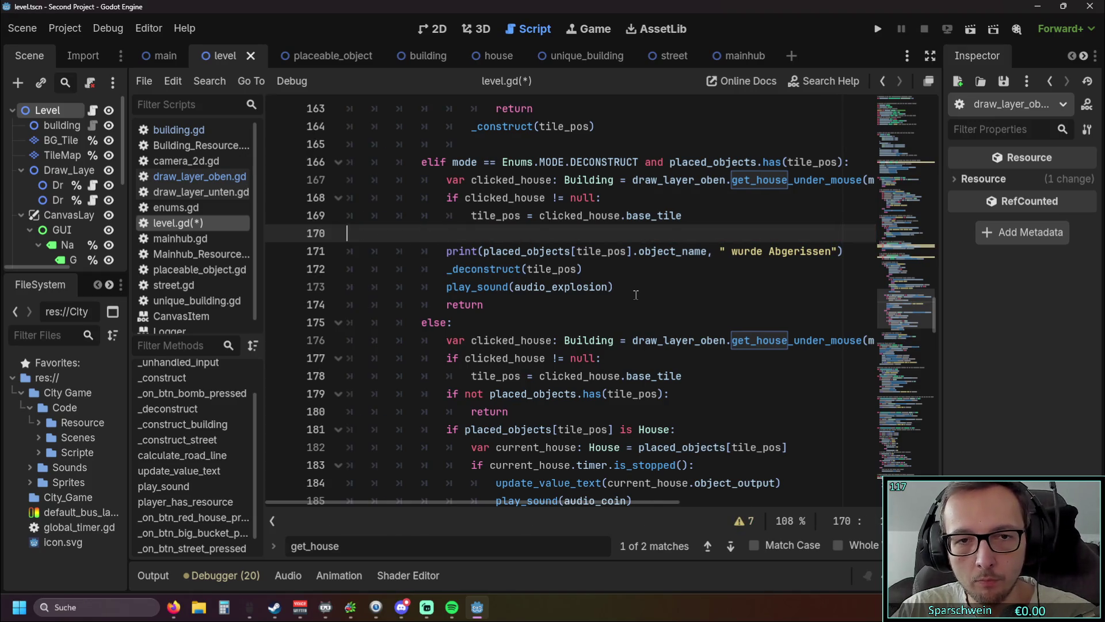
key(BackSpace)
click(633, 286)
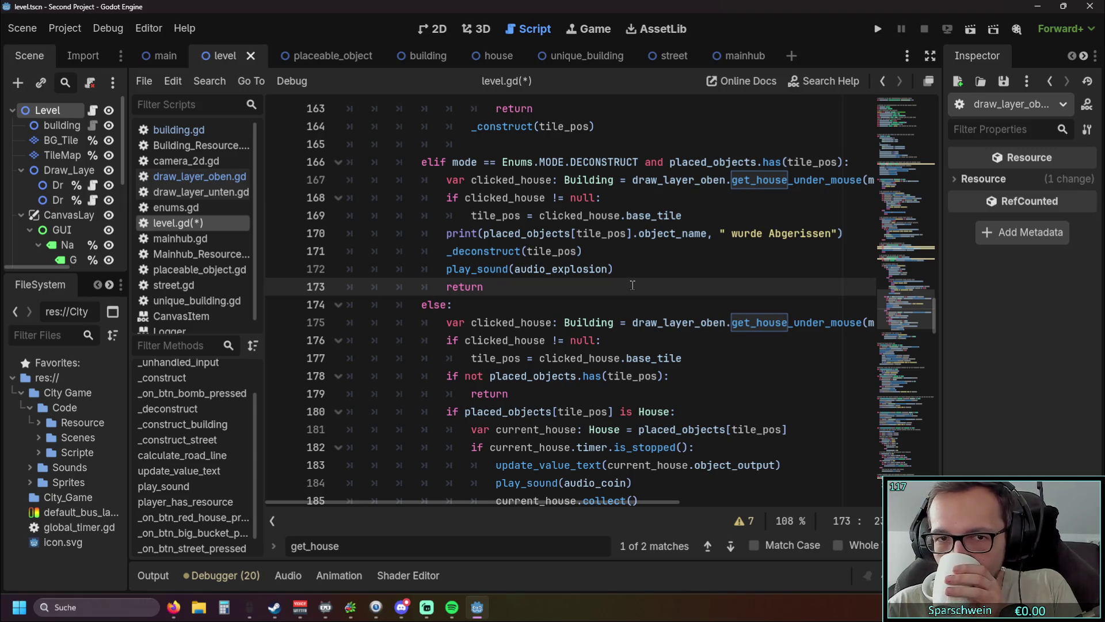
scroll(632, 285, down, 1)
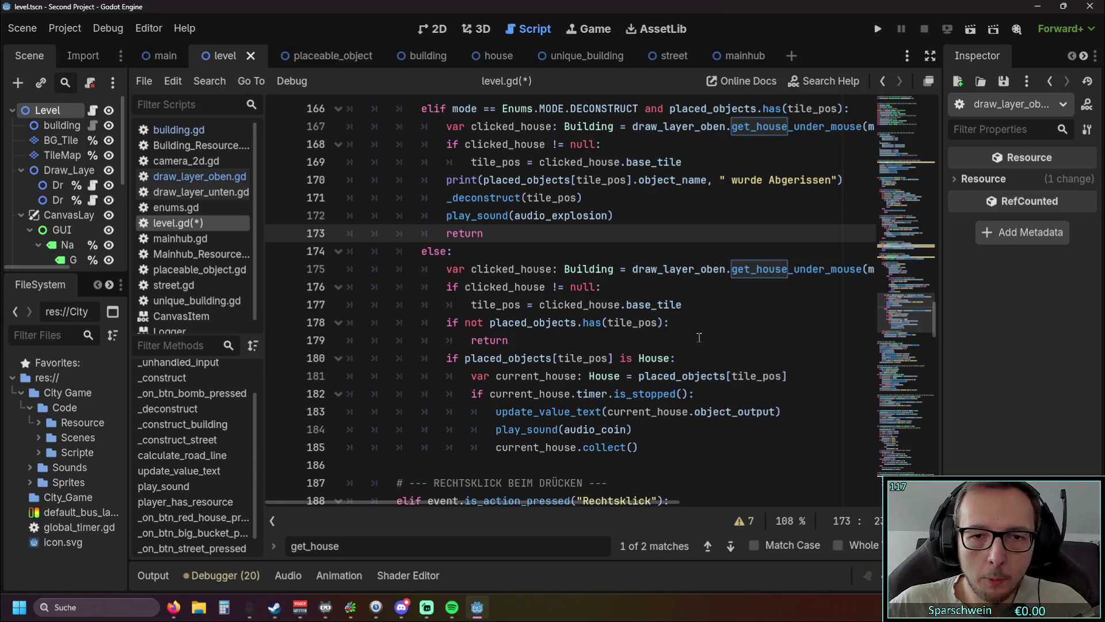
Try replacing clicked_house on line 167 with current_house, undo it, and run the project
drag(490, 394, 571, 395)
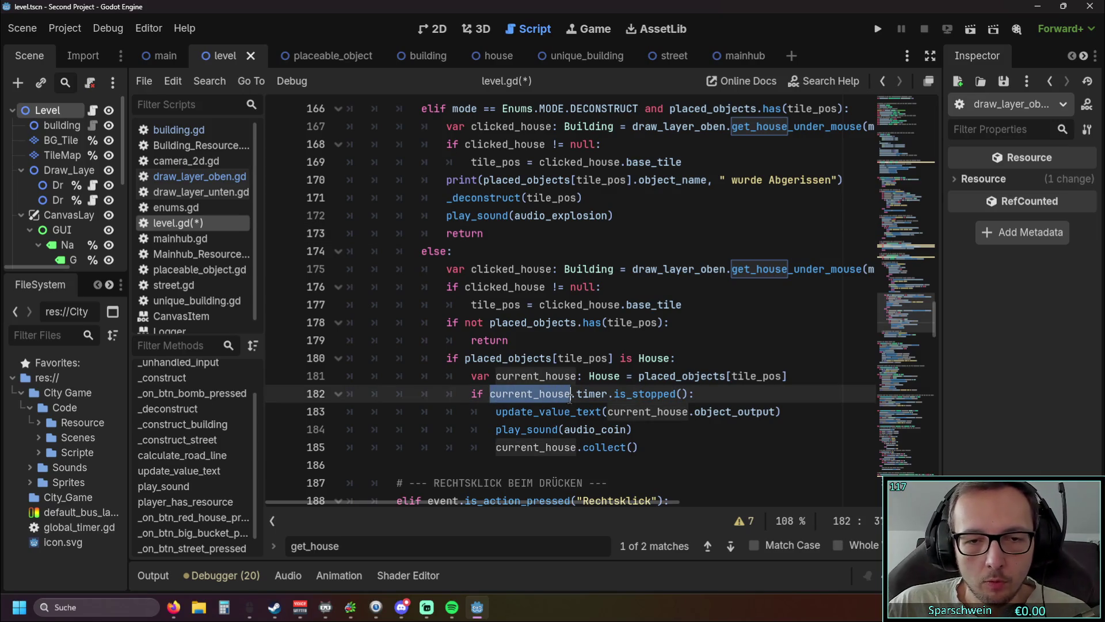
drag(471, 126, 552, 126)
key(ctrl+v)
drag(465, 144, 545, 144)
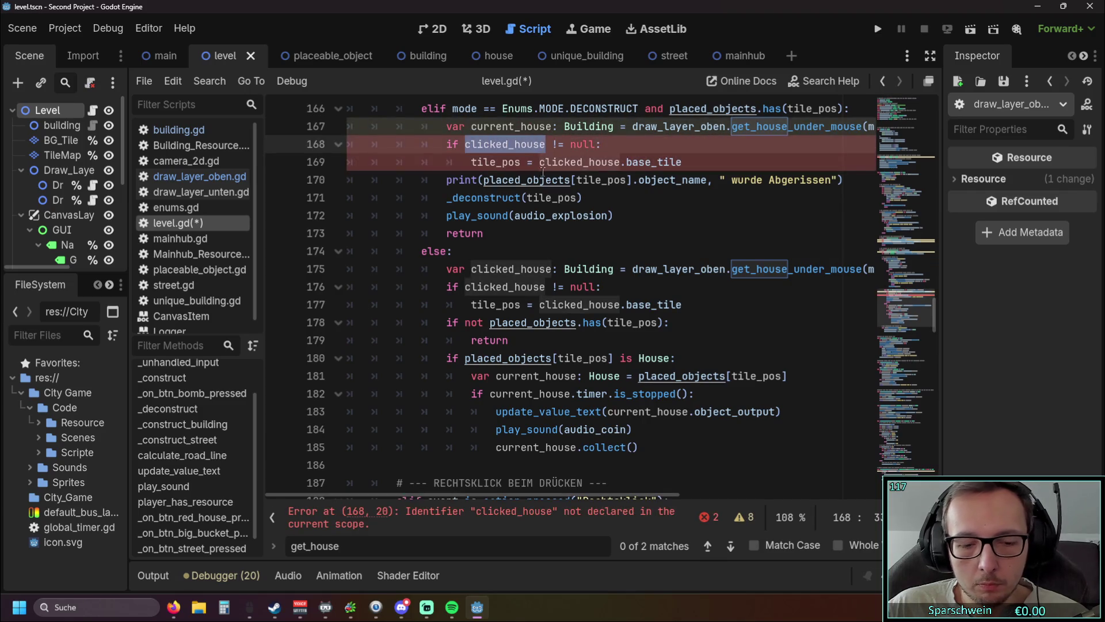
key(ctrl+z)
click(637, 233)
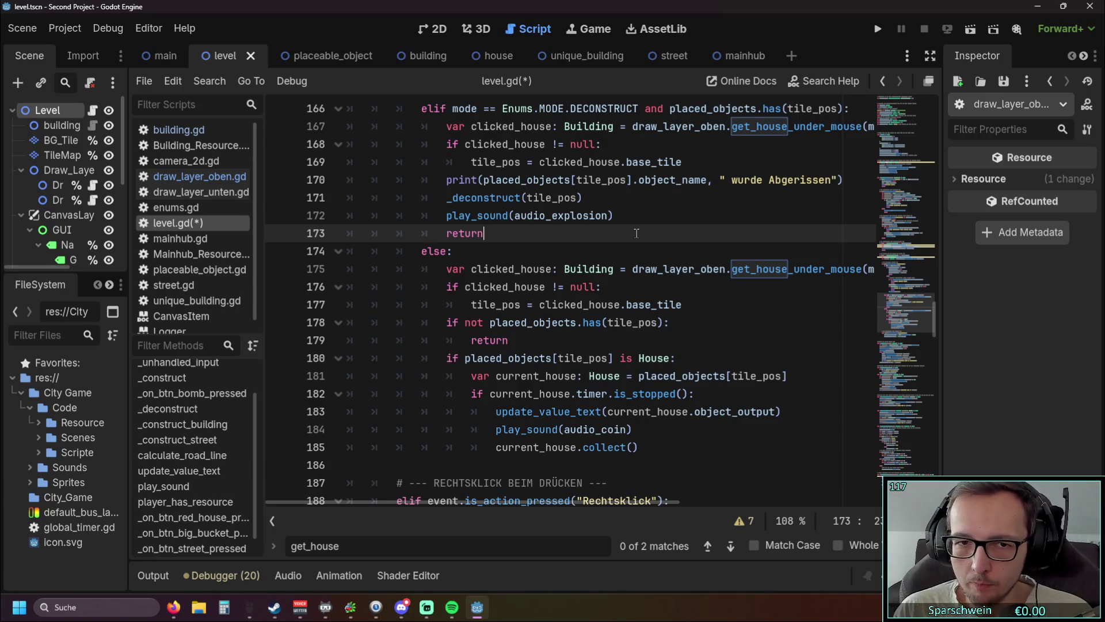
click(878, 30)
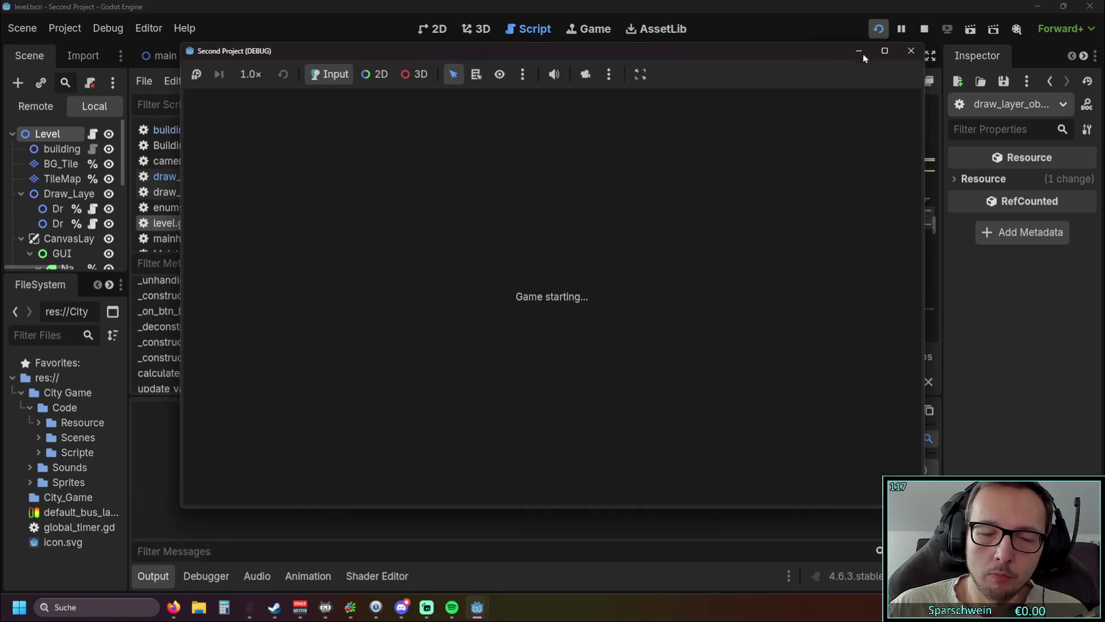
Build a red house at (5, 5), demolish it with the bomb, and close the game
click(534, 478)
click(576, 342)
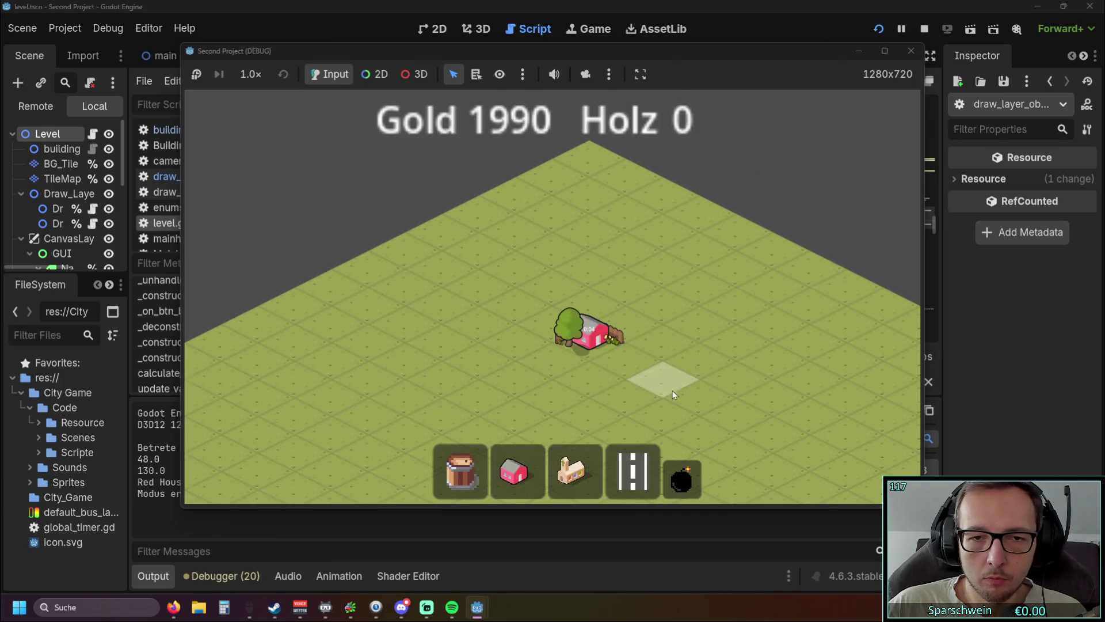
scroll(495, 319, up, 2)
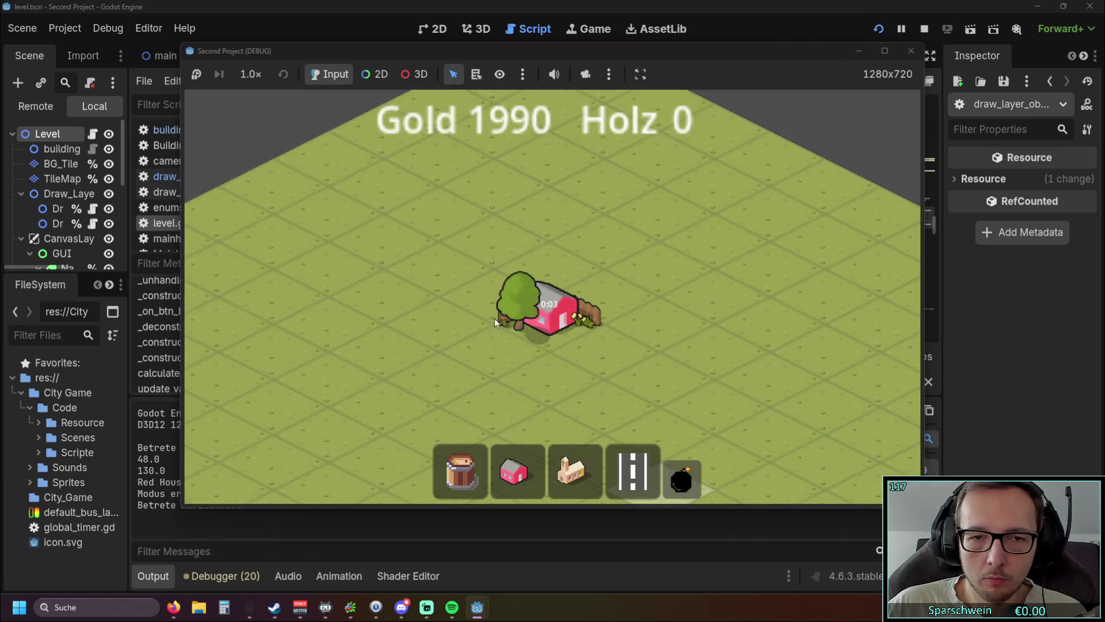
click(510, 281)
click(910, 52)
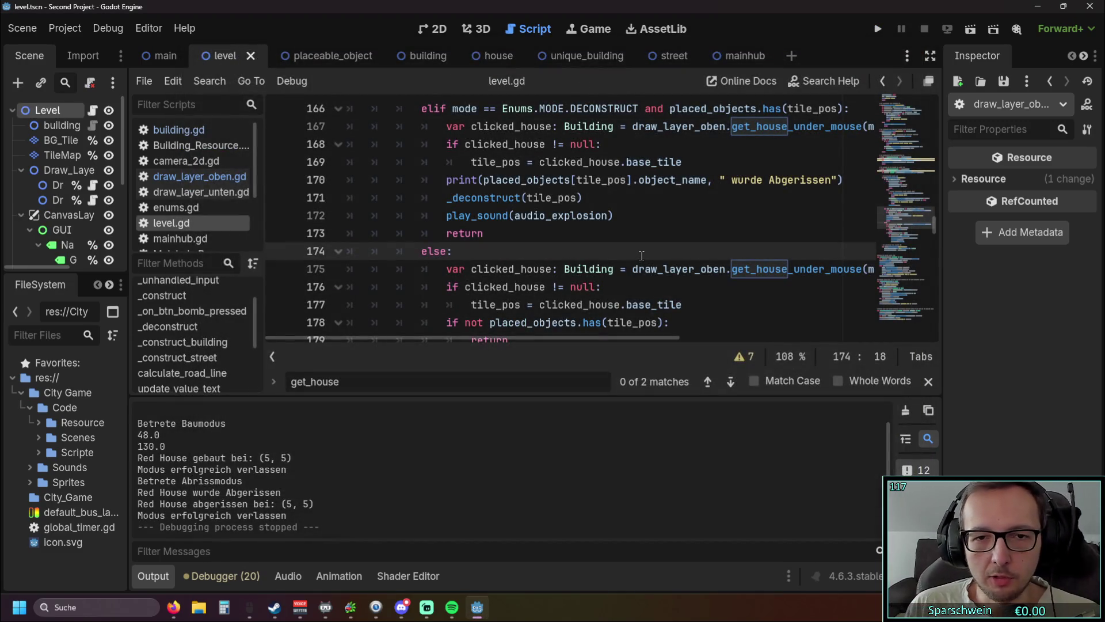
Review level.gd and select clicked_house.base_tile on line 169
scroll(641, 255, down, 3)
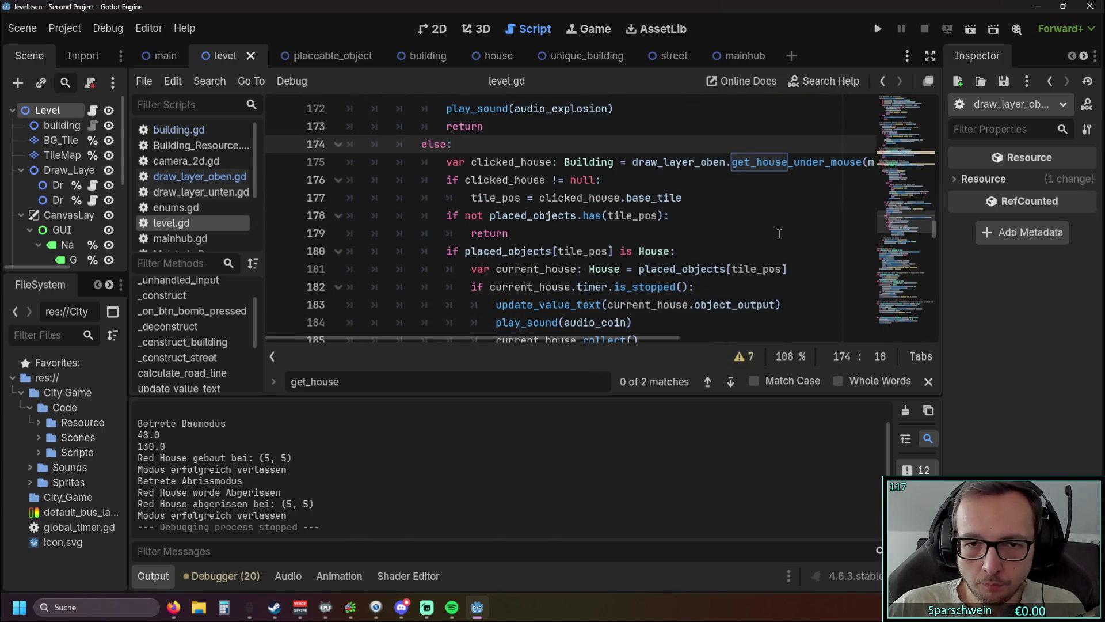
scroll(778, 233, down, 1)
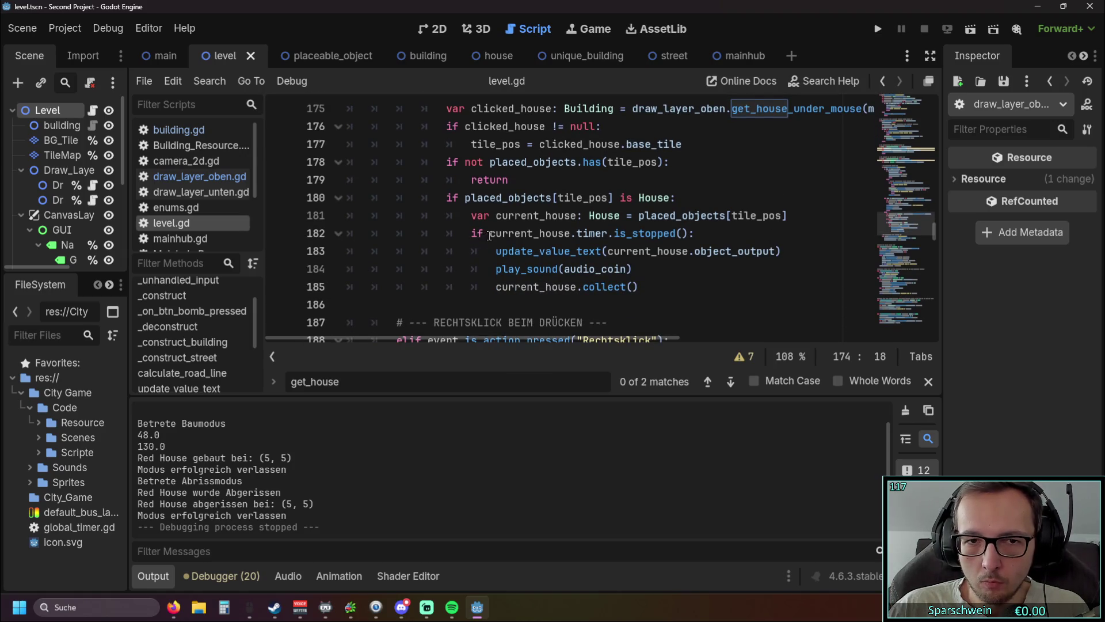
scroll(698, 242, up, 2)
scroll(699, 243, up, 2)
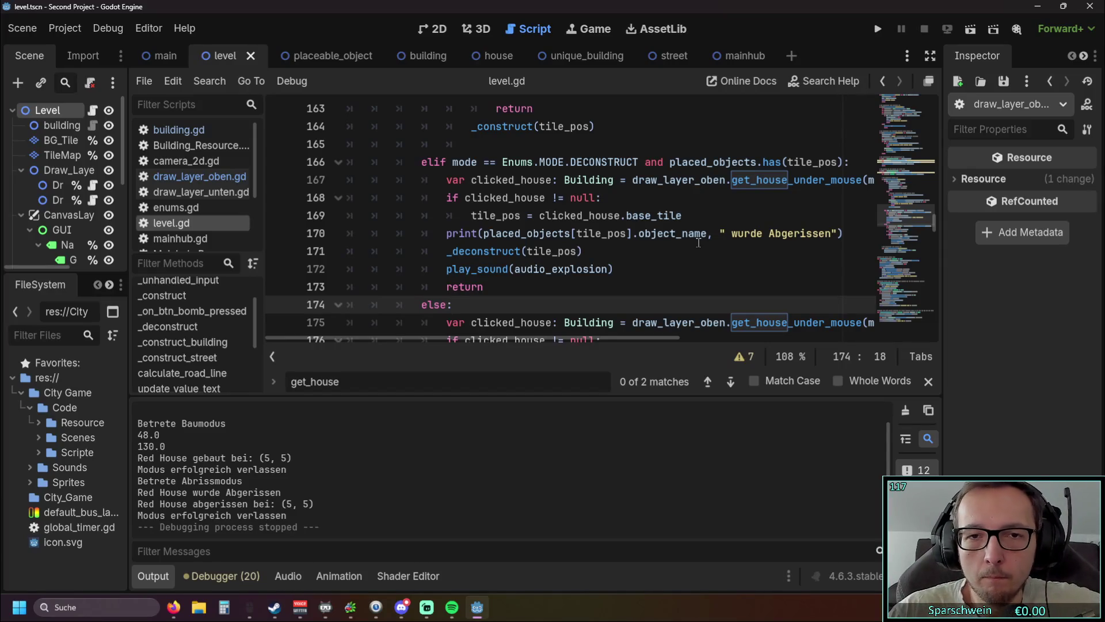
drag(539, 216, 683, 215)
Pass clicked_house.base_tile to _deconstruct and delete the null check and tile_pos assignment
key(ctrl+c)
double_click(546, 251)
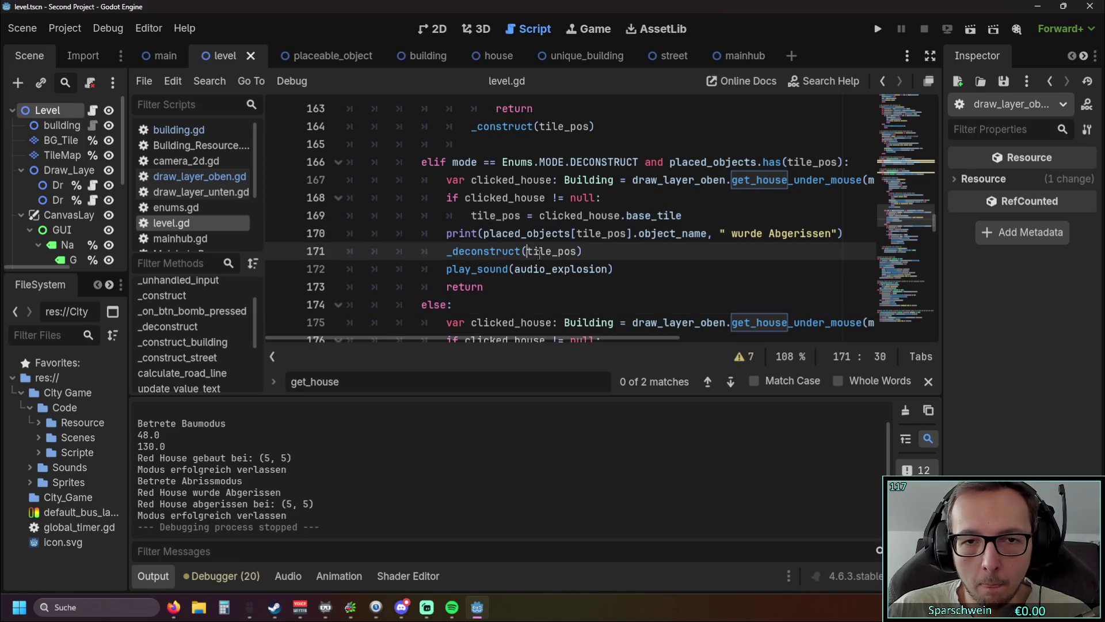
key(ctrl+v)
click(666, 275)
drag(685, 215, 308, 209)
key(BackSpace)
key(BackSpace)
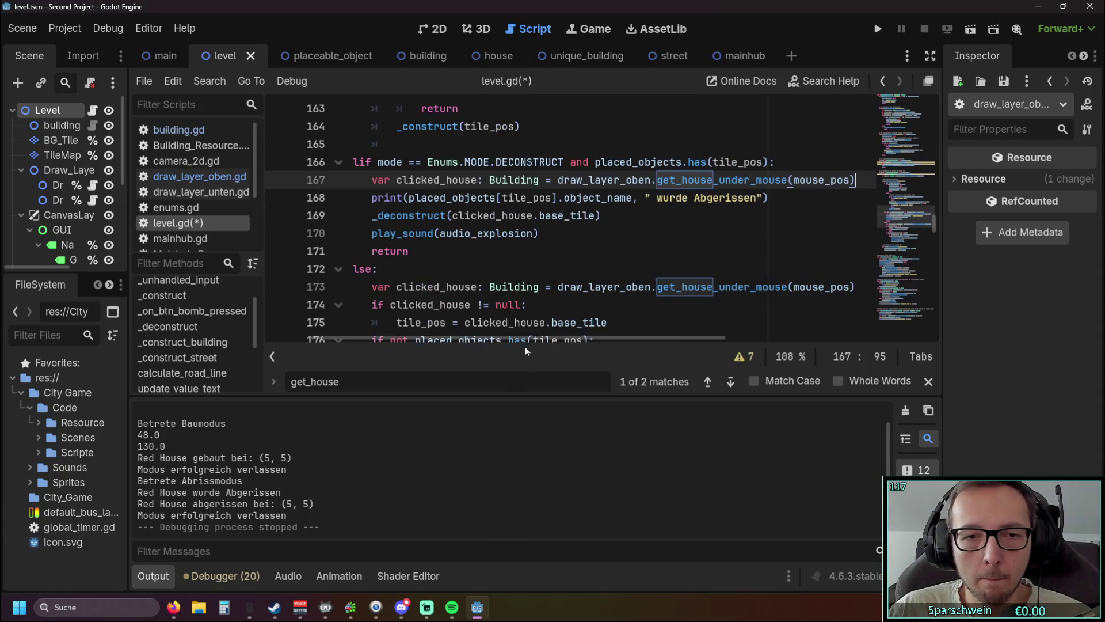
click(631, 266)
Test-run the game: place a red house, switch to demolish mode, then close it
click(876, 29)
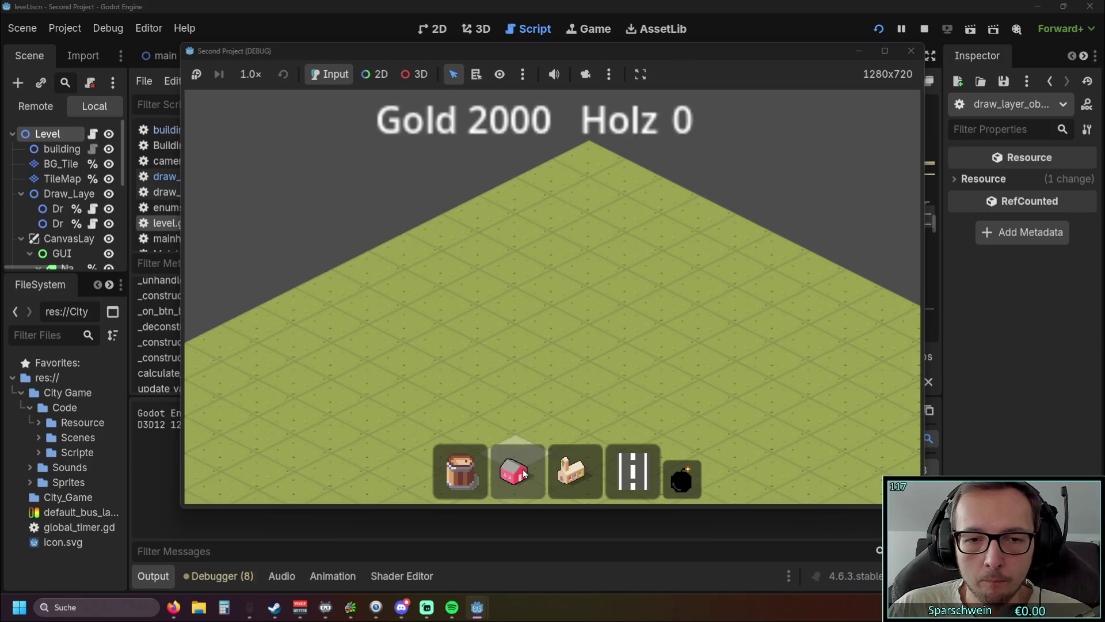
click(514, 469)
click(571, 344)
click(683, 472)
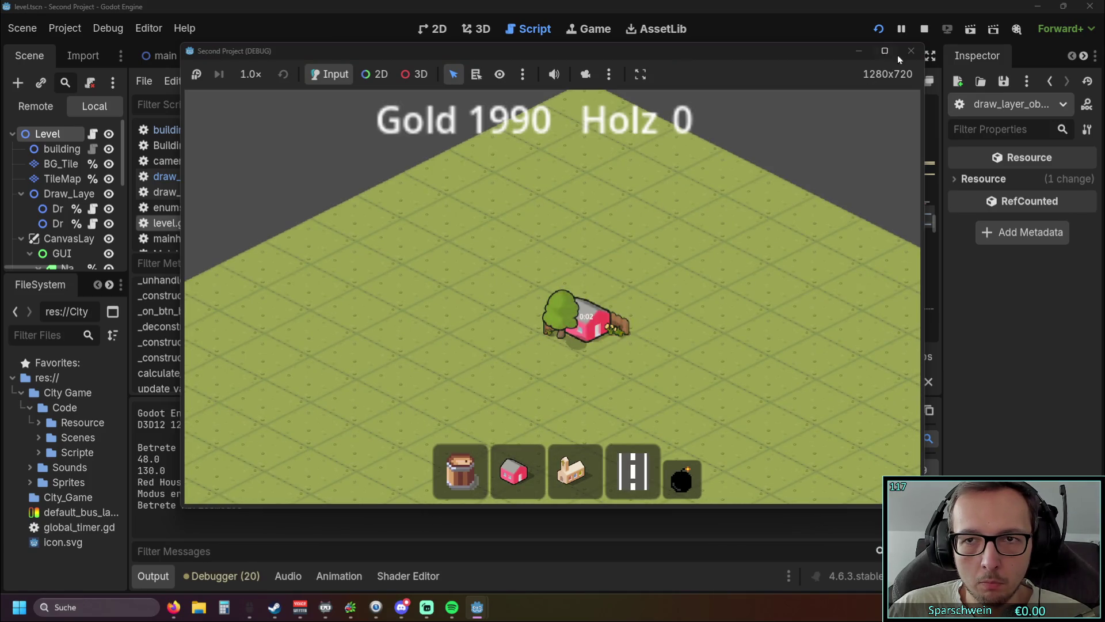
click(903, 52)
scroll(665, 220, down, 2)
scroll(665, 221, up, 2)
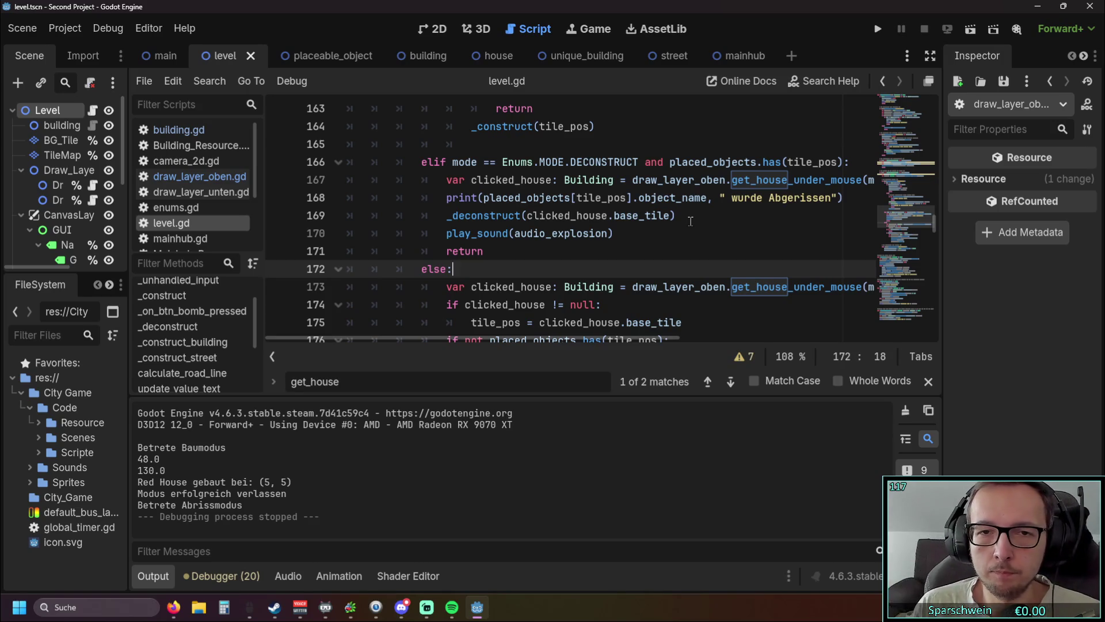
Change base_tile to position on line 169 so _deconstruct receives clicked_house.position
drag(614, 217, 668, 219)
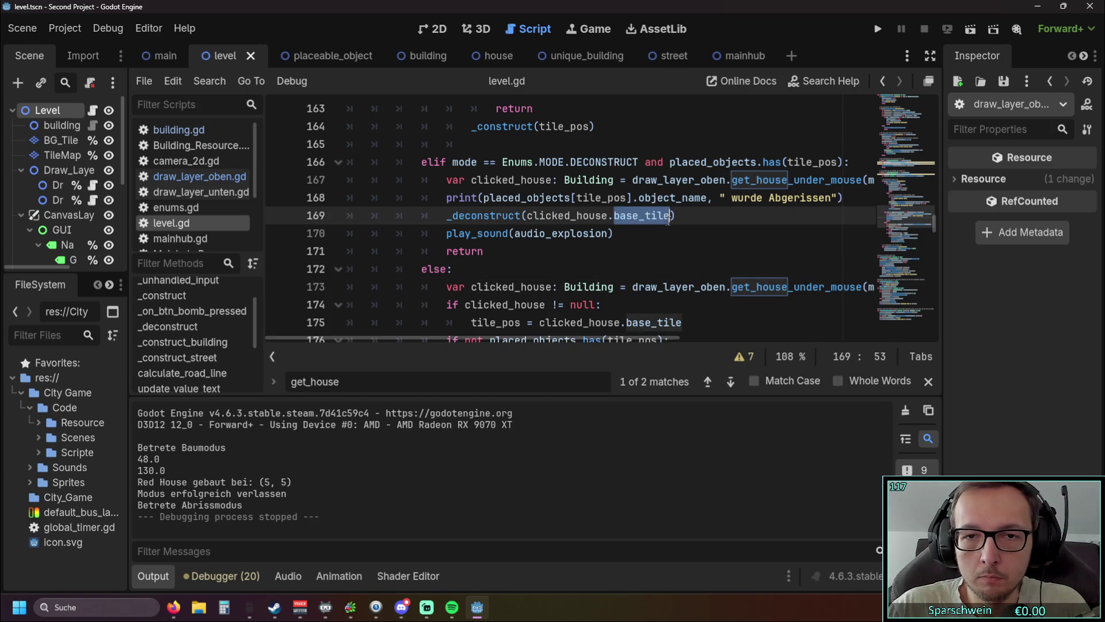
text(tile)
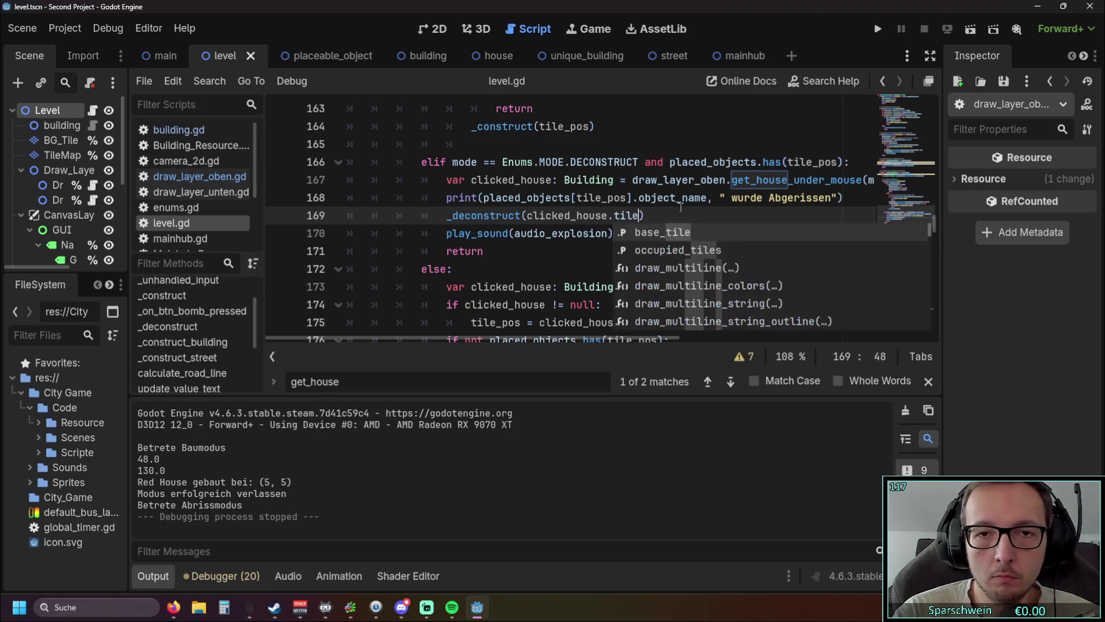
key(BackSpace)
key(BackSpace)
key(BackSpace)
text(po)
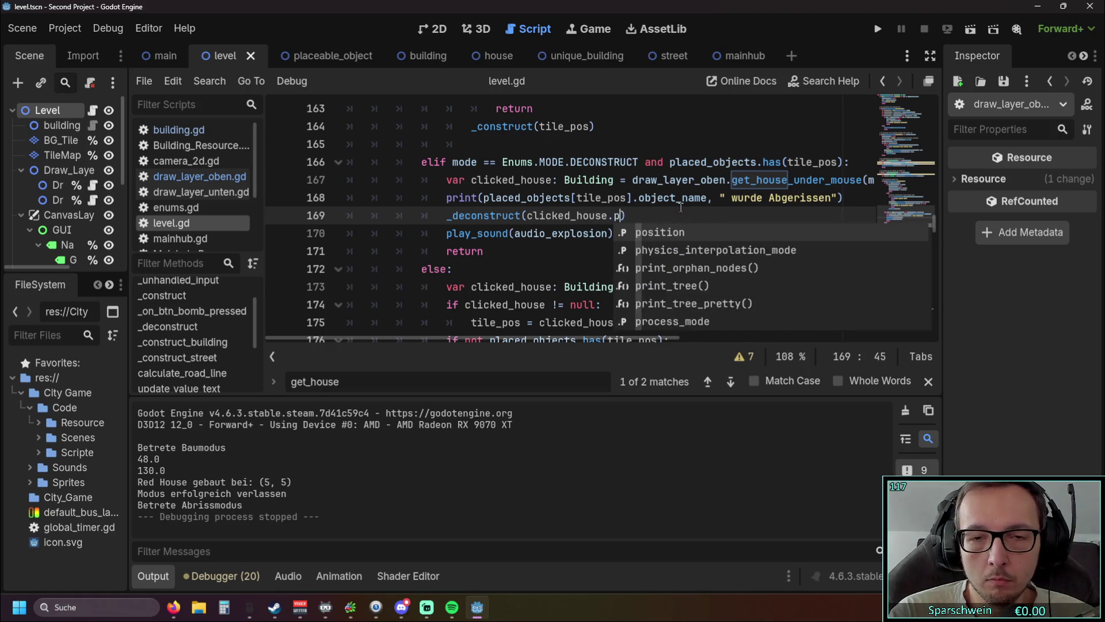
click(671, 233)
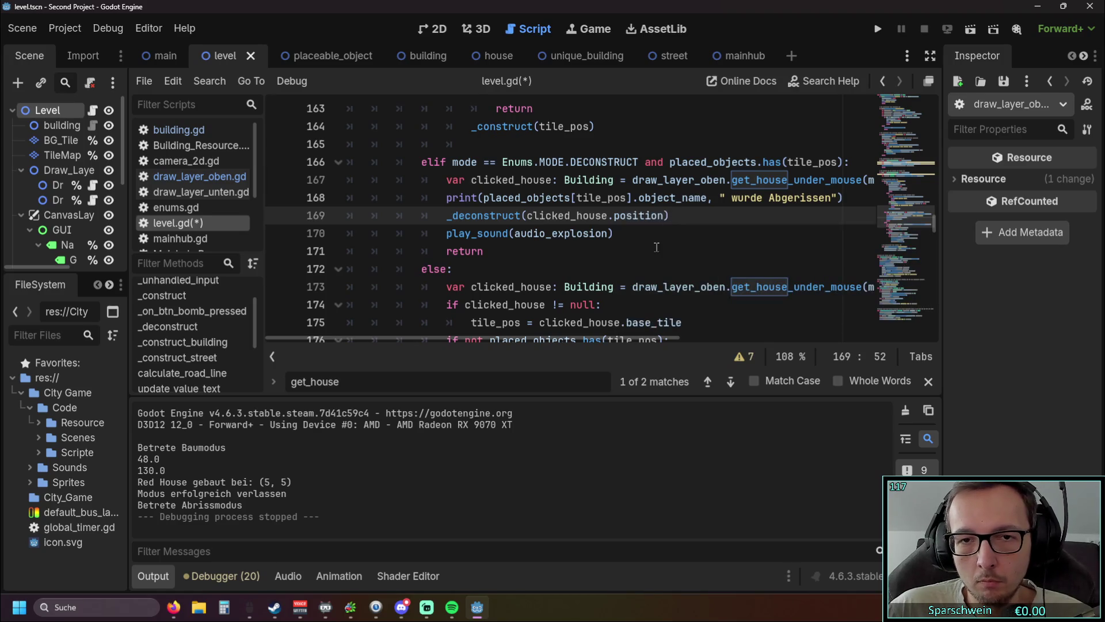
key(Down)
key(Down)
Test-run the game, place a red house at (4, 5), and stop it with Alt+F4
click(876, 30)
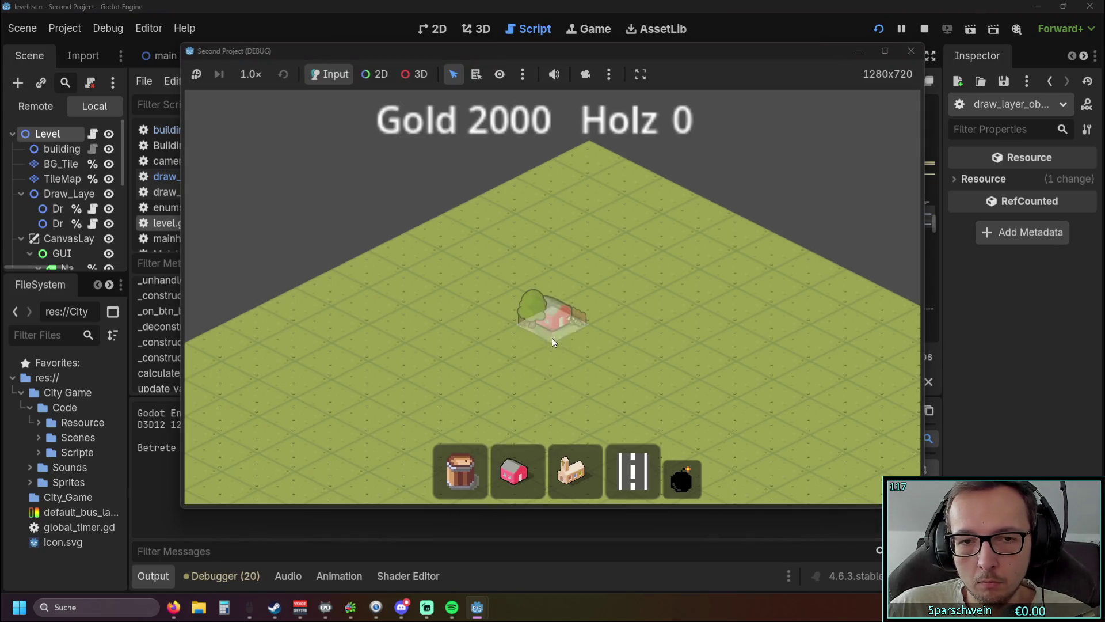
click(552, 339)
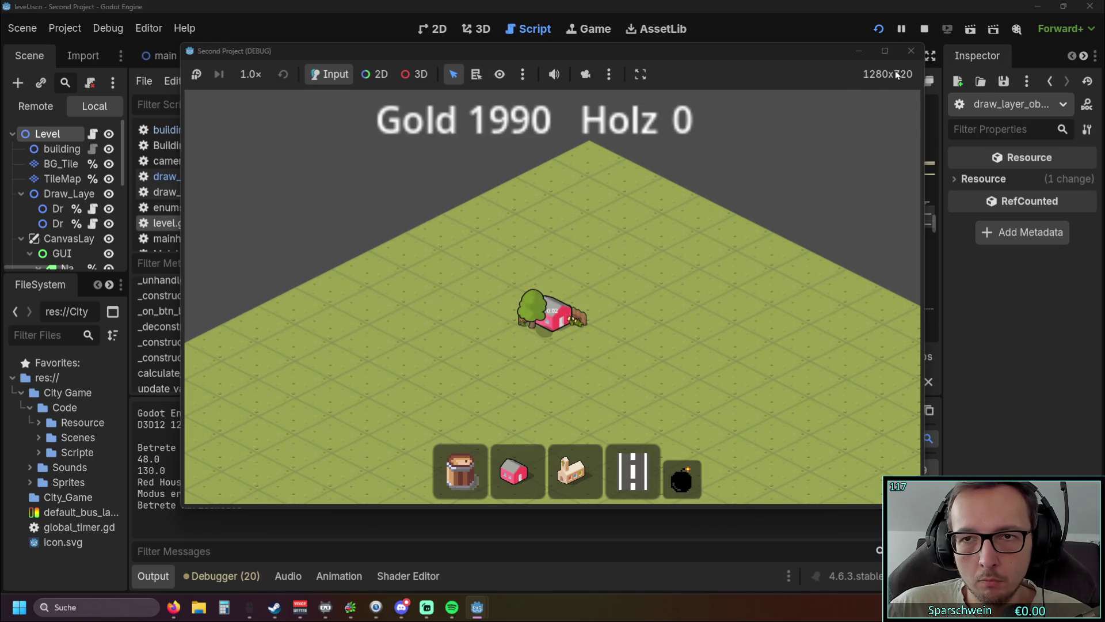
key(alt+F4)
double_click(639, 216)
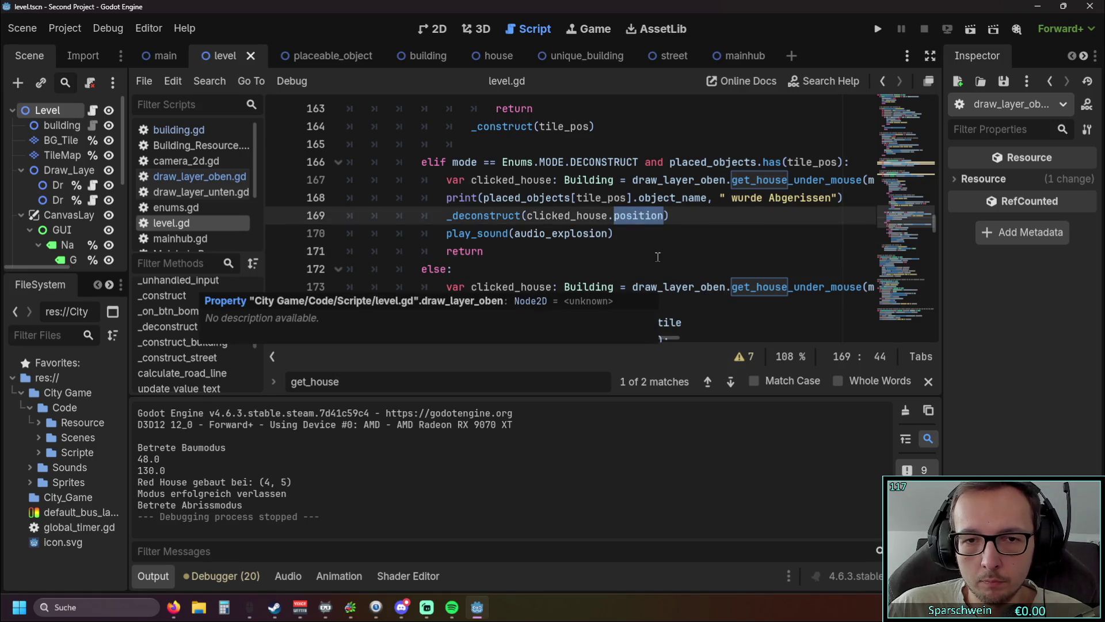
Re-enter the position property on the edited line using autocompletion
key(BackSpace)
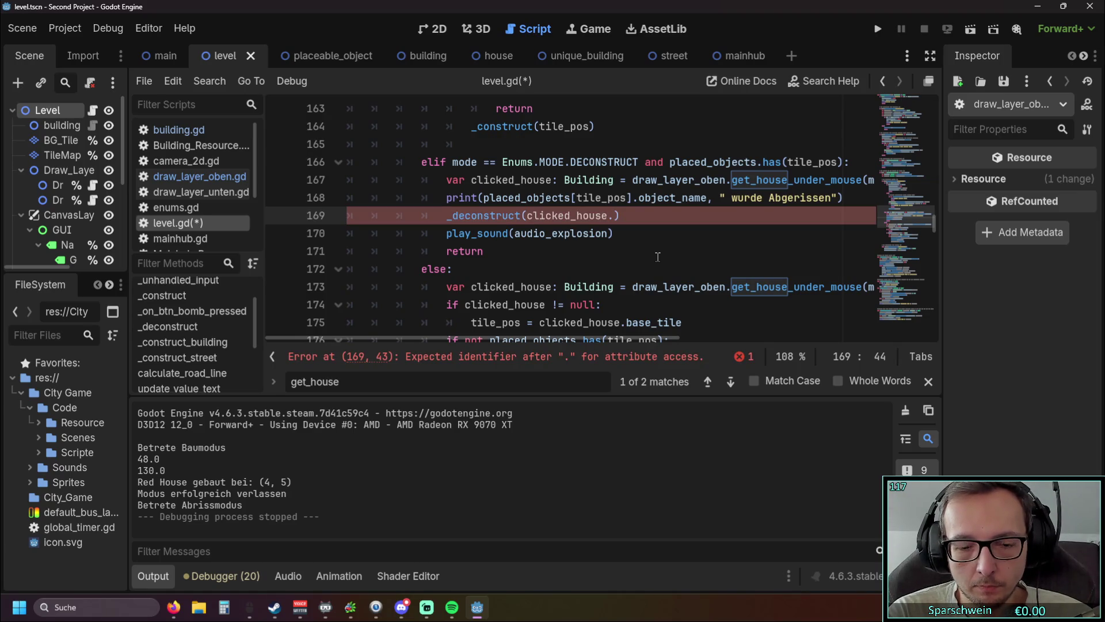
text(po)
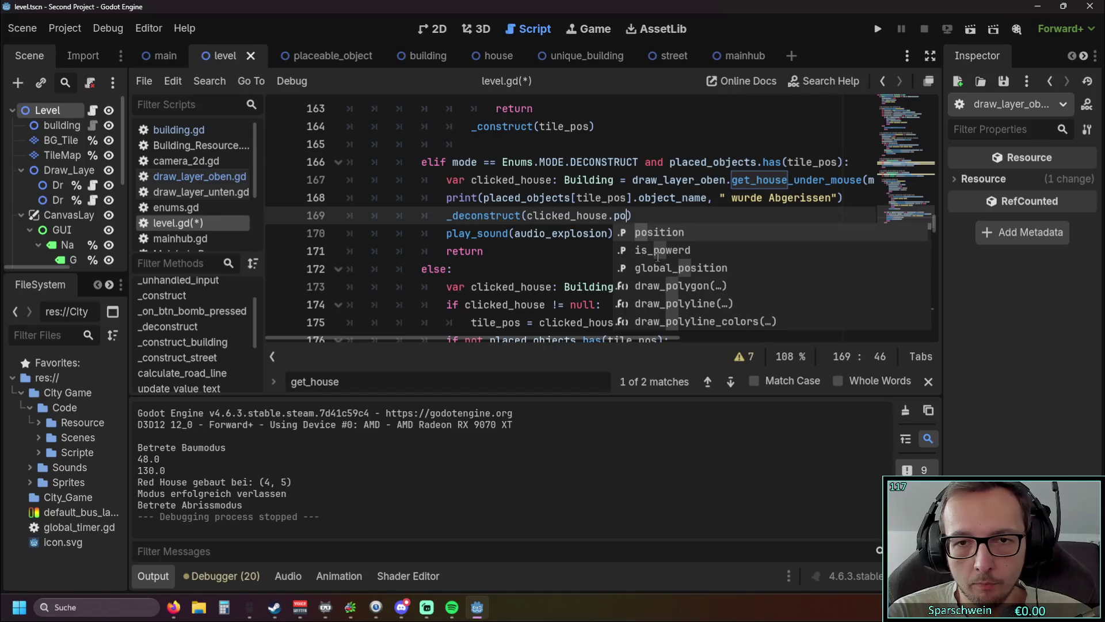
key(Return)
click(605, 235)
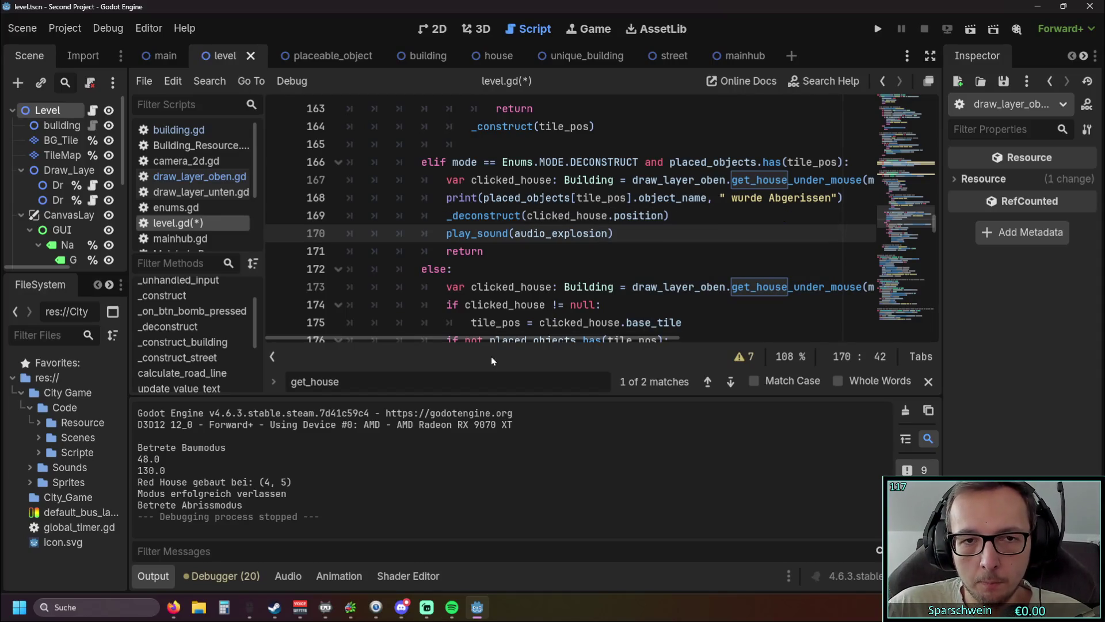
mouse_move(499, 337)
mouse_down()
mouse_move(551, 334)
mouse_move(523, 331)
mouse_up()
drag(619, 215, 561, 215)
Change the _deconstruct call argument from clicked_house.position to tile_pos
drag(495, 215, 482, 217)
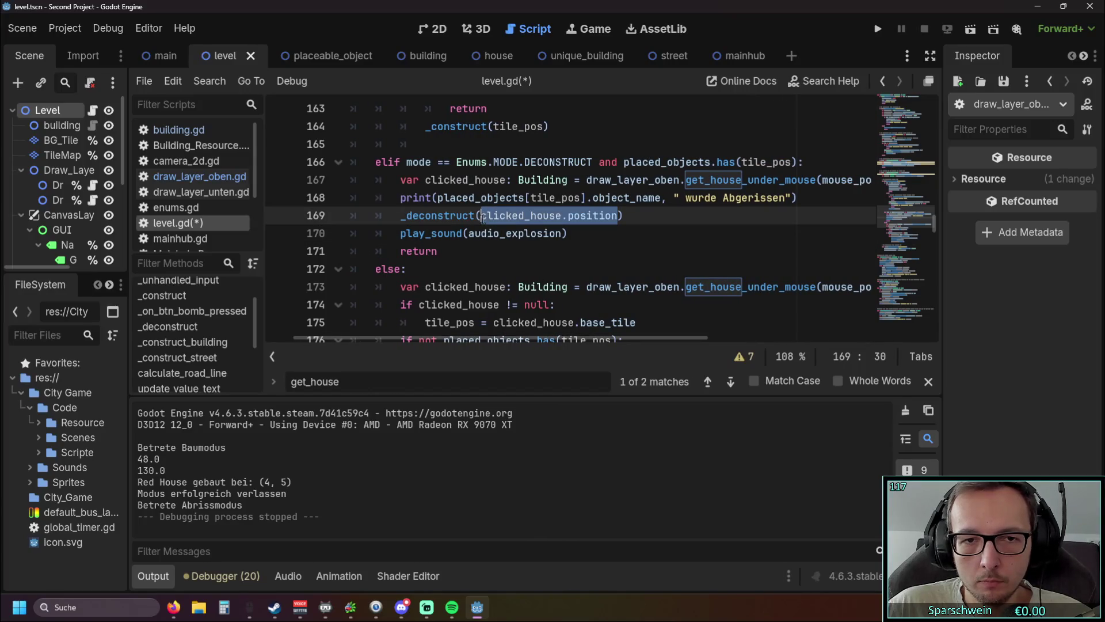
text(tile)
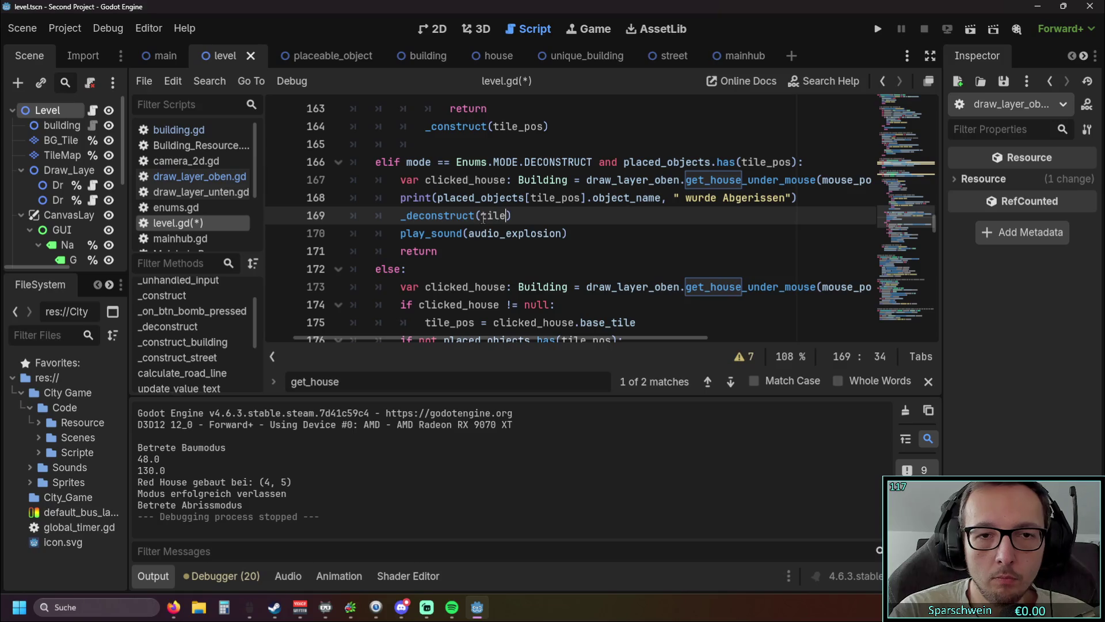
key(Down)
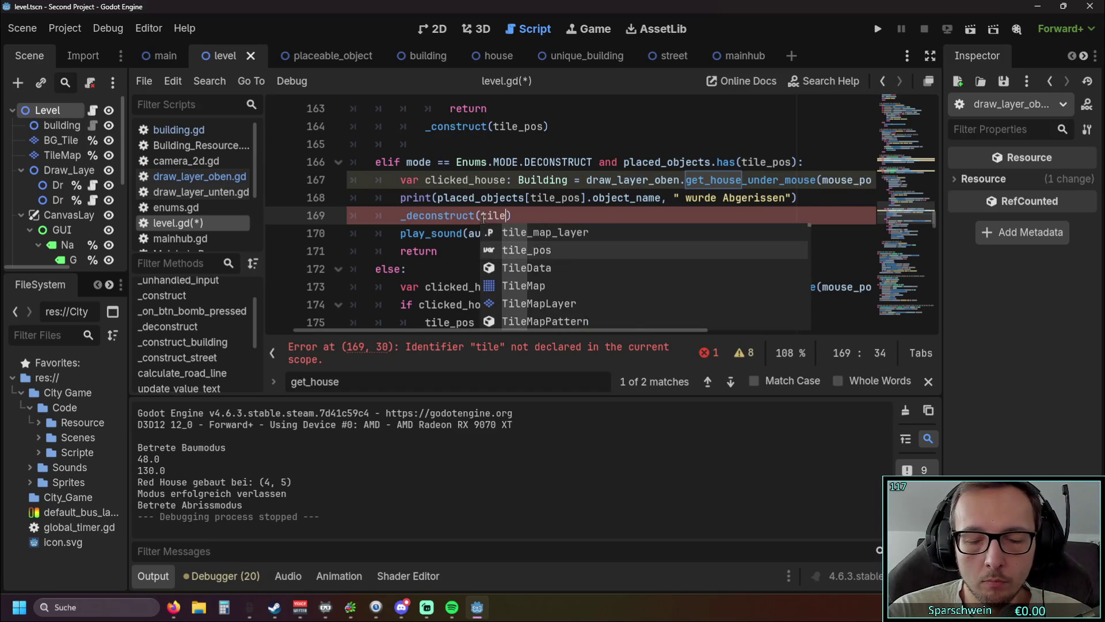
key(Return)
click(735, 239)
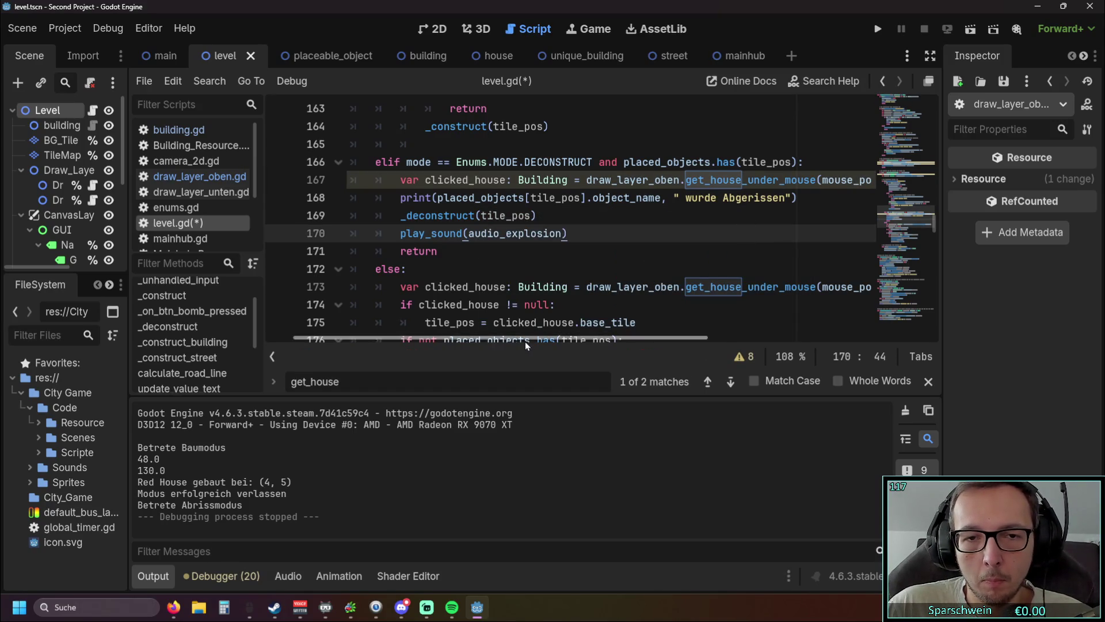
mouse_move(523, 340)
mouse_down()
mouse_move(474, 337)
mouse_move(531, 340)
mouse_move(512, 338)
mouse_up()
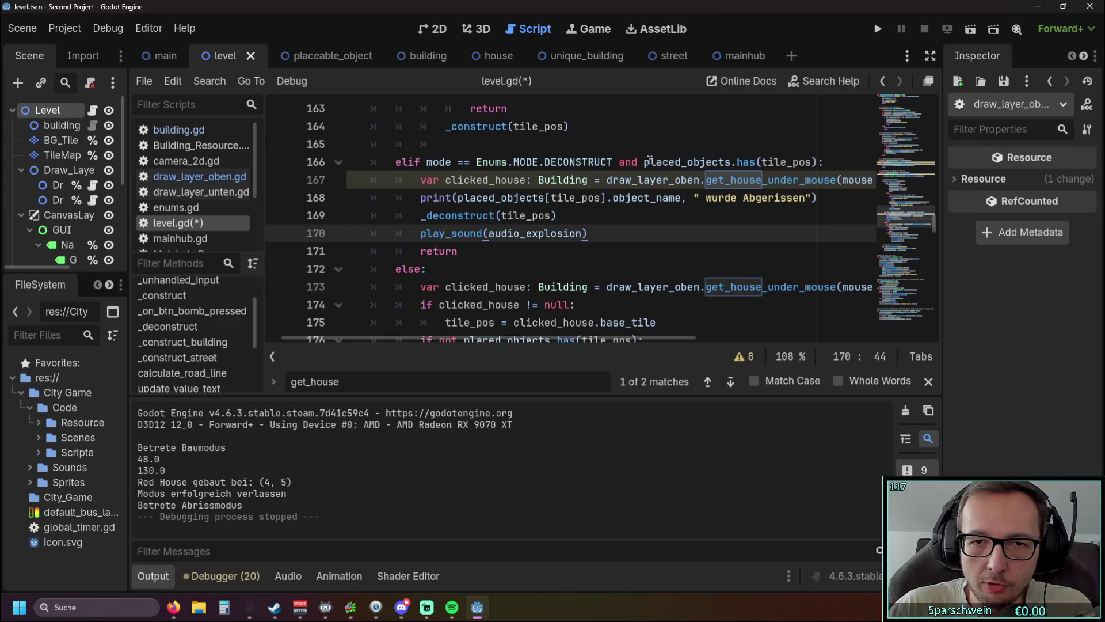
mouse_move(649, 161)
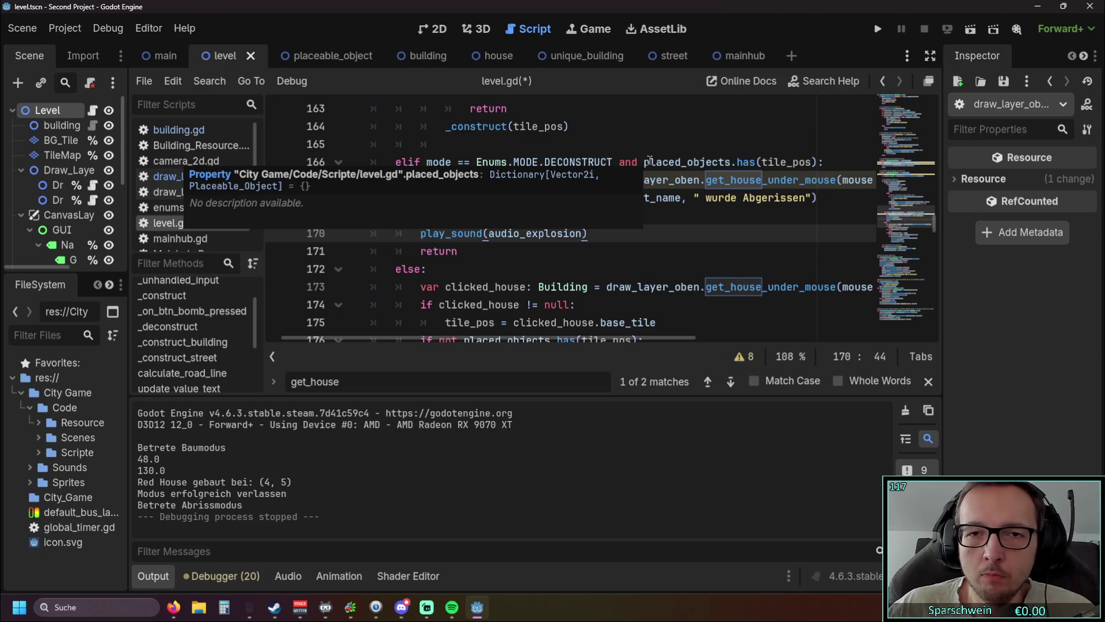
Delete ' and placed_objects.has(tile_pos)' from line 166's deconstruct condition and run the project
drag(817, 162, 612, 163)
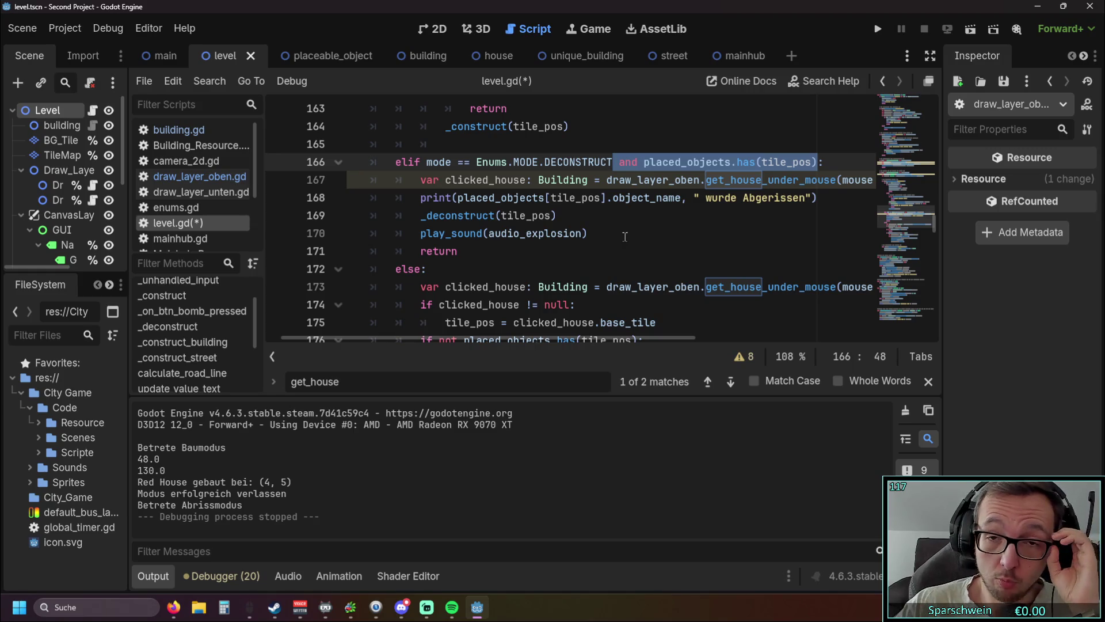
key(BackSpace)
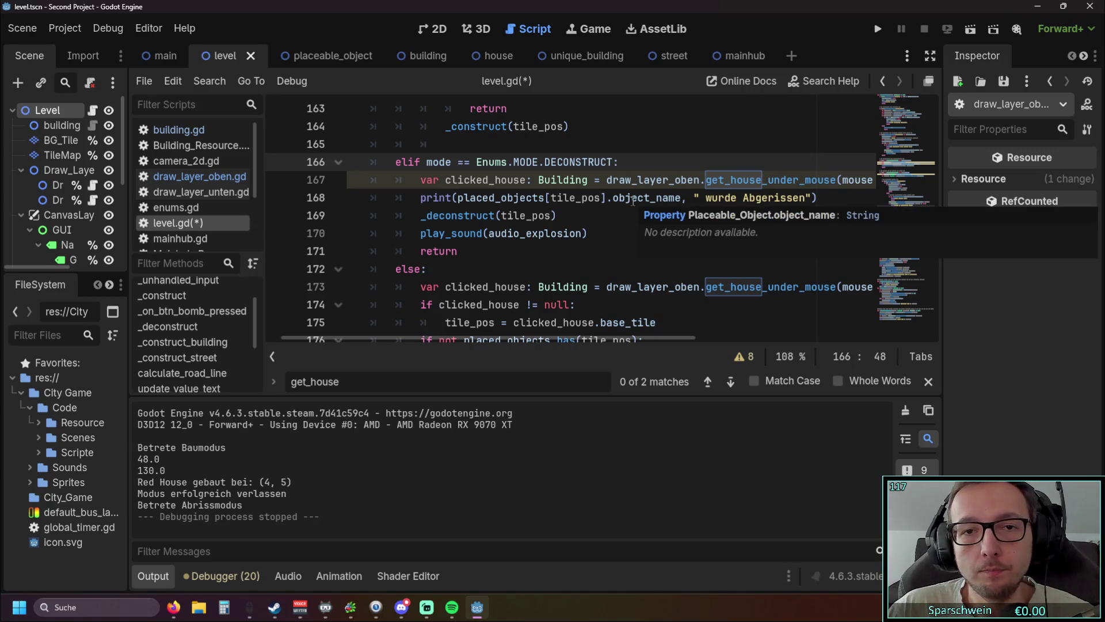
click(621, 233)
click(876, 30)
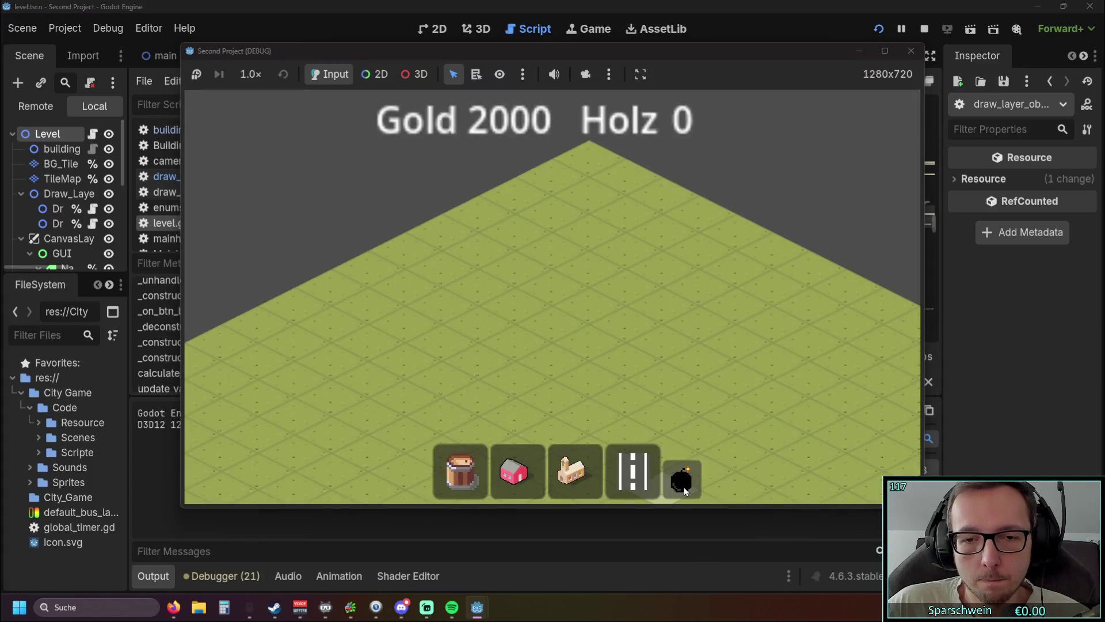
Try demolishing in the game, which halts at line 168 with key (4, 5); select clicked_house
click(568, 318)
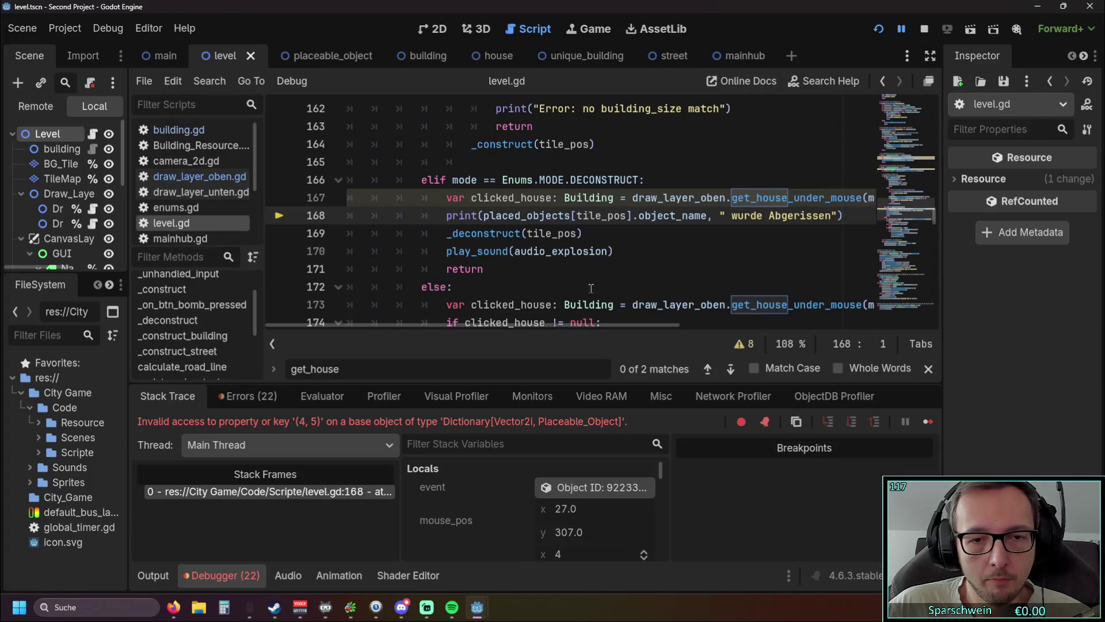
scroll(637, 260, up, 1)
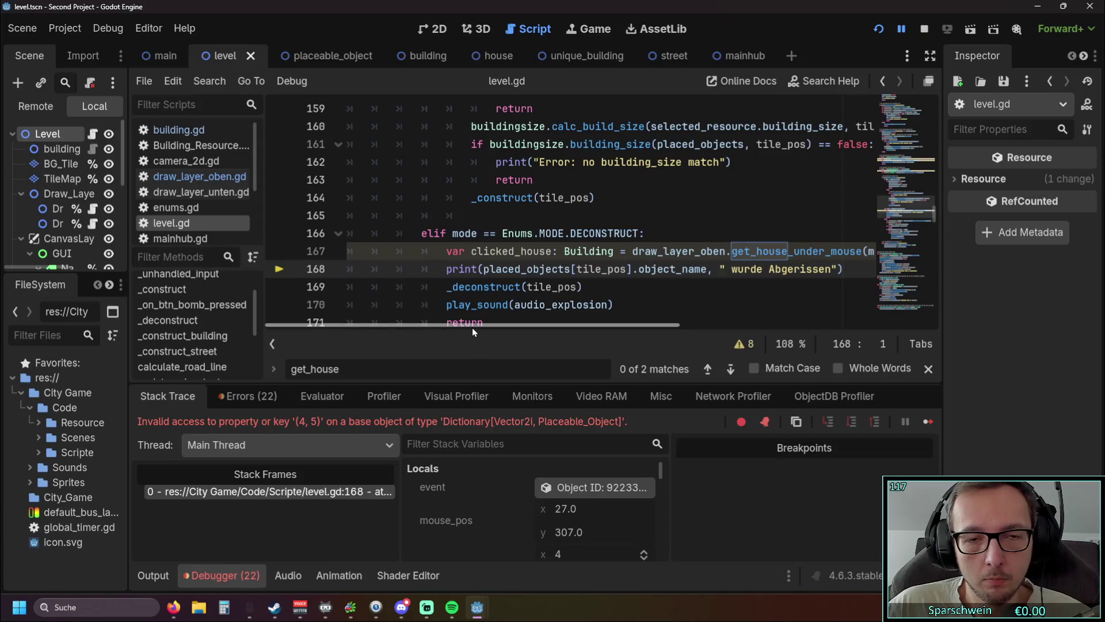
mouse_move(472, 326)
mouse_down()
mouse_move(484, 326)
mouse_move(444, 330)
mouse_up()
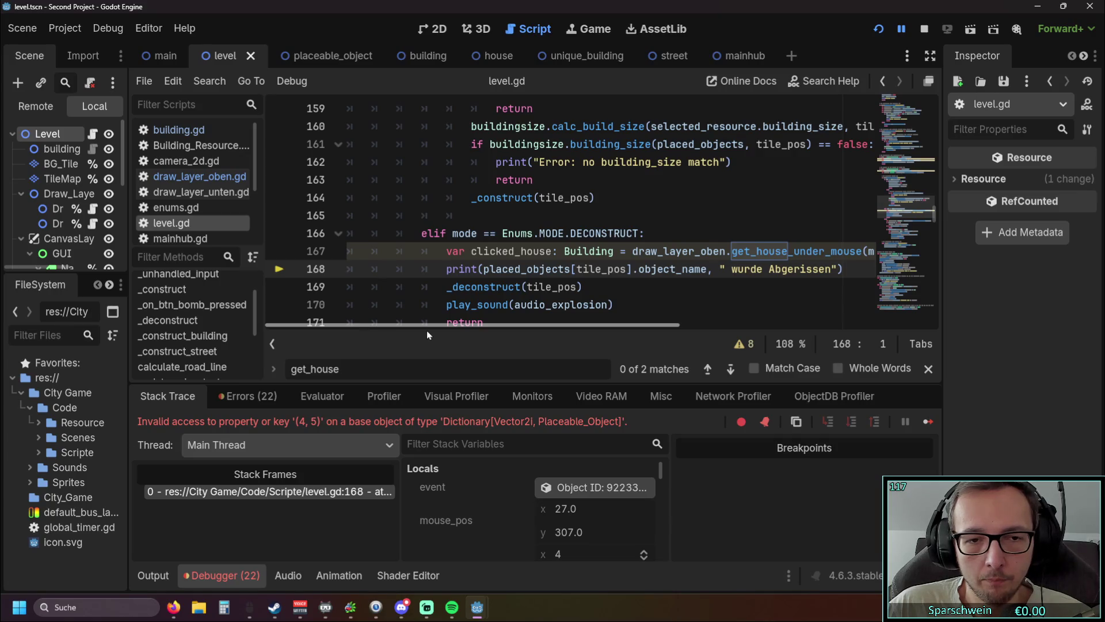
scroll(493, 286, down, 1)
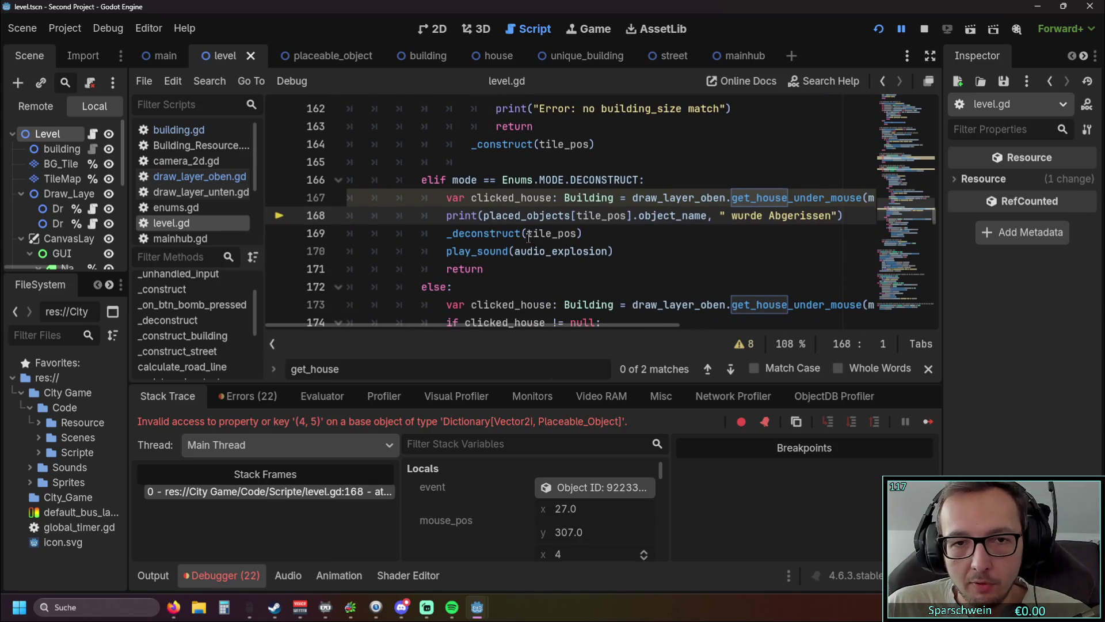
click(531, 233)
double_click(476, 198)
key(ctrl+c)
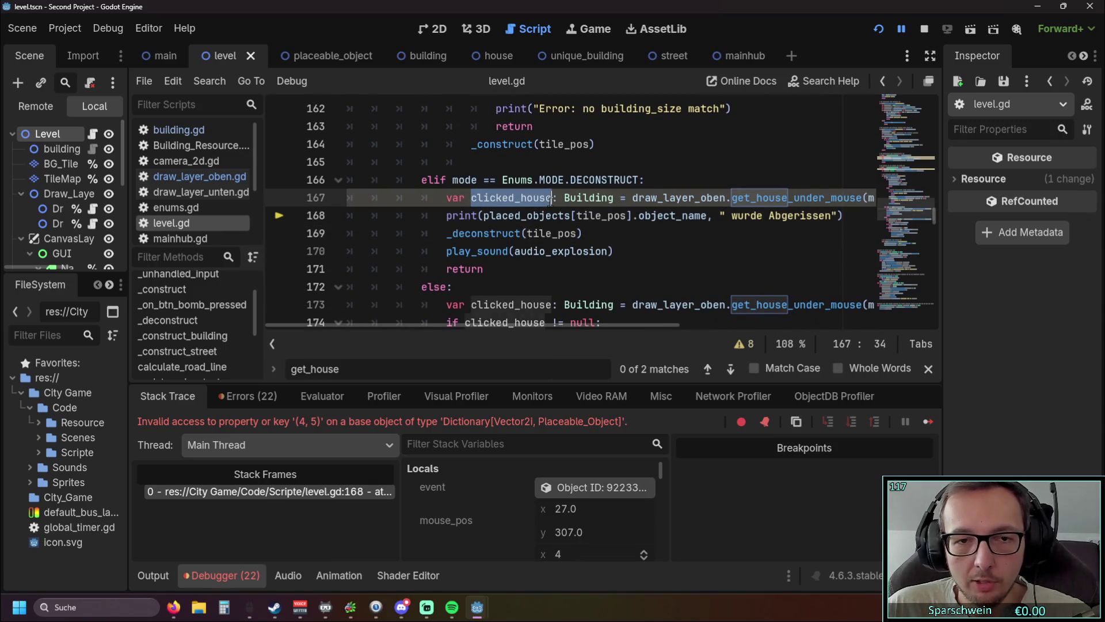
Change the _deconstruct argument on line 169 to clicked_house.base_tile
click(526, 233)
key(ctrl+v)
drag(657, 233, 615, 233)
key(BackSpace)
key(BackSpace)
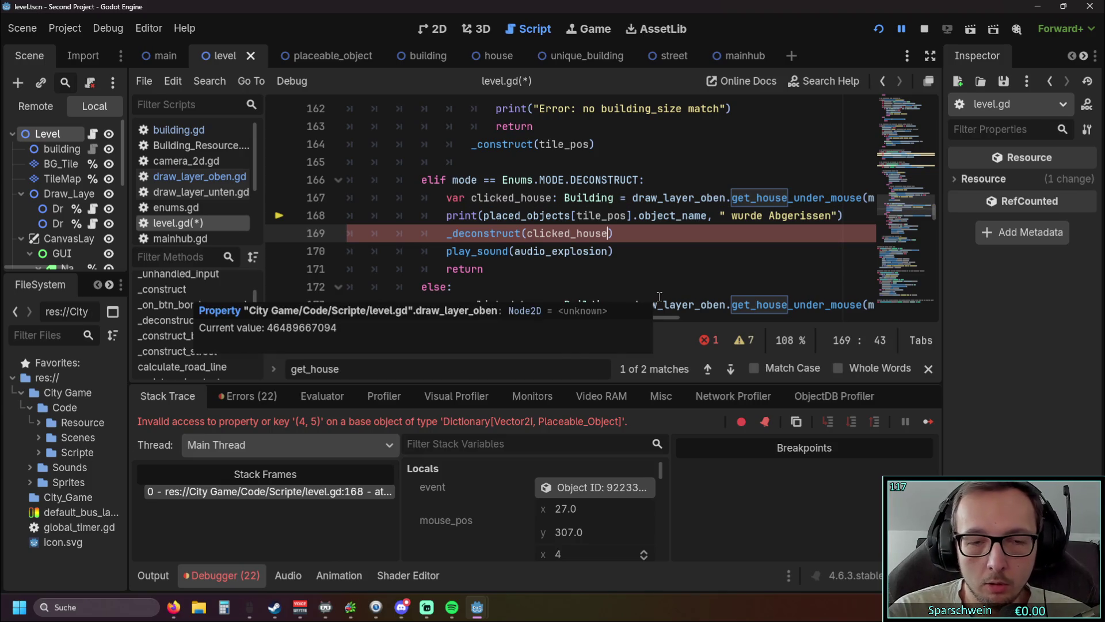
text(.)
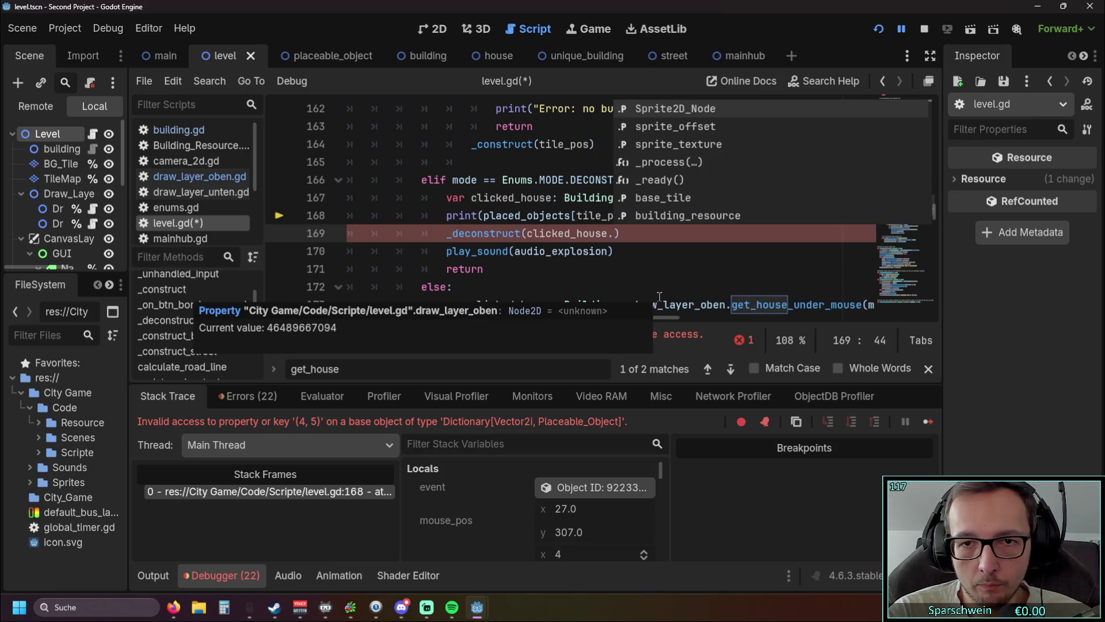
click(667, 198)
Restart the game, build a red house, and demolish it with the bomb tool
click(879, 30)
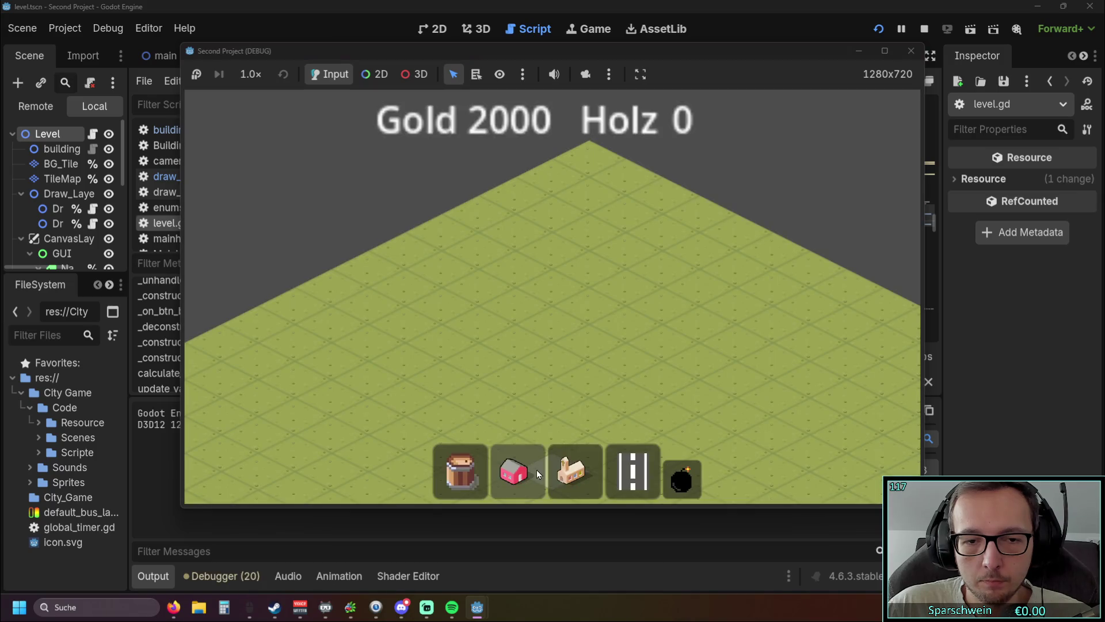
click(536, 470)
click(545, 352)
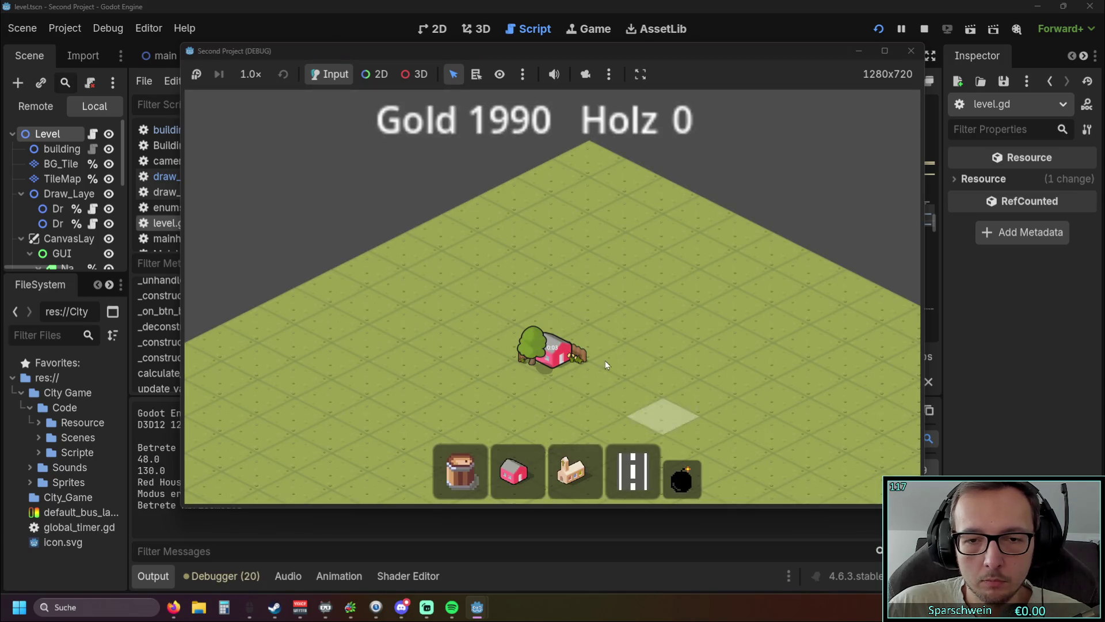
click(649, 341)
click(878, 29)
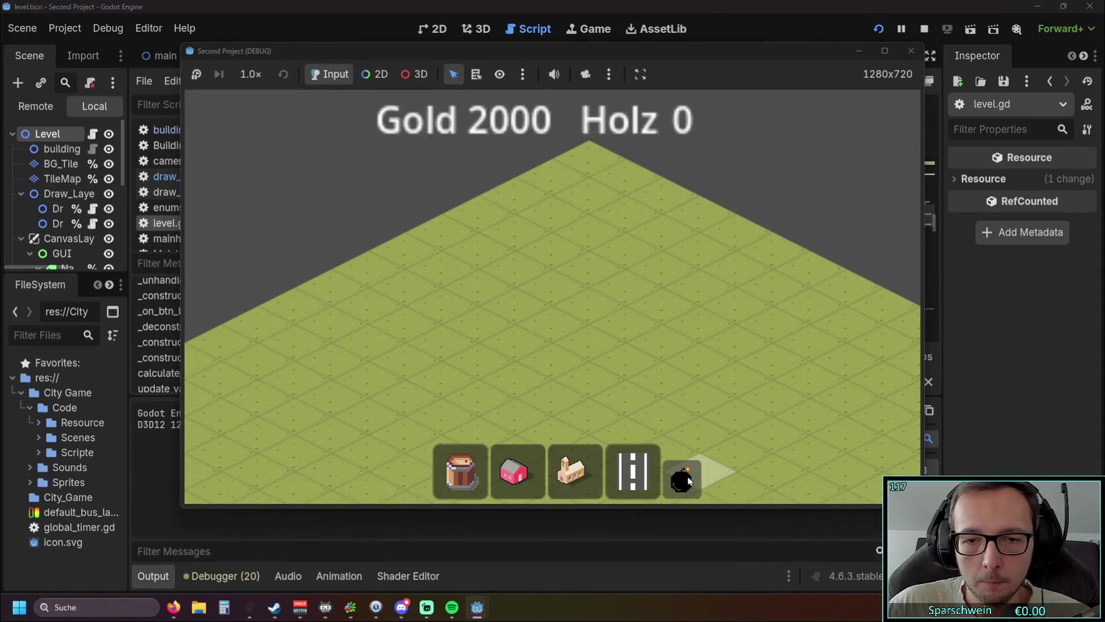
click(514, 470)
click(552, 320)
click(681, 478)
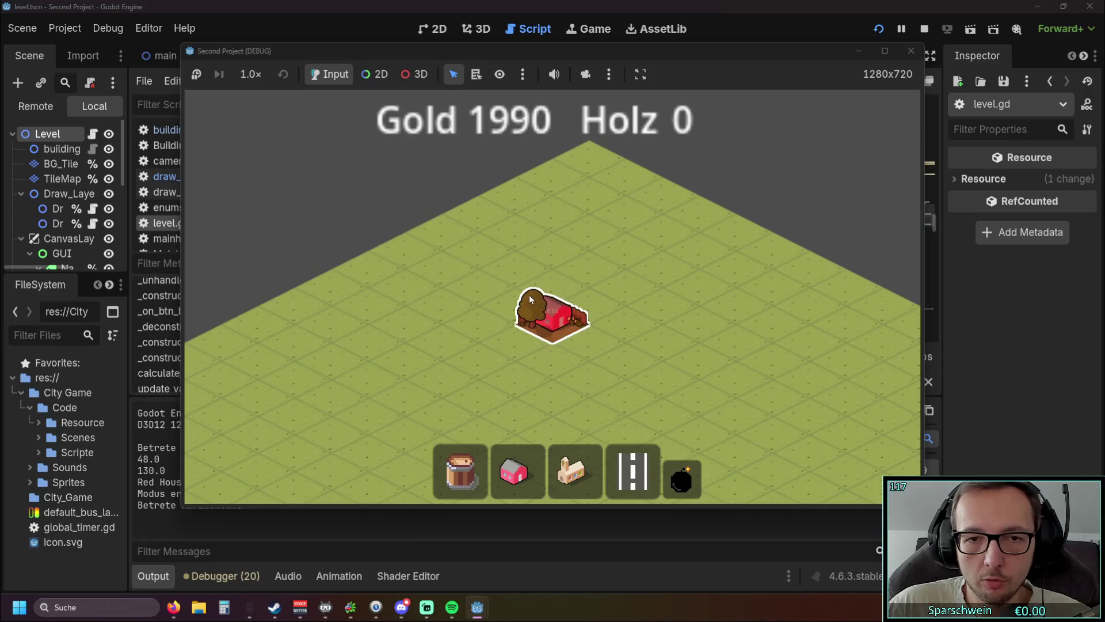
click(528, 294)
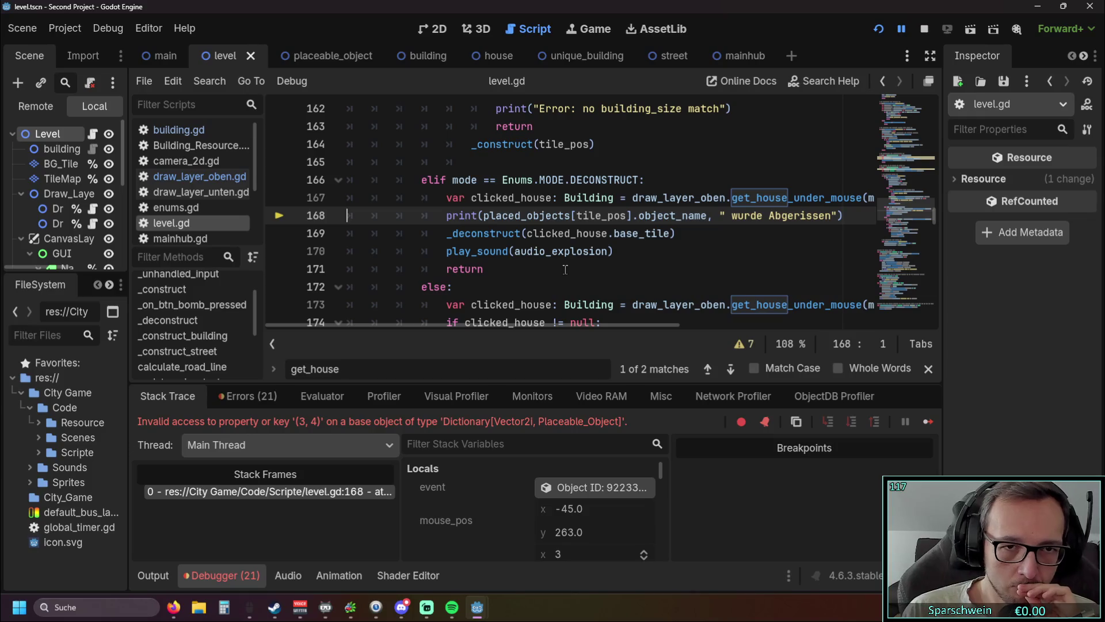
Try pasting clicked_house.base_tile over the print line's dictionary lookup, then undo it
click(447, 215)
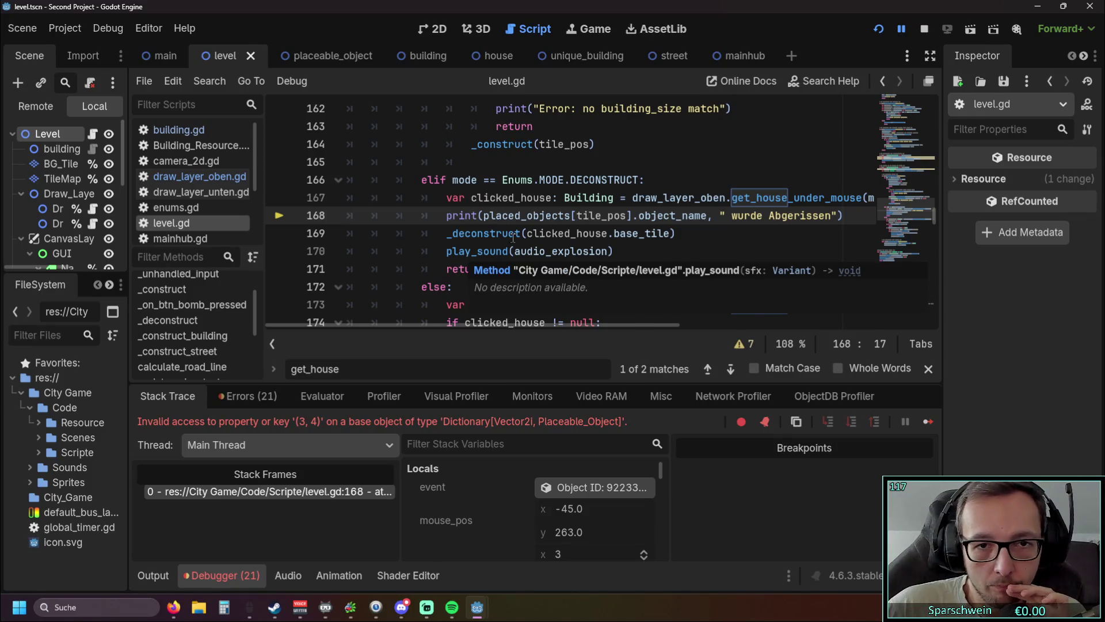
scroll(515, 235, right, 1)
drag(518, 234, 658, 236)
key(ctrl+c)
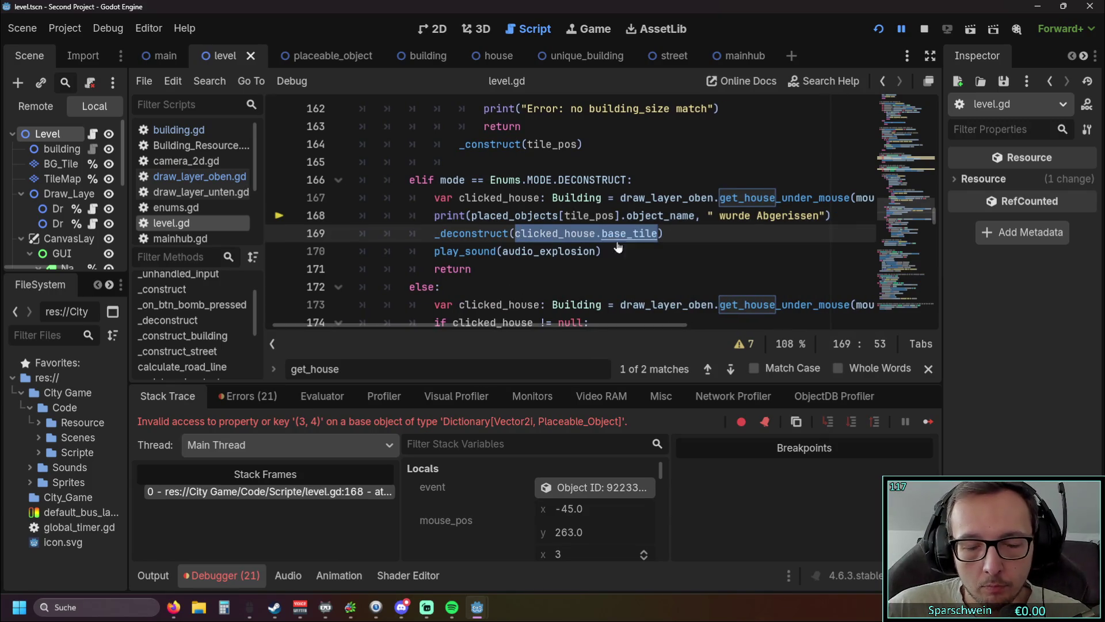
drag(473, 217, 587, 217)
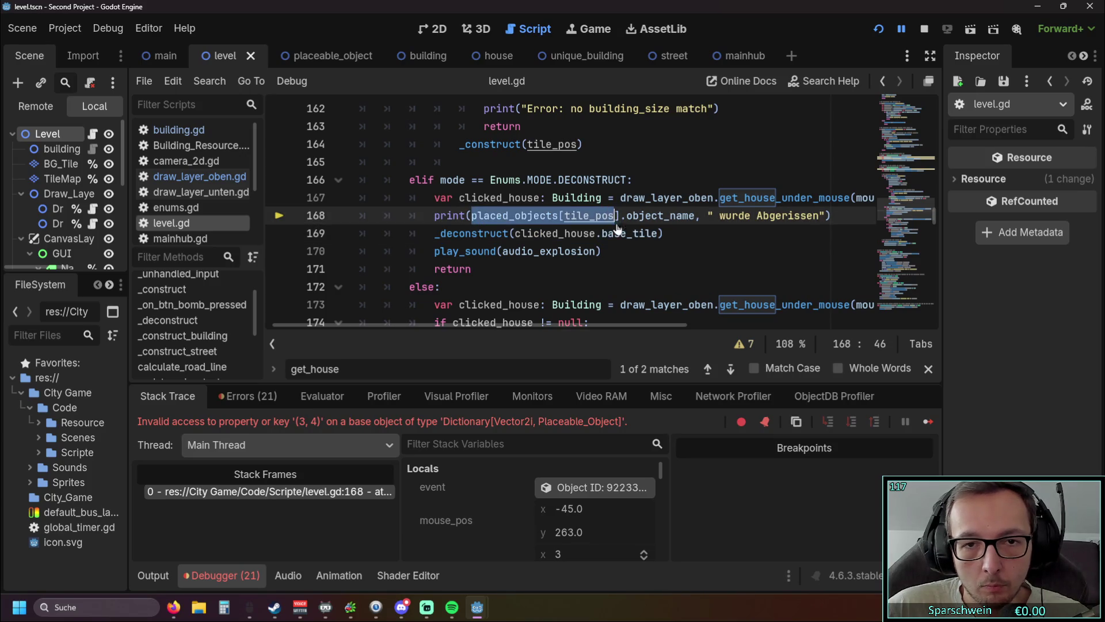
key(ctrl+v)
click(625, 266)
click(879, 29)
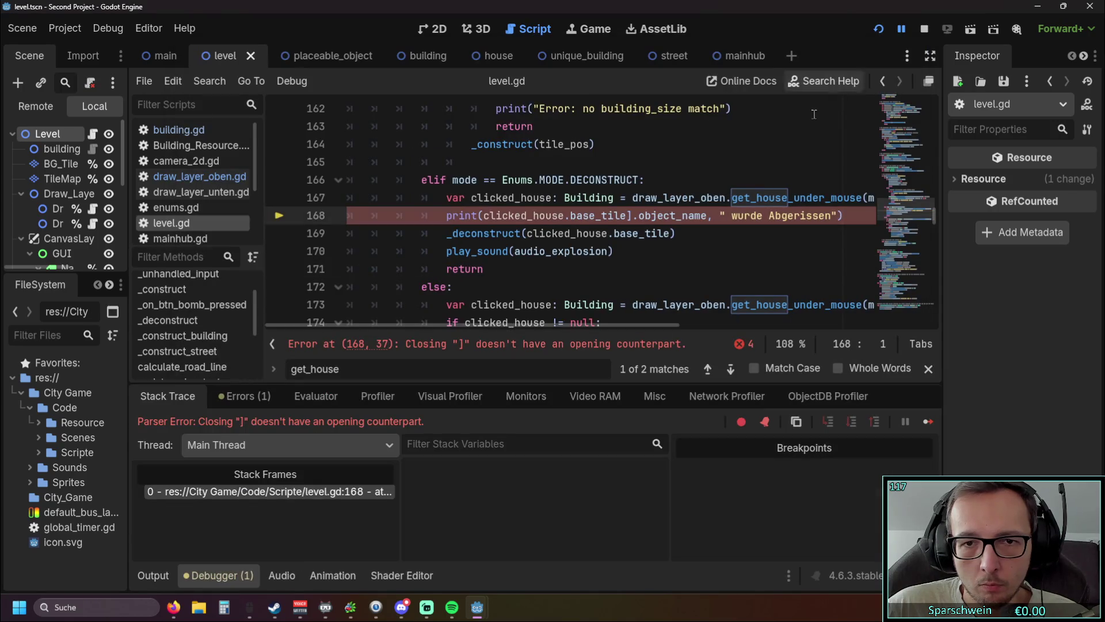
key(ctrl+z)
key(ctrl+z)
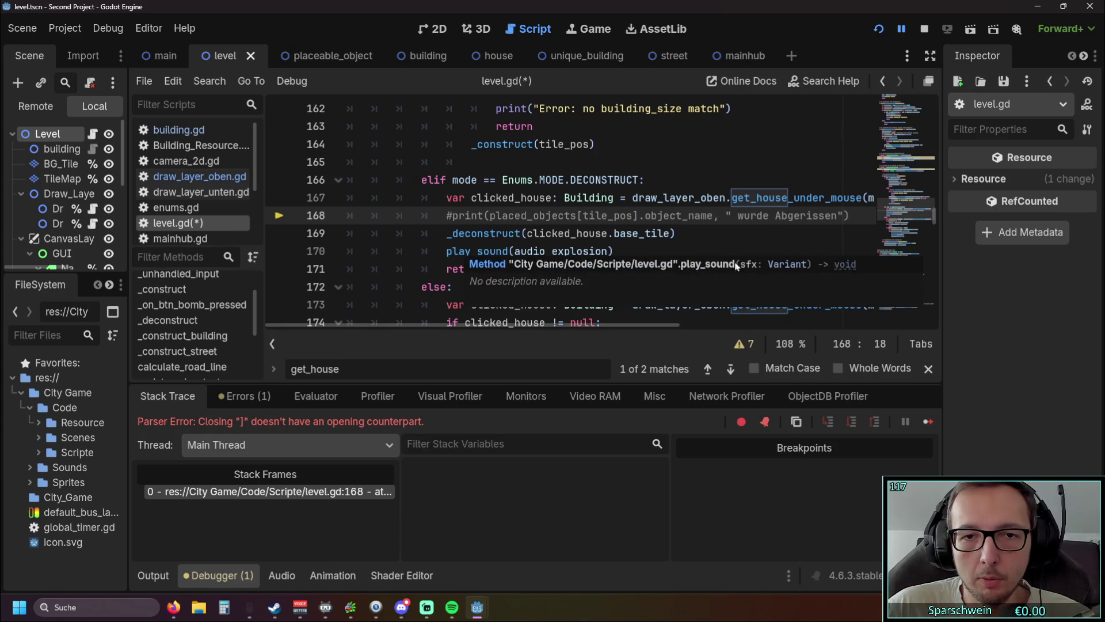
Restart the game, build a red house, and demolish it in bomb mode
click(879, 33)
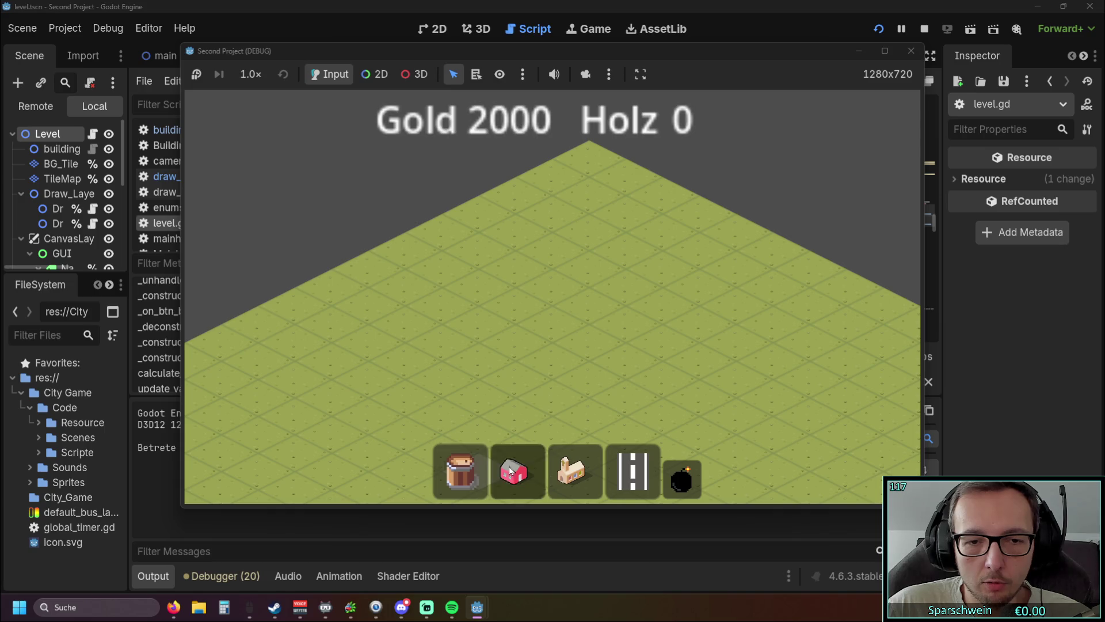
click(510, 471)
click(553, 319)
click(681, 478)
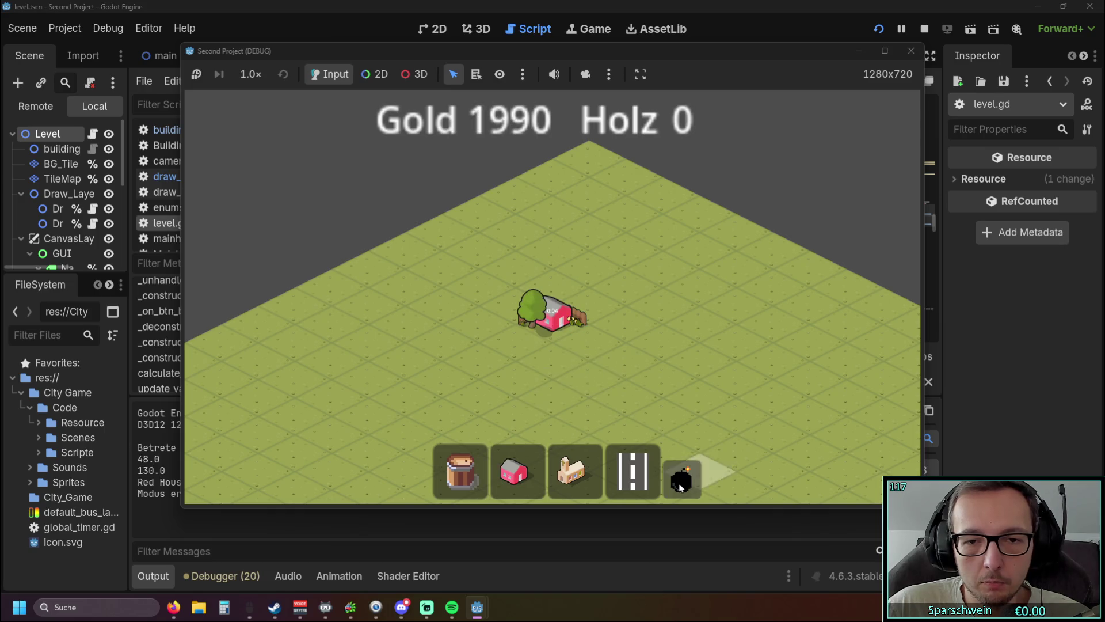
click(640, 360)
scroll(620, 258, up, 1)
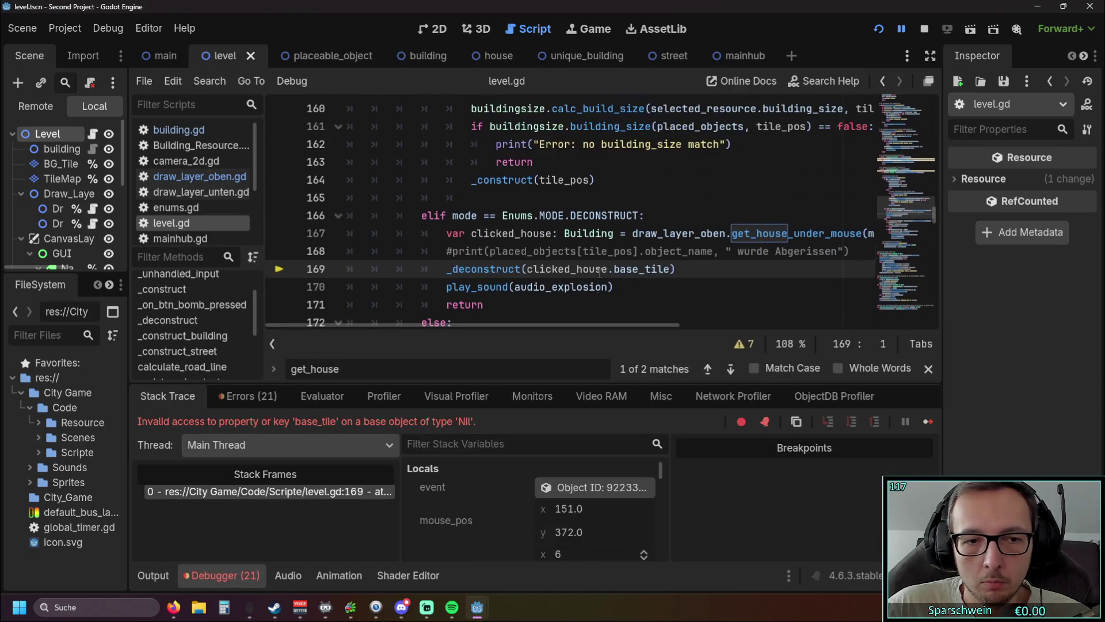
Change base_tile to position on line 169, save level.gd, and rerun the demolish test
drag(614, 269, 672, 272)
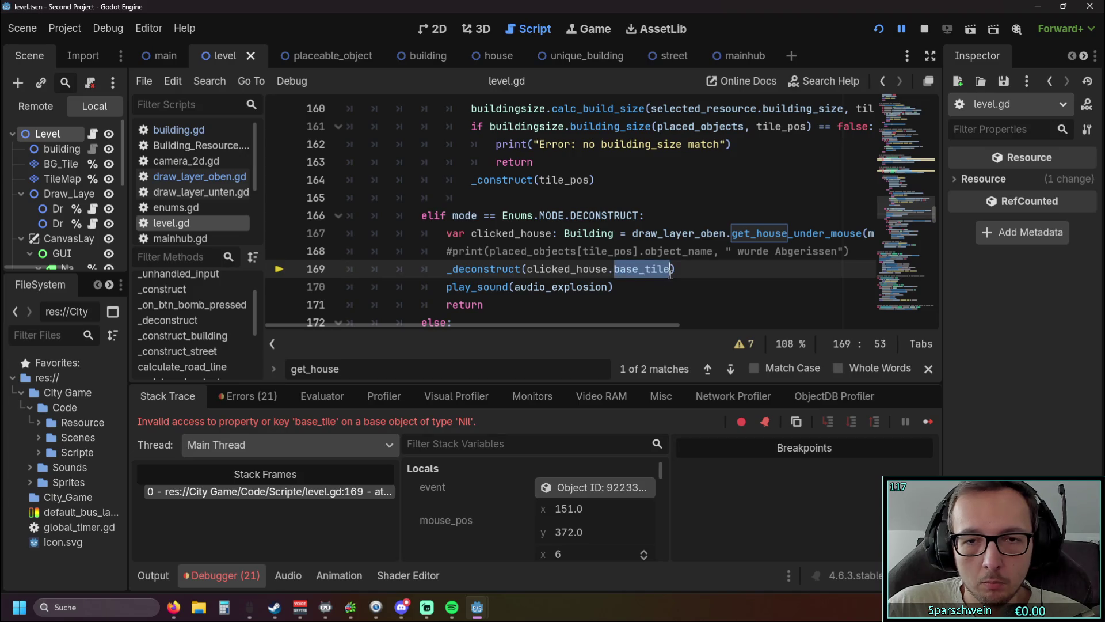
text(po)
key(Return)
key(ctrl+s)
key(F12)
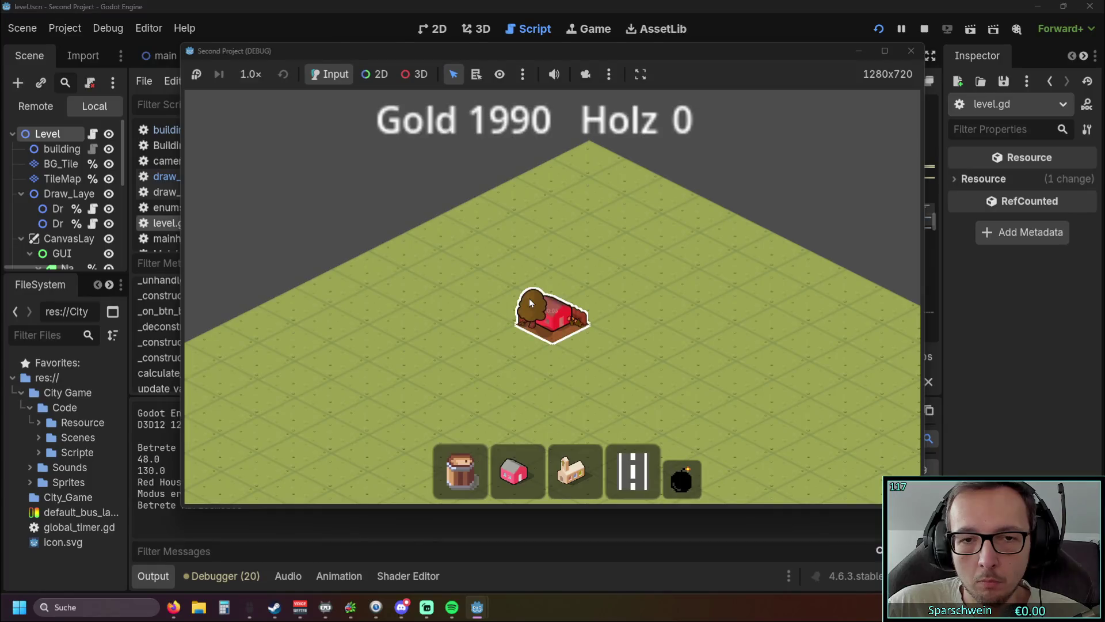
click(529, 298)
scroll(544, 288, up, 1)
scroll(544, 287, down, 1)
scroll(535, 299, up, 1)
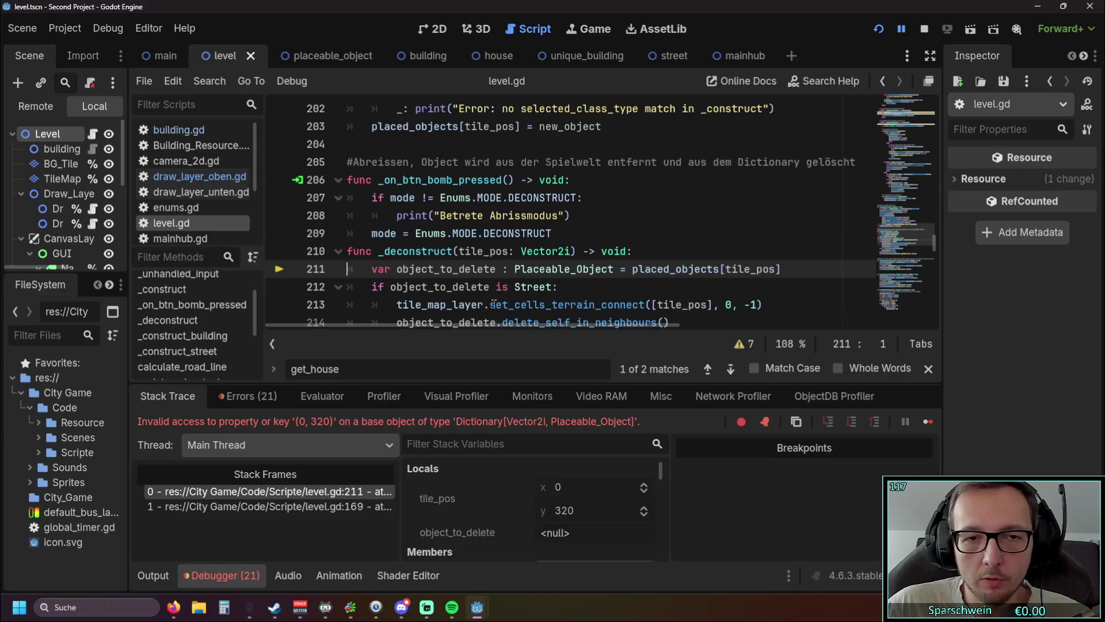
Scroll through level.gd to review the deconstruct code around line 169
scroll(551, 247, down, 1)
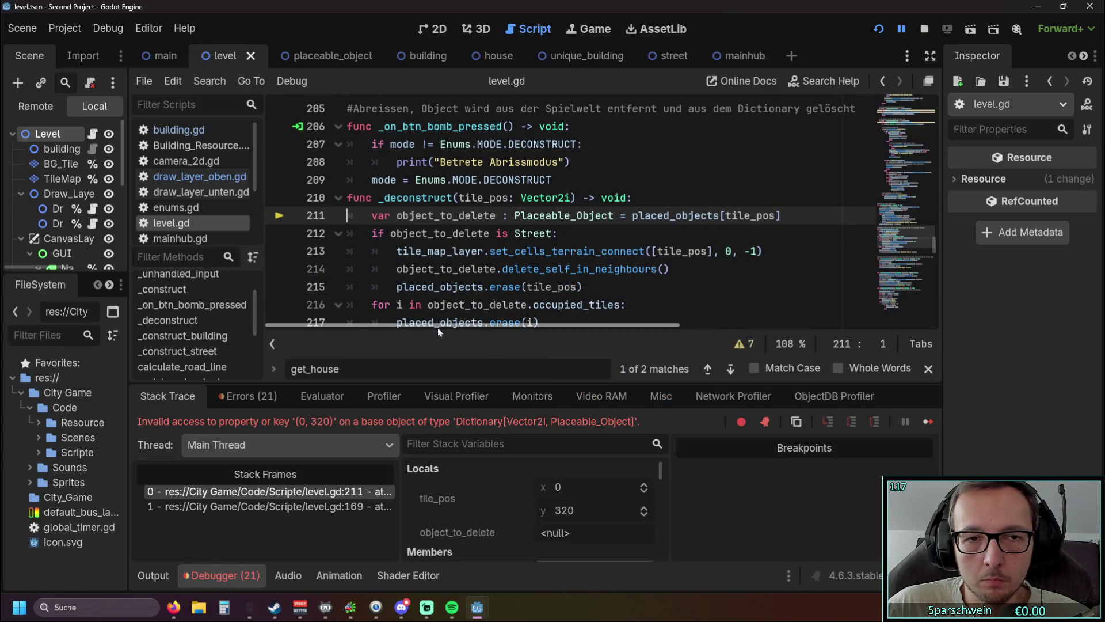
scroll(588, 295, up, 1)
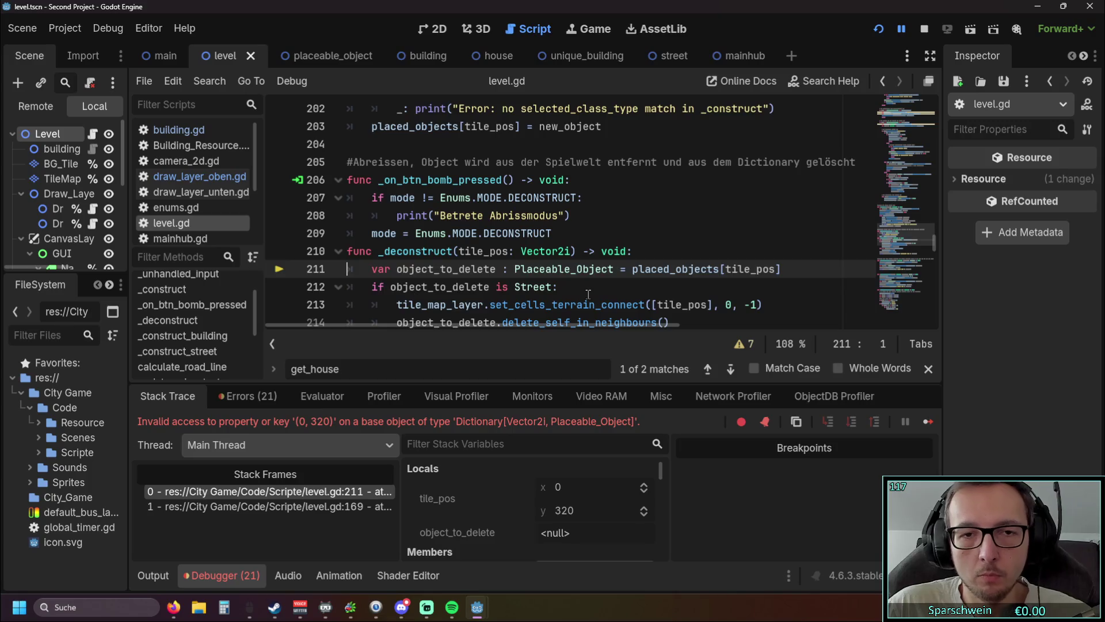
scroll(589, 291, up, 15)
scroll(591, 288, up, 7)
scroll(586, 285, down, 2)
scroll(586, 284, up, 2)
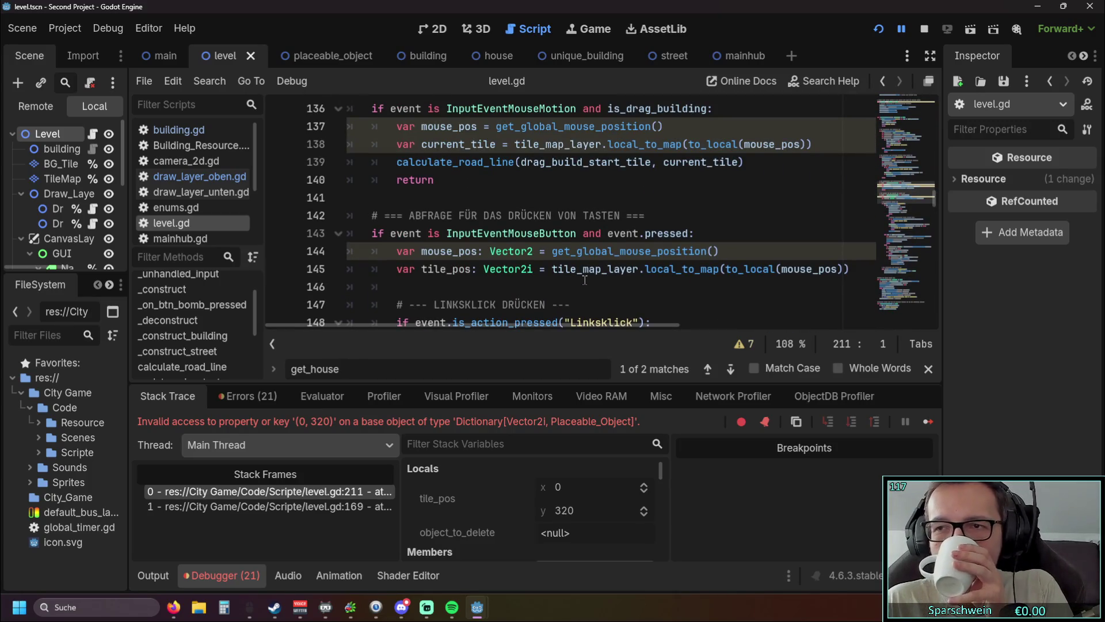
scroll(584, 278, down, 5)
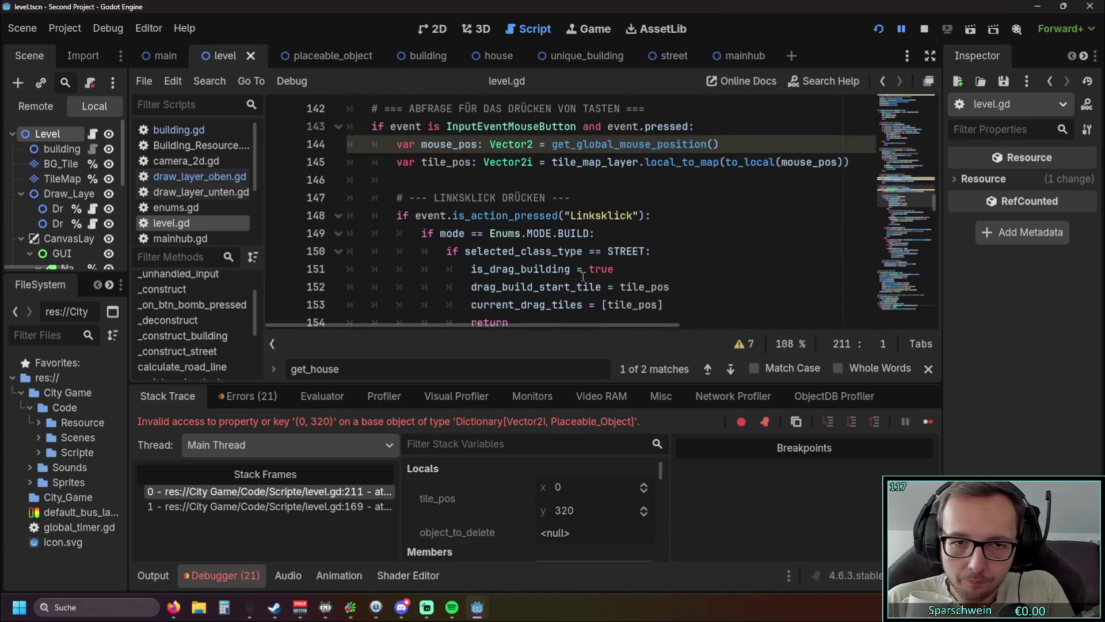
scroll(583, 276, down, 5)
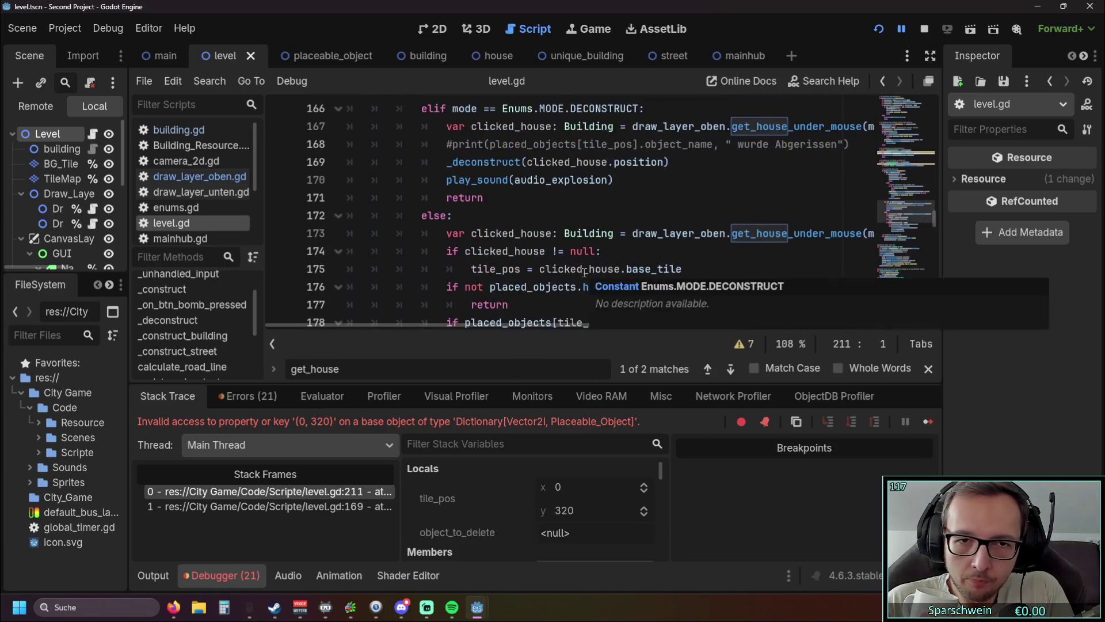
scroll(584, 272, up, 1)
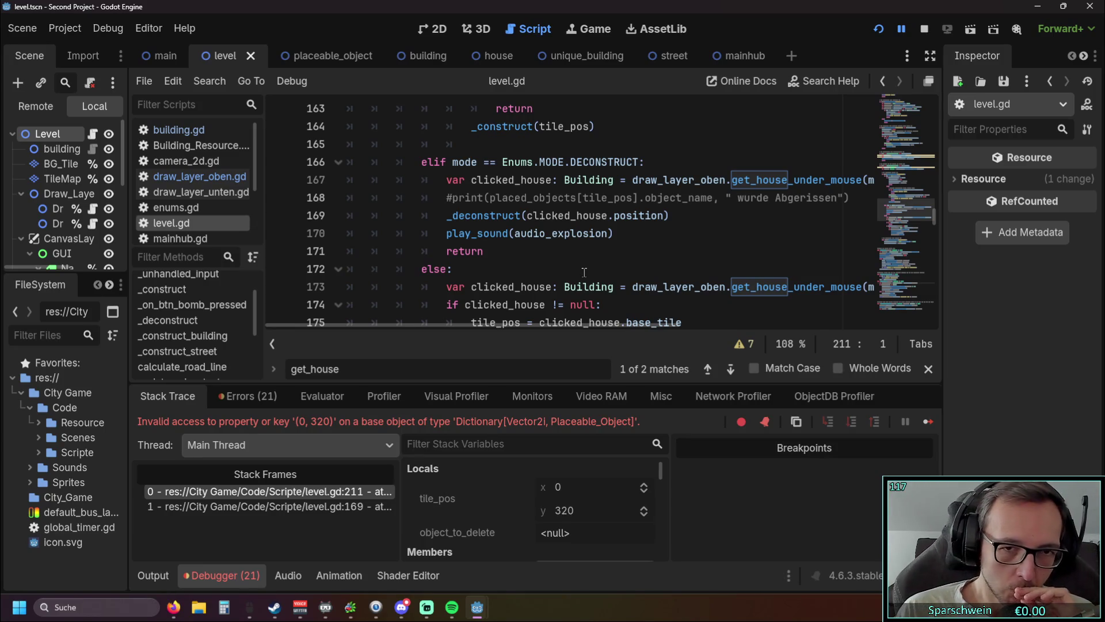
Change line 169 to _deconstruct(clicked_house.global_position) and relaunch the game
click(617, 215)
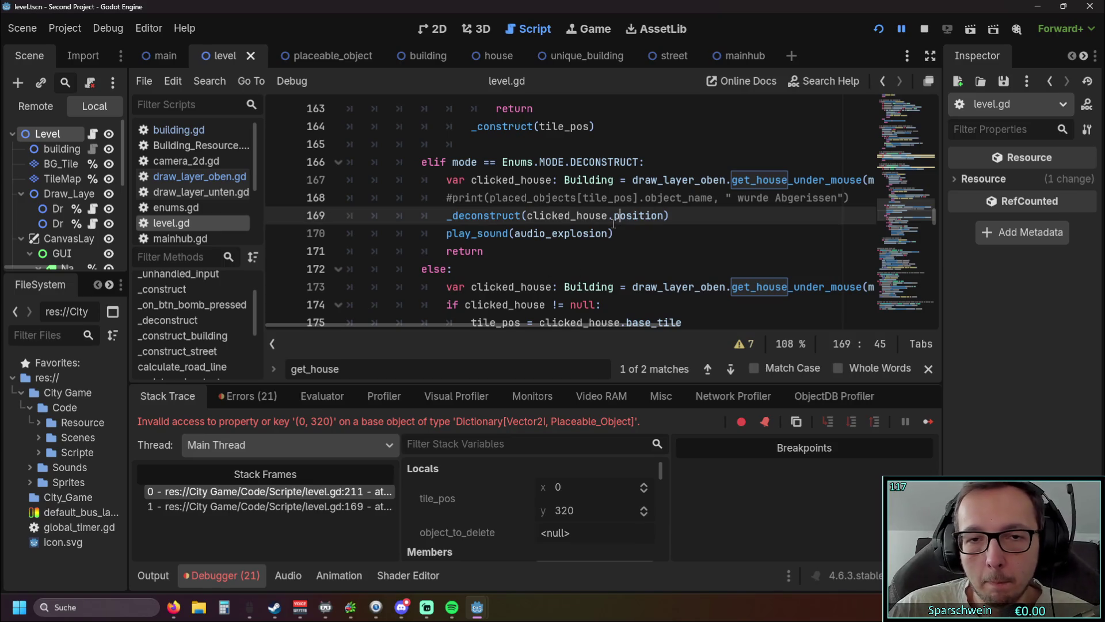
text(globasl)
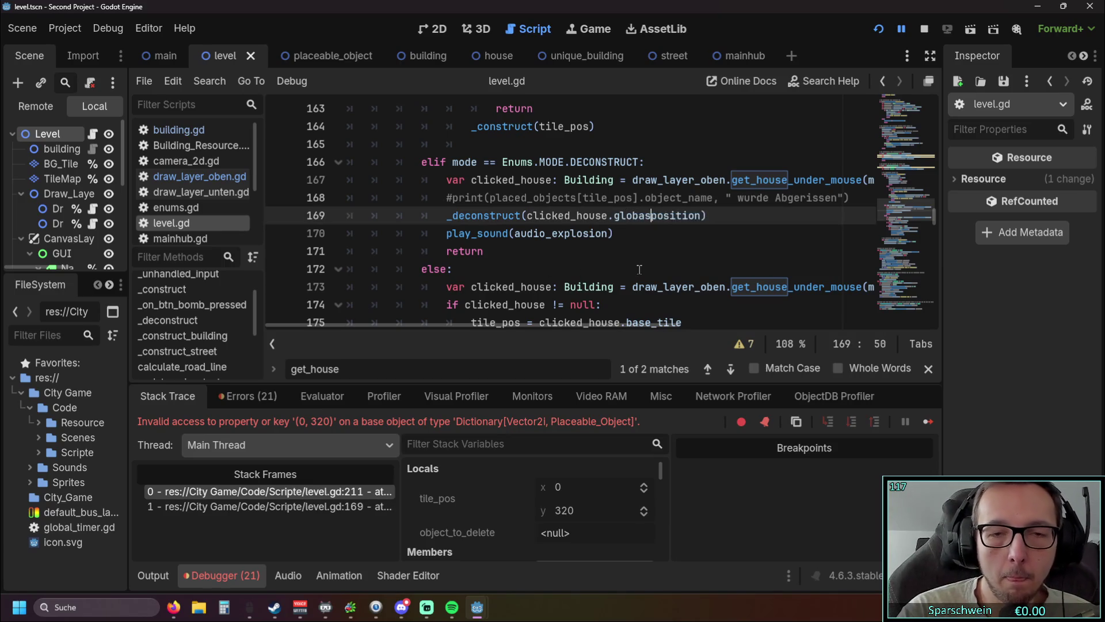
key(BackSpace)
key(BackSpace)
key(BackSpace)
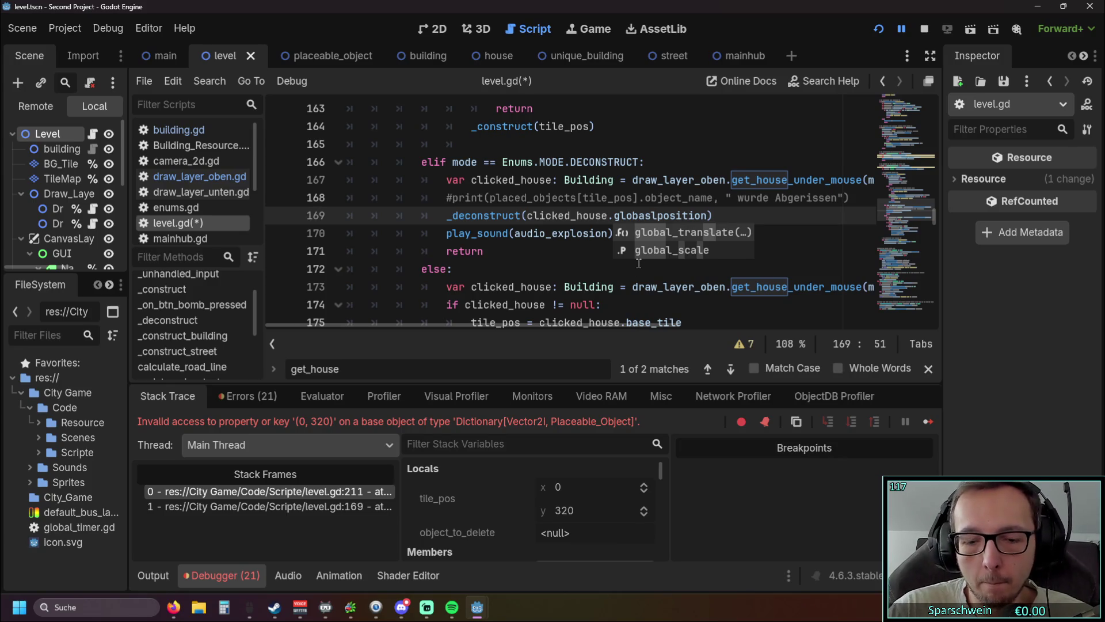
key(BackSpace)
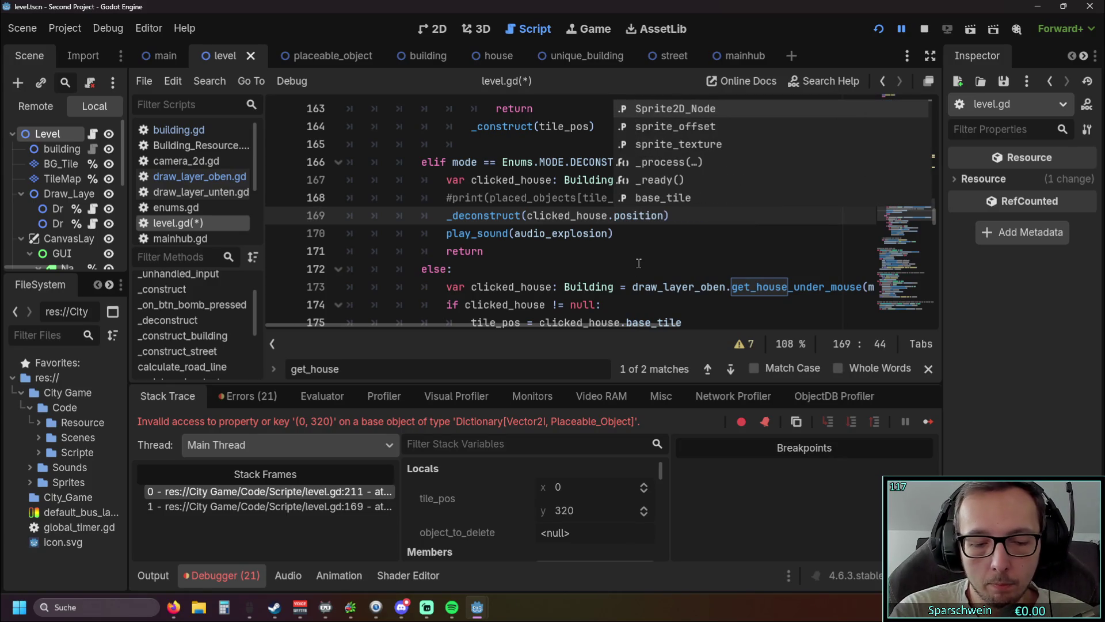
text(global)
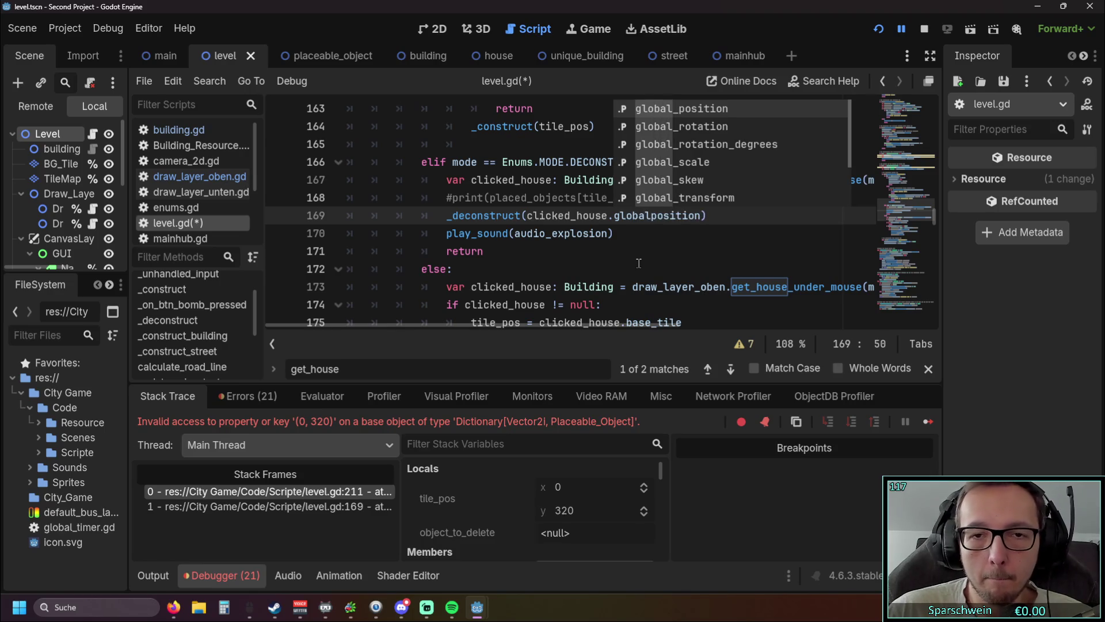
text(_)
click(646, 271)
click(879, 30)
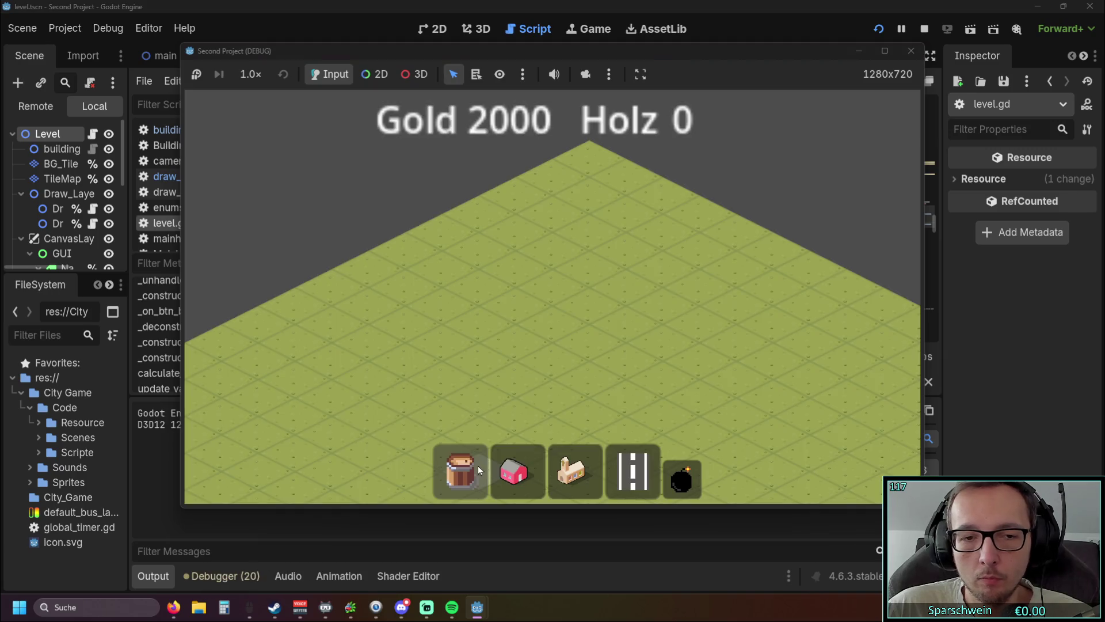
click(514, 472)
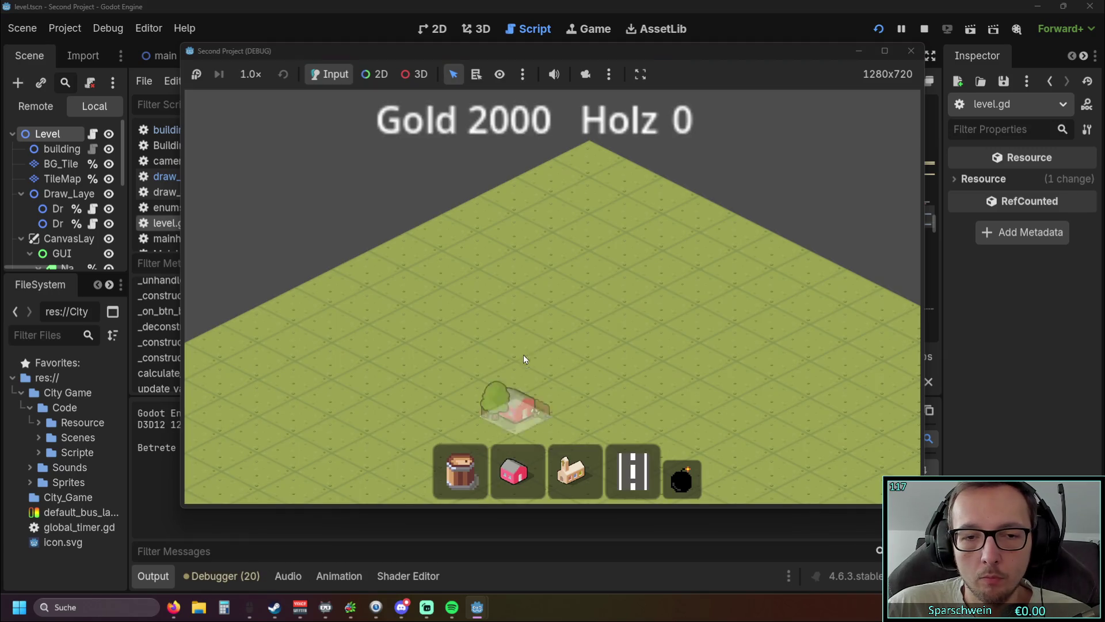
Build and demolish a red house, hitting the (-64, 352) key error at line 211, then relaunch
click(524, 350)
click(489, 317)
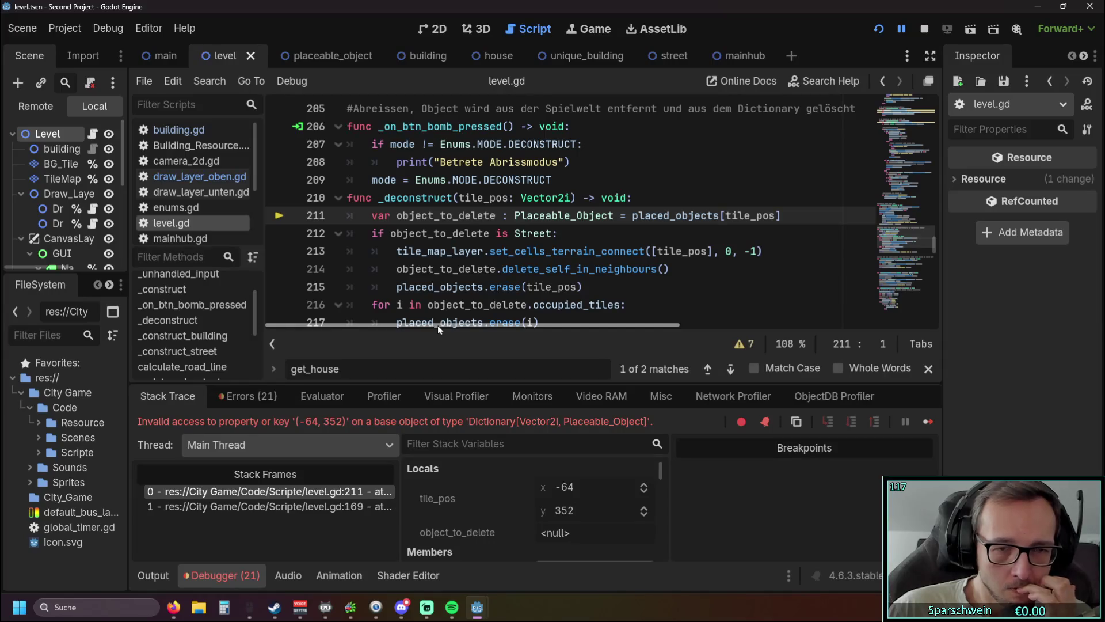
mouse_move(460, 198)
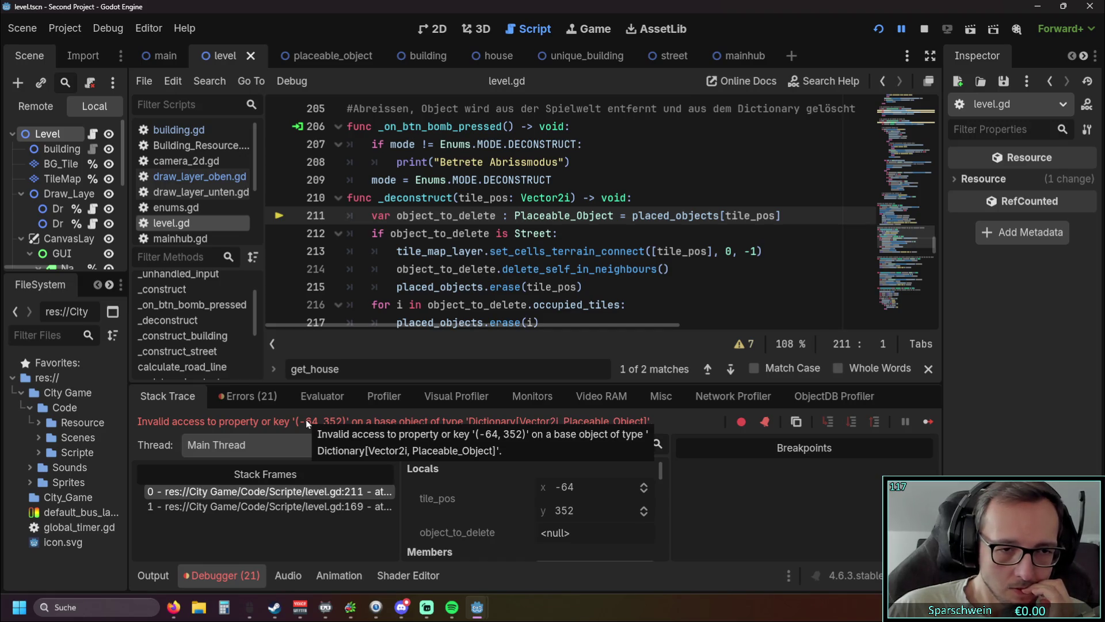
scroll(591, 290, up, 1)
scroll(591, 290, up, 12)
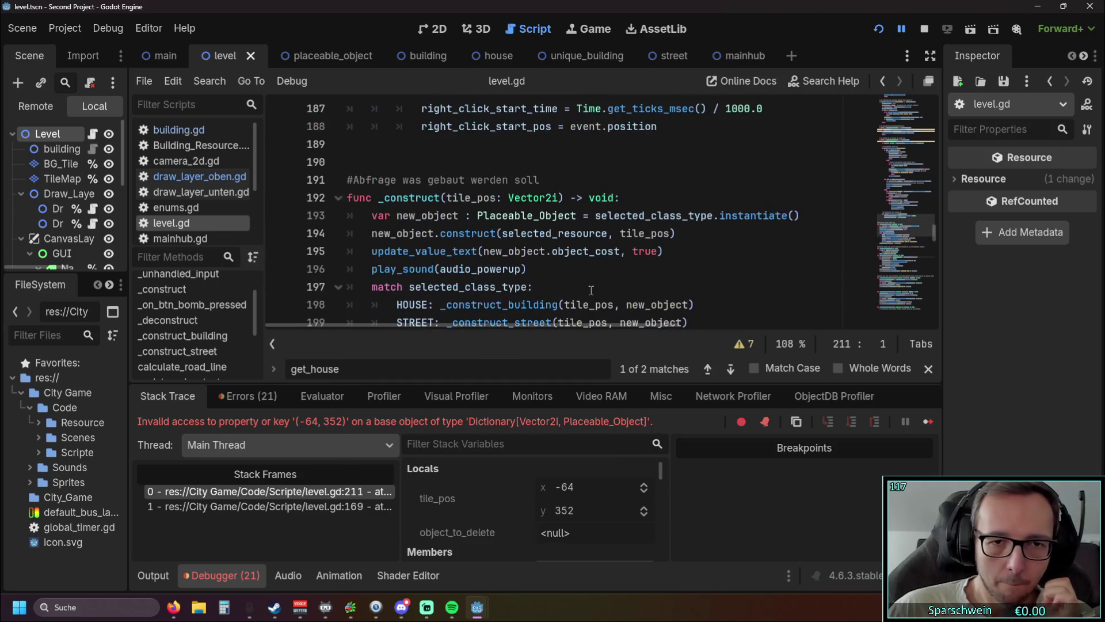
scroll(591, 291, down, 9)
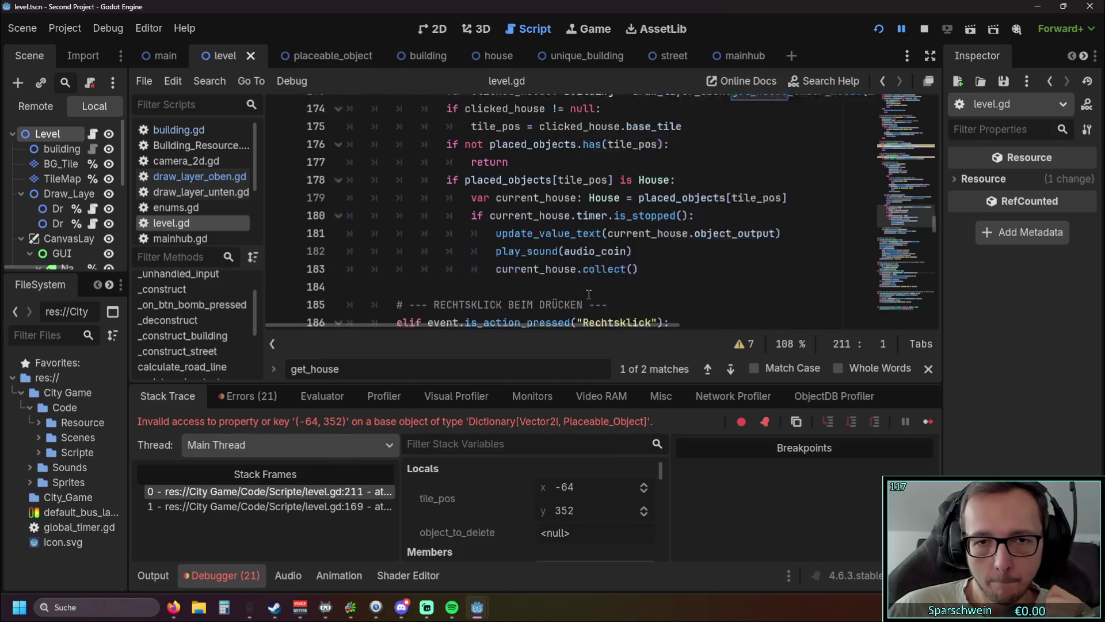
scroll(590, 293, up, 6)
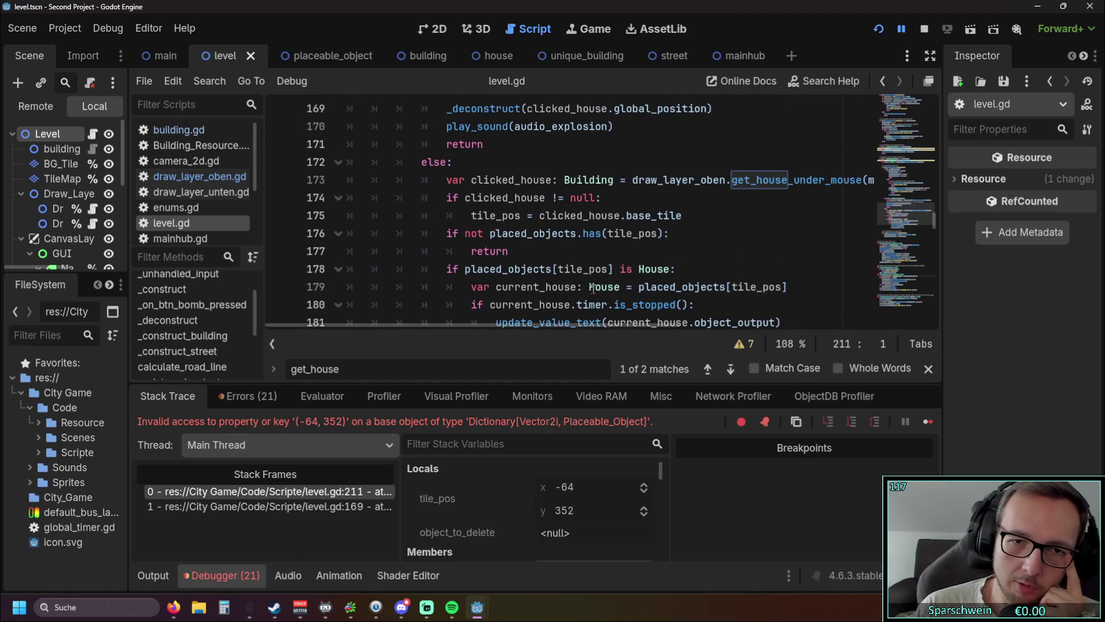
scroll(567, 269, up, 4)
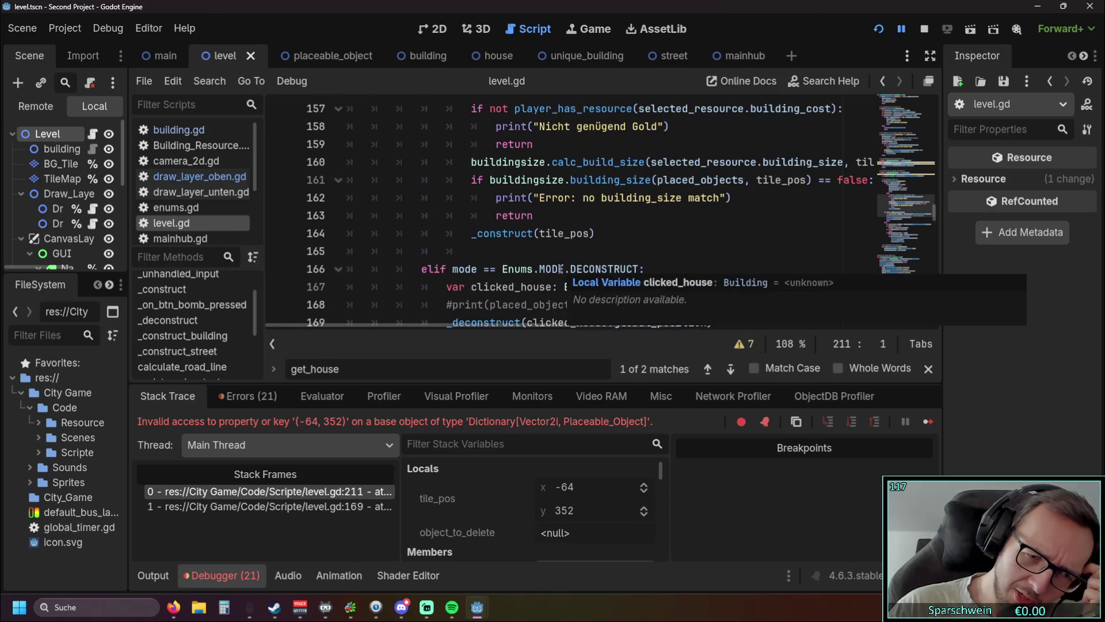
scroll(575, 271, up, 1)
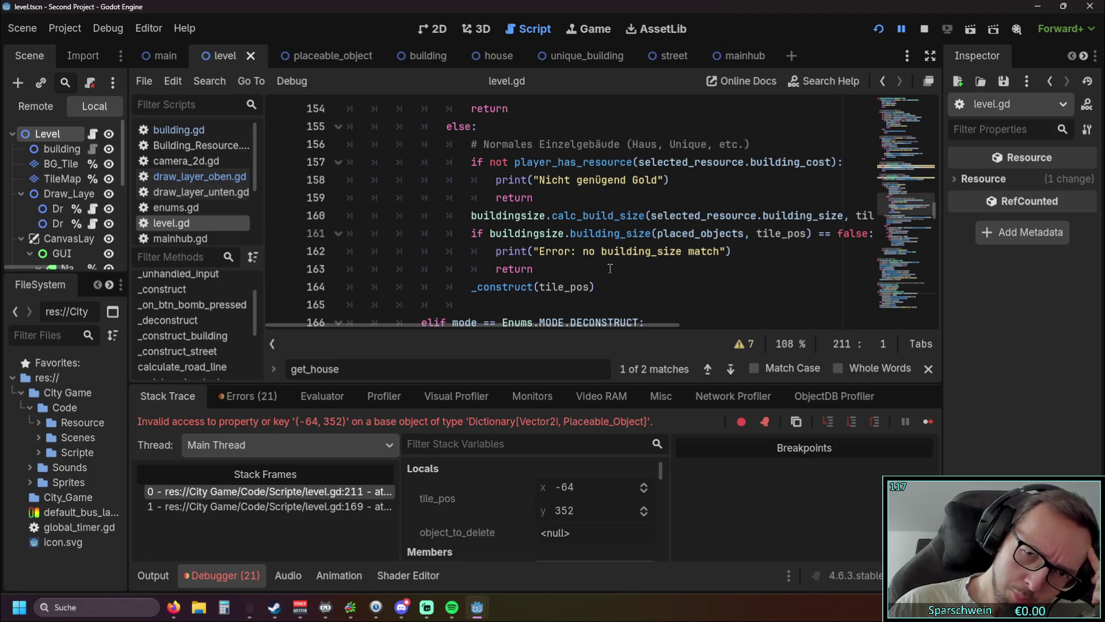
click(879, 28)
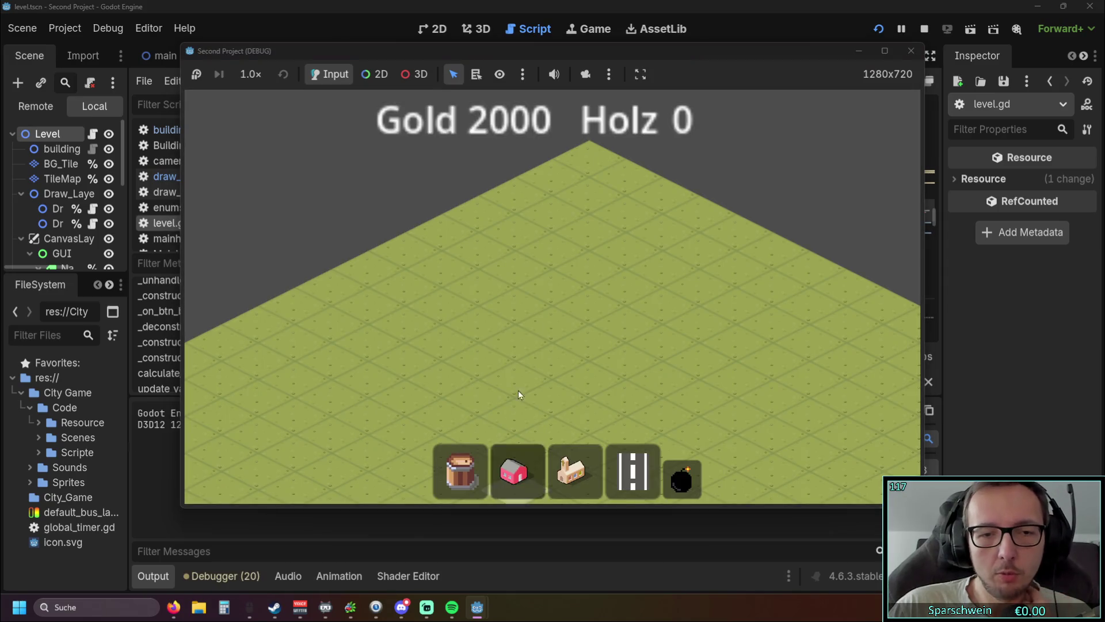
Build a red house at (0, 0) in the relaunched game, then stop the run
click(514, 469)
click(593, 161)
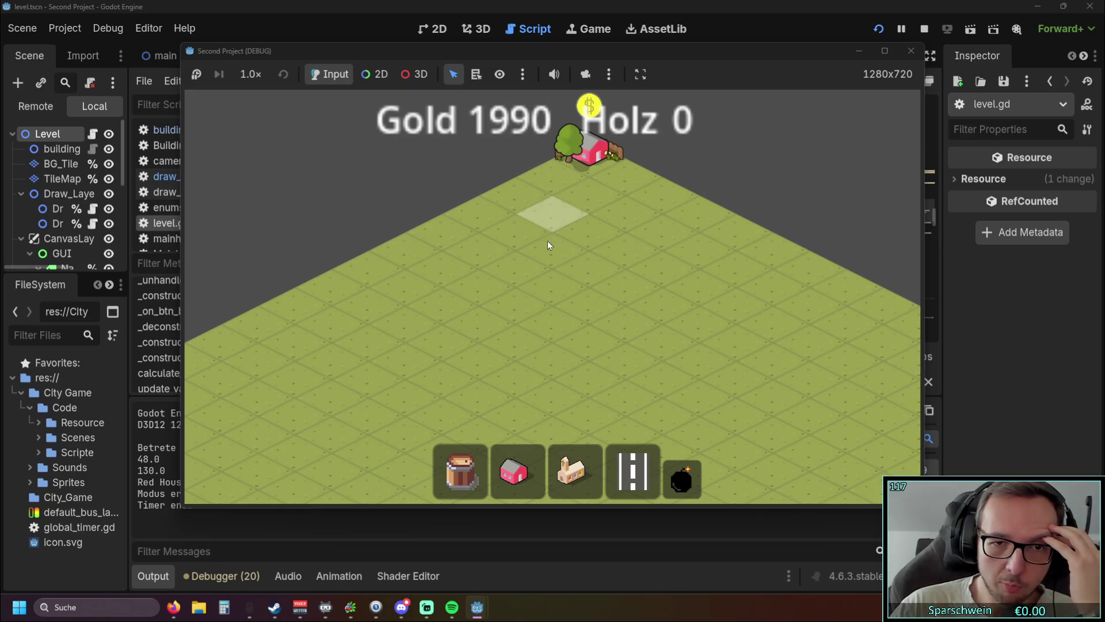
click(911, 50)
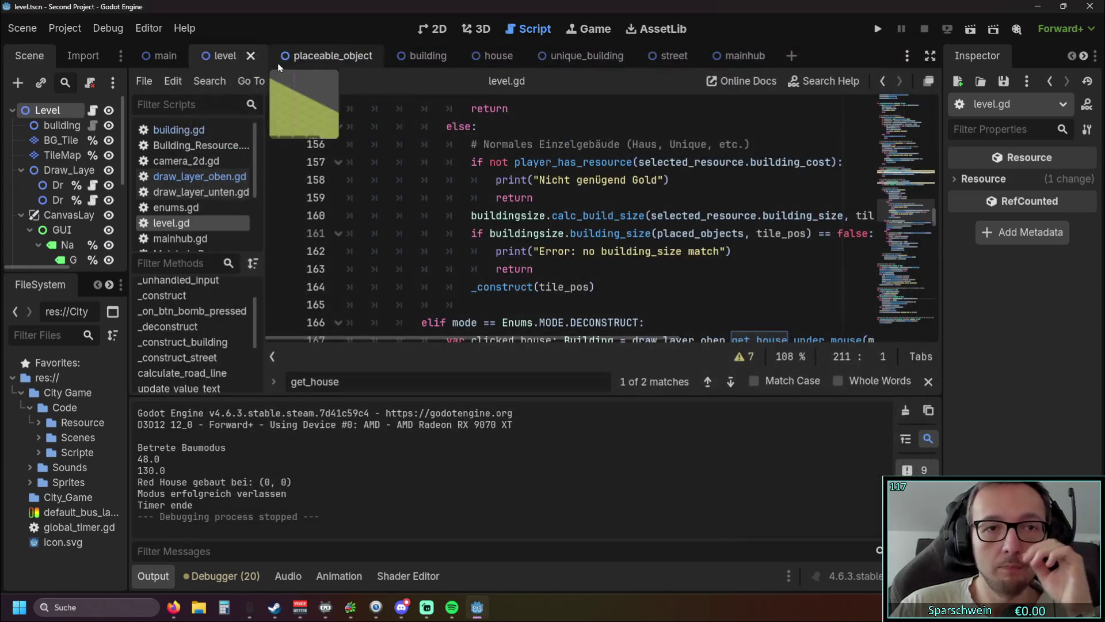
click(322, 55)
Zoom and pan the level scene's 2D view onto the grass tile grid at the origin
click(224, 55)
click(433, 29)
scroll(357, 164, up, 15)
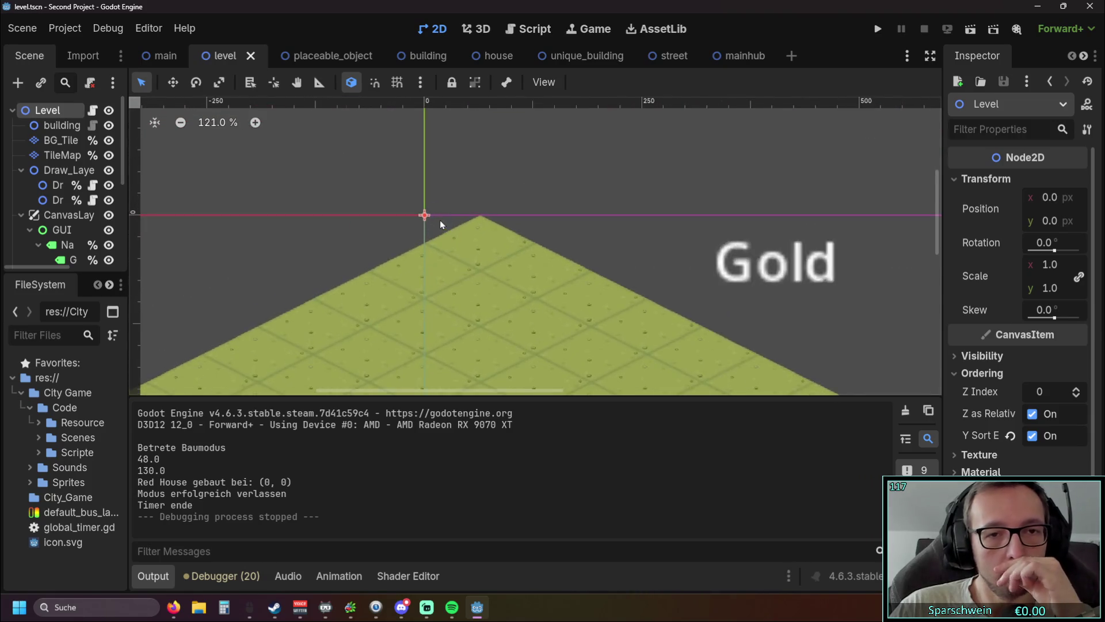
scroll(442, 225, up, 6)
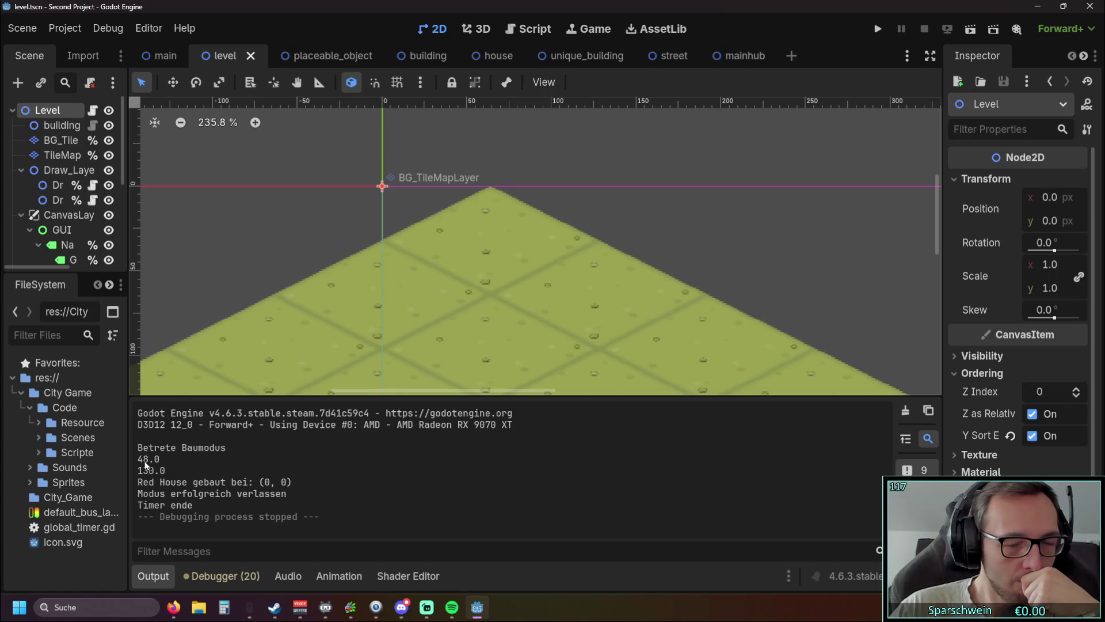
drag(485, 265, 496, 246)
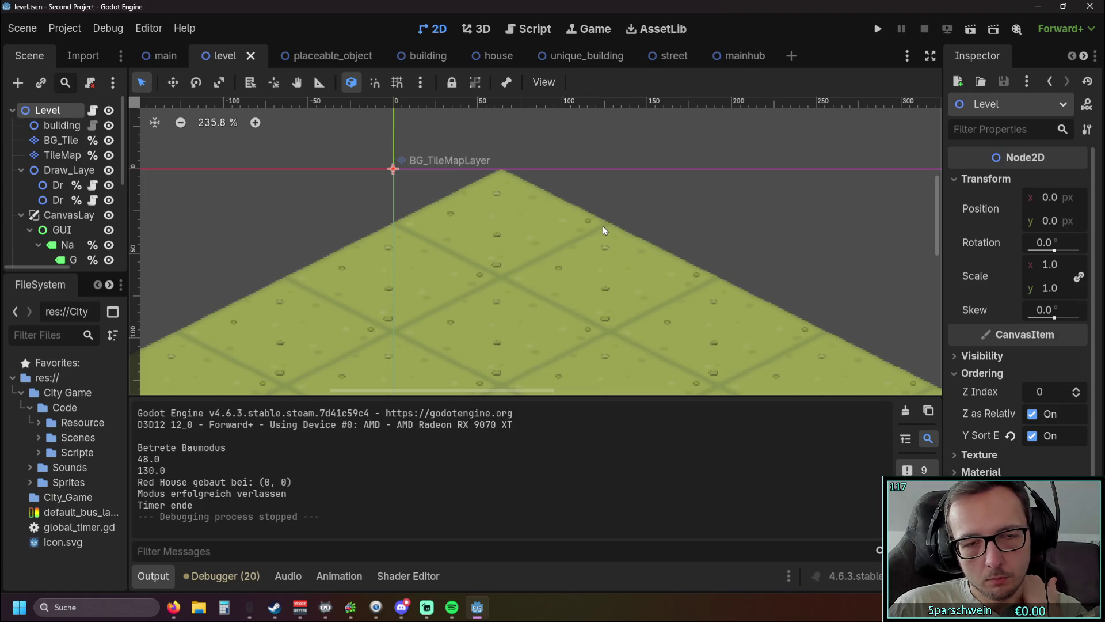
scroll(602, 225, down, 5)
scroll(599, 229, up, 2)
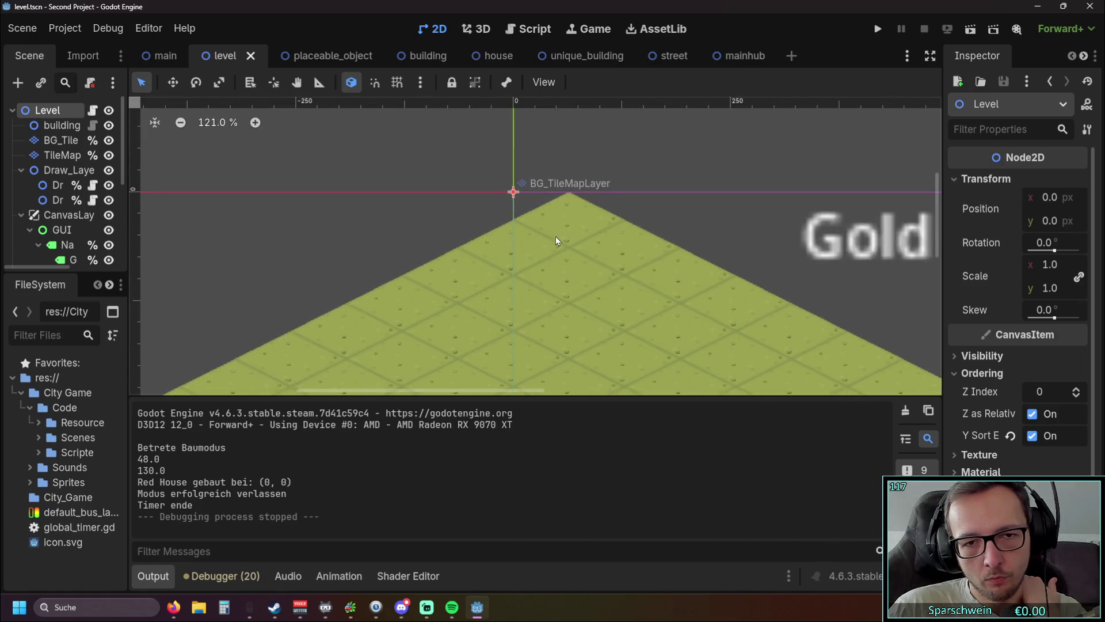
scroll(574, 330, up, 1)
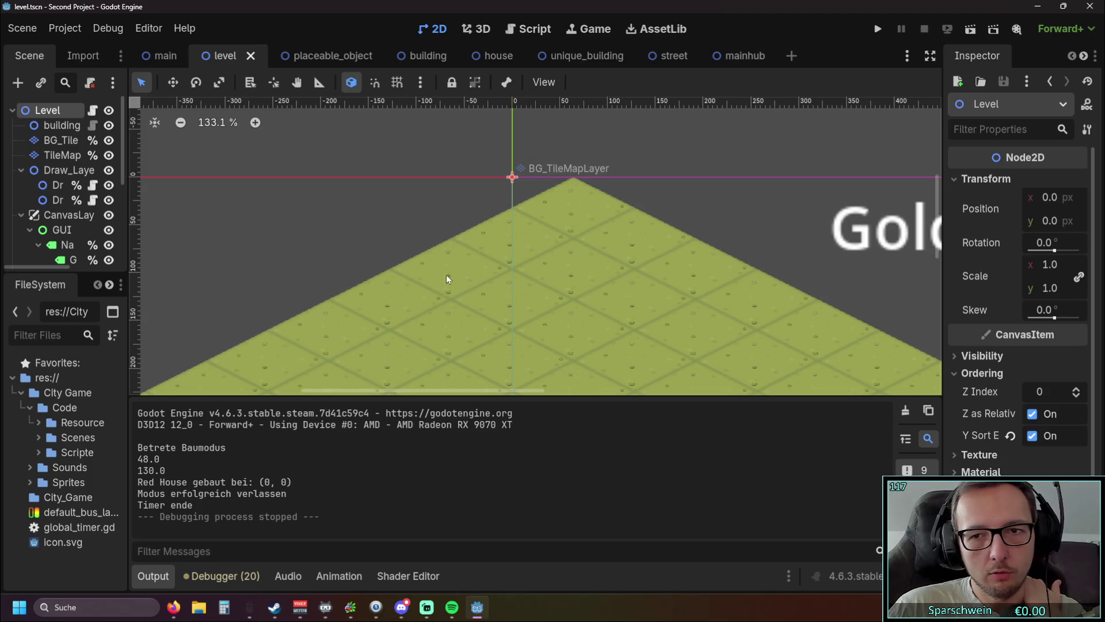
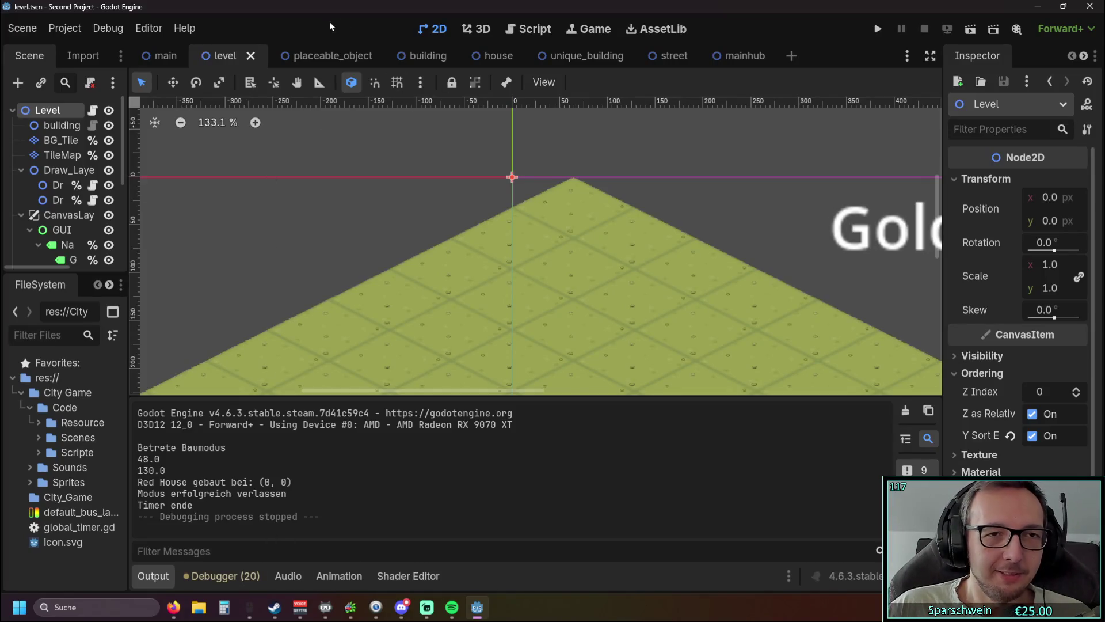
Bring up level.gd in the script editor and scroll to the DECONSTRUCT branch of the click handling
click(533, 33)
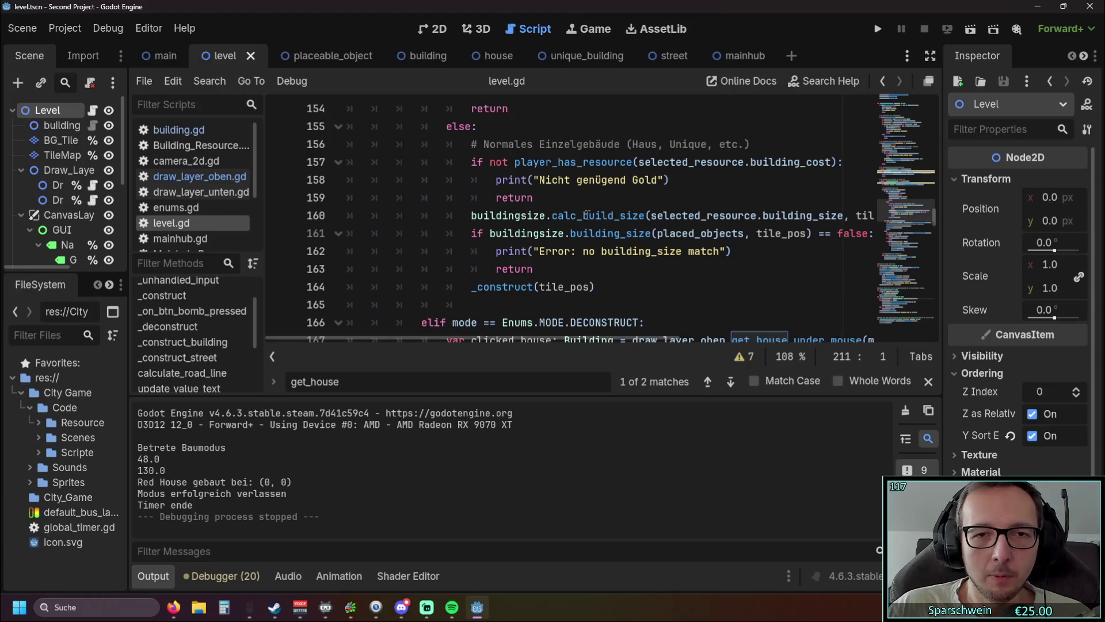
mouse_move(602, 239)
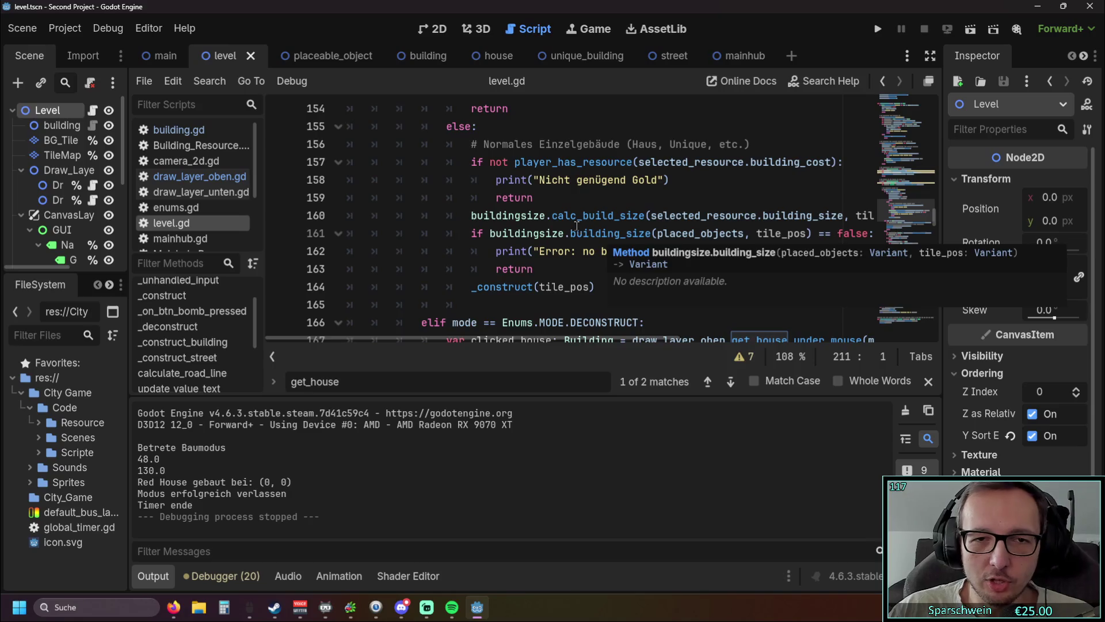
scroll(593, 231, down, 1)
scroll(588, 227, up, 2)
scroll(584, 225, down, 2)
scroll(583, 225, up, 1)
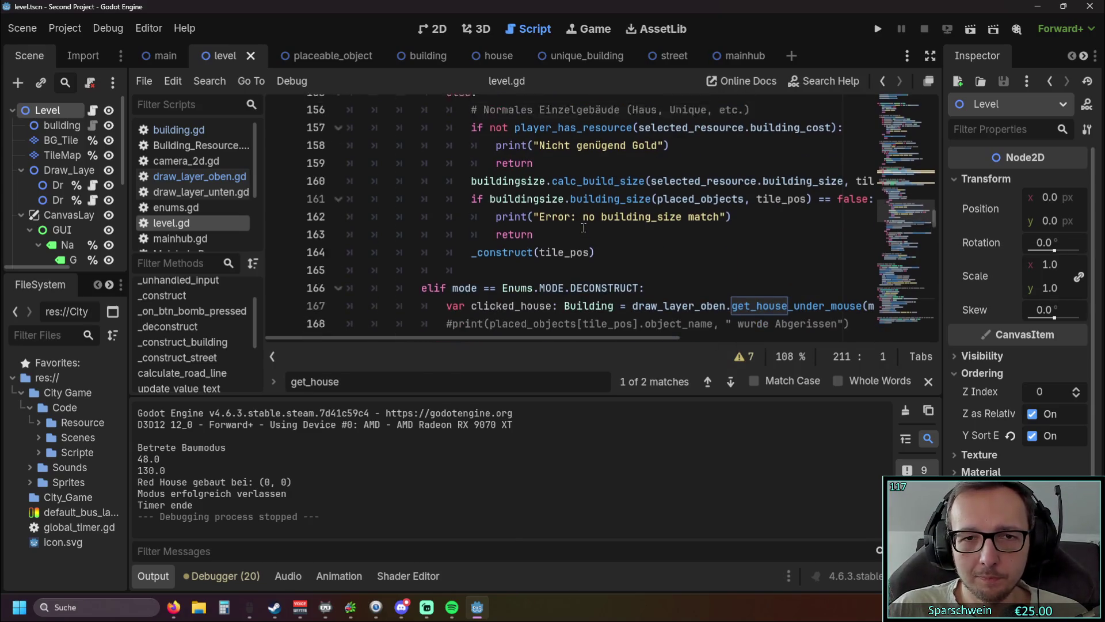
scroll(587, 230, down, 3)
scroll(591, 237, up, 5)
scroll(593, 242, down, 6)
scroll(598, 249, up, 1)
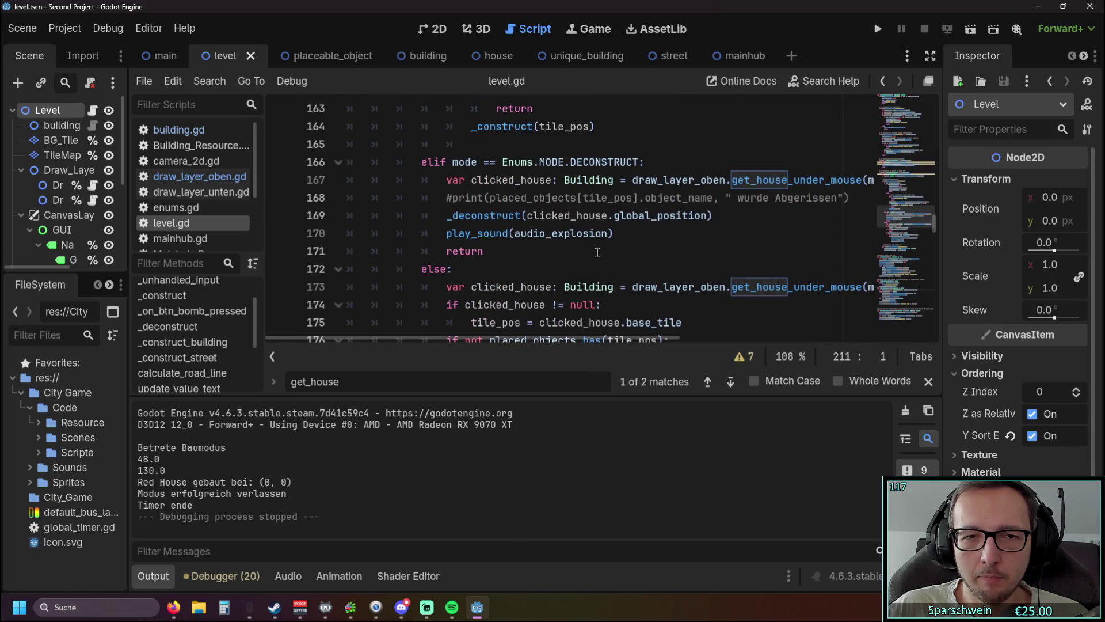
drag(492, 337, 535, 337)
scroll(552, 338, left, 3)
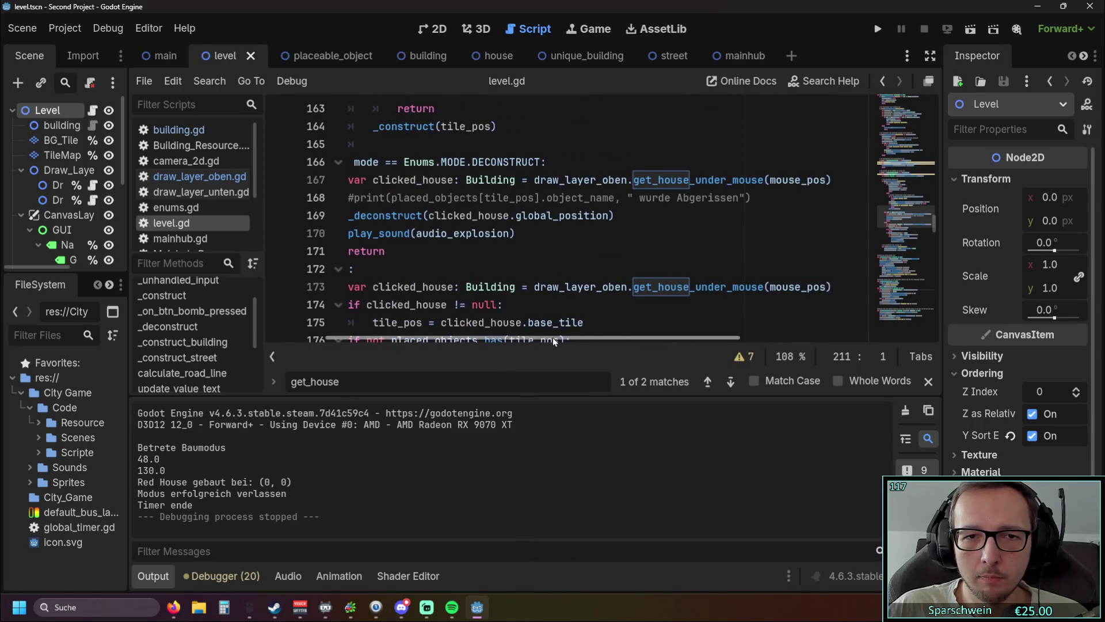
Select the global_position argument on line 169, then run the project
drag(707, 215, 614, 216)
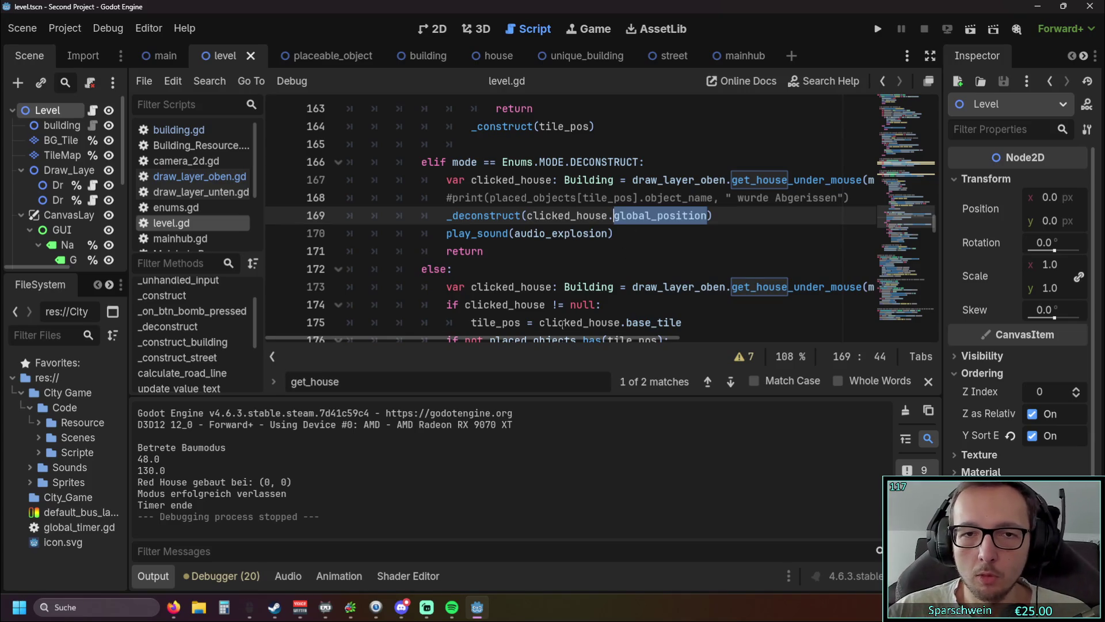
mouse_move(523, 337)
mouse_down()
mouse_move(593, 337)
mouse_move(505, 339)
mouse_up()
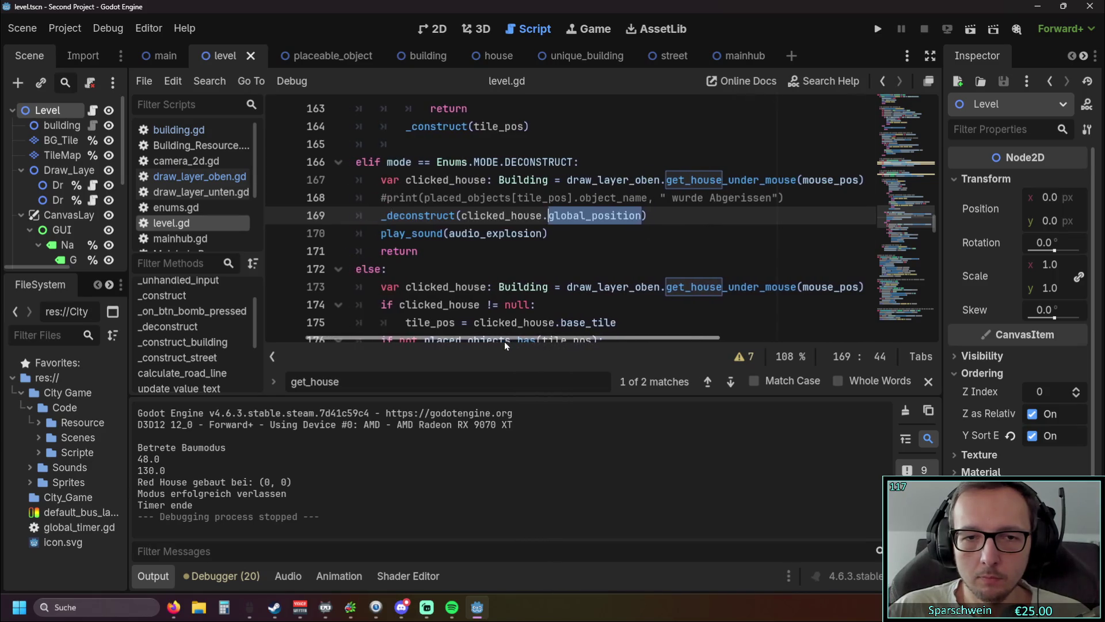
scroll(597, 257, down, 2)
scroll(597, 257, up, 2)
scroll(597, 257, down, 1)
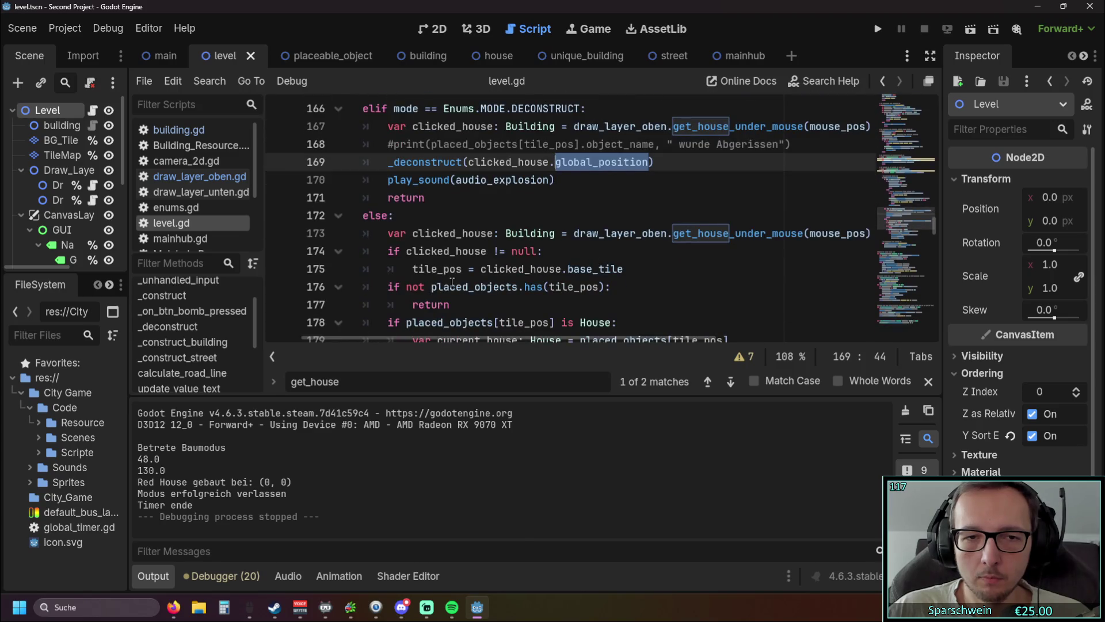
mouse_move(433, 288)
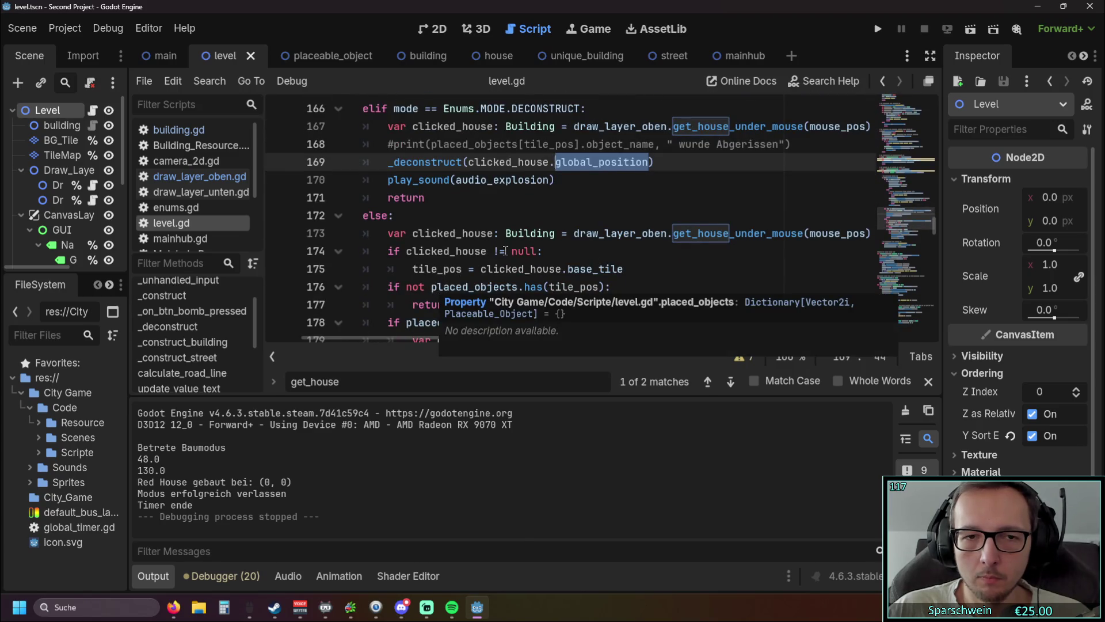
scroll(503, 248, up, 1)
scroll(504, 248, down, 1)
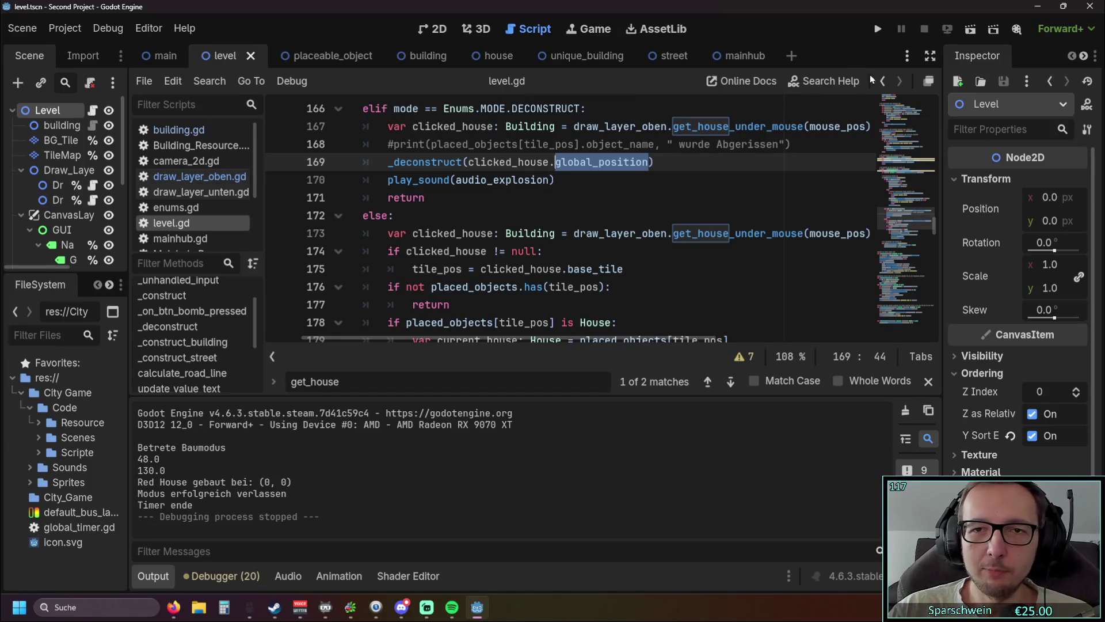
click(878, 30)
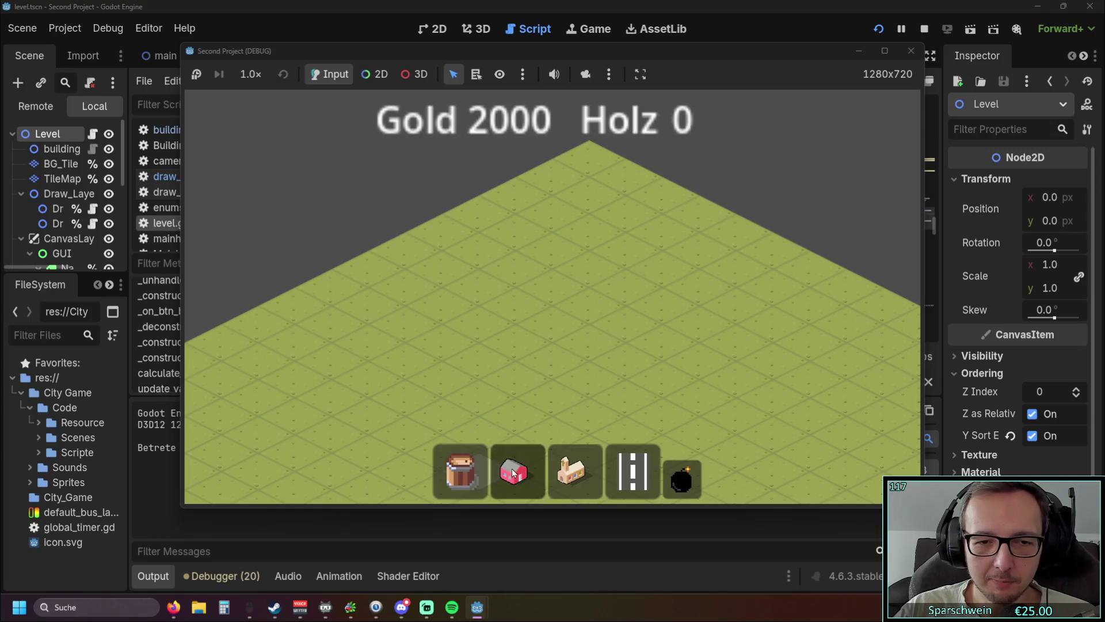
scroll(588, 385, up, 2)
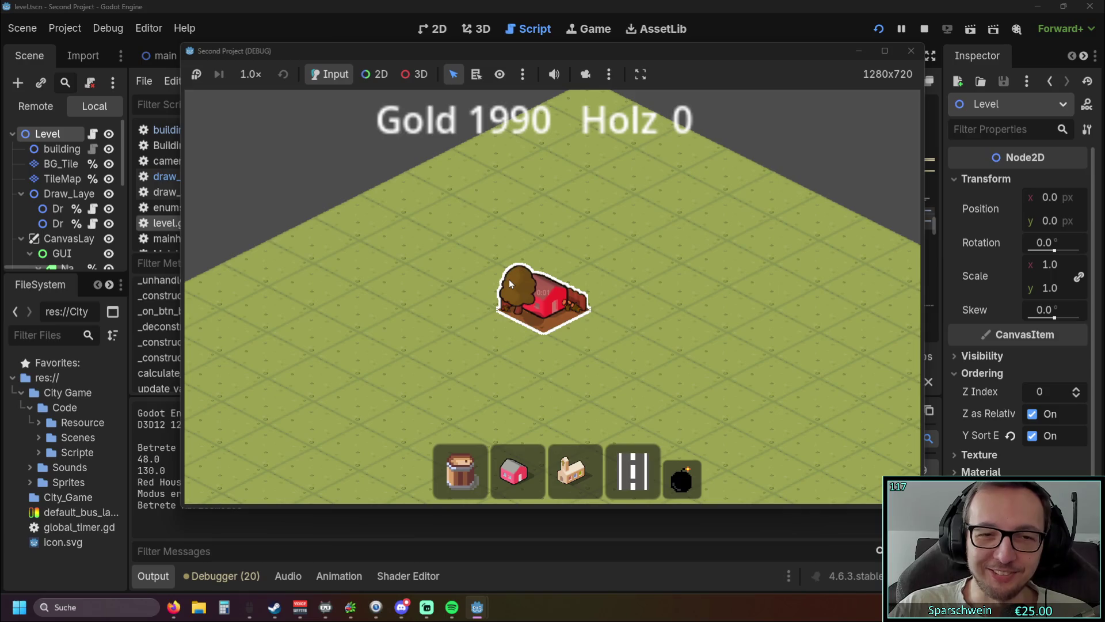
click(912, 51)
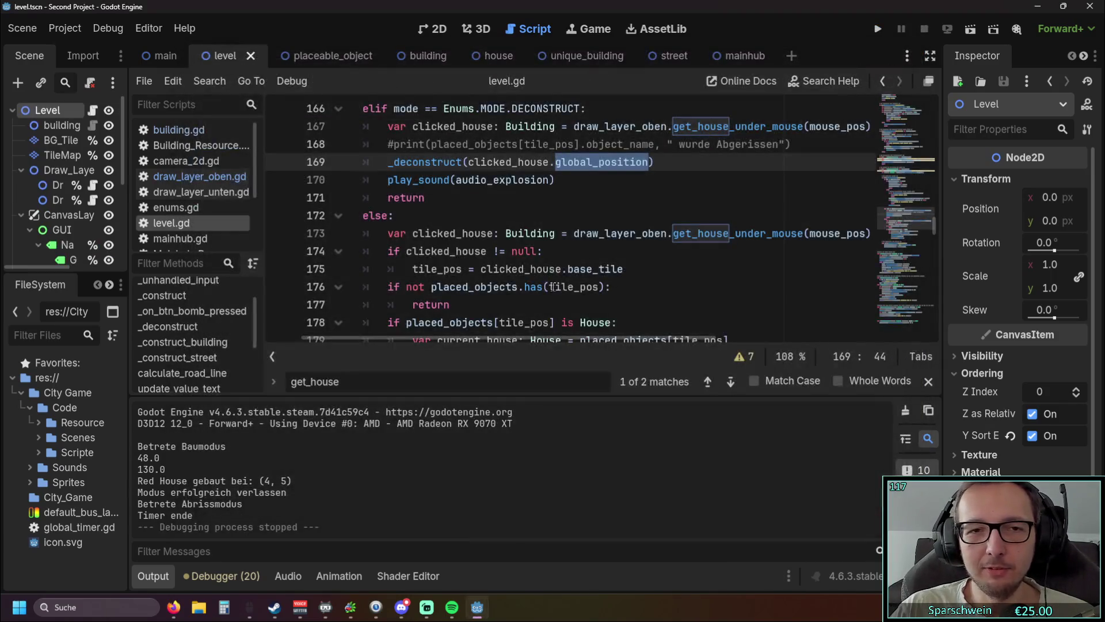
scroll(547, 242, up, 1)
scroll(556, 248, down, 1)
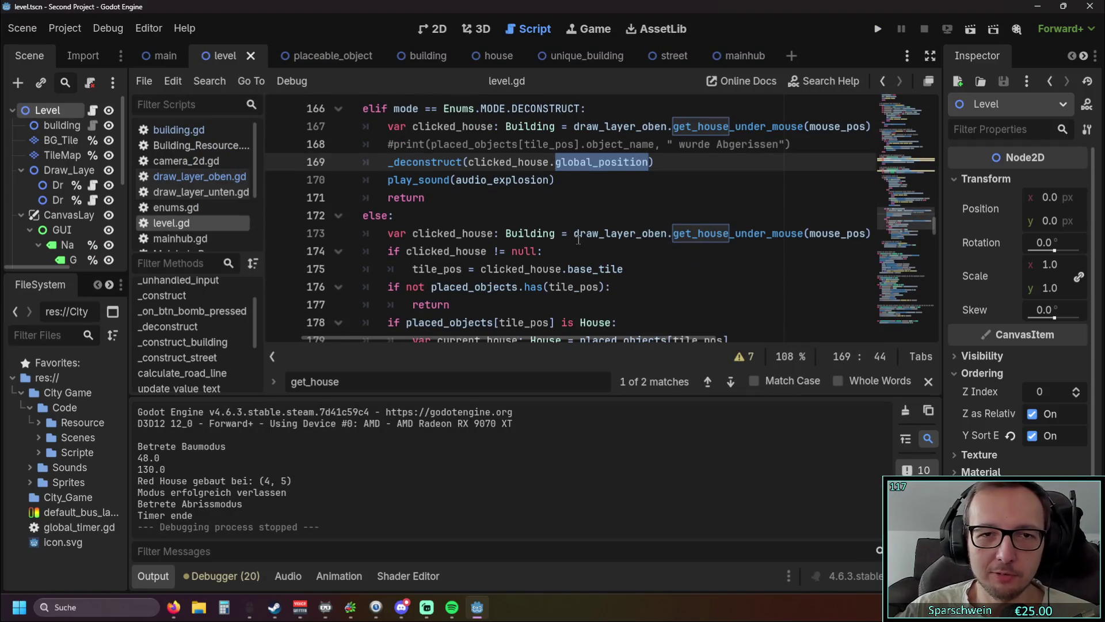
scroll(579, 239, up, 1)
click(576, 260)
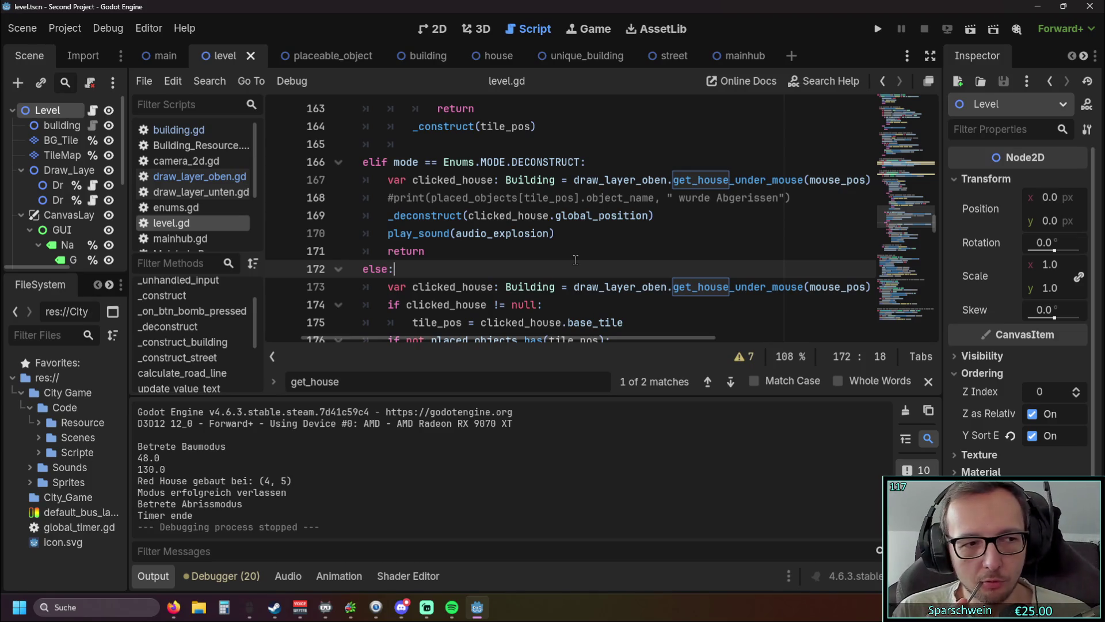
click(876, 30)
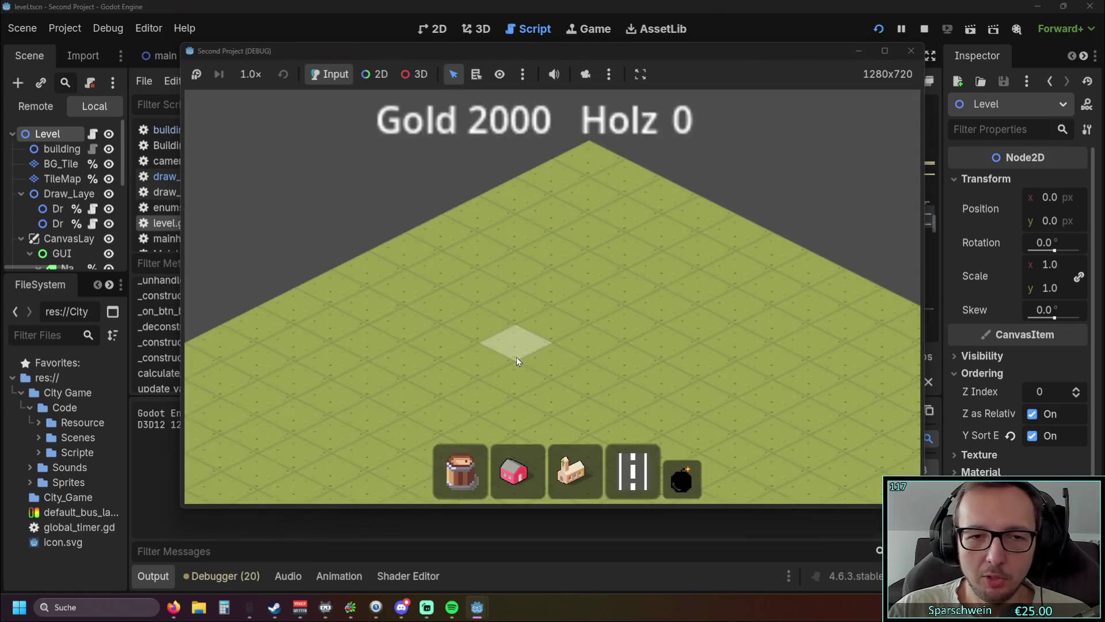
Place a red house in the running game, then demolish it, triggering the line 211 invalid-key error
click(542, 474)
click(523, 300)
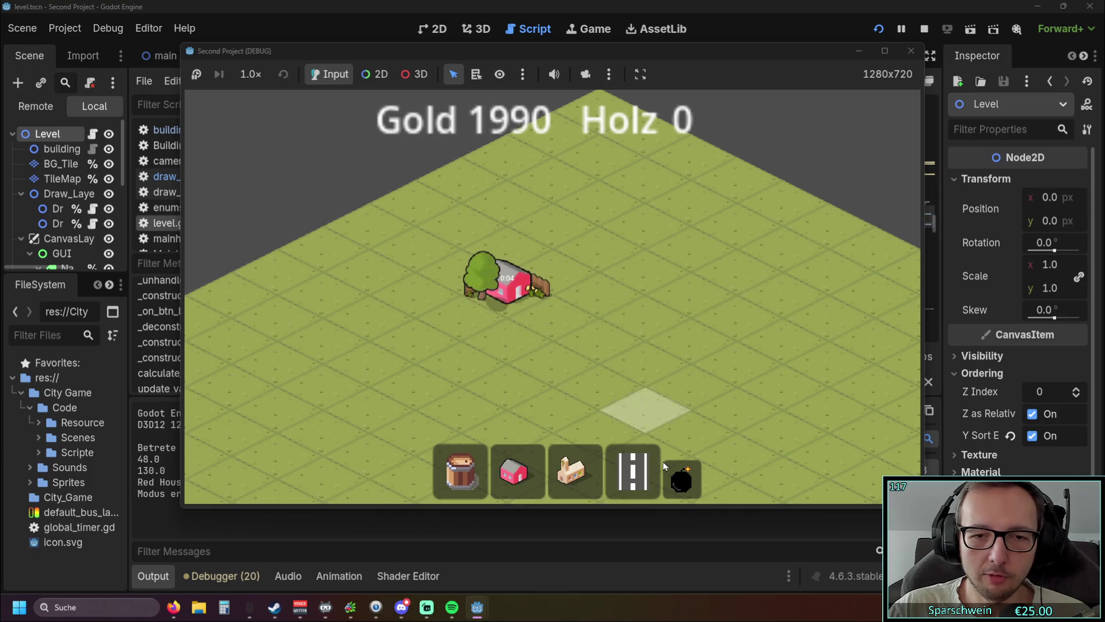
scroll(414, 267, up, 3)
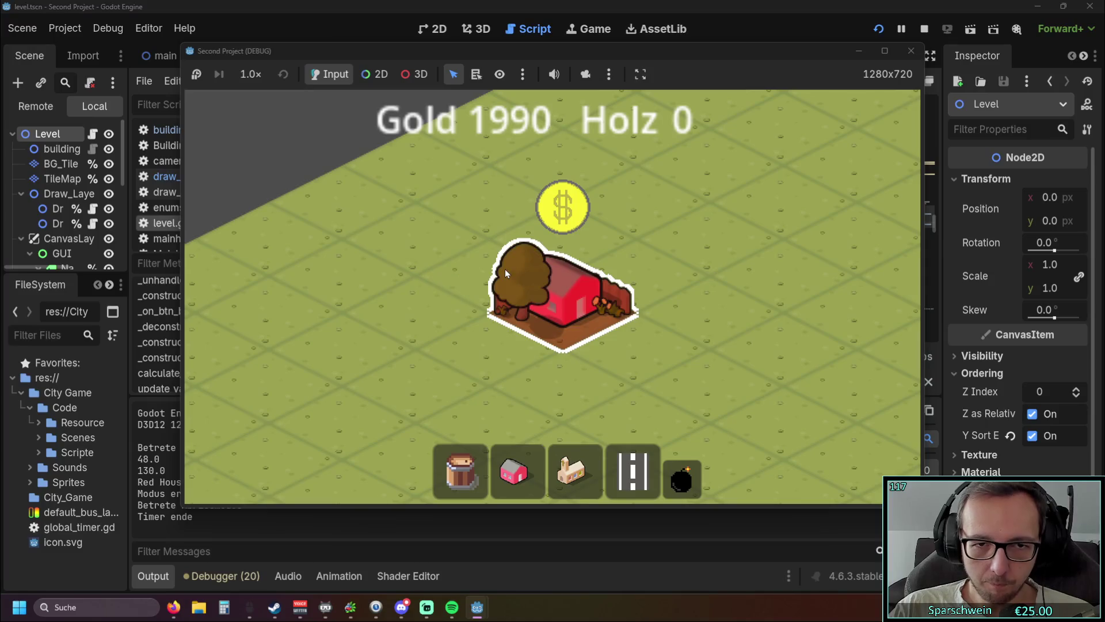
mouse_move(588, 55)
mouse_down()
mouse_move(788, 376)
mouse_move(673, 309)
mouse_move(643, 261)
mouse_up()
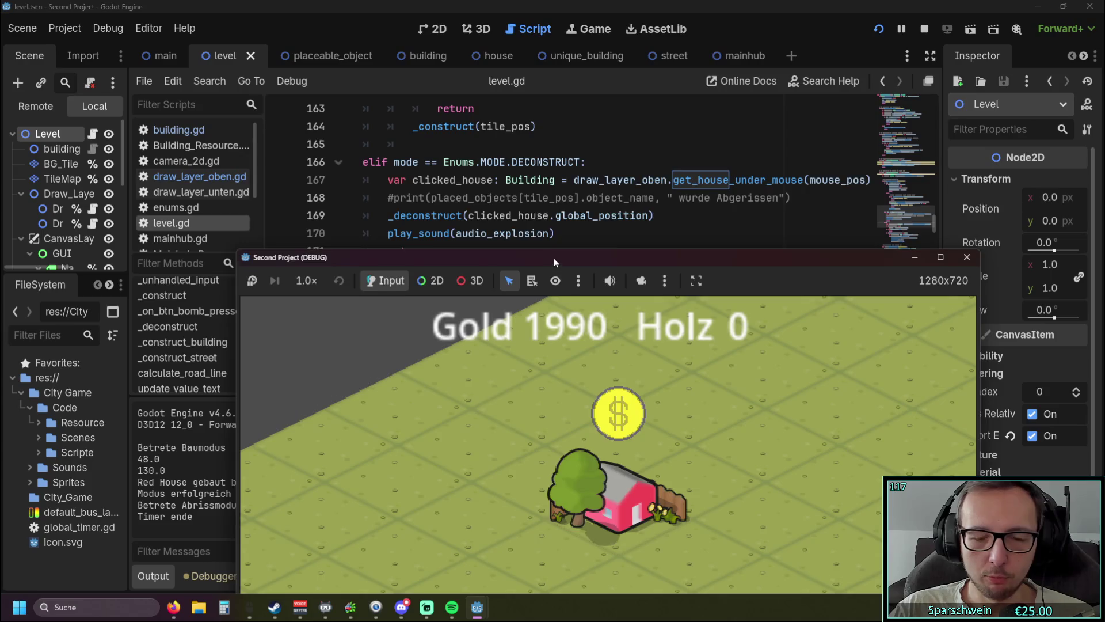
drag(554, 258, 547, 103)
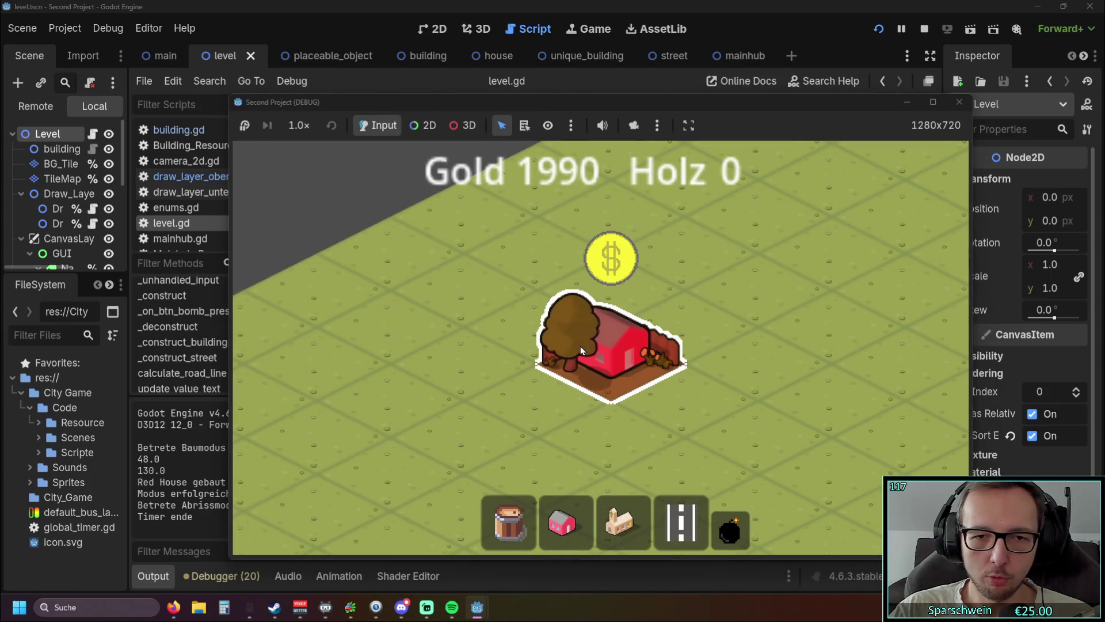
click(567, 335)
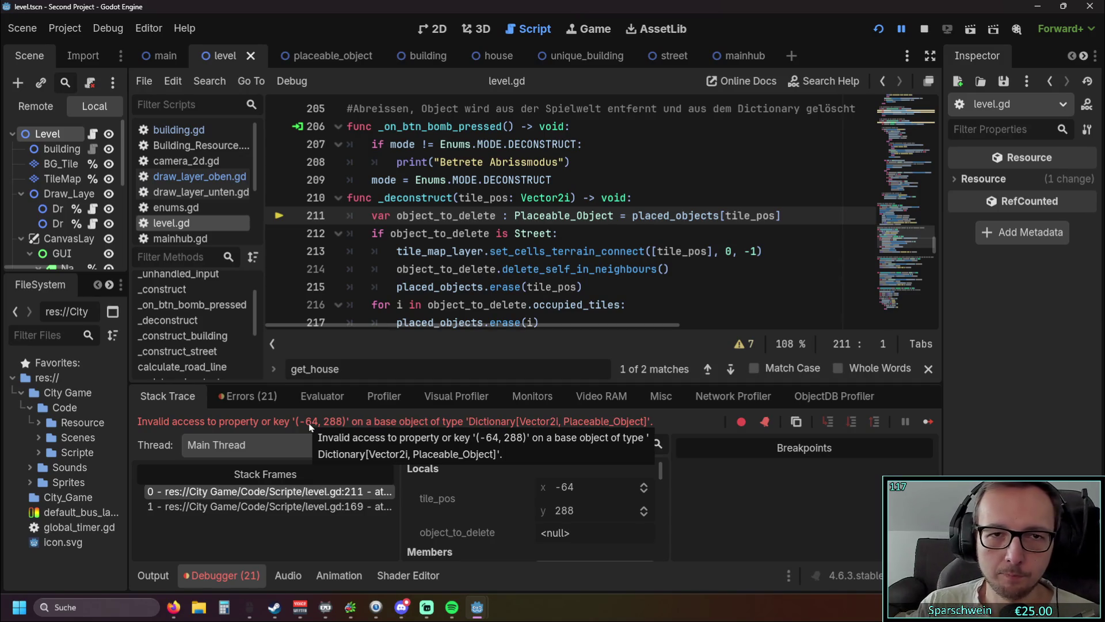
Scroll level.gd back to line 169 and select global_position in the _deconstruct(clicked_house.global_position) call
scroll(530, 280, up, 4)
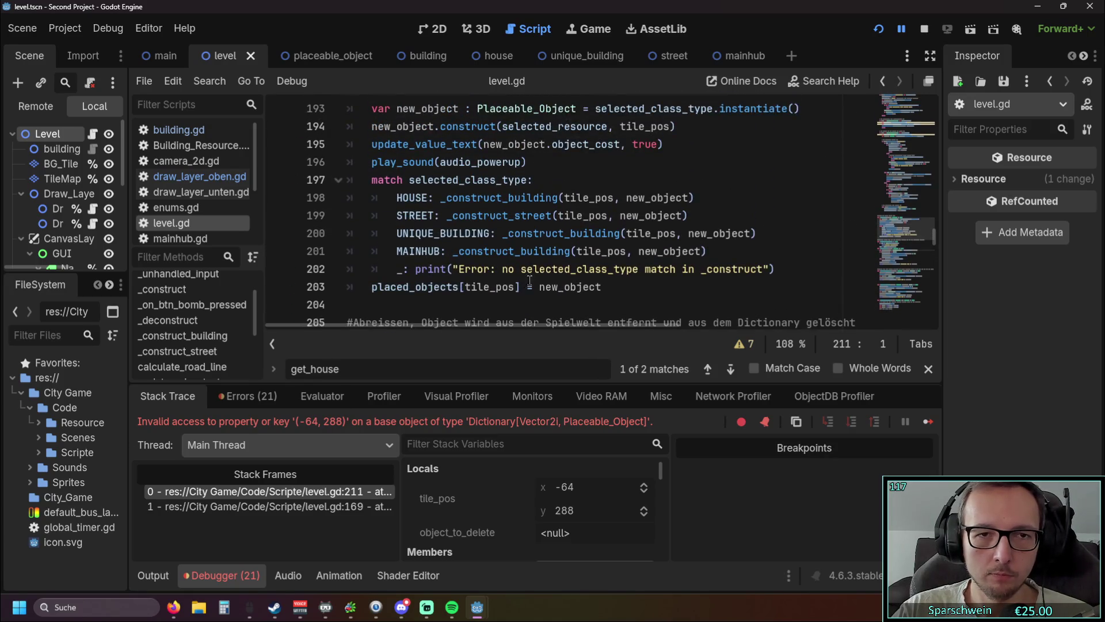
scroll(530, 281, up, 16)
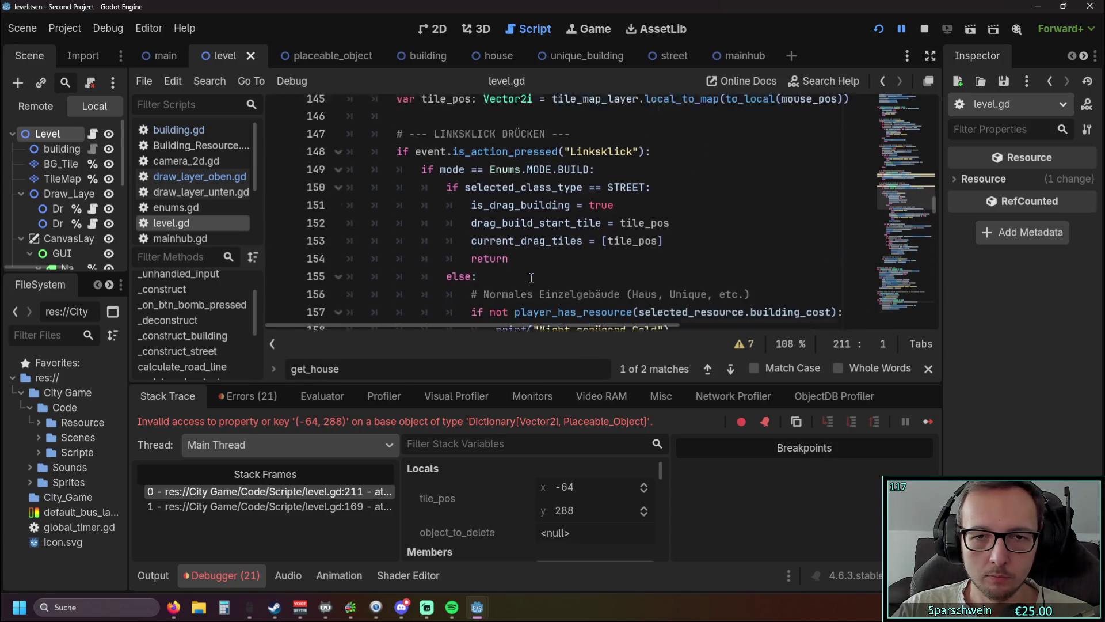
scroll(532, 278, down, 1)
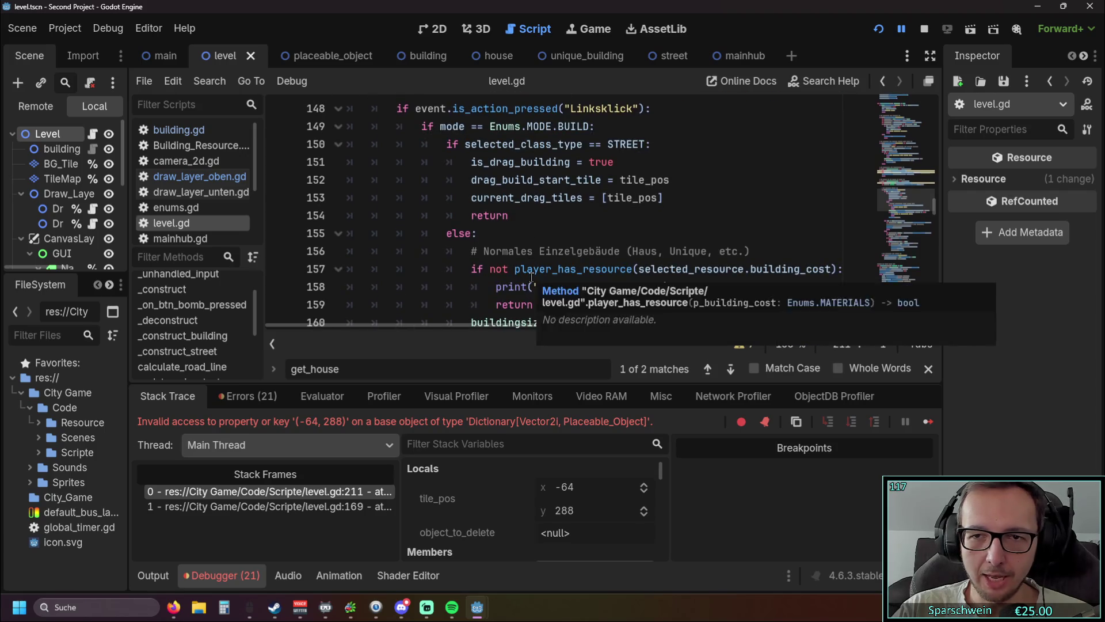
scroll(531, 278, up, 7)
scroll(531, 277, down, 2)
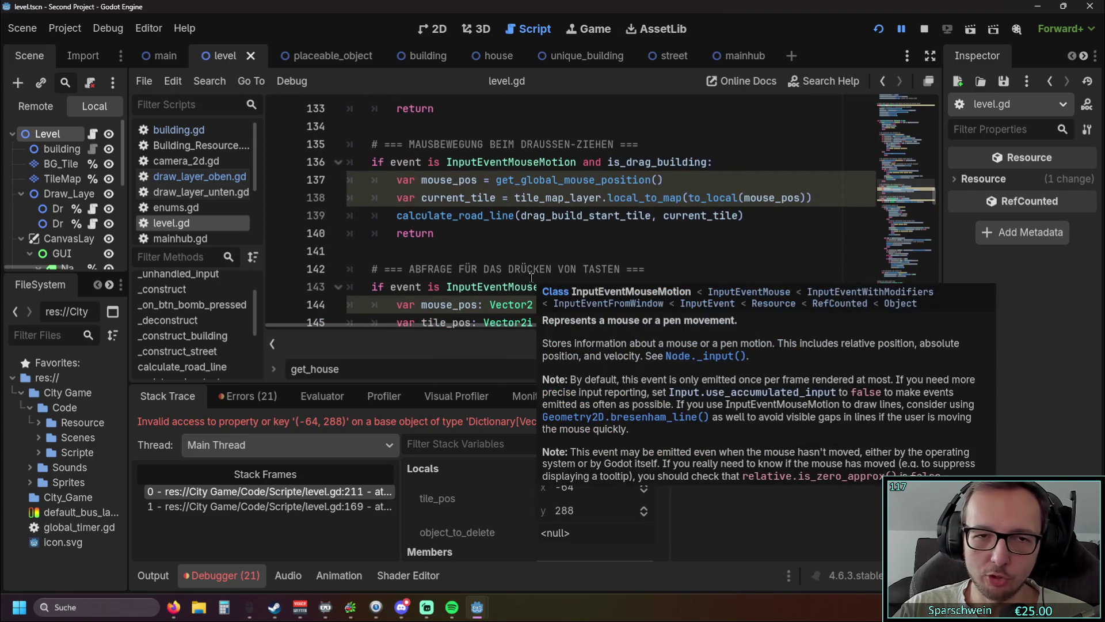
scroll(532, 277, up, 4)
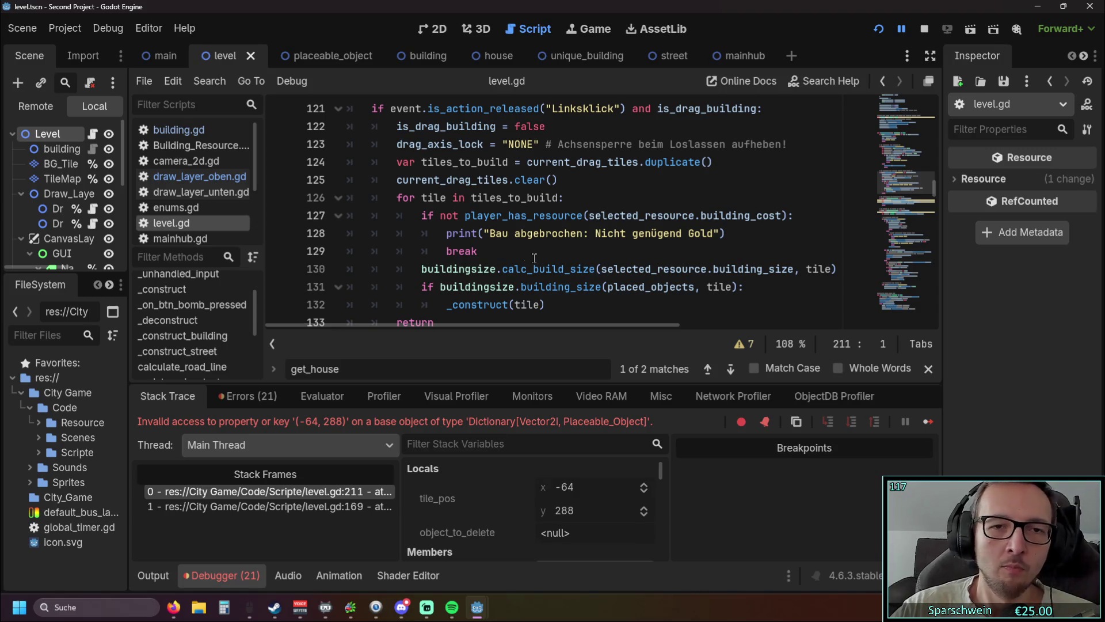
scroll(515, 253, up, 1)
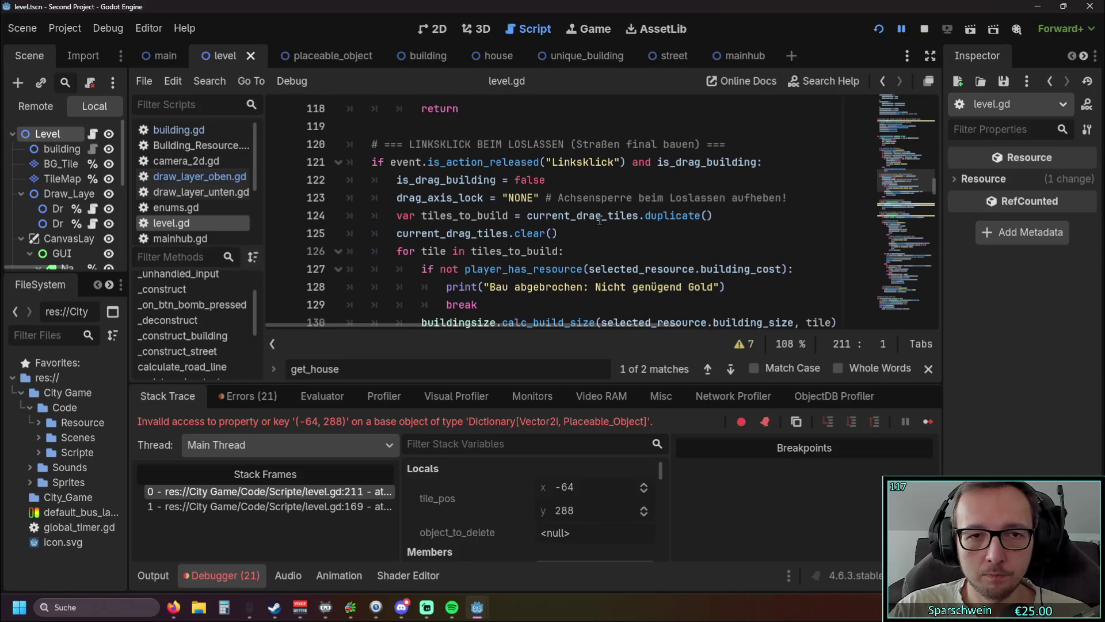
scroll(600, 218, up, 5)
scroll(604, 217, down, 1)
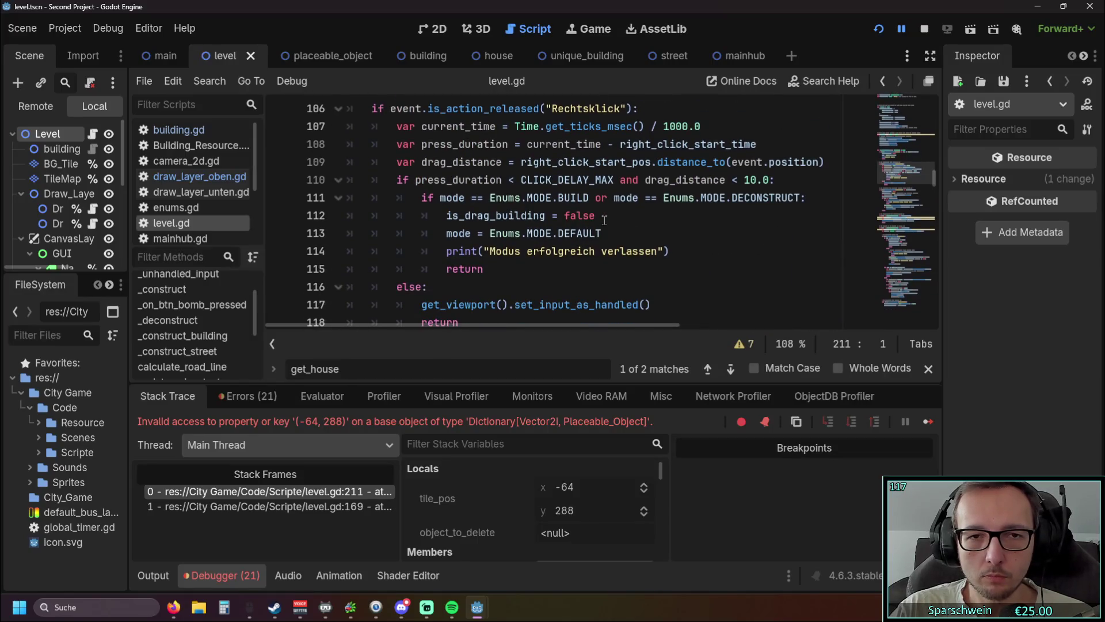
scroll(604, 219, up, 4)
scroll(604, 218, down, 4)
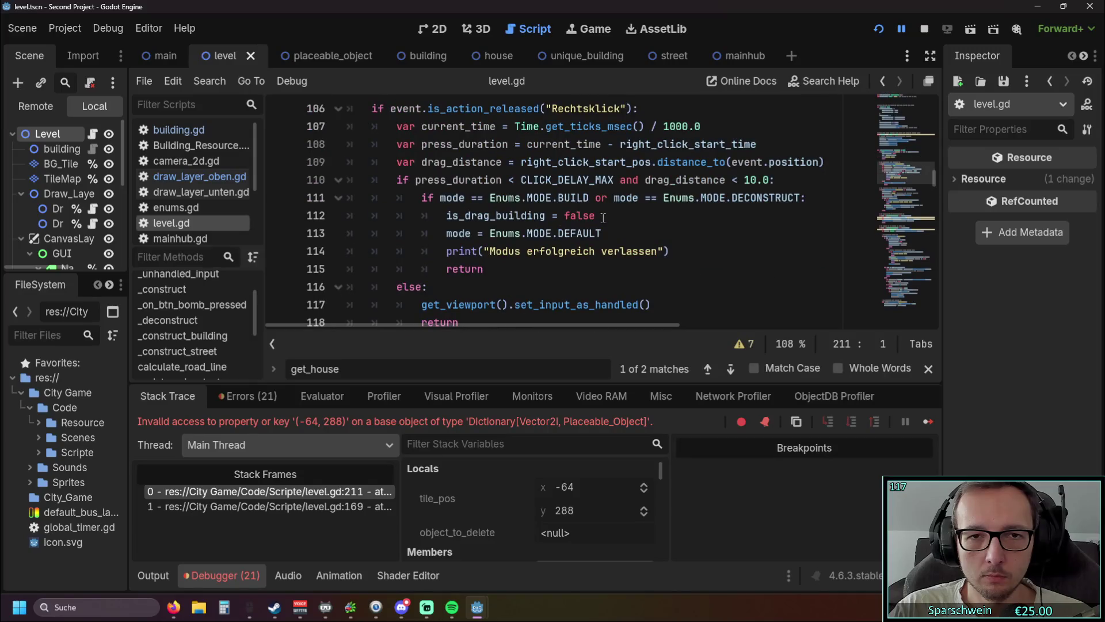
scroll(604, 217, down, 20)
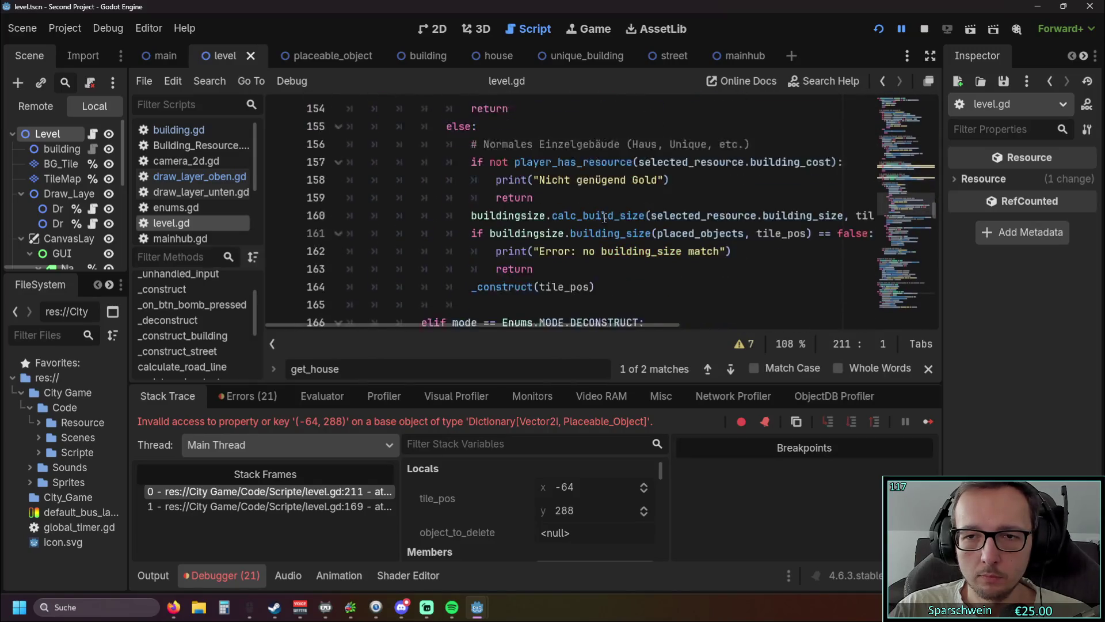
scroll(604, 219, up, 2)
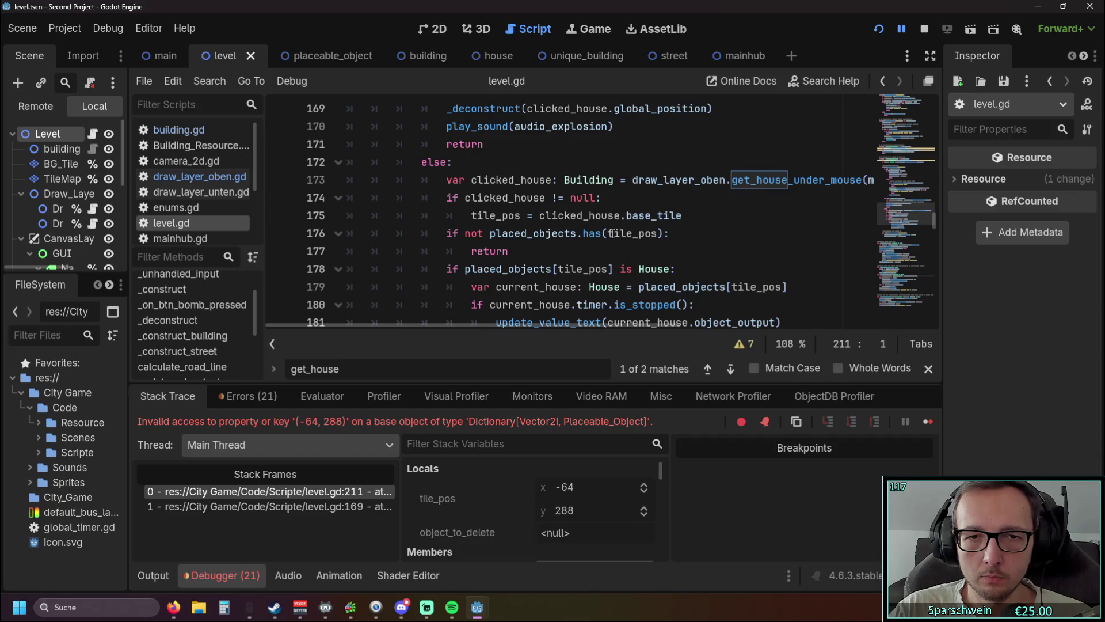
scroll(627, 231, up, 2)
drag(614, 216, 707, 219)
Try a clicked_house.get… method call as the _deconstruct argument on line 169 and rerun the game
text(g)
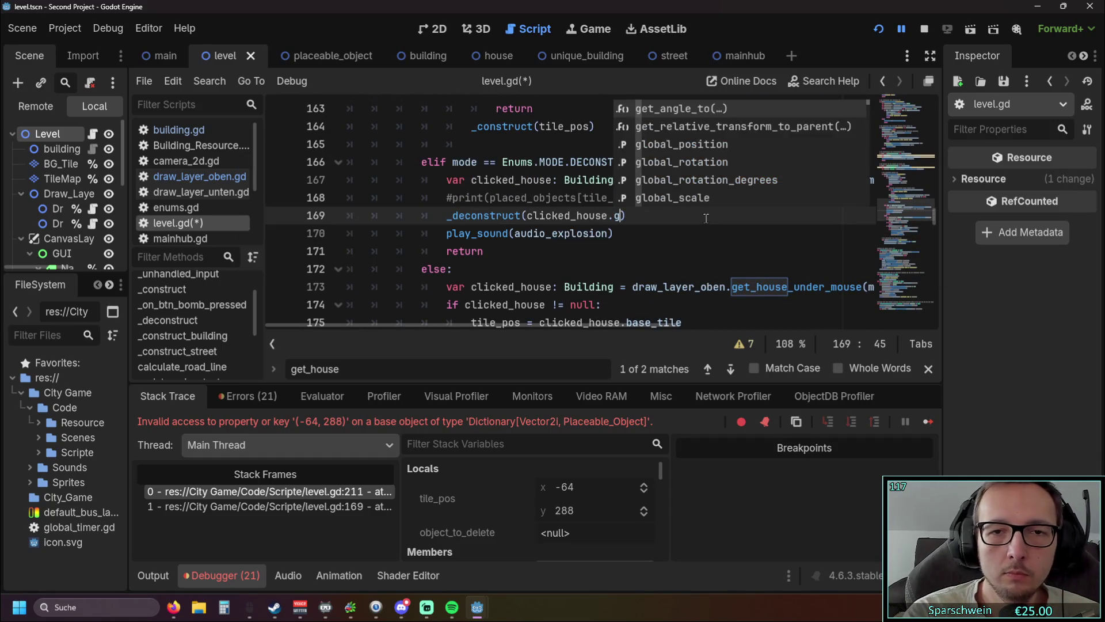
text(et)
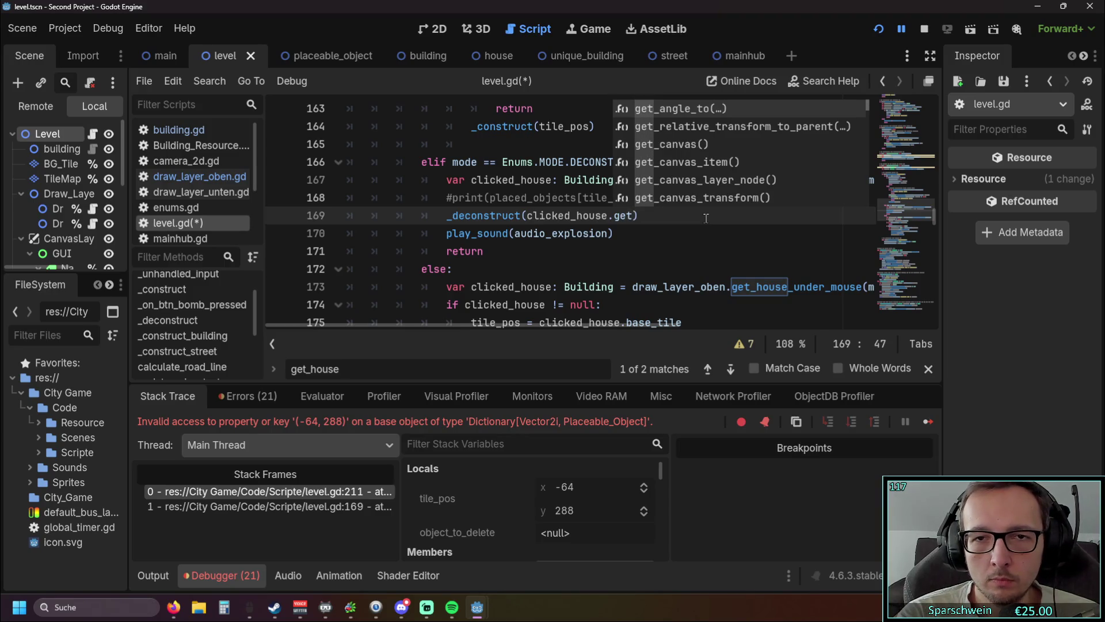
scroll(744, 148, down, 3)
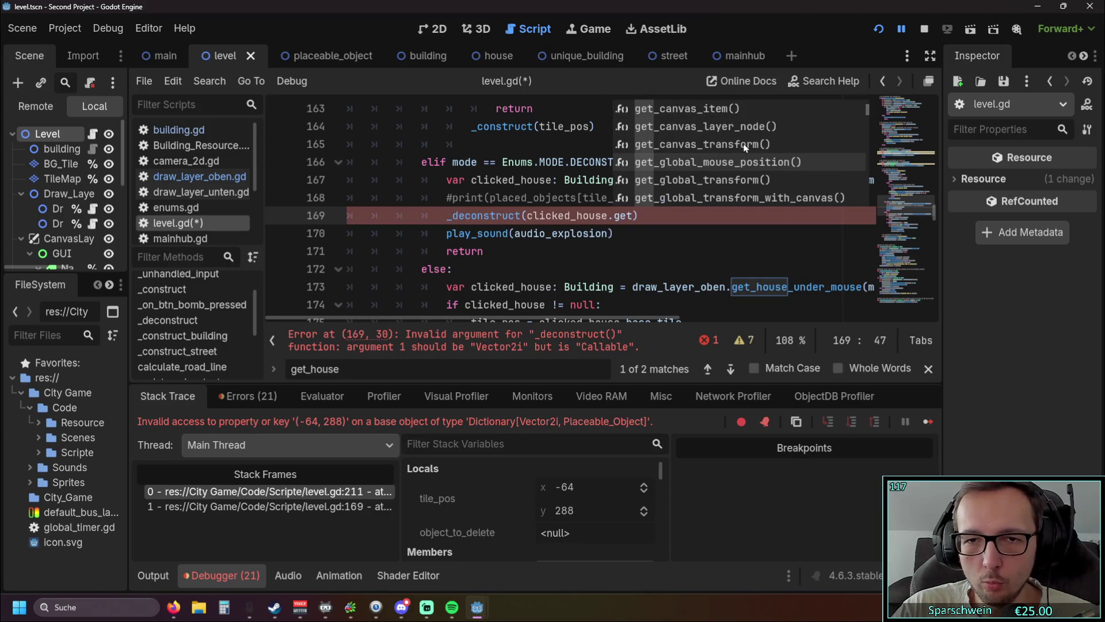
scroll(749, 152, down, 2)
scroll(780, 170, down, 3)
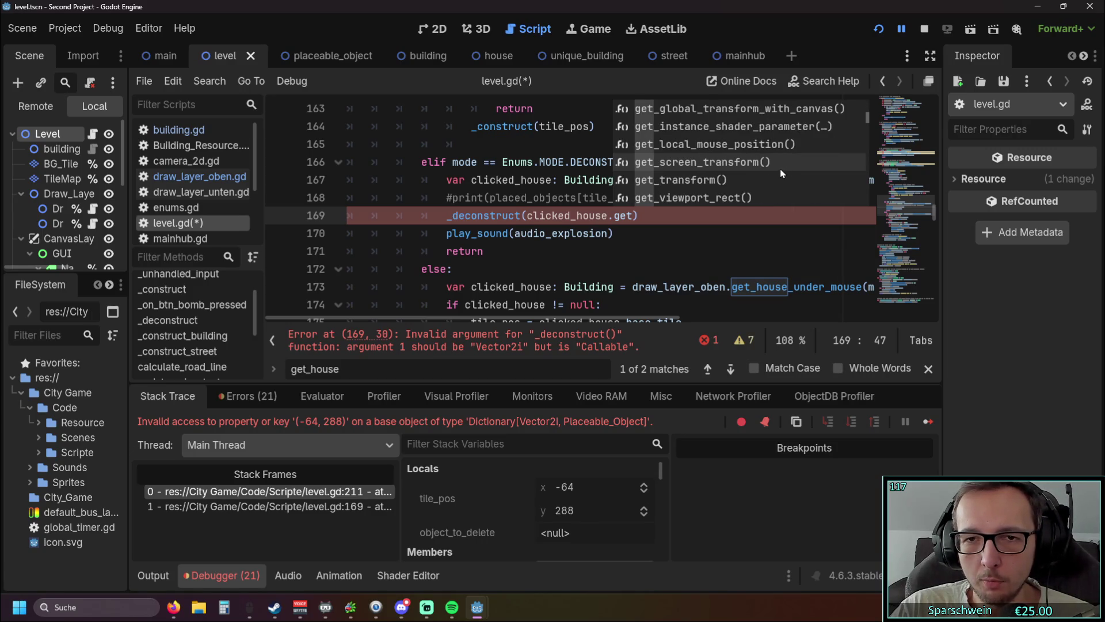
scroll(779, 172, down, 7)
scroll(776, 168, down, 9)
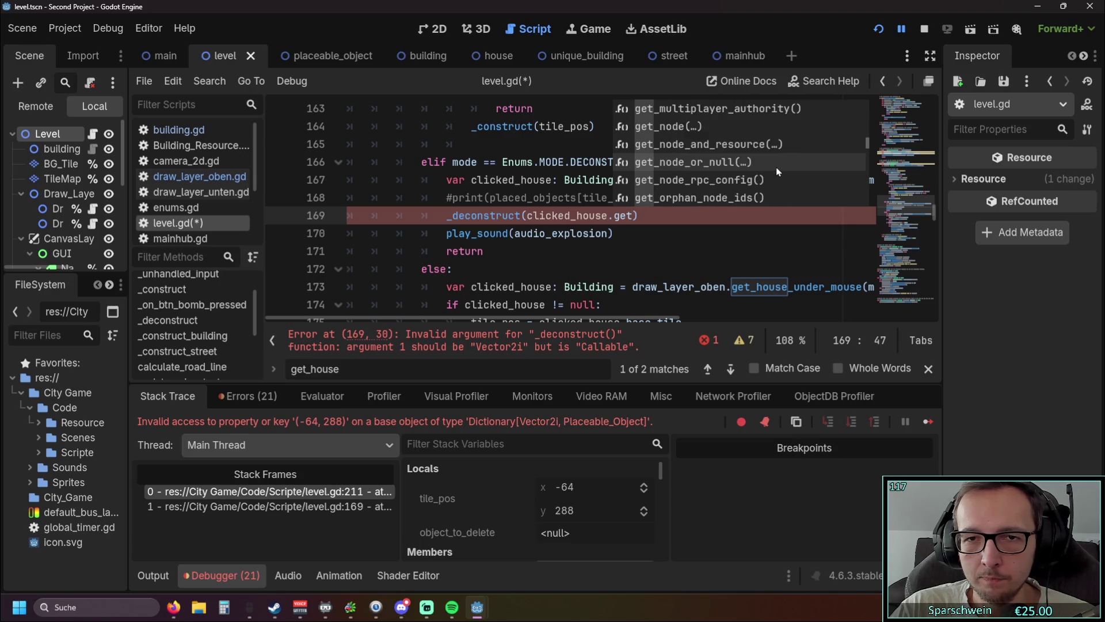
scroll(776, 168, down, 4)
scroll(776, 168, down, 9)
scroll(776, 171, down, 3)
scroll(776, 171, down, 5)
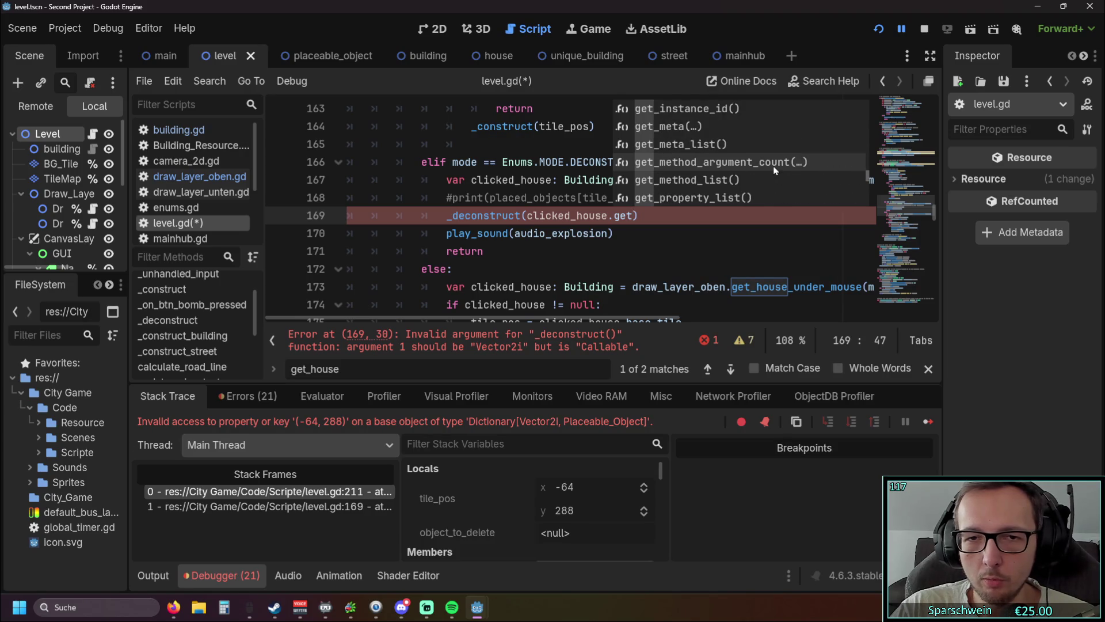
text(_tile)
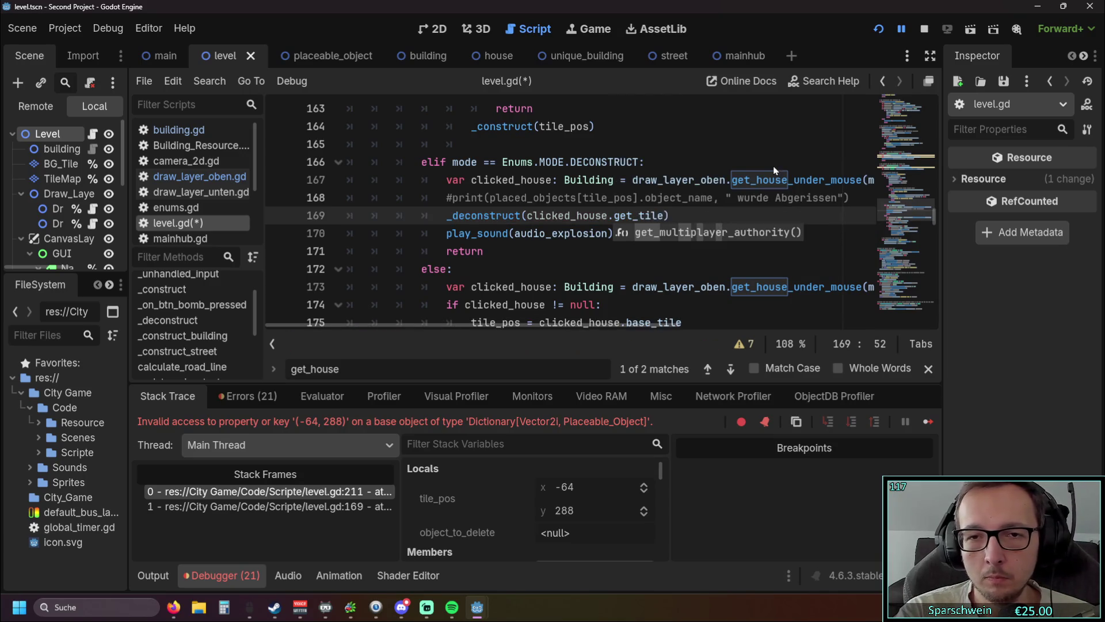
key(BackSpace)
key(BackSpace)
key(BackSpace)
key(BackSpace)
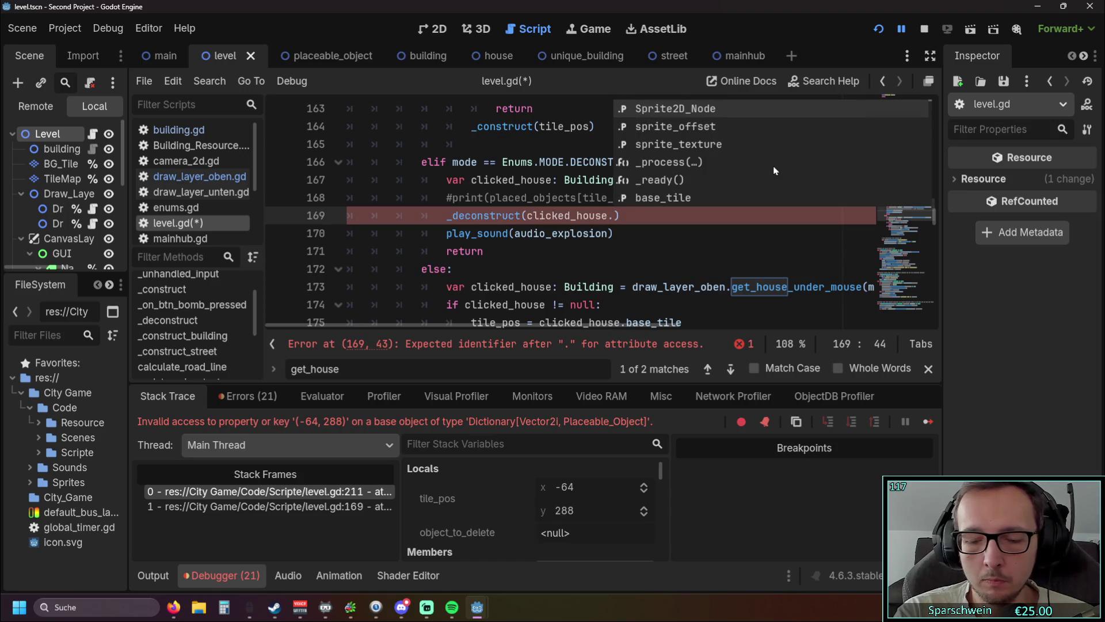
scroll(774, 170, down, 15)
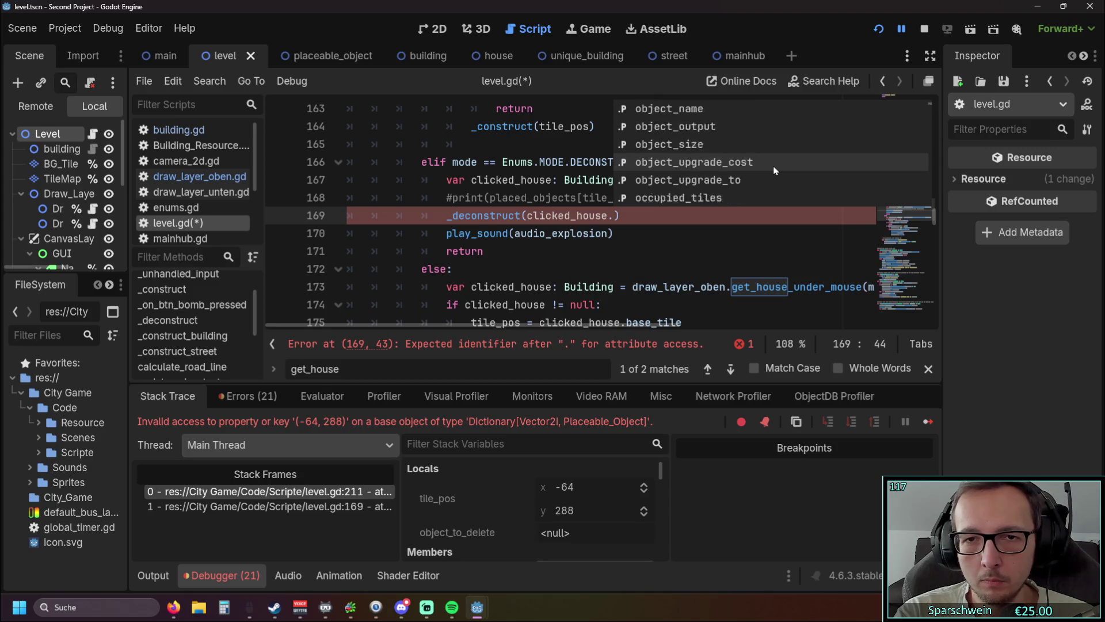
scroll(774, 170, down, 5)
text(get)
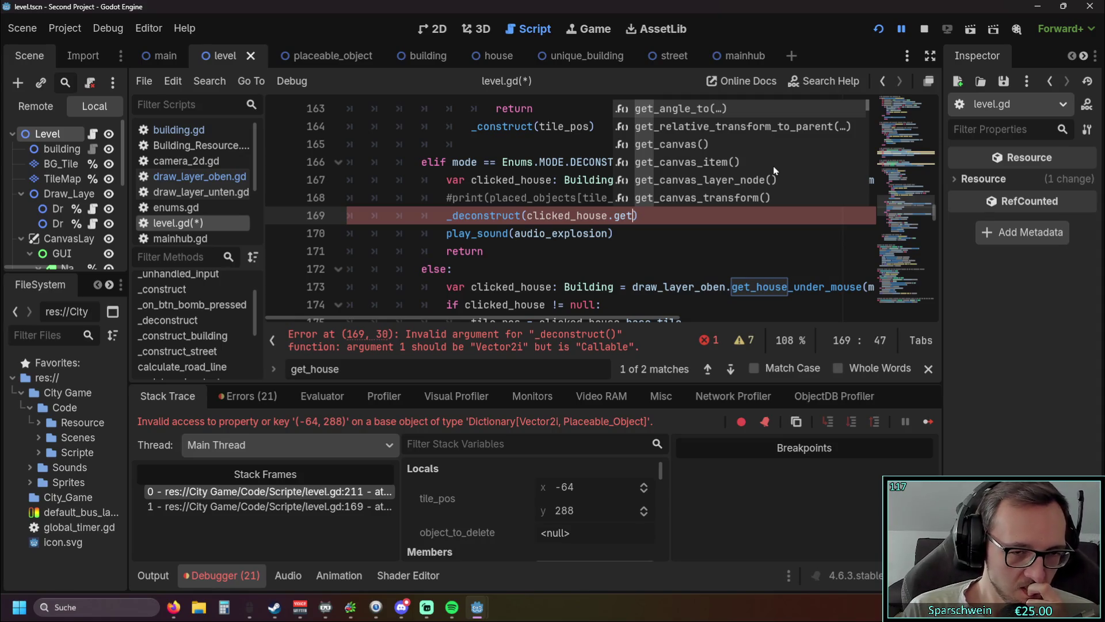
click(879, 28)
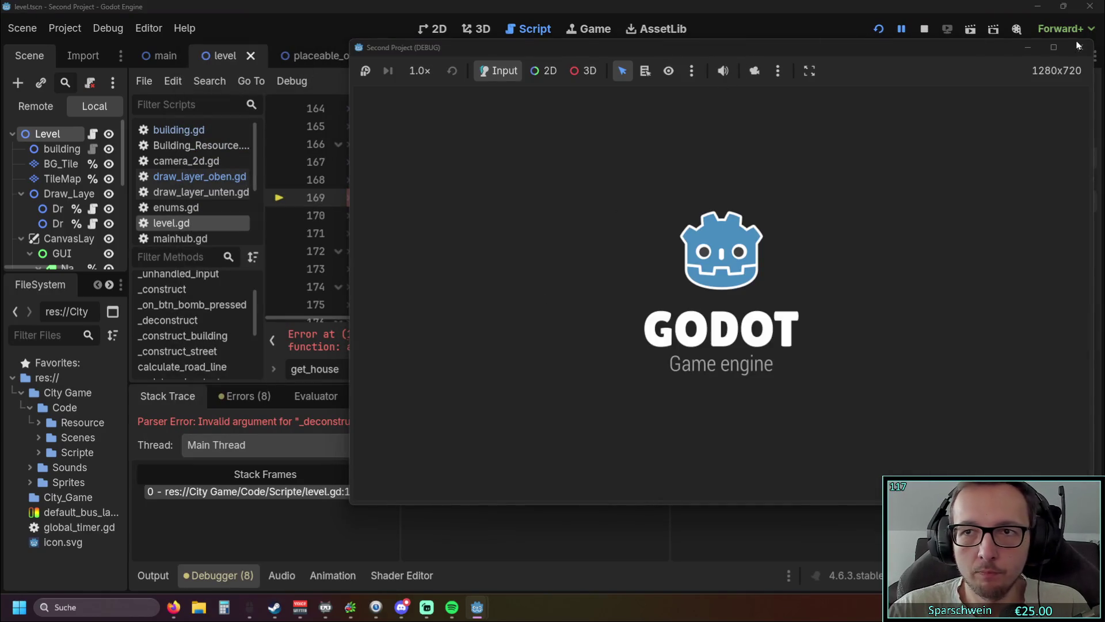
Close the game, change line 169 to _deconstruct(clicked_house.position), and relaunch the project
click(1080, 47)
click(574, 233)
scroll(603, 241, up, 1)
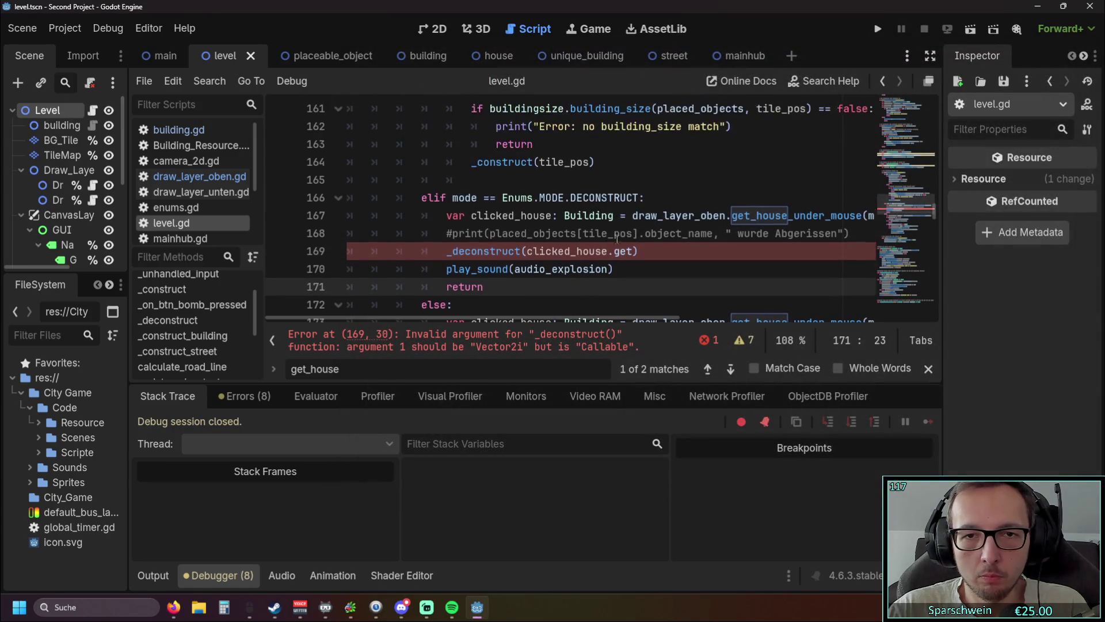
click(633, 251)
key(BackSpace)
key(BackSpace)
key(BackSpace)
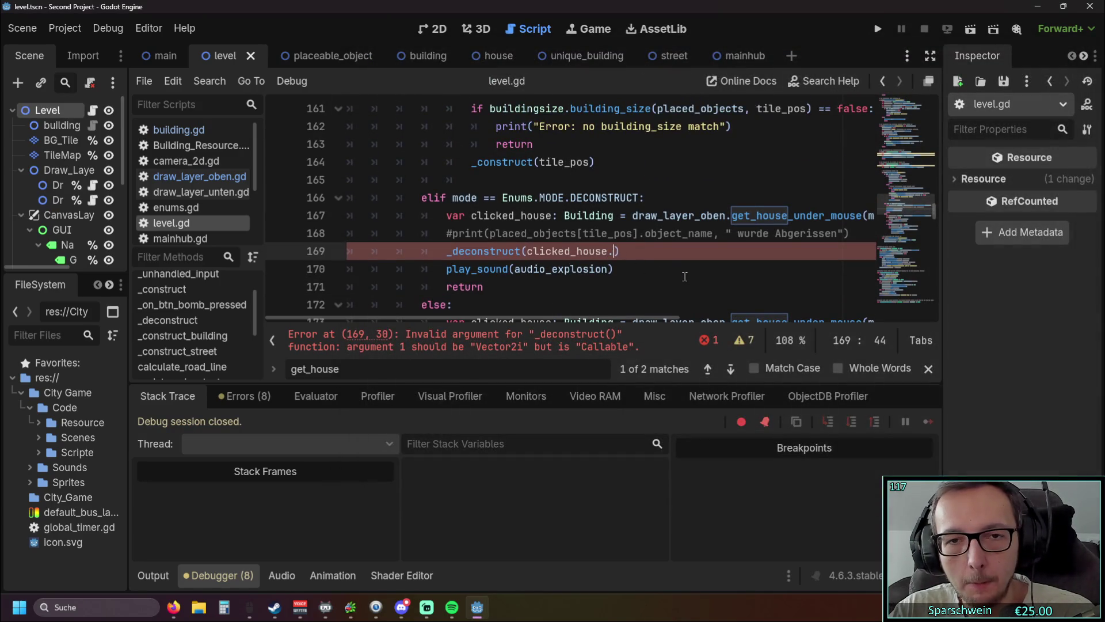
click(685, 269)
click(611, 251)
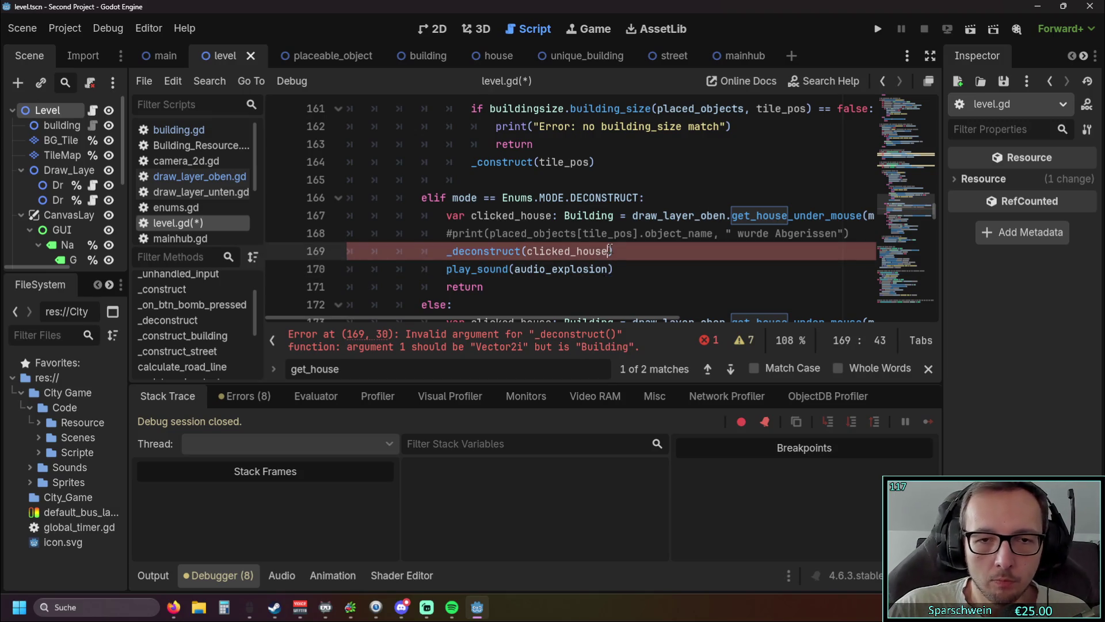
text(.position)
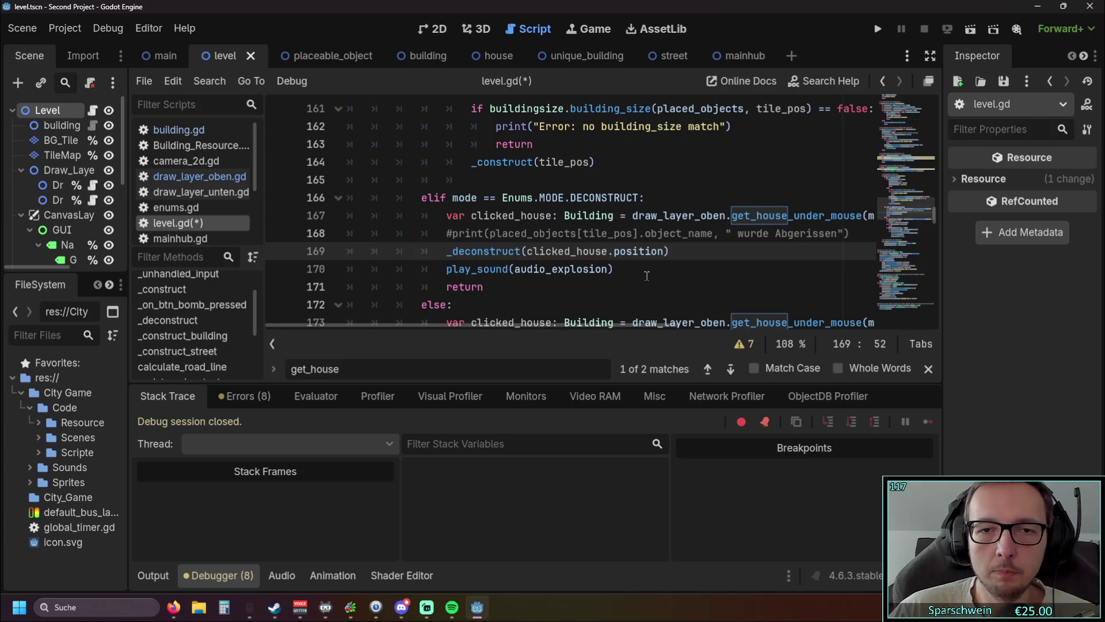
click(876, 30)
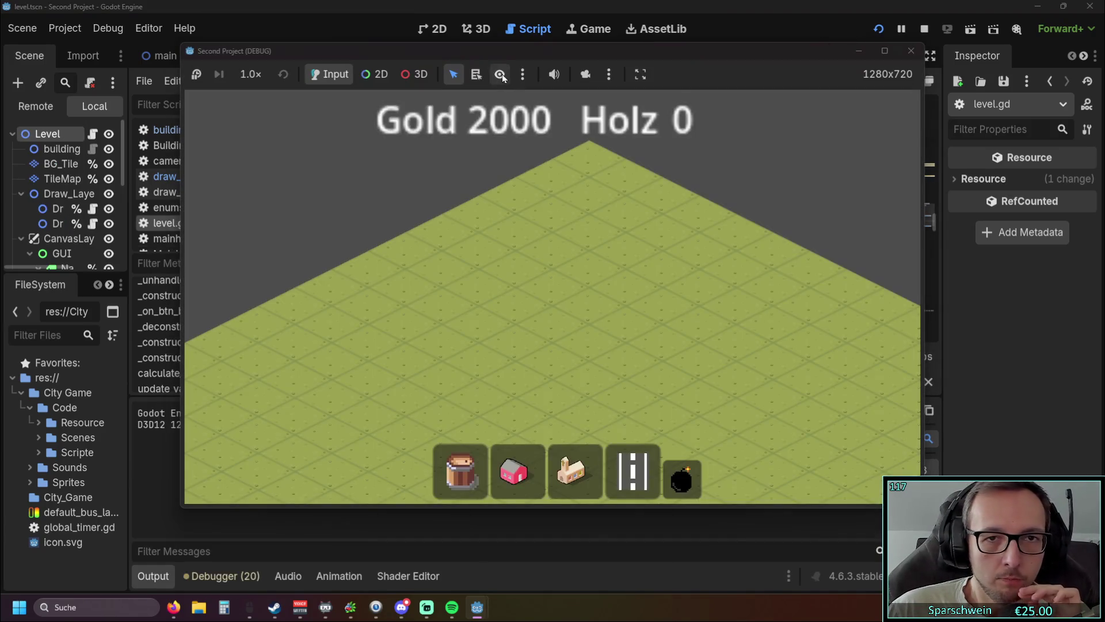
Build a red house, leave build mode, then demolish it in B mode, hitting the line 211 error
drag(500, 51, 741, 46)
click(757, 467)
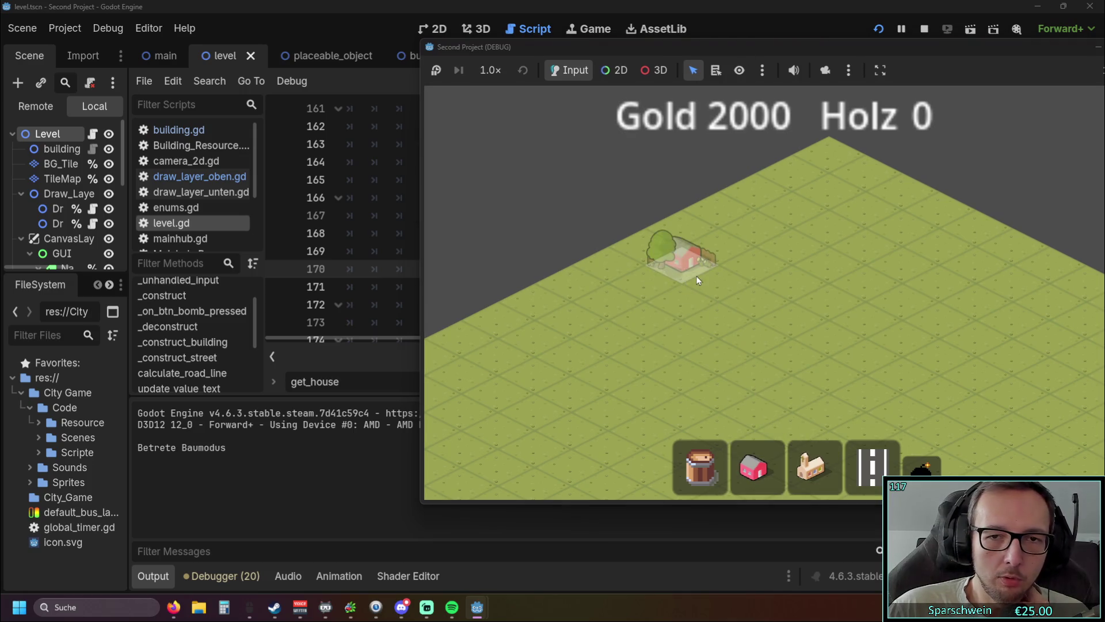
click(715, 278)
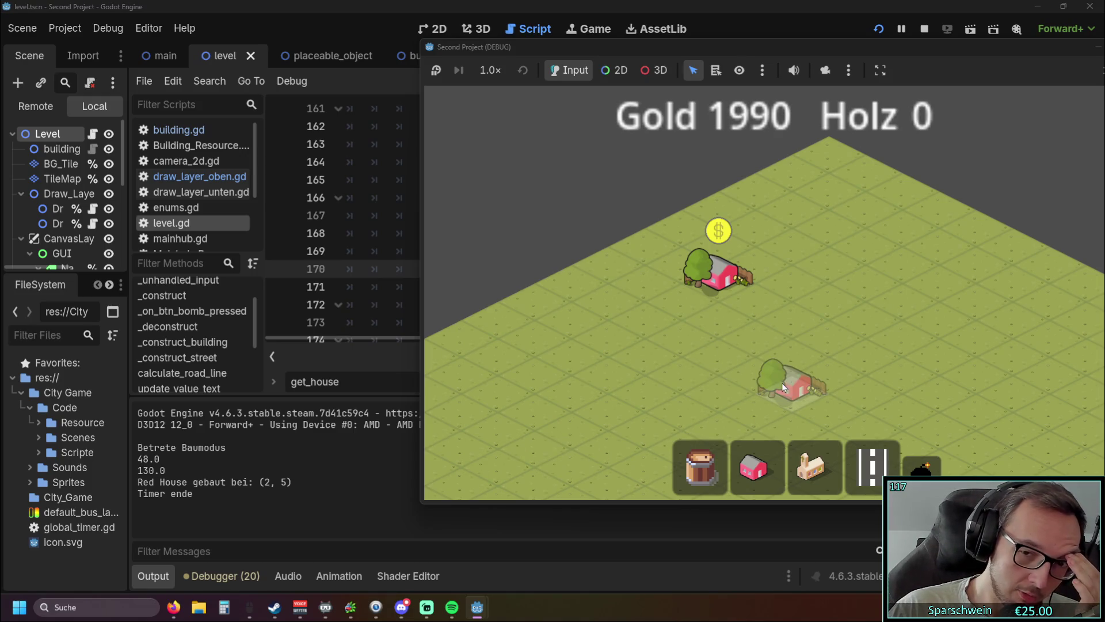
right_click(783, 383)
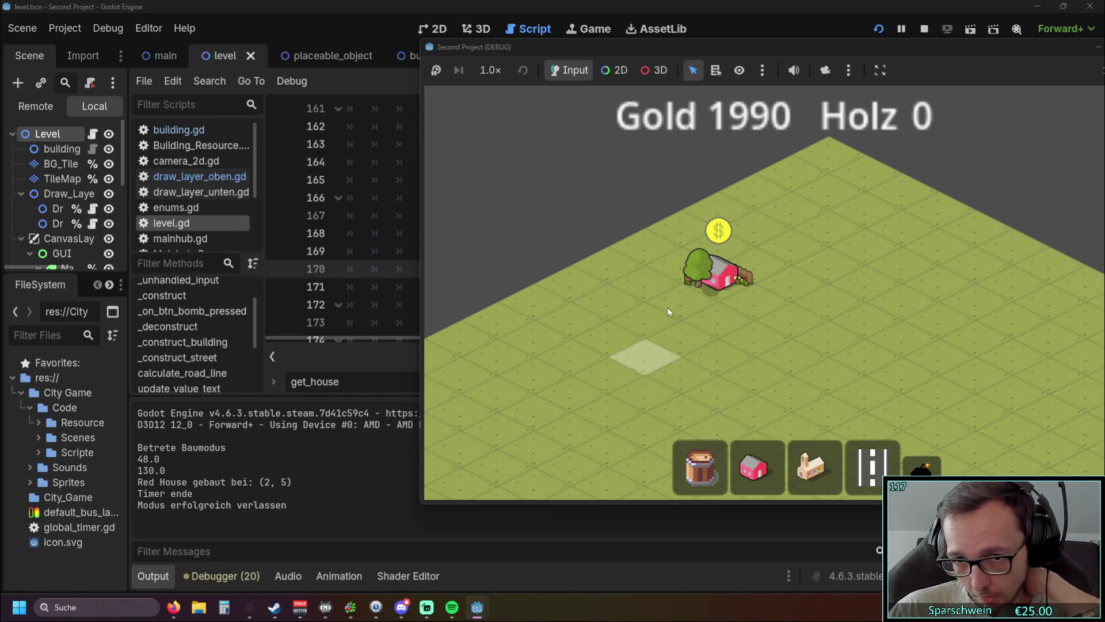
scroll(676, 261, up, 1)
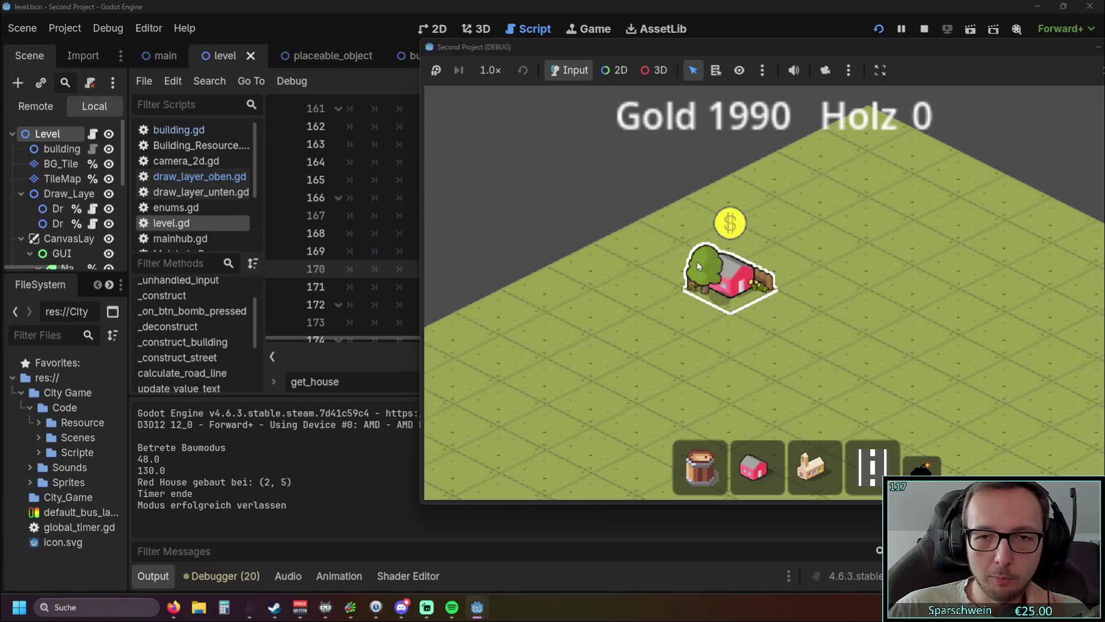
scroll(702, 259, up, 1)
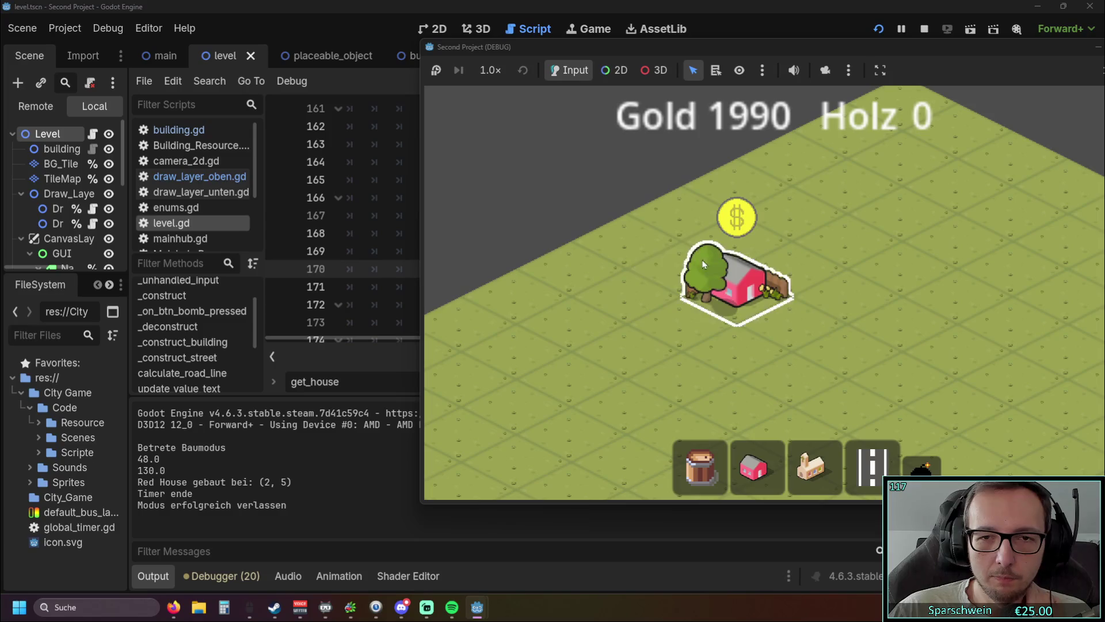
key(b)
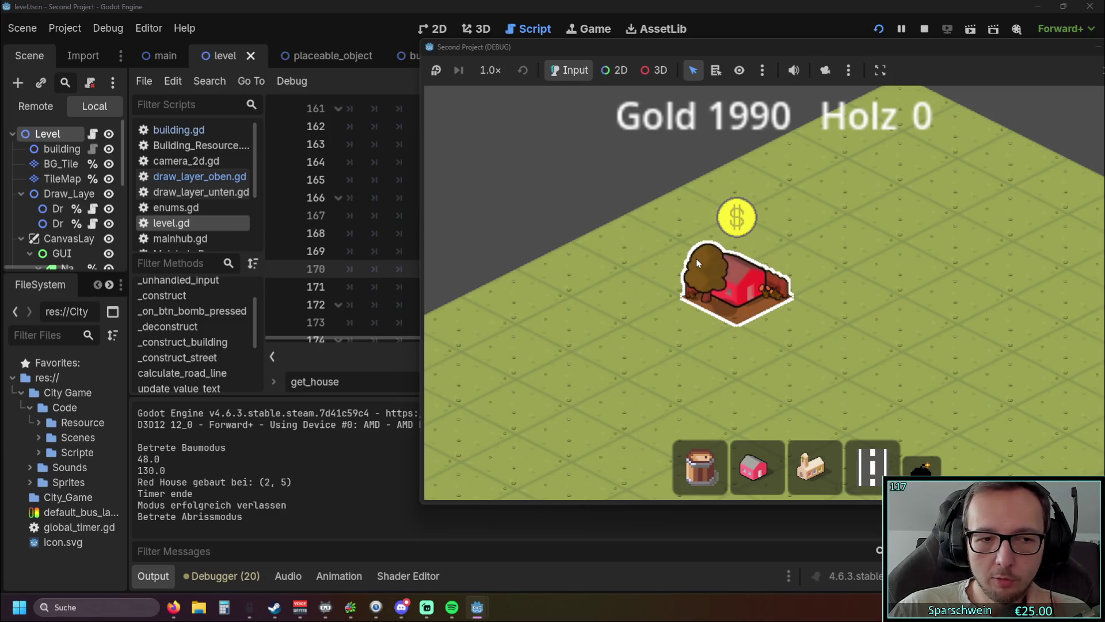
click(696, 263)
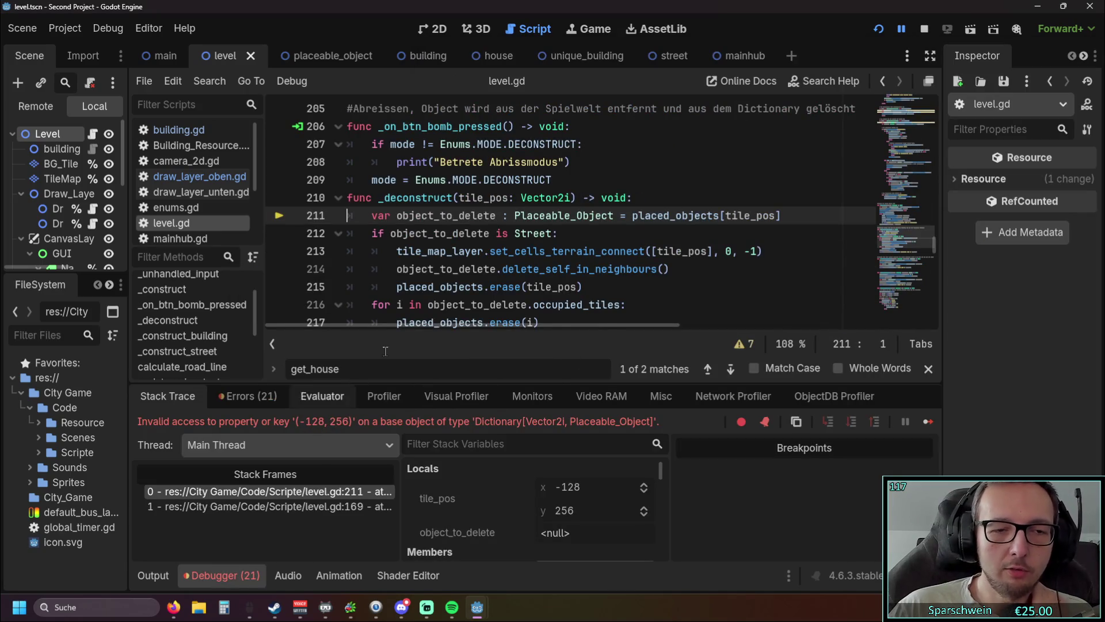
Check that placed_objects holds only the (2, 5) key, then switch to the level's 2D view
mouse_move(445, 294)
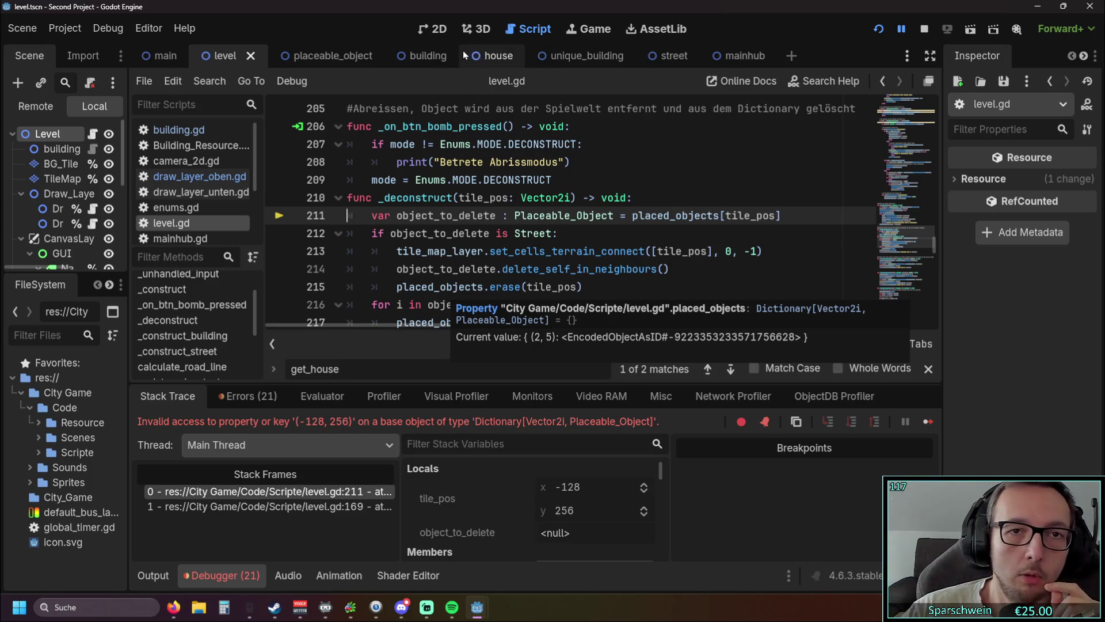
click(436, 29)
scroll(534, 206, down, 2)
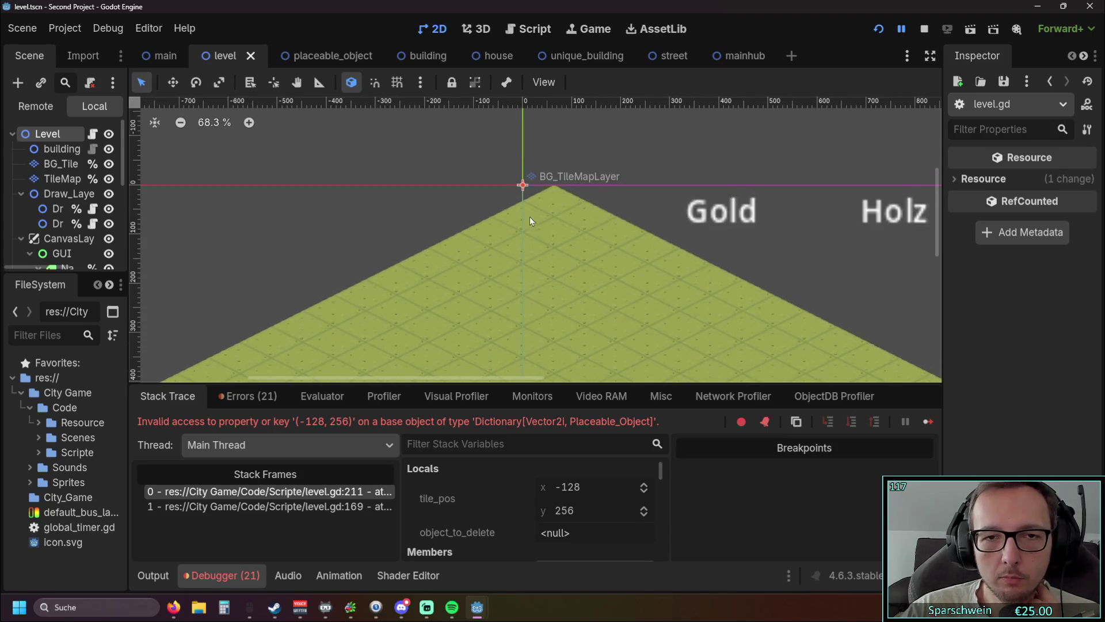
Pan the level map, glance at the placeable_object scene, then return to level.gd's failing _deconstruct line
drag(515, 213, 518, 118)
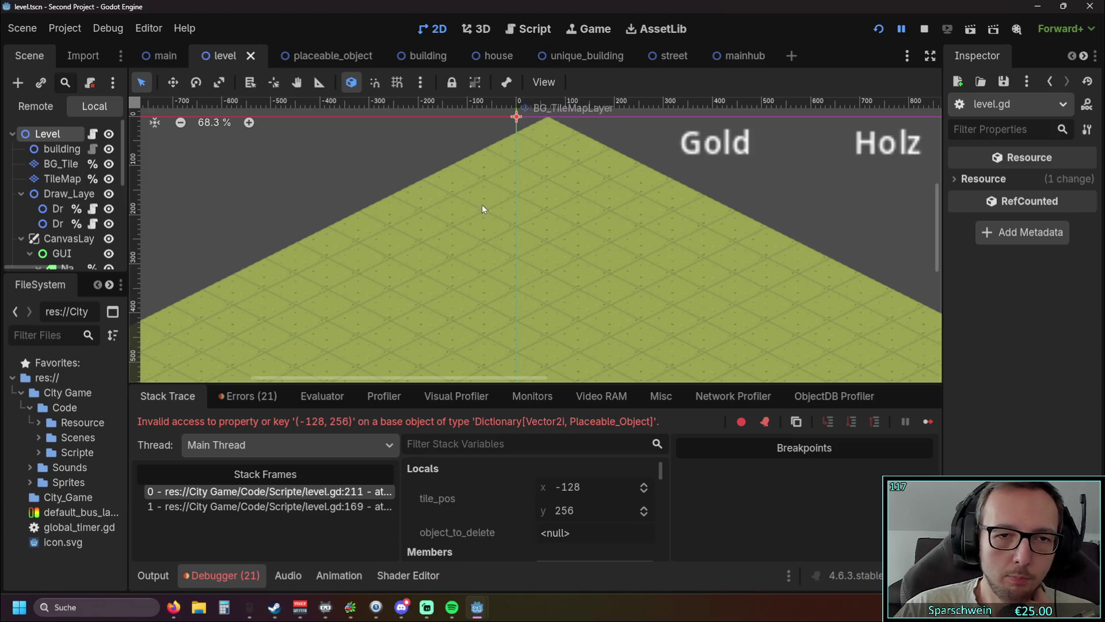
drag(507, 241, 498, 267)
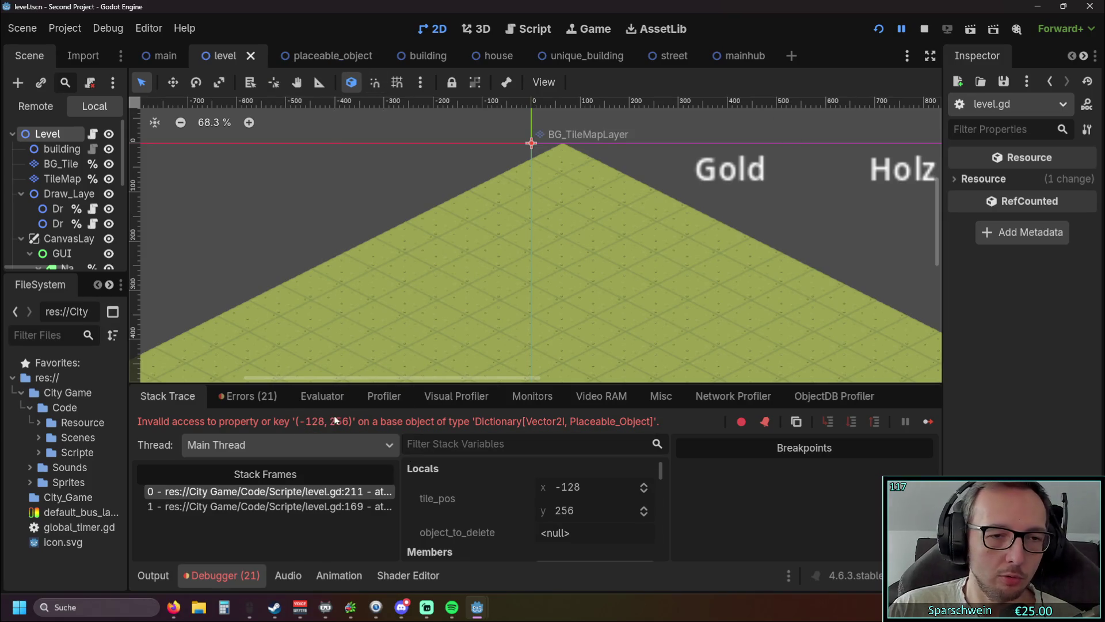
click(311, 56)
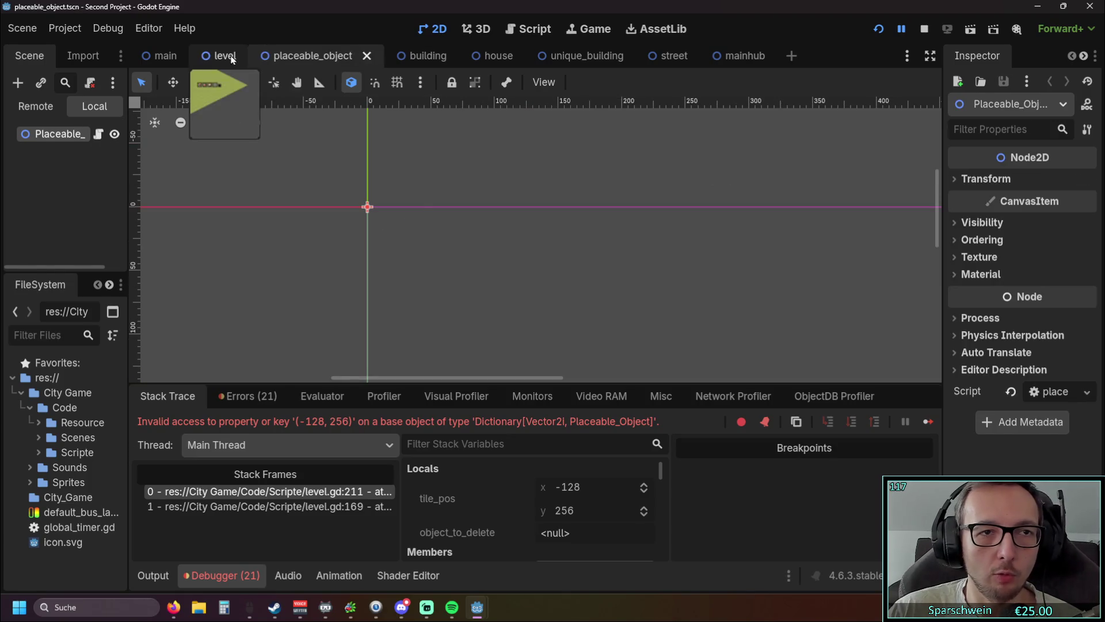
click(224, 56)
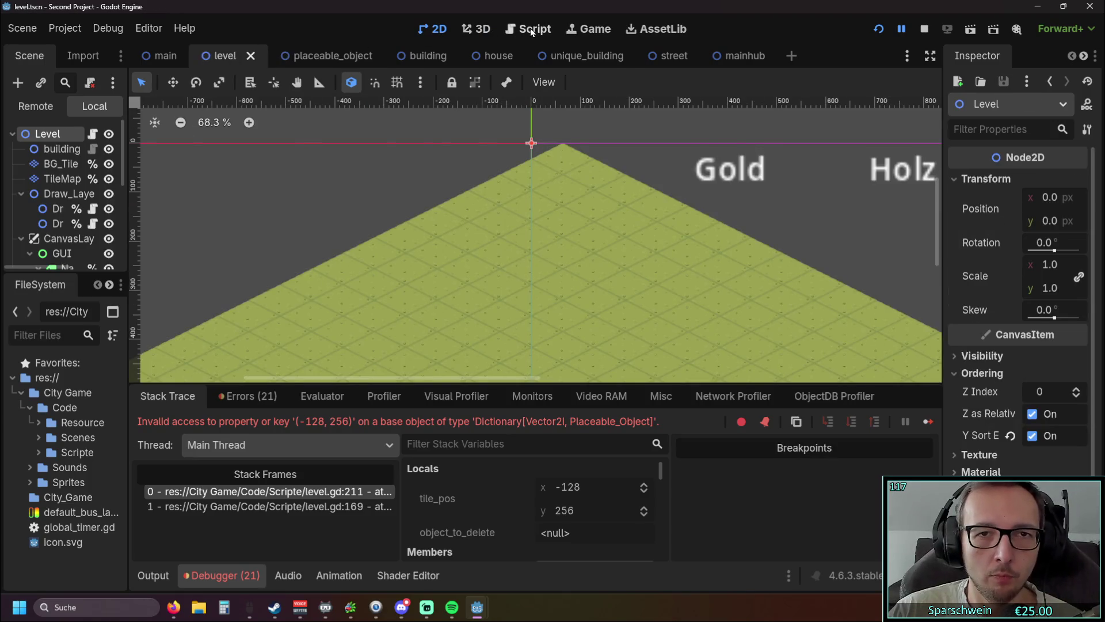
click(532, 30)
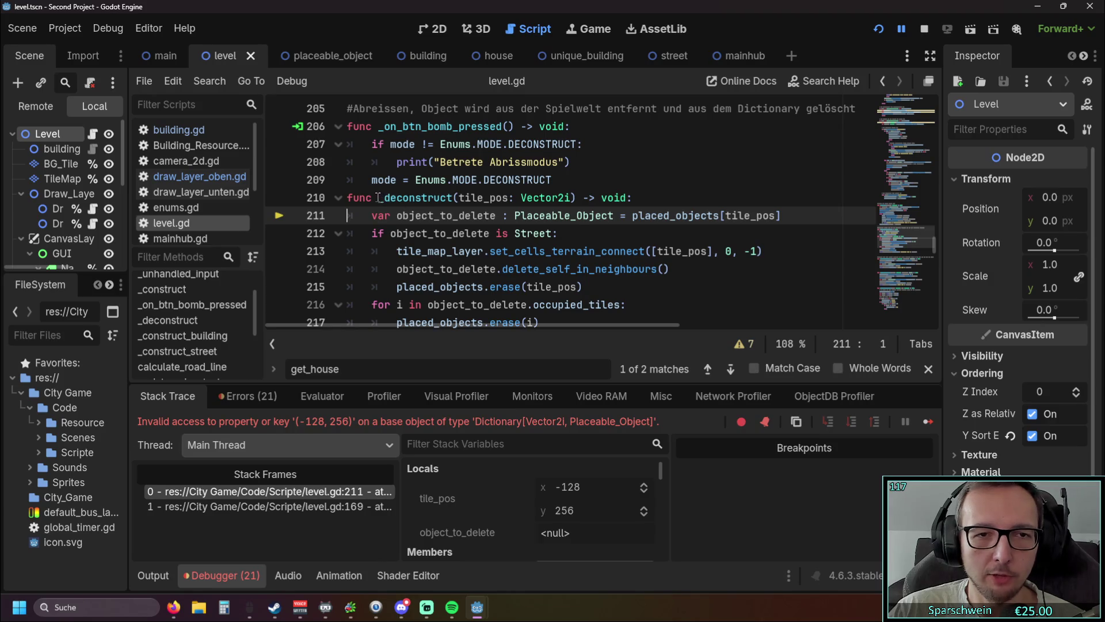
Inspect the _deconstruct tile_pos parameter and the object_to_delete lookup on lines 211–212
drag(379, 197, 590, 197)
click(521, 197)
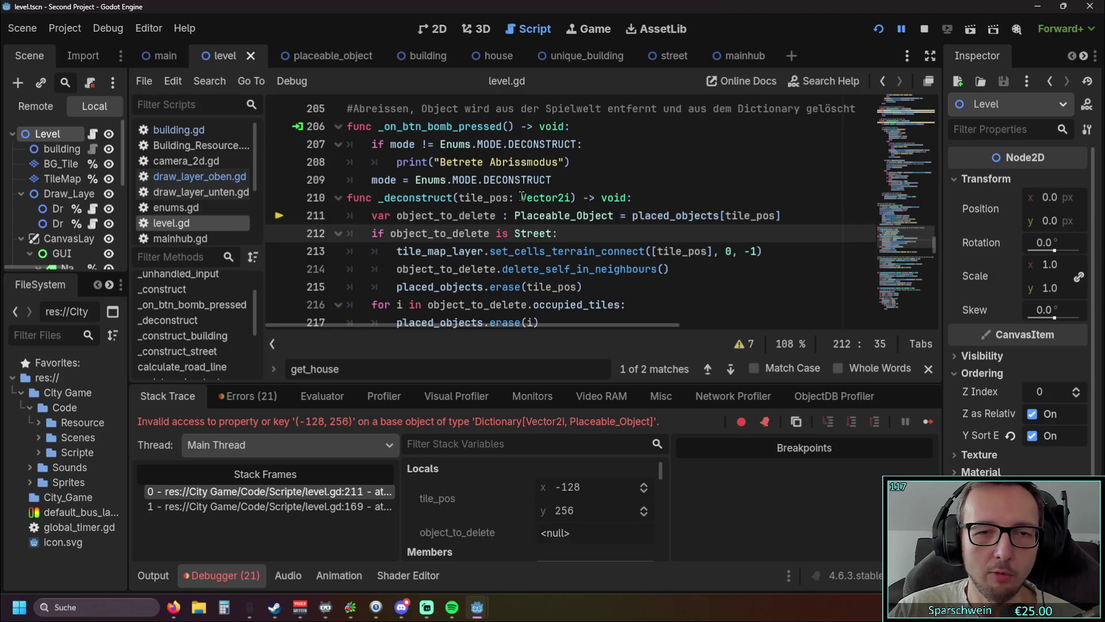
double_click(469, 197)
click(742, 216)
key(End)
drag(741, 216, 399, 216)
key(Down)
key(End)
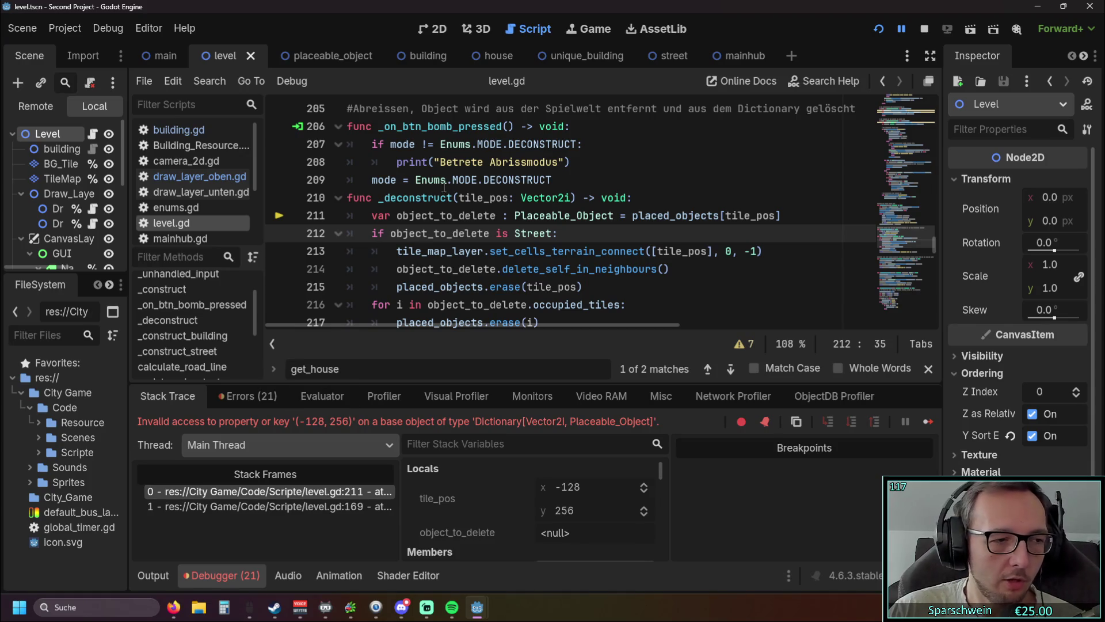
mouse_move(397, 215)
mouse_down()
mouse_move(602, 216)
mouse_move(377, 216)
mouse_up()
click(691, 269)
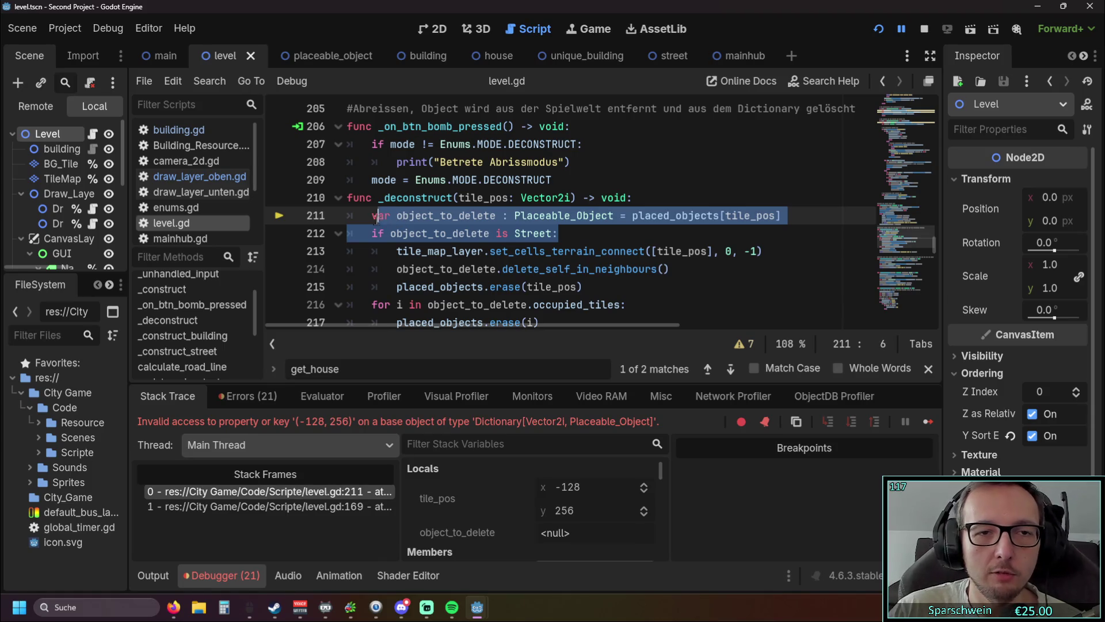
click(595, 244)
mouse_move(595, 245)
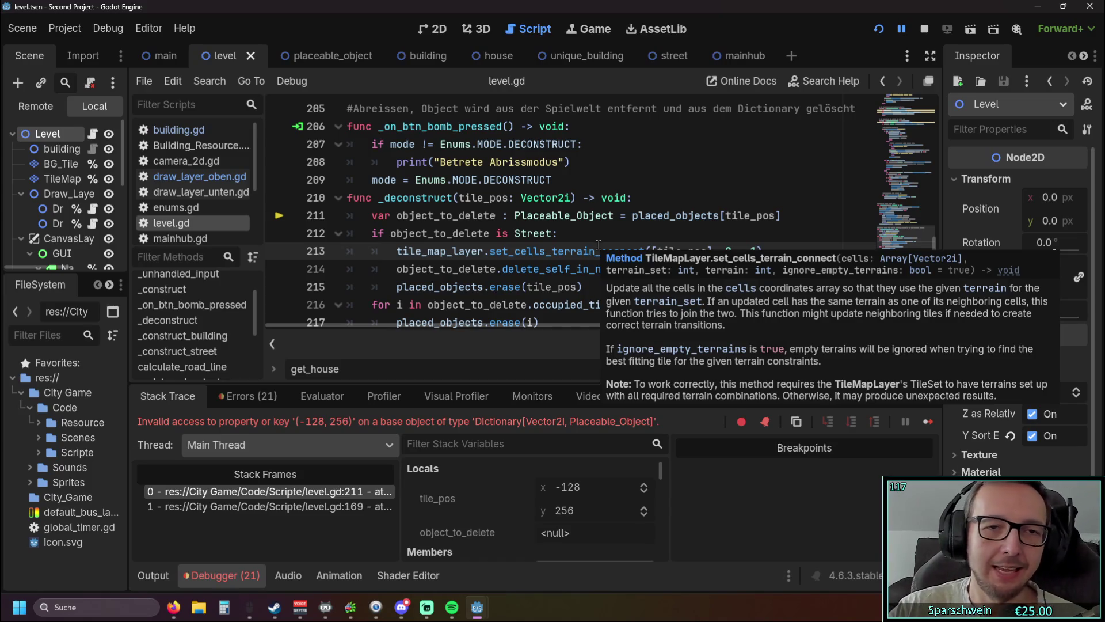
Scroll up to the MODE.DECONSTRUCT branch and select tile_pos in the _construct call on line 164
scroll(593, 245, up, 10)
scroll(590, 245, up, 1)
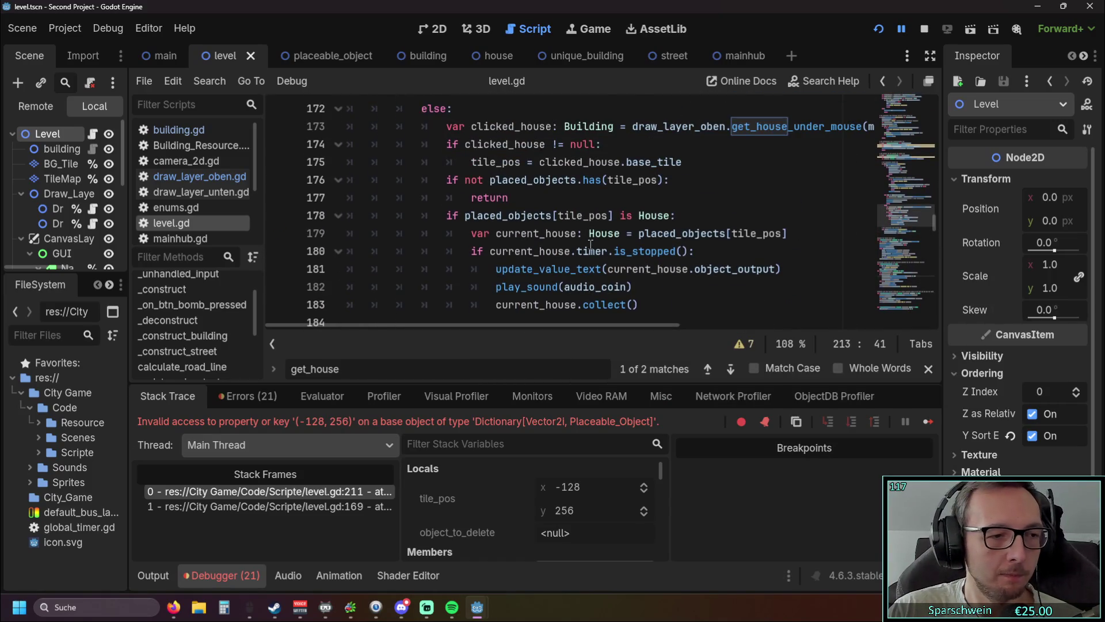
scroll(615, 234, up, 1)
scroll(629, 226, down, 1)
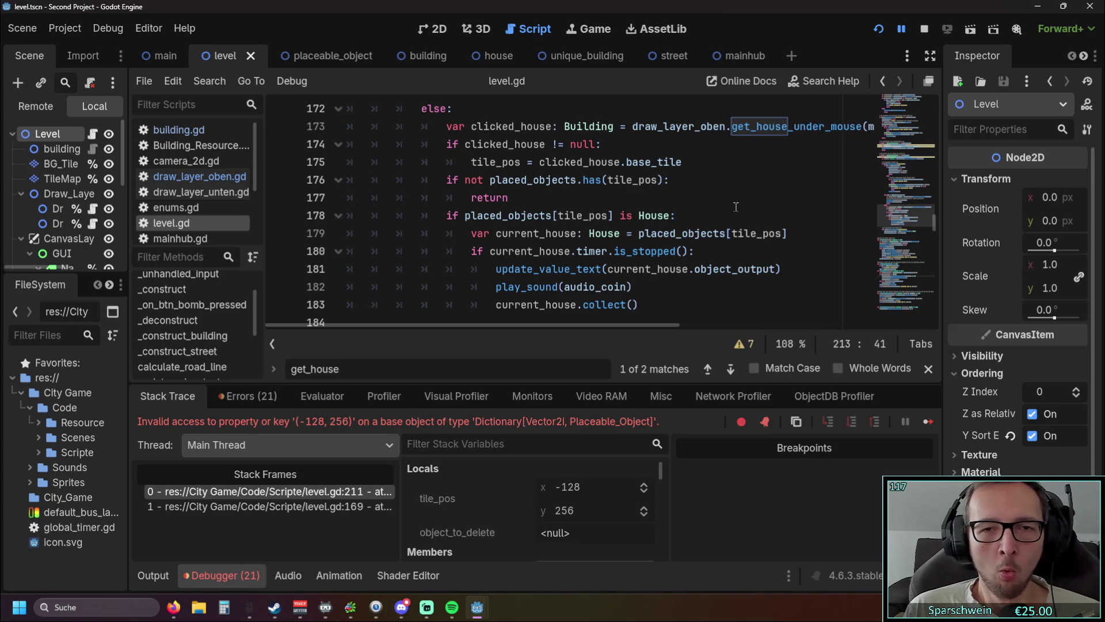
scroll(728, 213, up, 2)
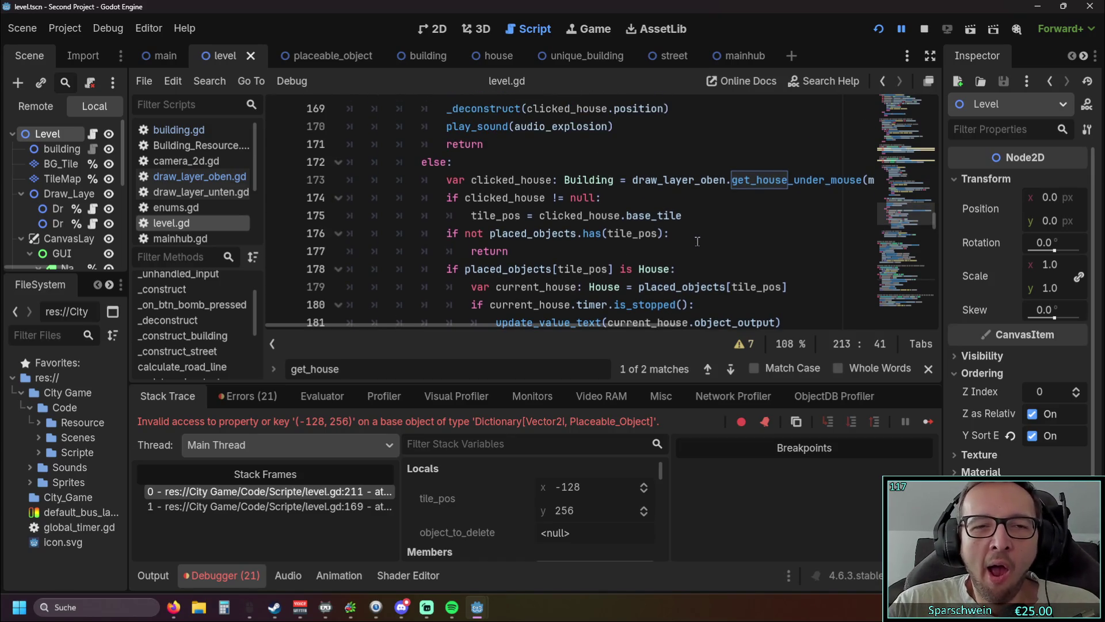
scroll(697, 242, down, 2)
scroll(672, 233, down, 1)
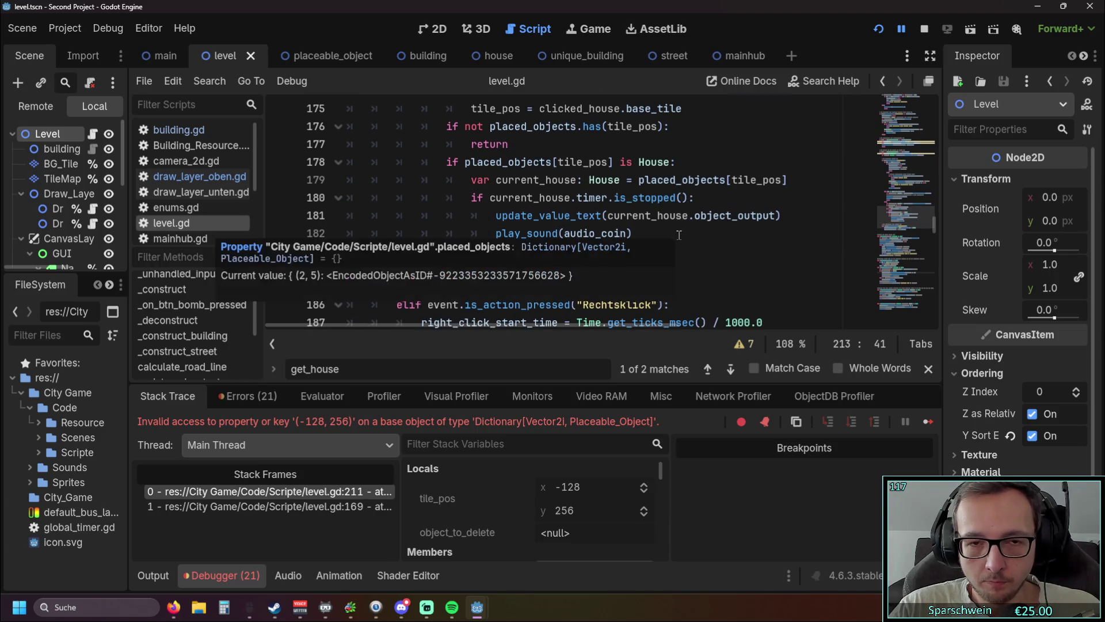
scroll(707, 234, up, 5)
scroll(707, 235, up, 2)
scroll(700, 238, down, 2)
scroll(634, 233, up, 1)
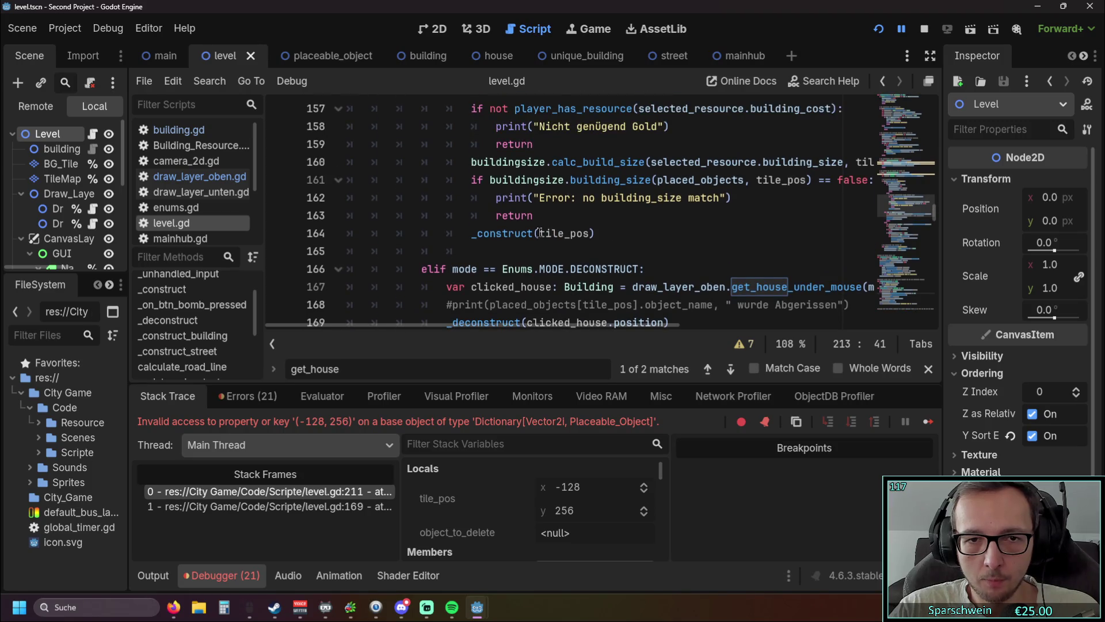
scroll(595, 233, up, 1)
scroll(595, 234, down, 4)
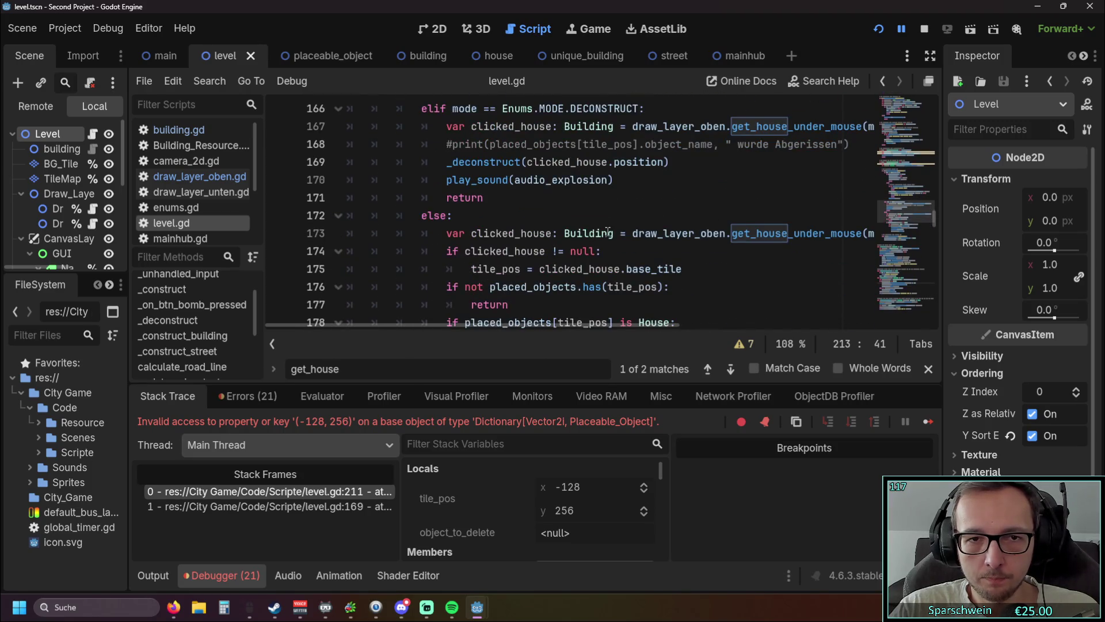
scroll(602, 229, up, 2)
drag(540, 182, 590, 184)
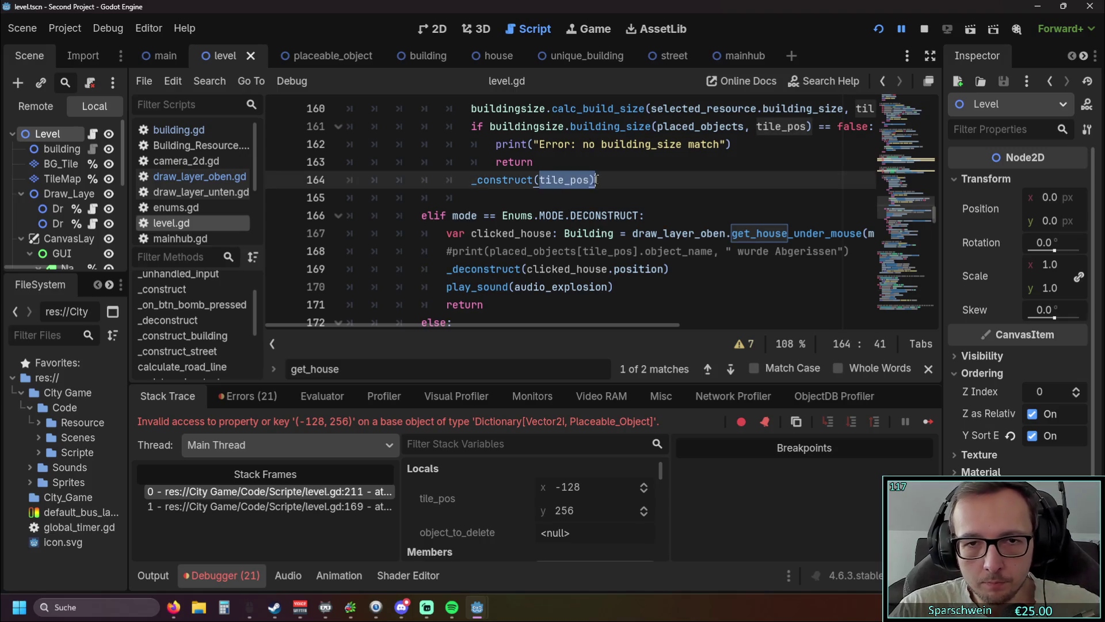
Replace clicked_house.position with tile_pos in the _deconstruct call
key(ctrl+c)
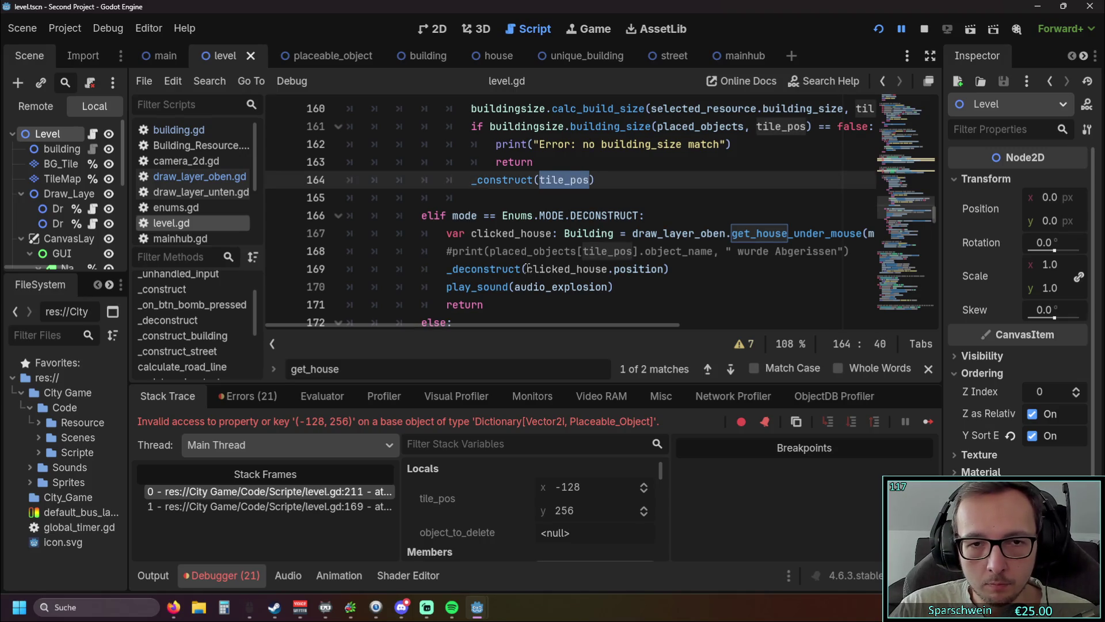
drag(526, 269, 666, 269)
key(ctrl+v)
click(685, 286)
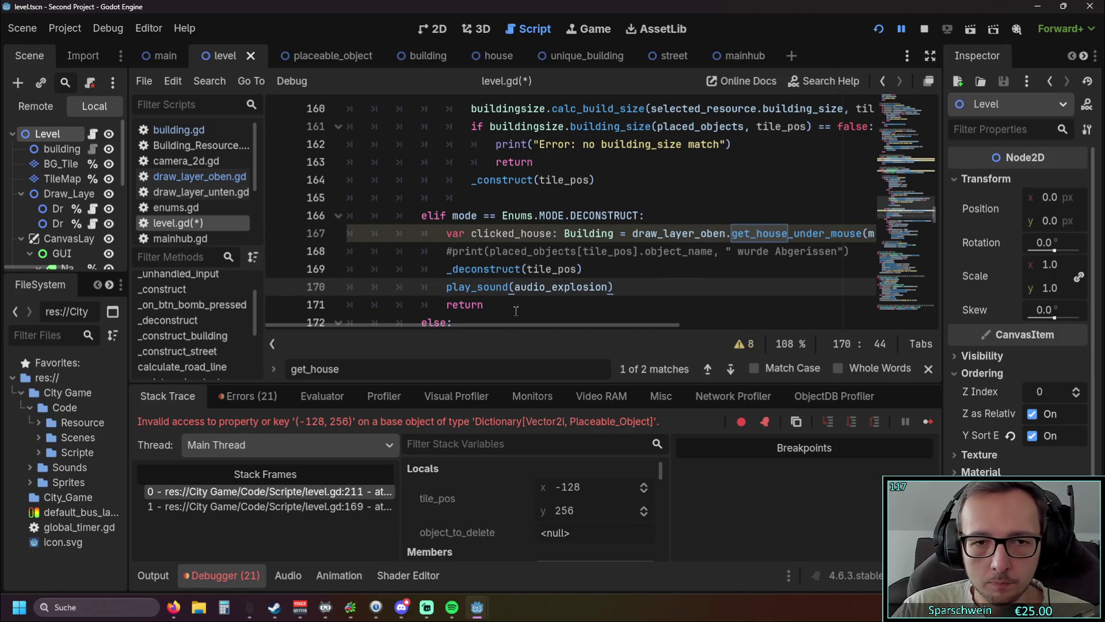
scroll(542, 267, down, 2)
scroll(543, 267, down, 1)
scroll(575, 270, up, 1)
scroll(641, 271, down, 1)
scroll(627, 255, up, 2)
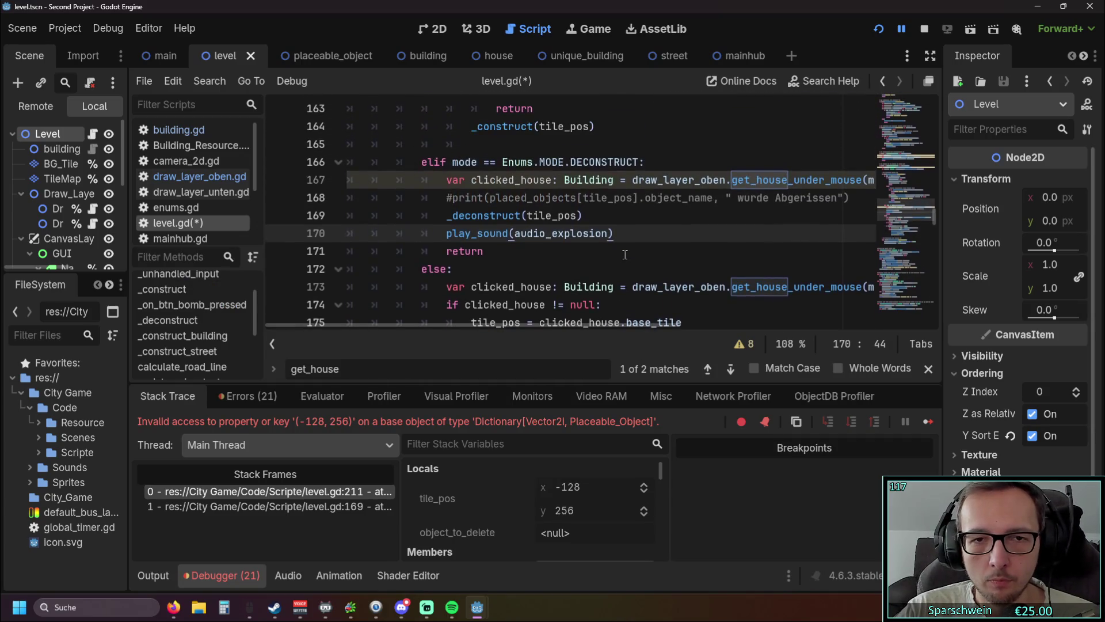
drag(546, 323, 665, 323)
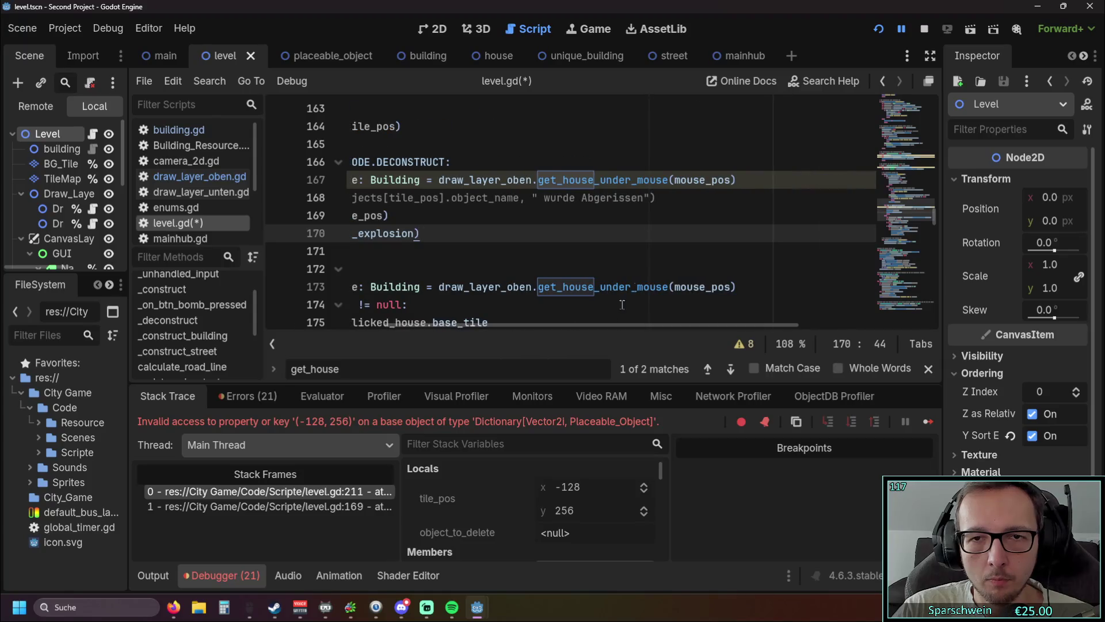
Add print(clicked_house.base_tile) on a new line 168 and relaunch the game
click(739, 180)
key(Return)
drag(471, 330, 421, 326)
text(prin)
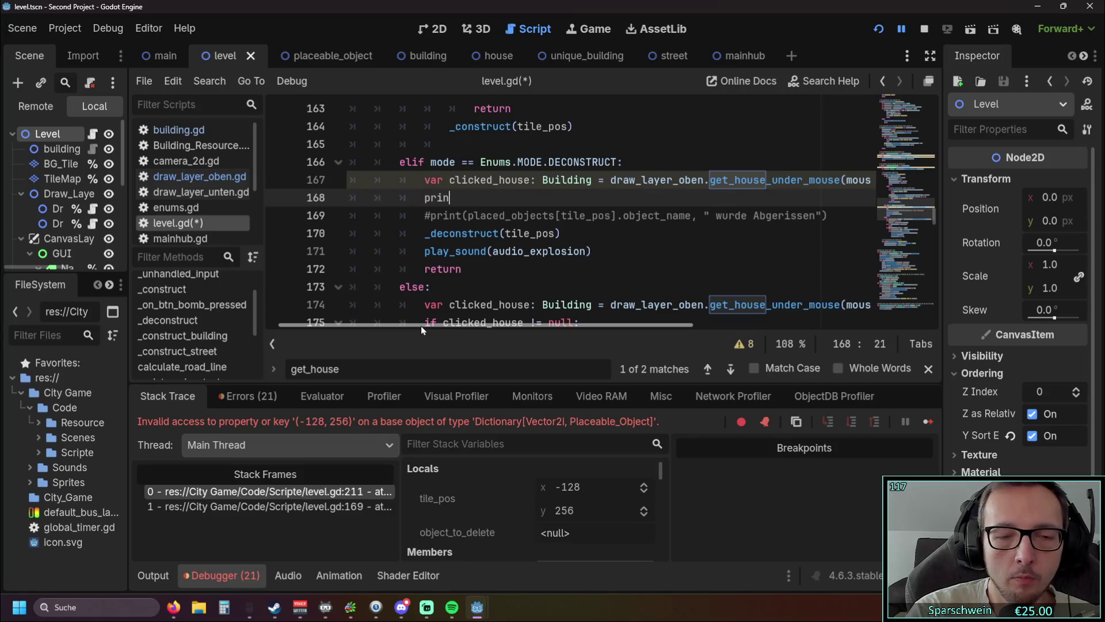
text(t()
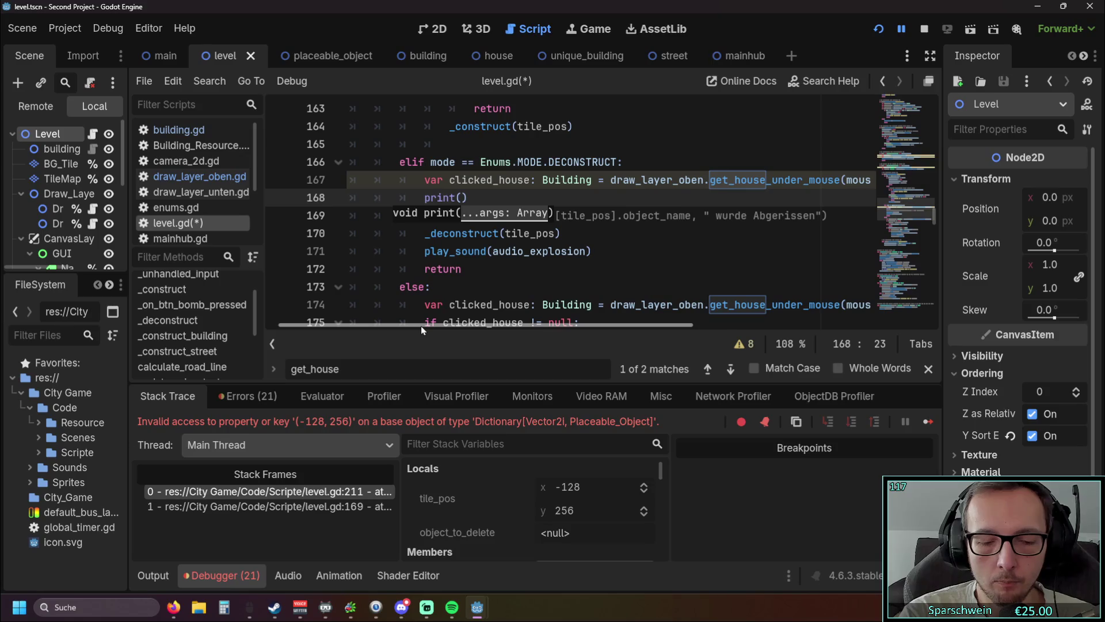
text(clicked_house)
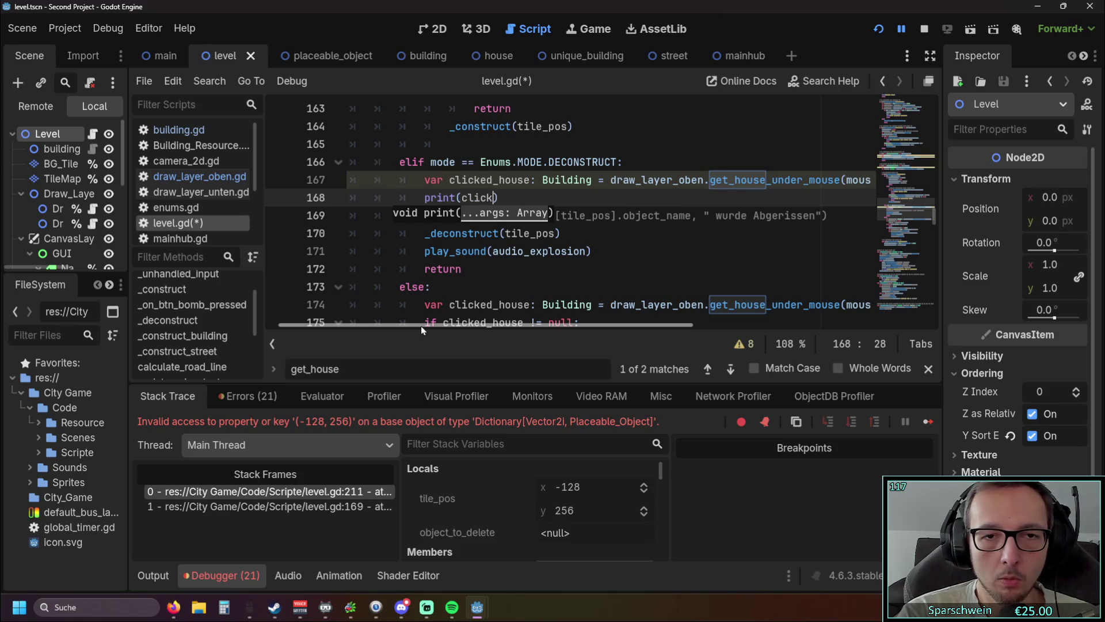
text(.base)
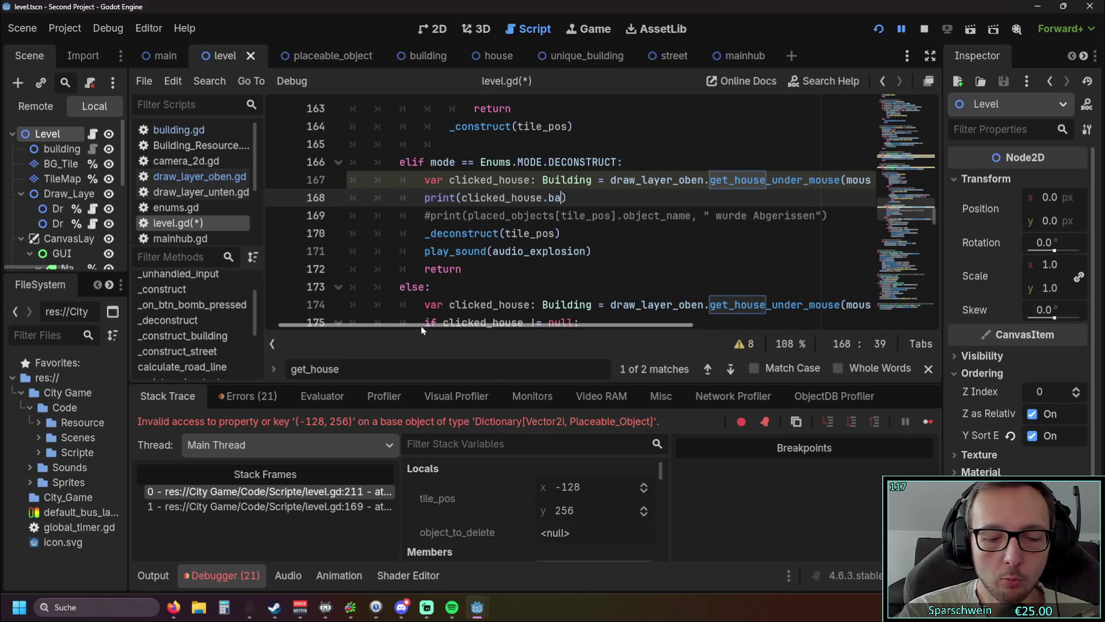
text(.tile)
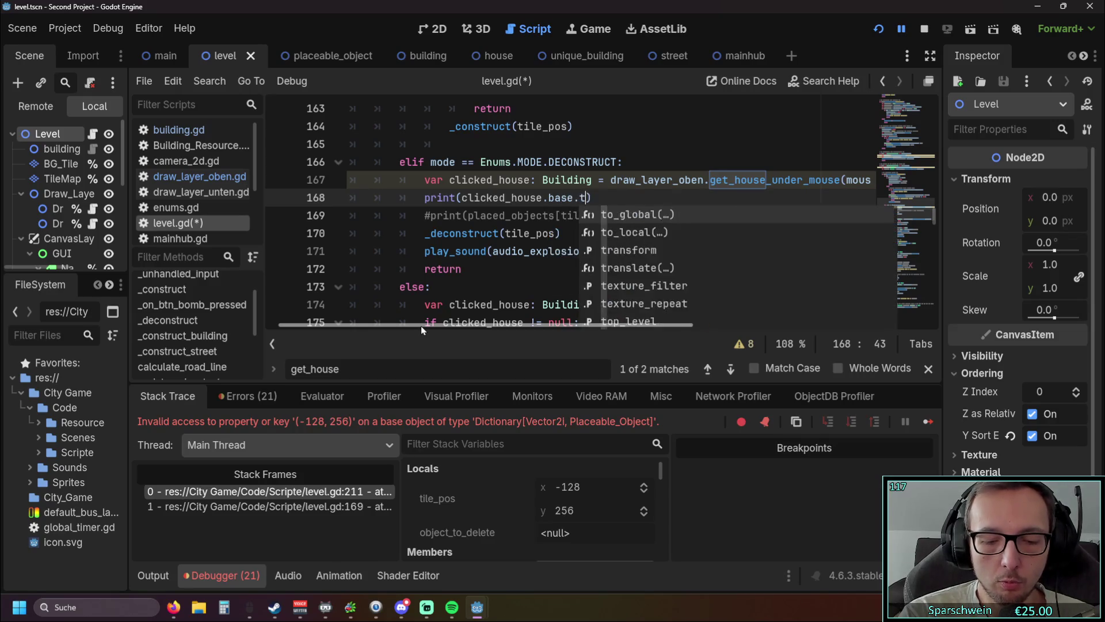
key(Left)
key(Left)
key(Left)
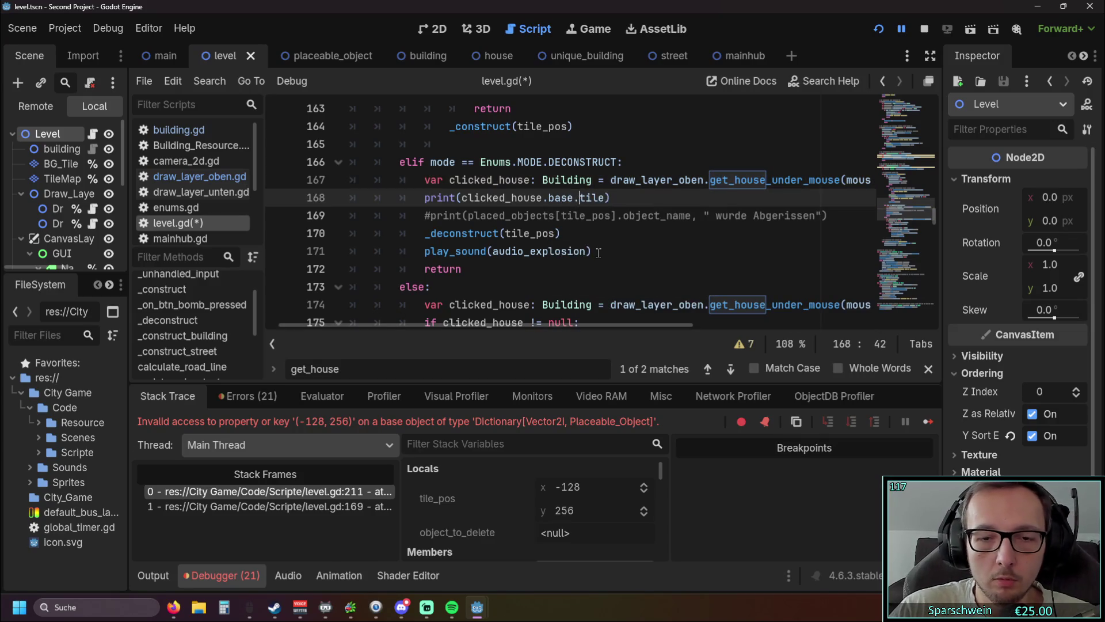
key(BackSpace)
text(_)
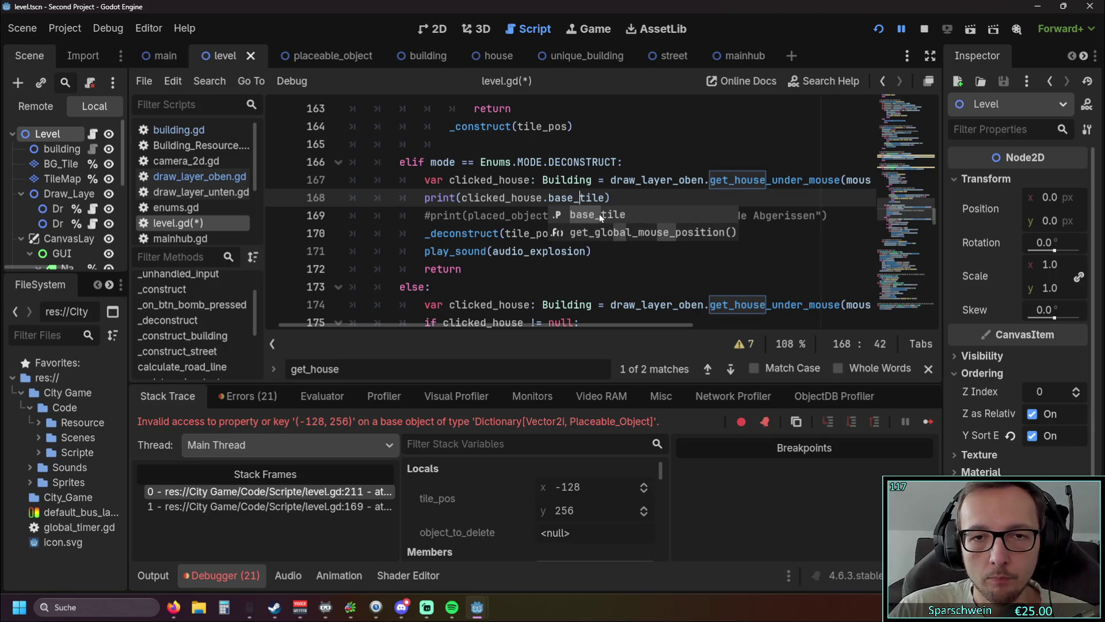
click(544, 234)
click(871, 32)
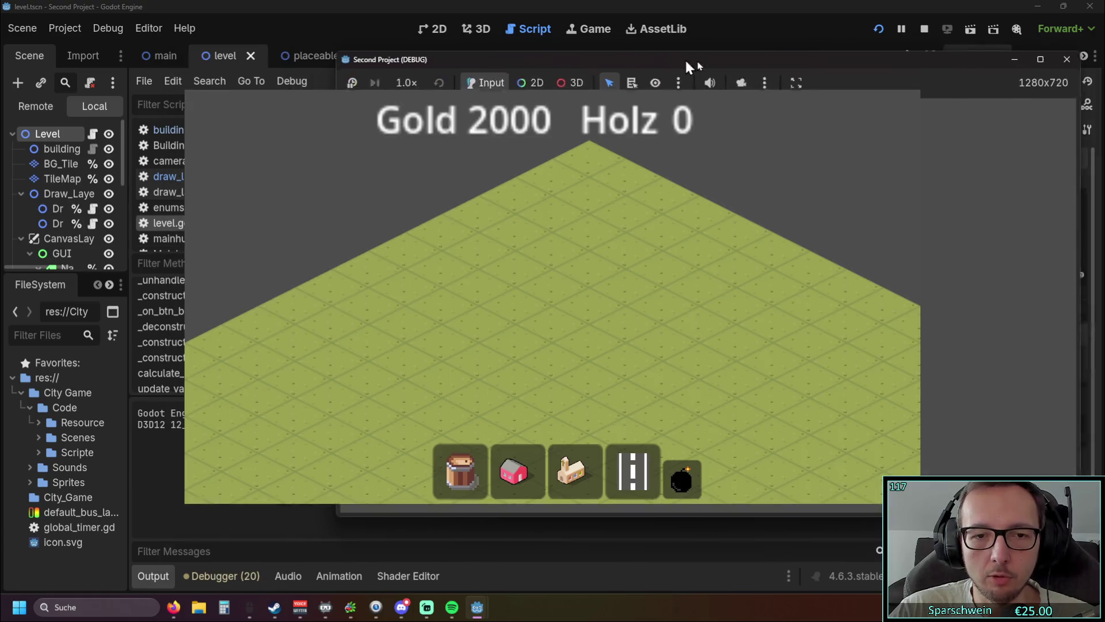
Build a red house at (2, 6) and demolish it successfully with the bomb tool
drag(685, 58, 870, 71)
click(699, 485)
click(627, 311)
click(867, 492)
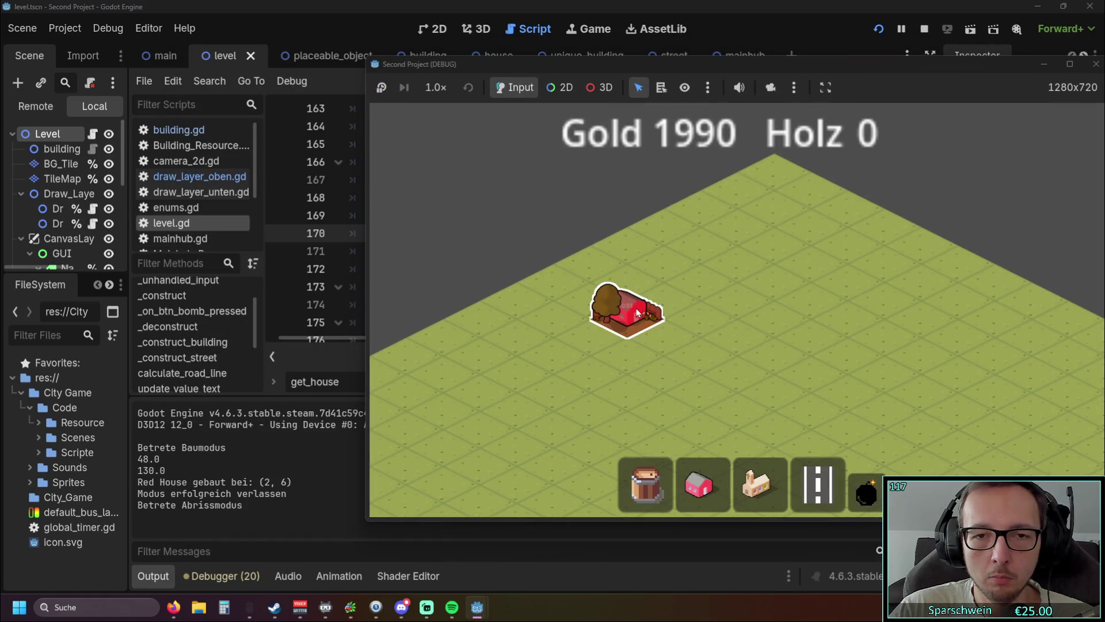
click(629, 316)
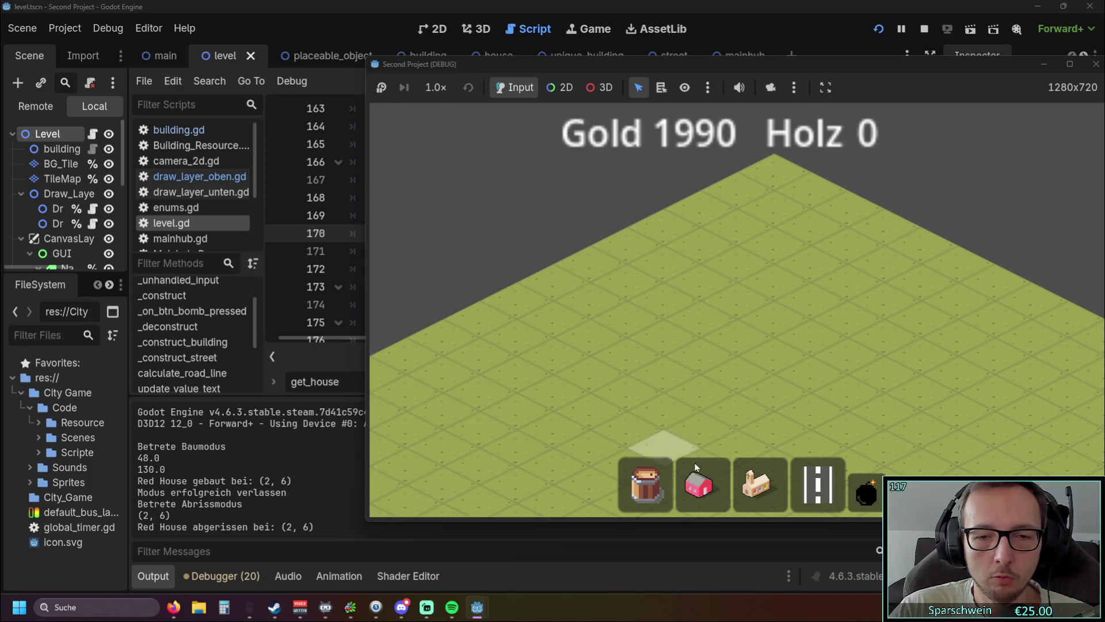
Build another red house at (3, 5) and try demolishing it, hitting the (2, 5) key error
click(699, 485)
click(700, 313)
click(862, 469)
click(678, 299)
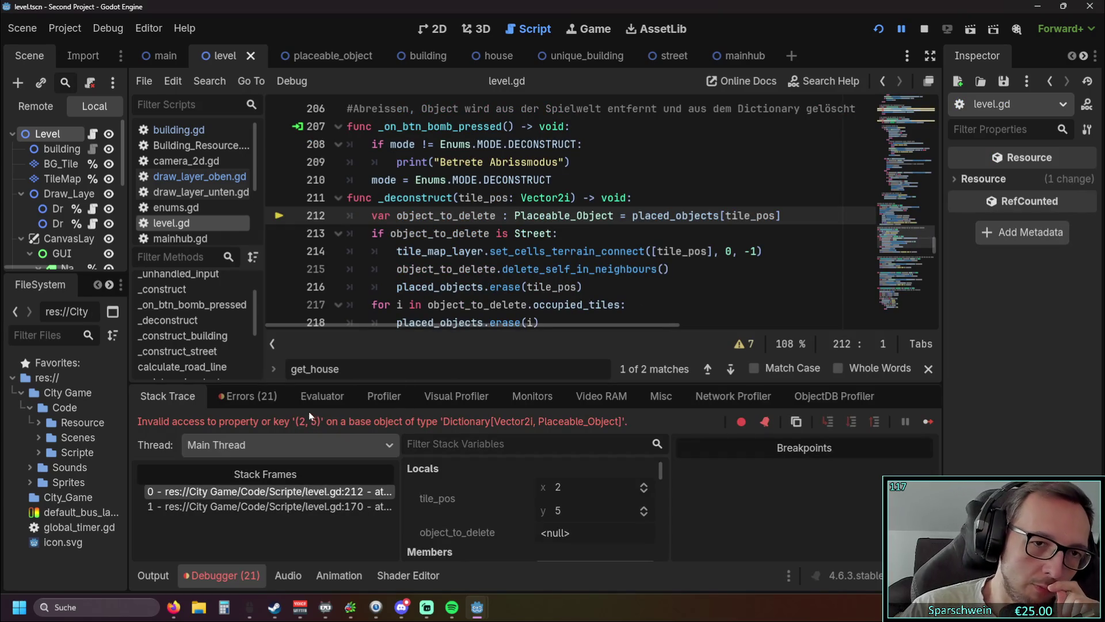
Replace tile_pos with clicked_house.base_tile in the line 170 _deconstruct call, then restart the game
mouse_move(428, 289)
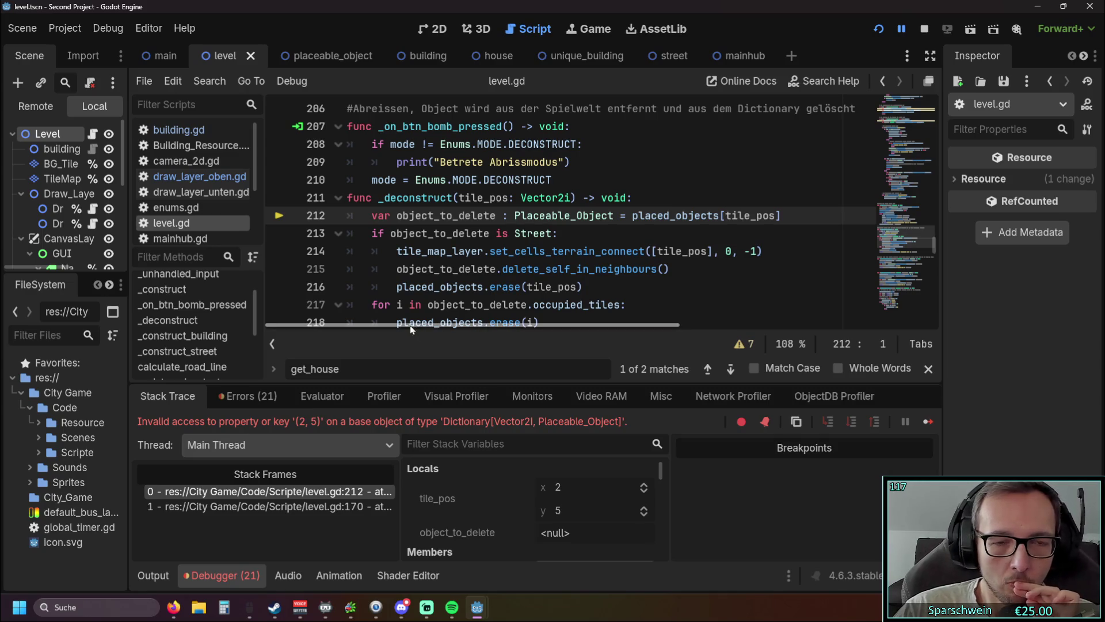
scroll(550, 247, up, 7)
scroll(550, 247, up, 6)
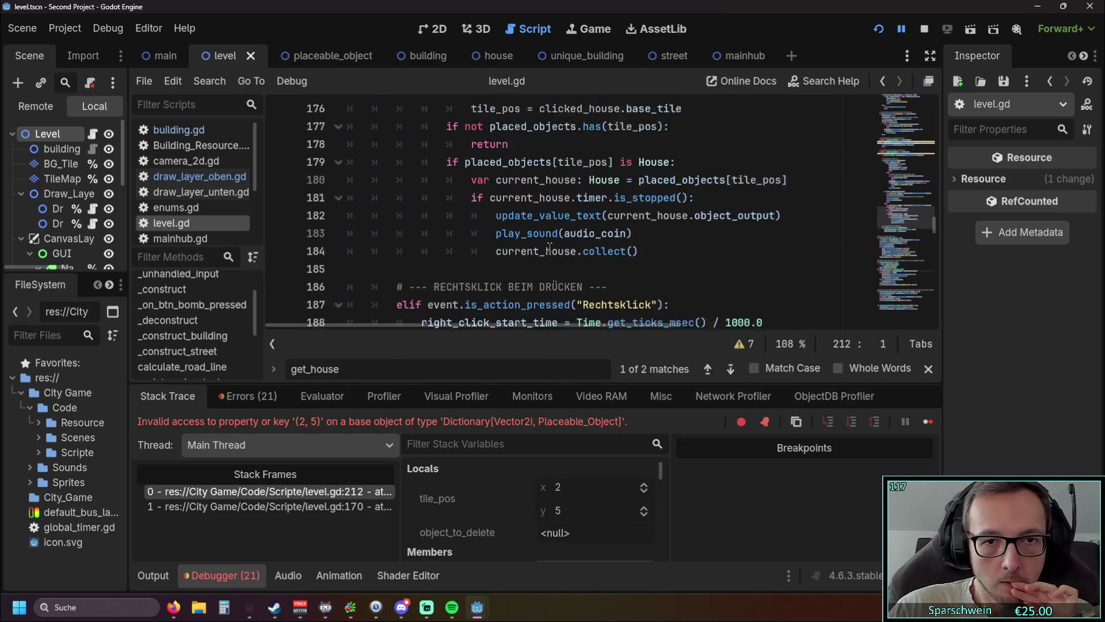
scroll(561, 242, up, 2)
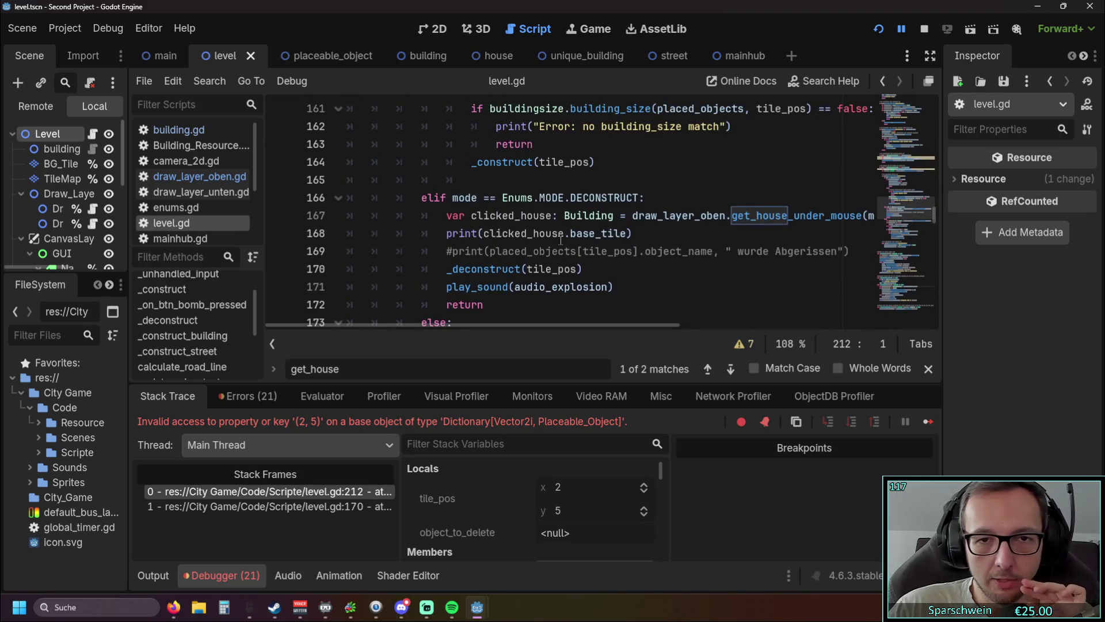
scroll(561, 242, down, 1)
drag(485, 180, 625, 180)
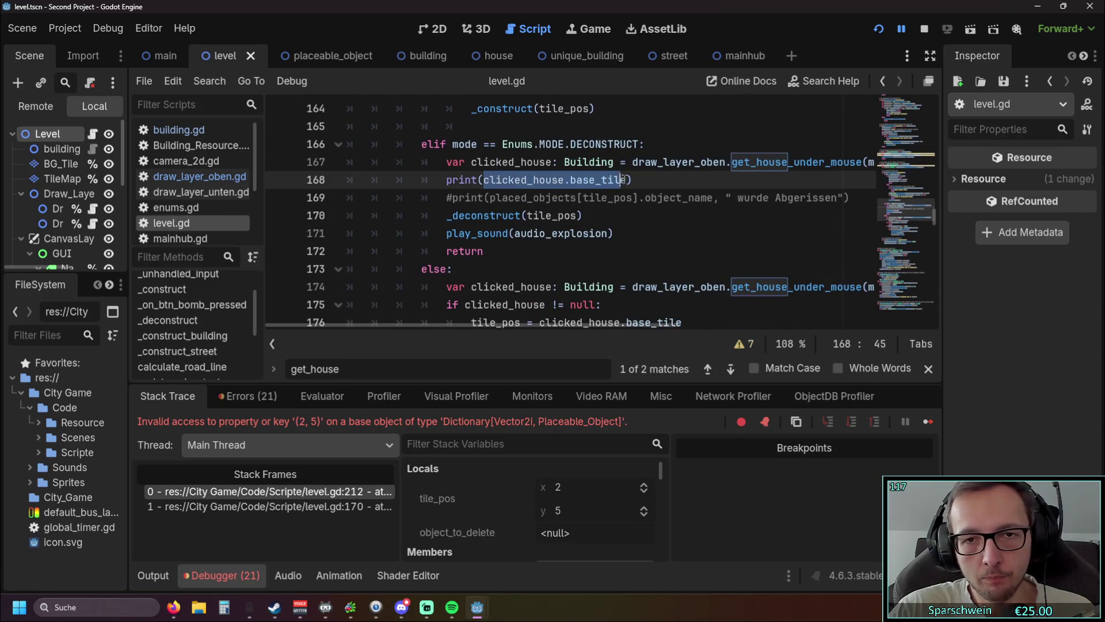
key(ctrl+c)
double_click(532, 216)
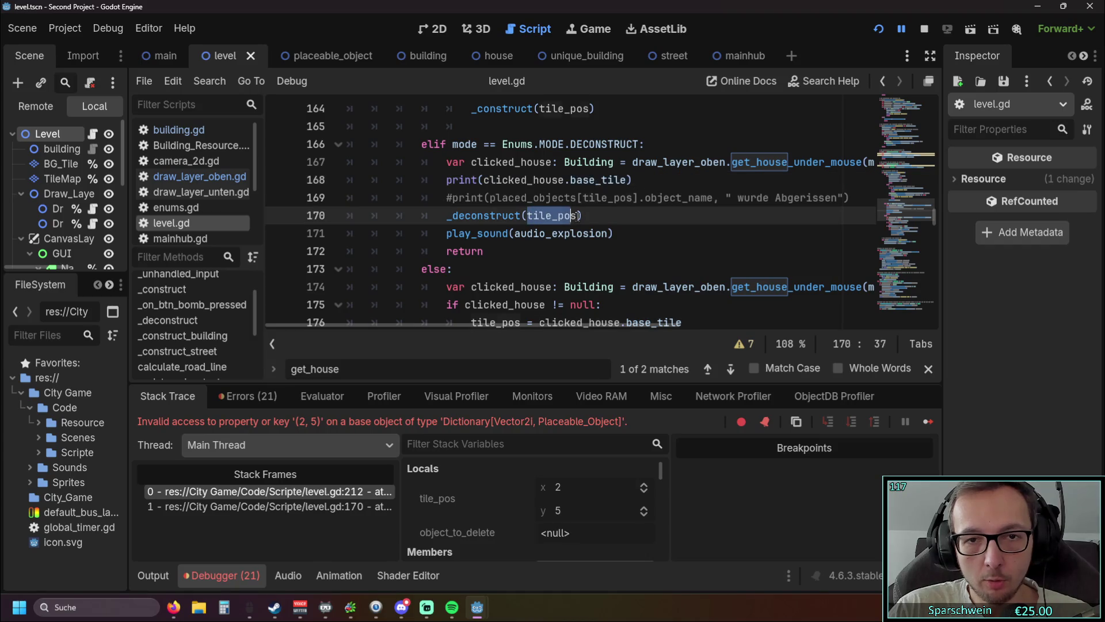
key(ctrl+v)
click(678, 248)
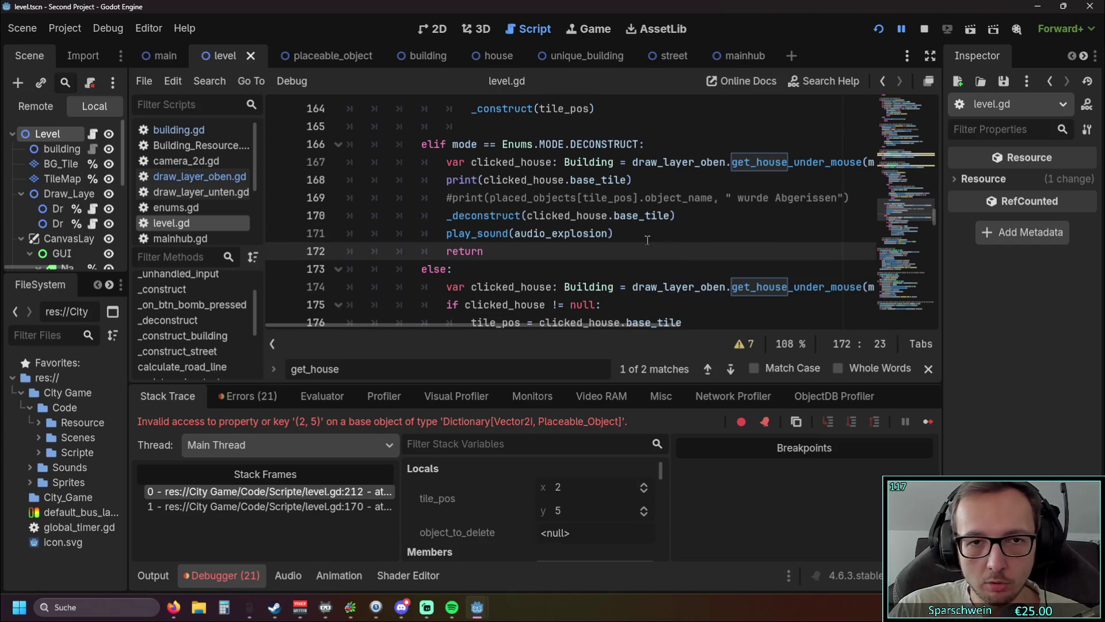
click(877, 30)
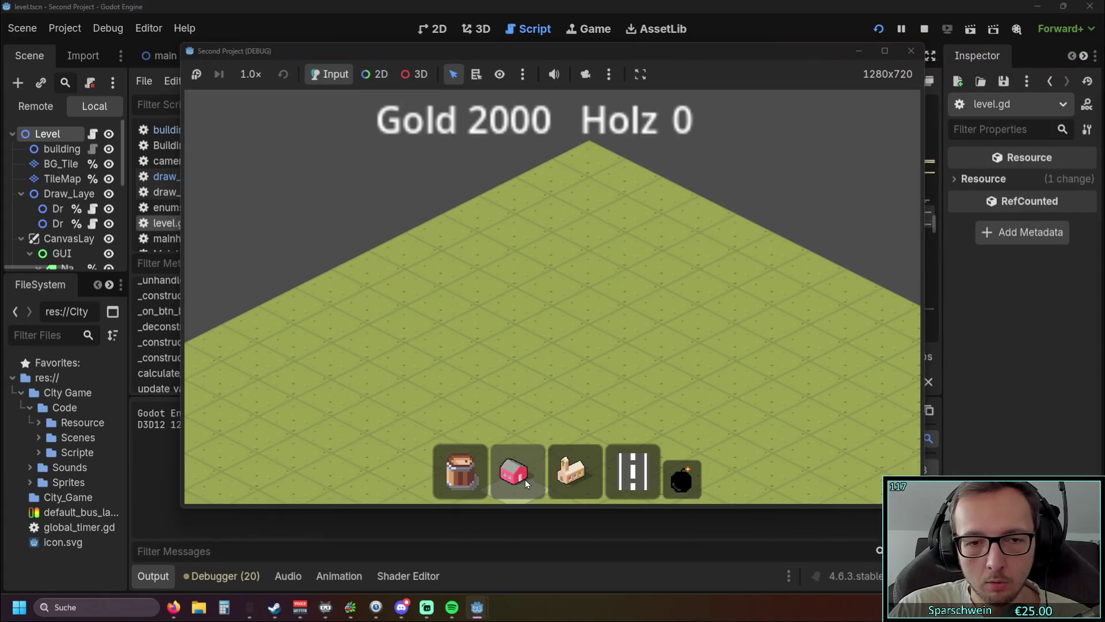
Build a red house and demolish it at tile (4, 5)
click(525, 479)
click(548, 314)
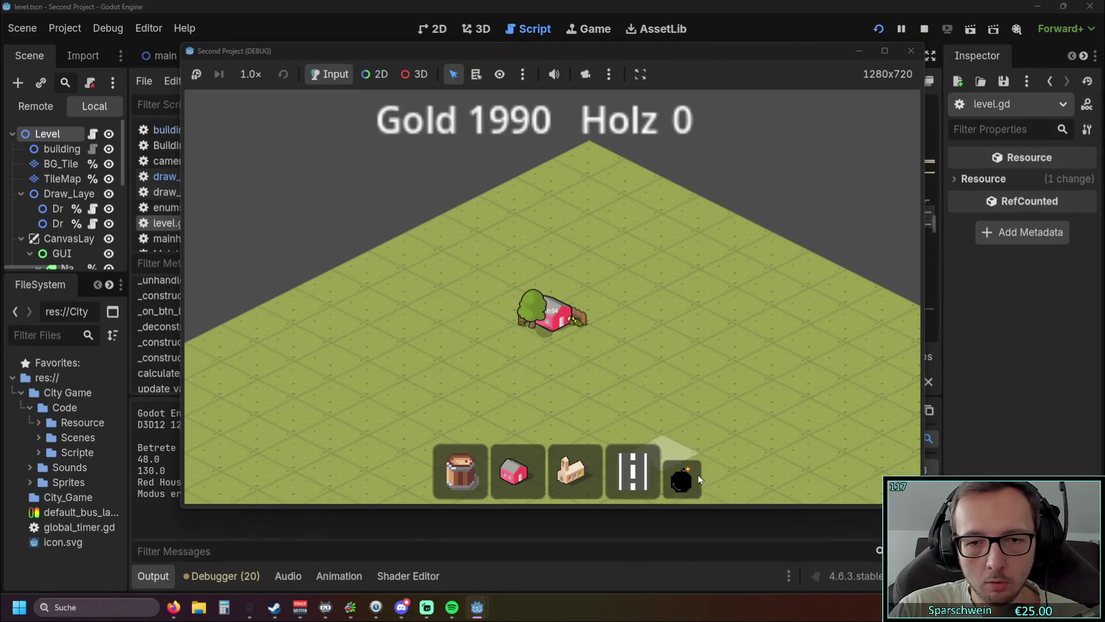
right_click(525, 303)
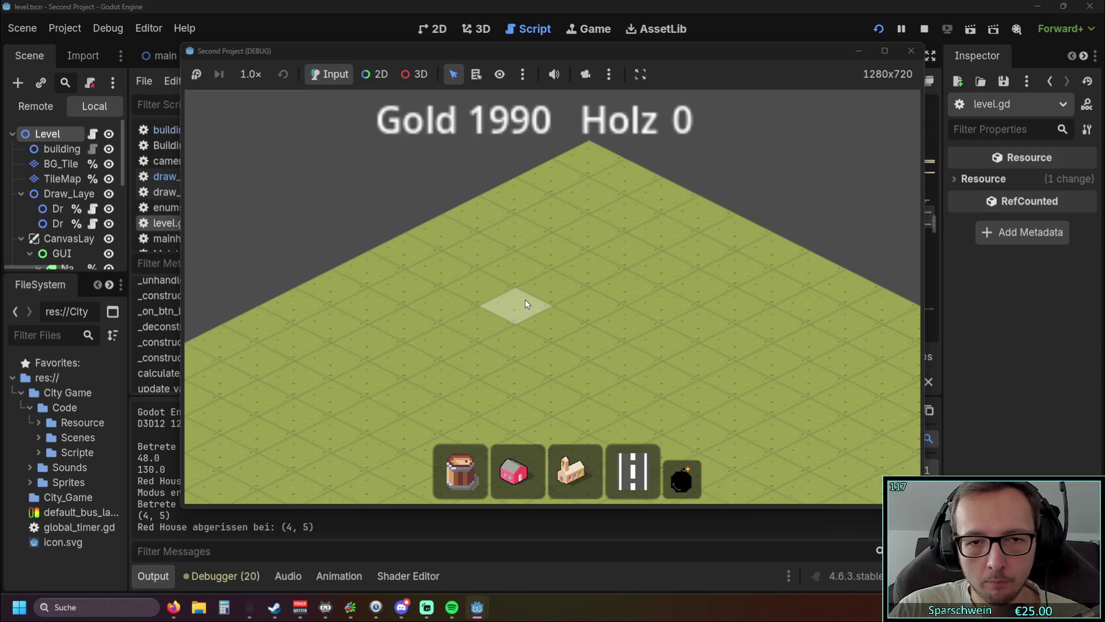
Build another red house, bomb it at tile (4, 4), and stop the game
click(527, 461)
click(577, 316)
scroll(669, 485, up, 1)
click(669, 485)
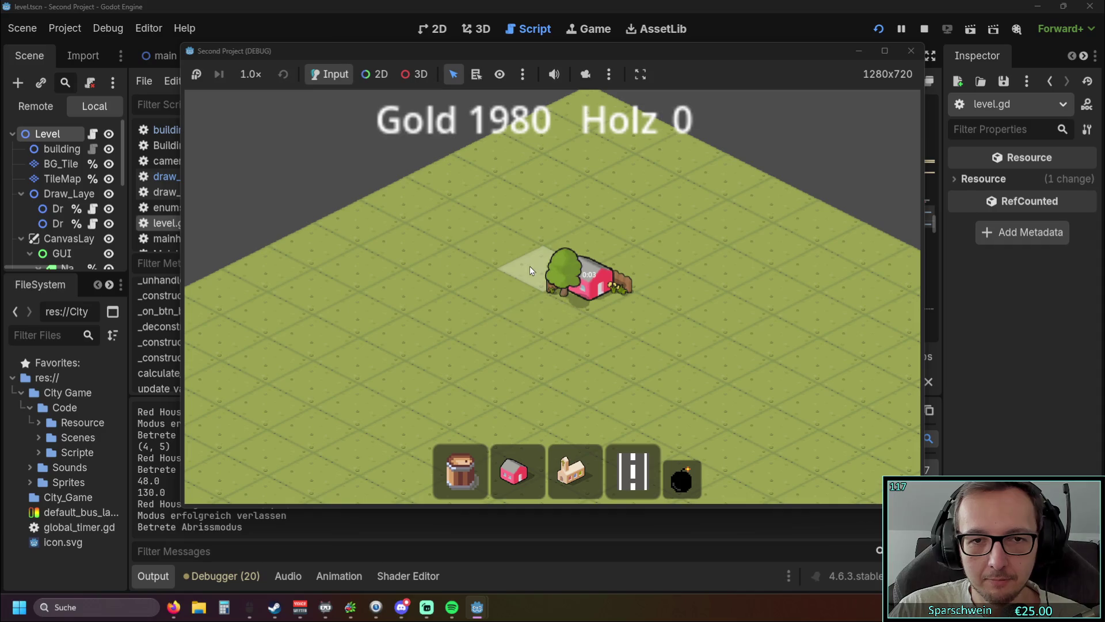
click(554, 261)
click(911, 50)
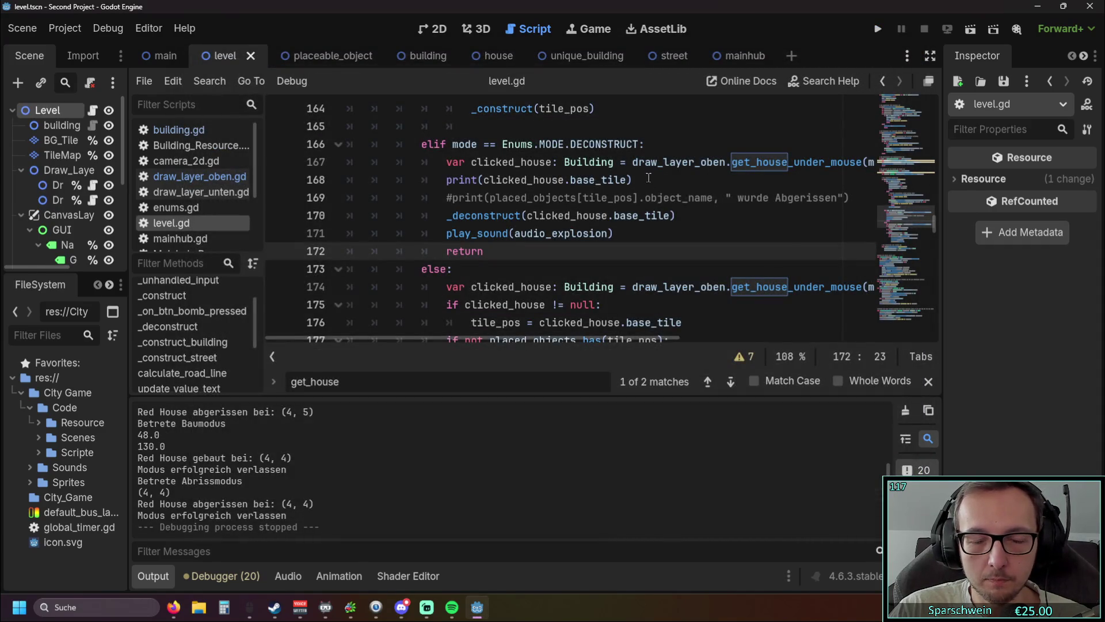
Switch to draw_layer_oben.gd to view its color_deconstruct_preview function
drag(483, 336, 521, 347)
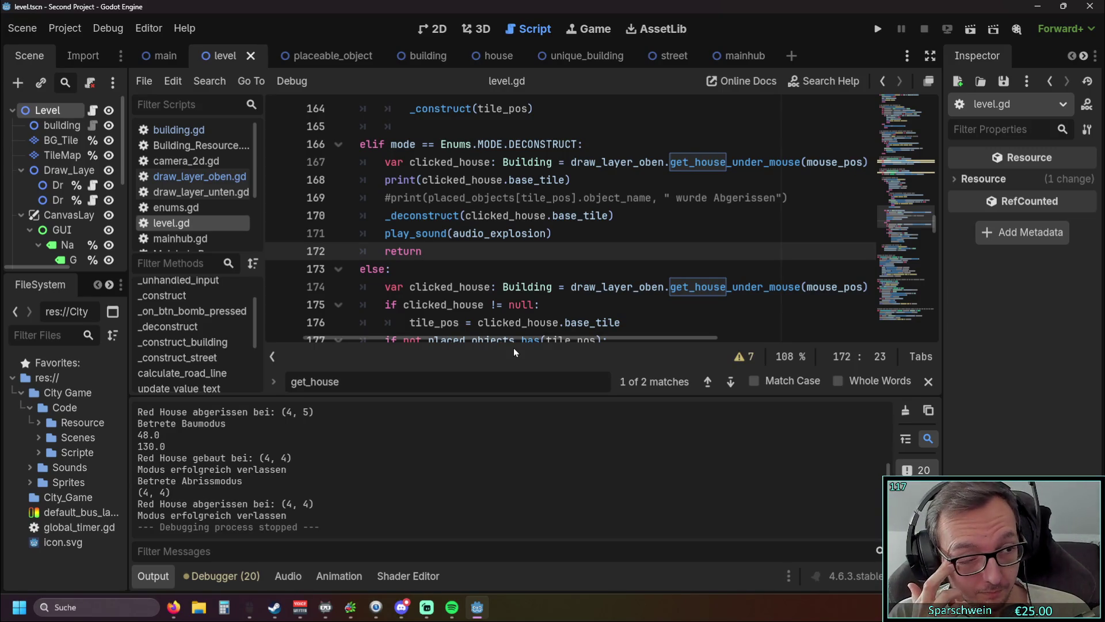
click(199, 176)
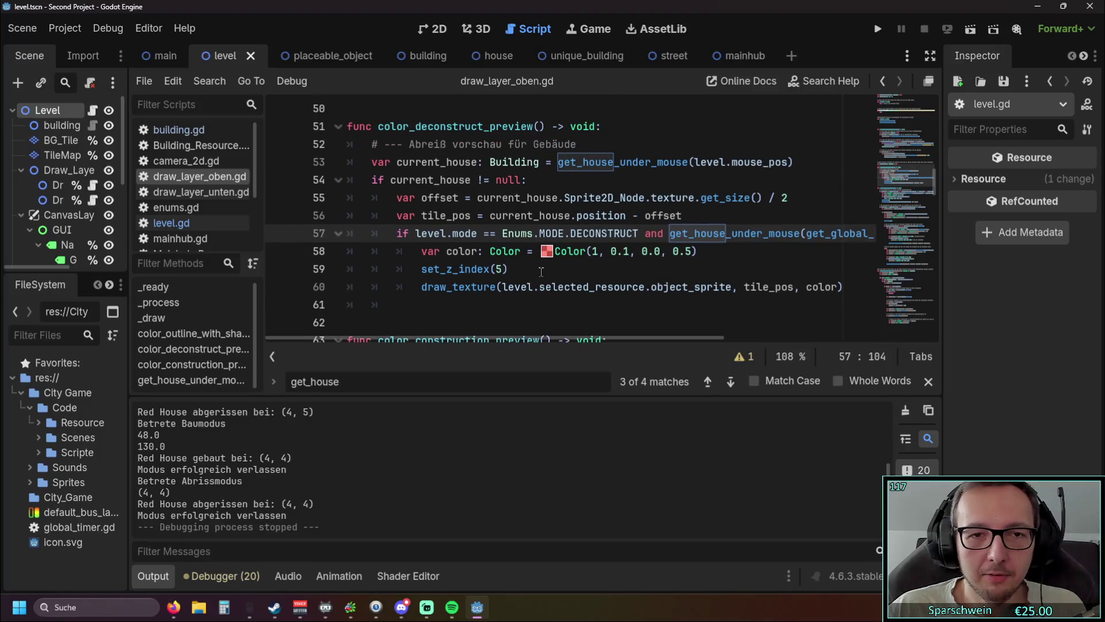
Review lines 53–59 of color_deconstruct_preview: the current_house lookup, red colour and set_z_index
key(shift+Up)
key(shift+Up)
key(shift+Up)
click(599, 307)
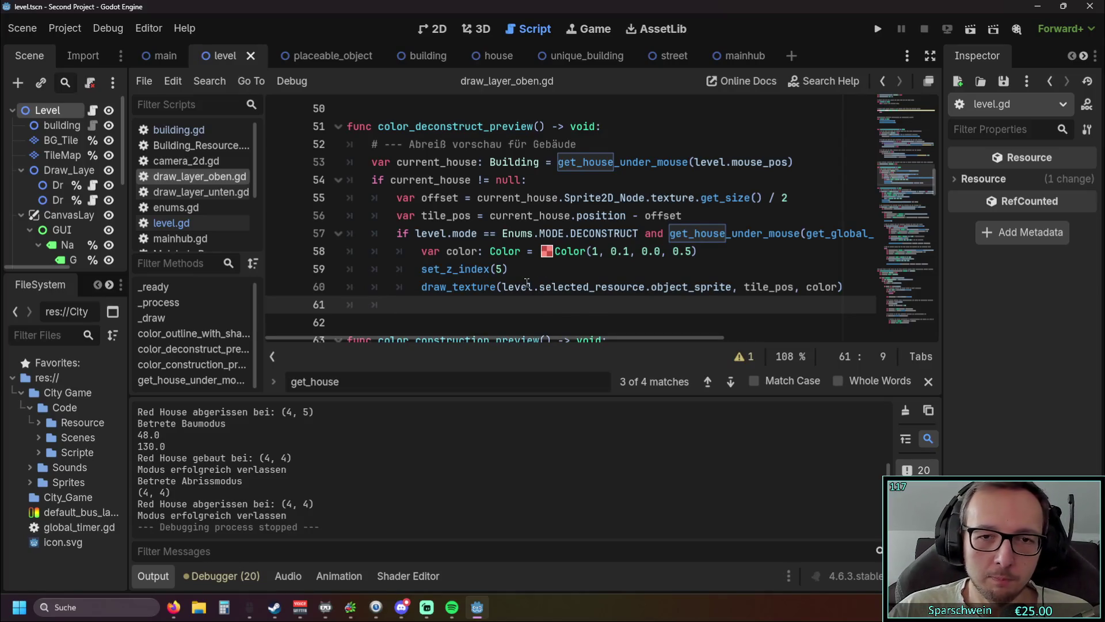
scroll(527, 284, up, 1)
scroll(527, 283, down, 1)
mouse_move(522, 339)
mouse_down()
mouse_move(547, 339)
mouse_move(502, 339)
mouse_up()
scroll(703, 261, up, 1)
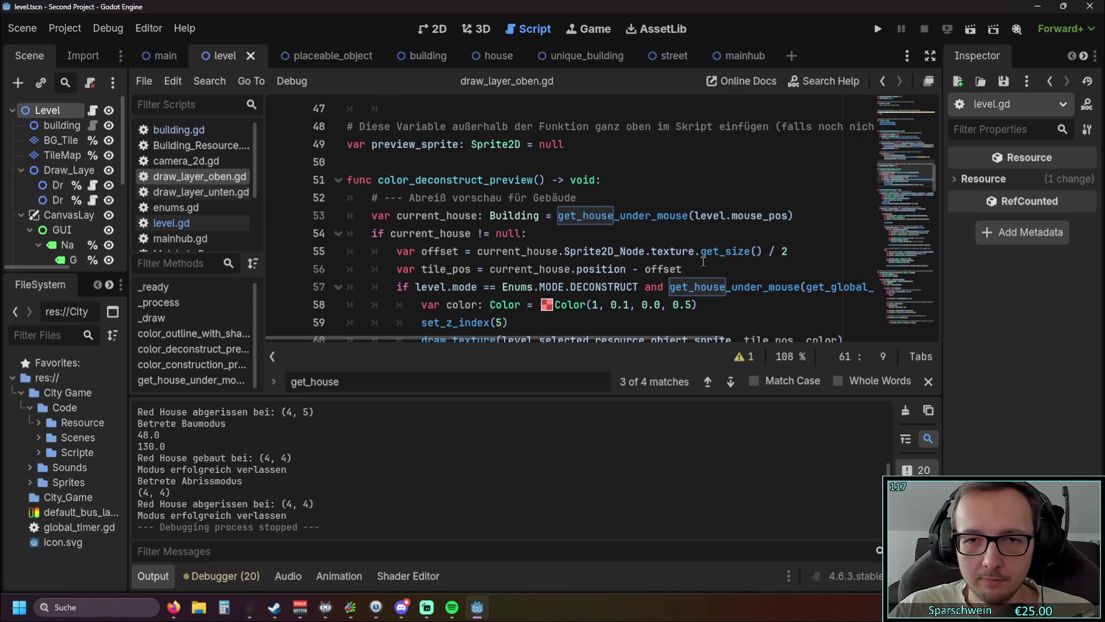
scroll(688, 263, down, 1)
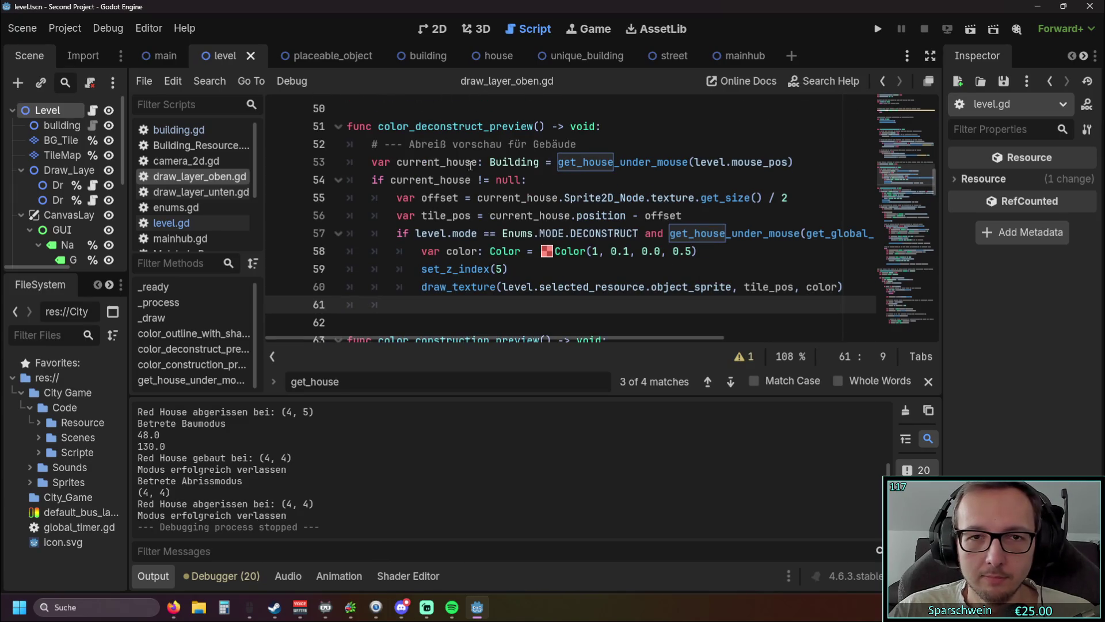
scroll(583, 196, down, 2)
scroll(570, 212, up, 1)
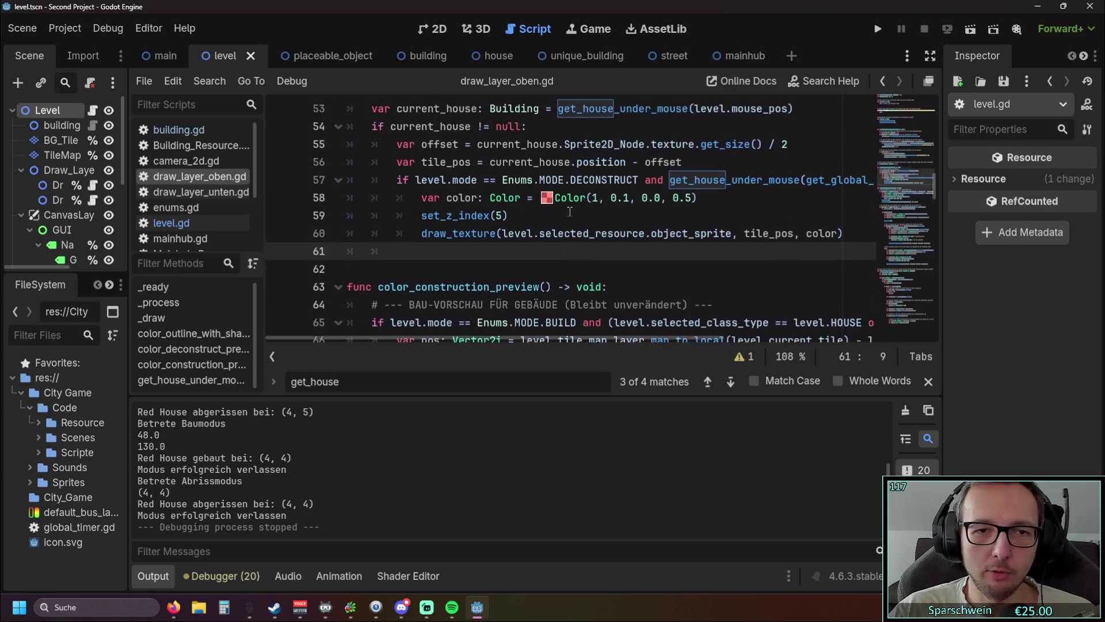
scroll(570, 212, up, 1)
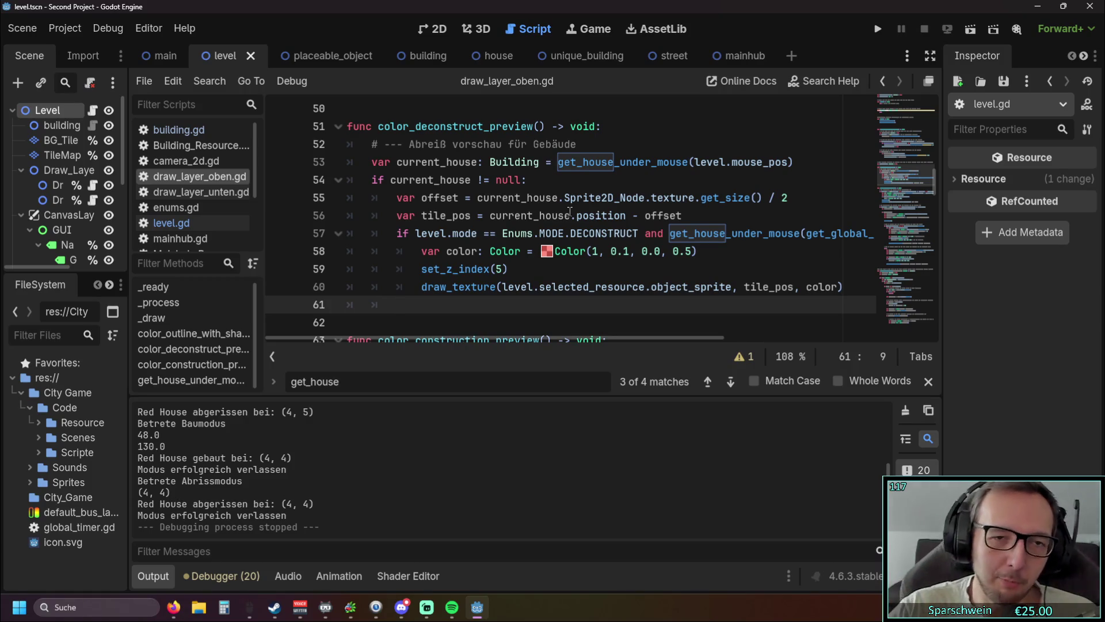
click(409, 164)
click(621, 259)
click(596, 272)
drag(377, 161, 628, 274)
click(629, 274)
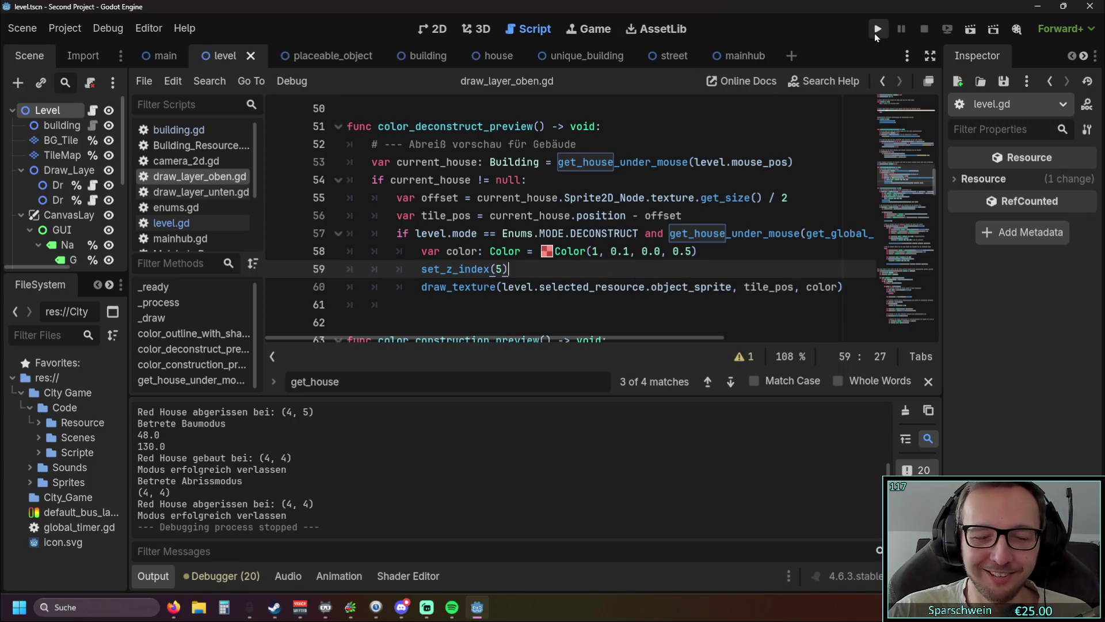
Run and stop the game once, then look over preview lines 55–58
click(877, 30)
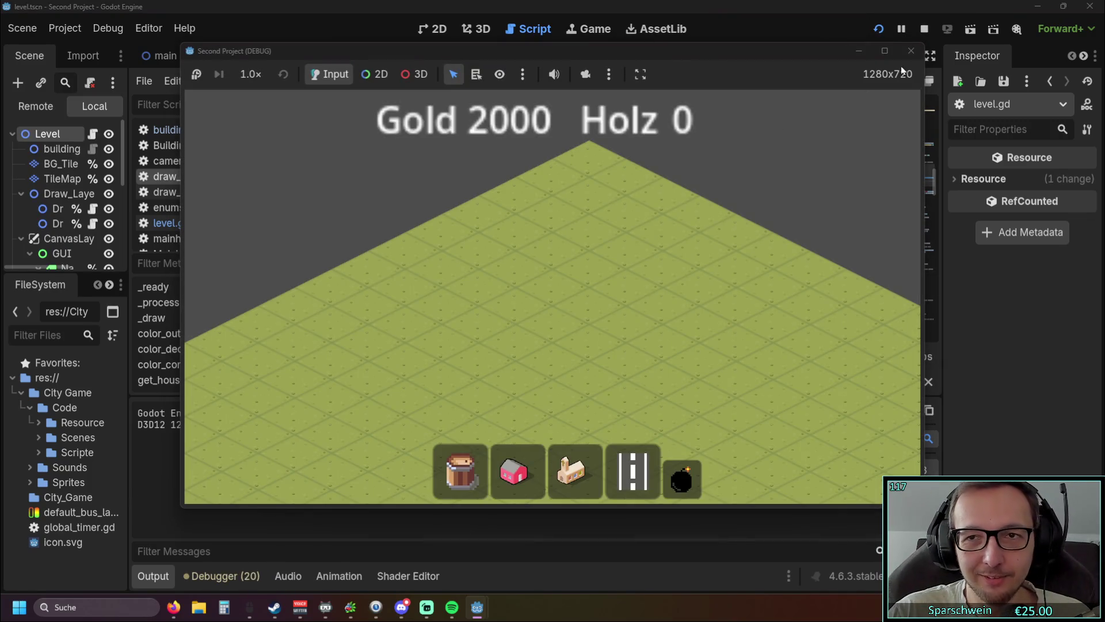
click(912, 51)
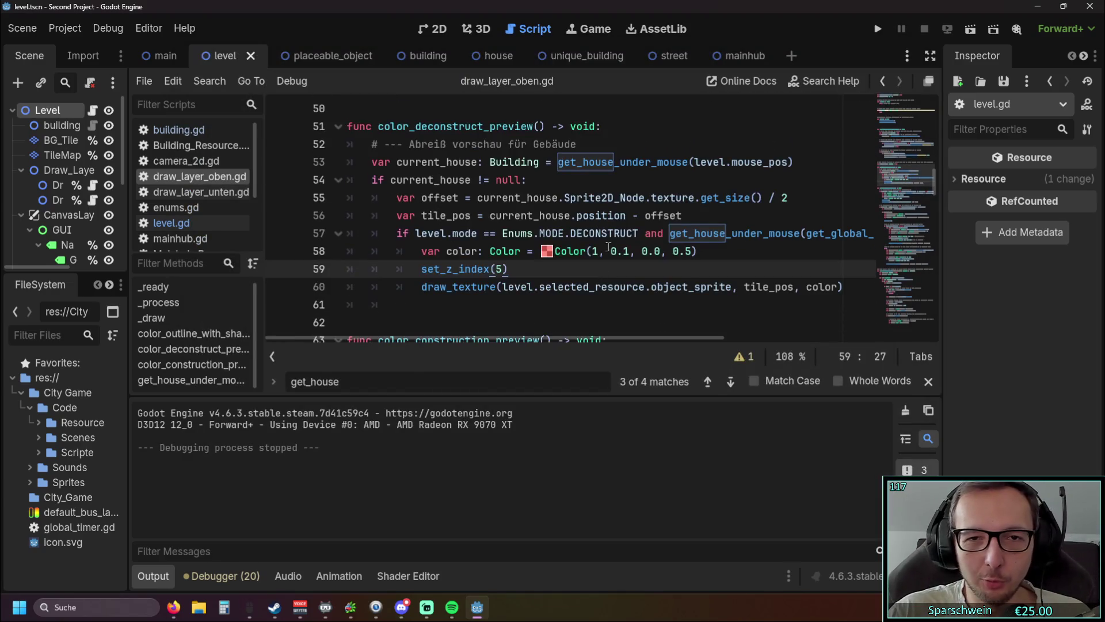
drag(790, 197, 397, 197)
click(573, 316)
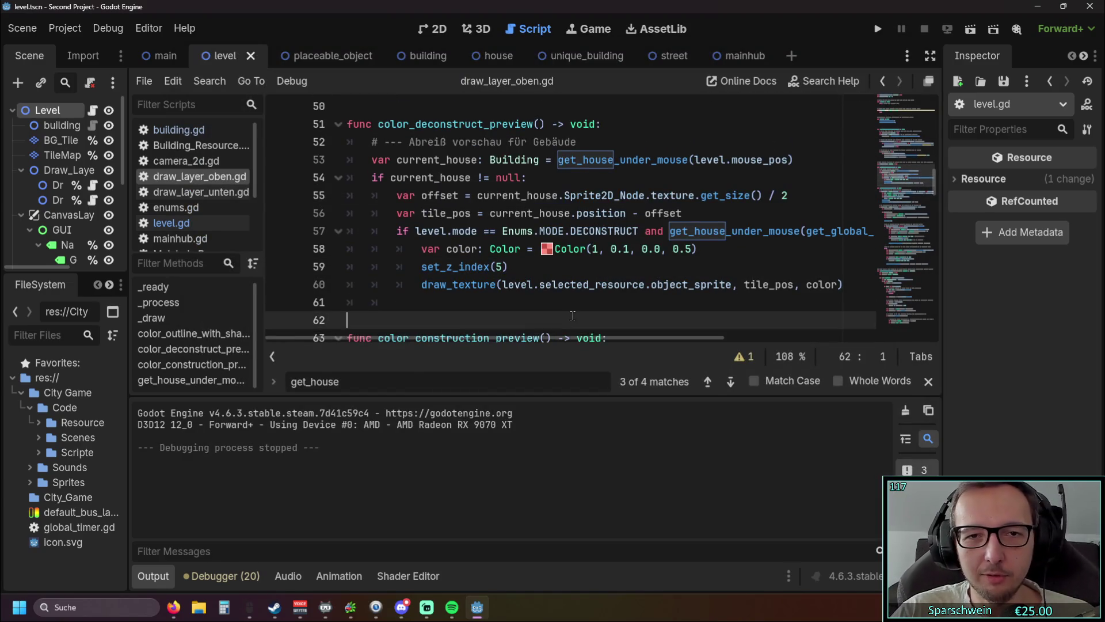
click(786, 240)
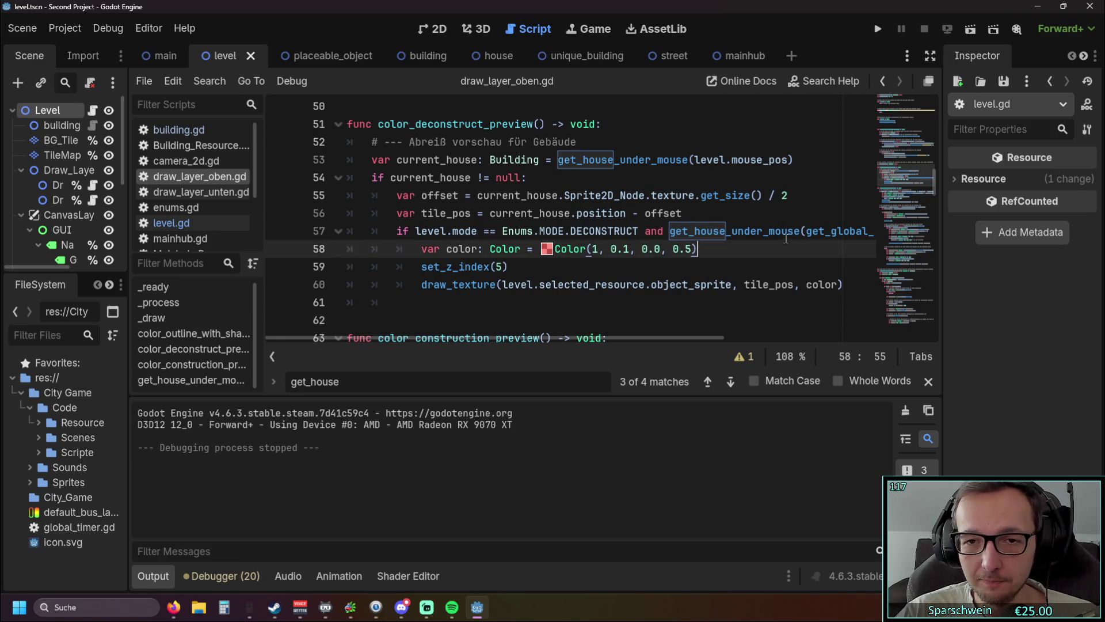
Relaunch the game, build a red house at (4, 5), demolish it, and stop
click(878, 28)
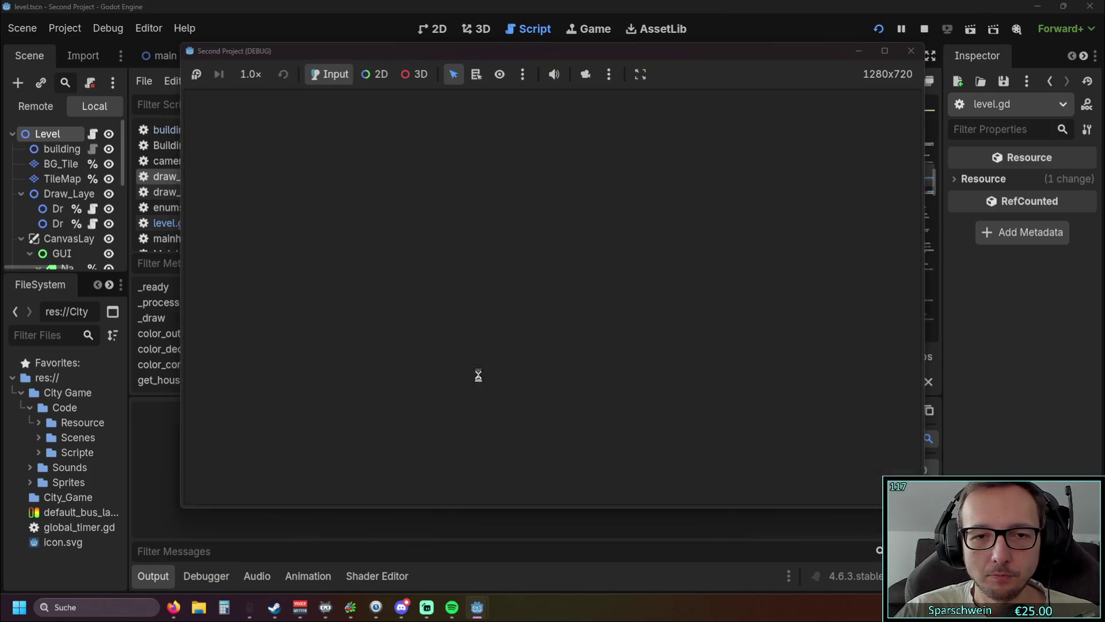
click(514, 472)
click(544, 314)
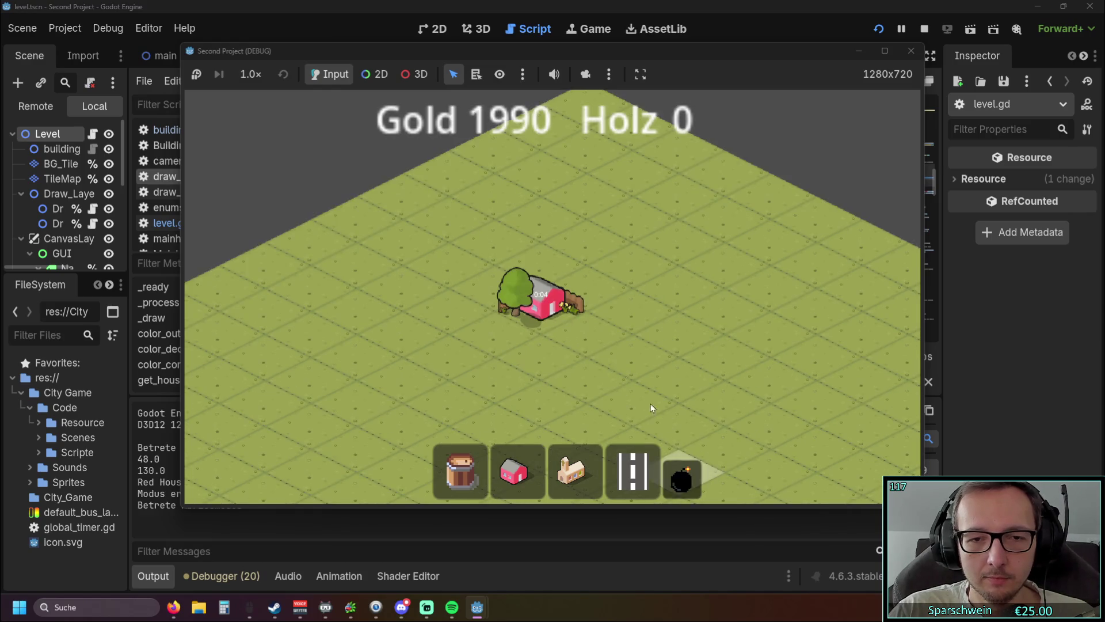
right_click(505, 282)
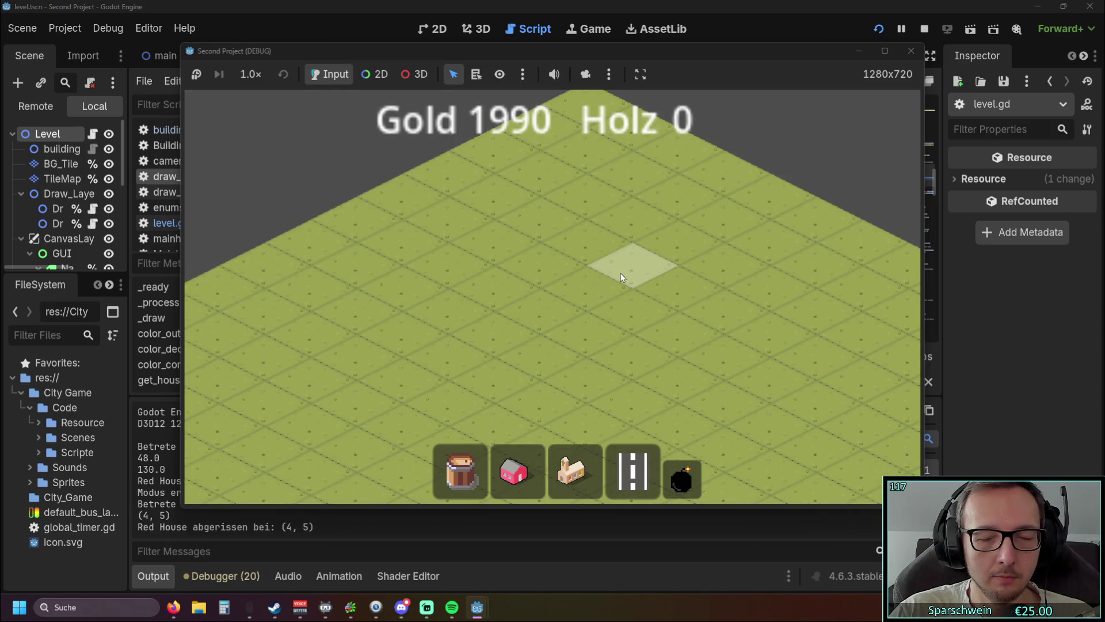
click(911, 50)
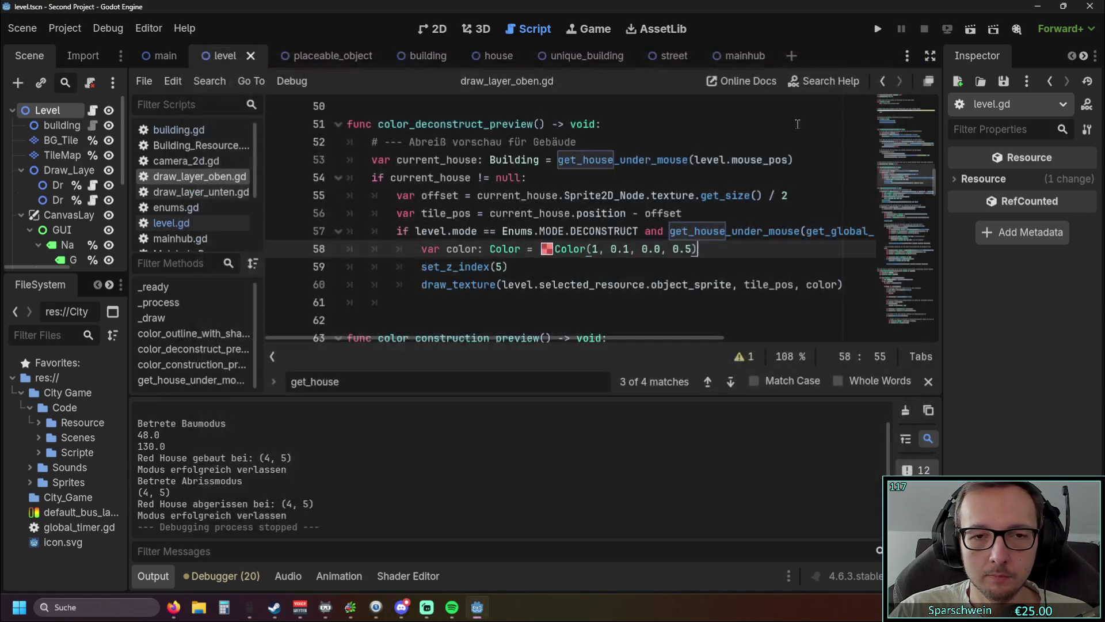
Open level.gd and inspect the deconstruct branch's base-tile print and _deconstruct call
click(186, 223)
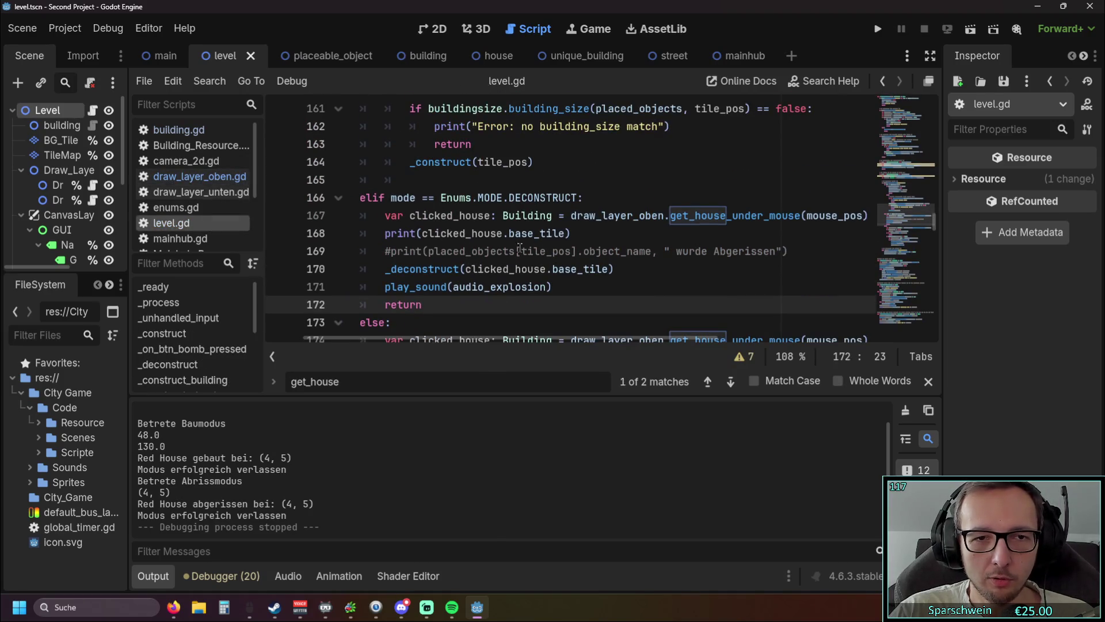
drag(573, 233, 333, 239)
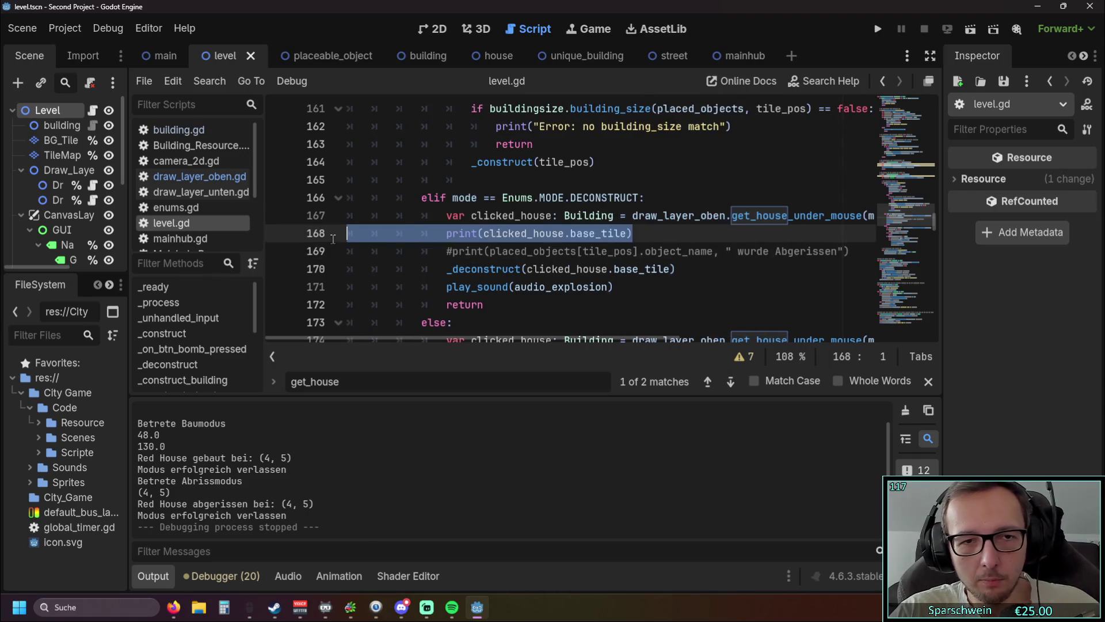
click(626, 269)
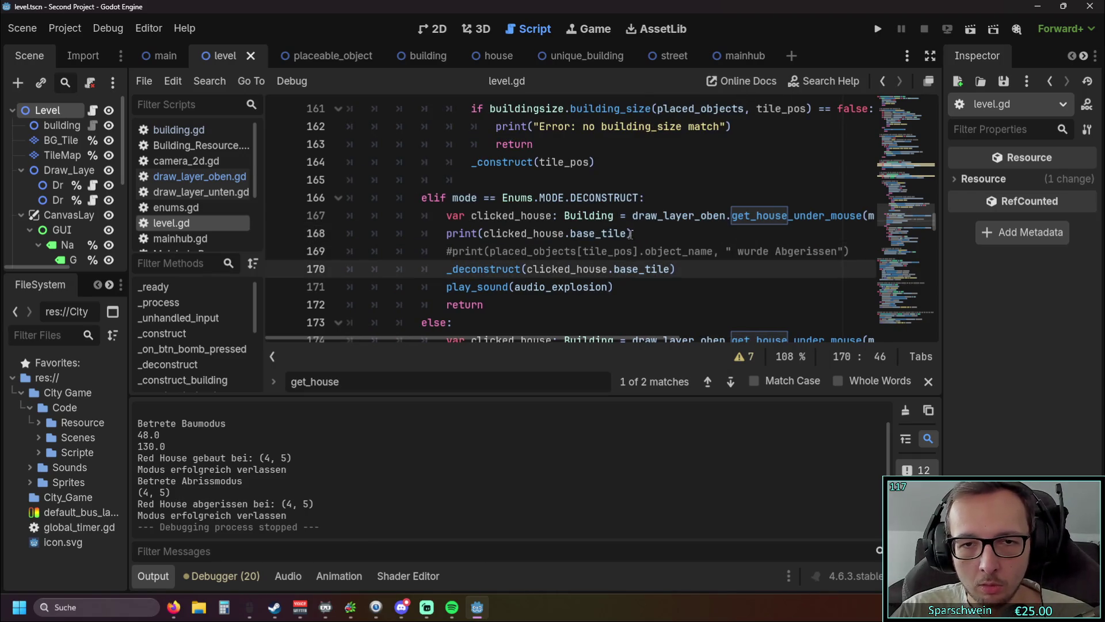
drag(498, 341, 528, 341)
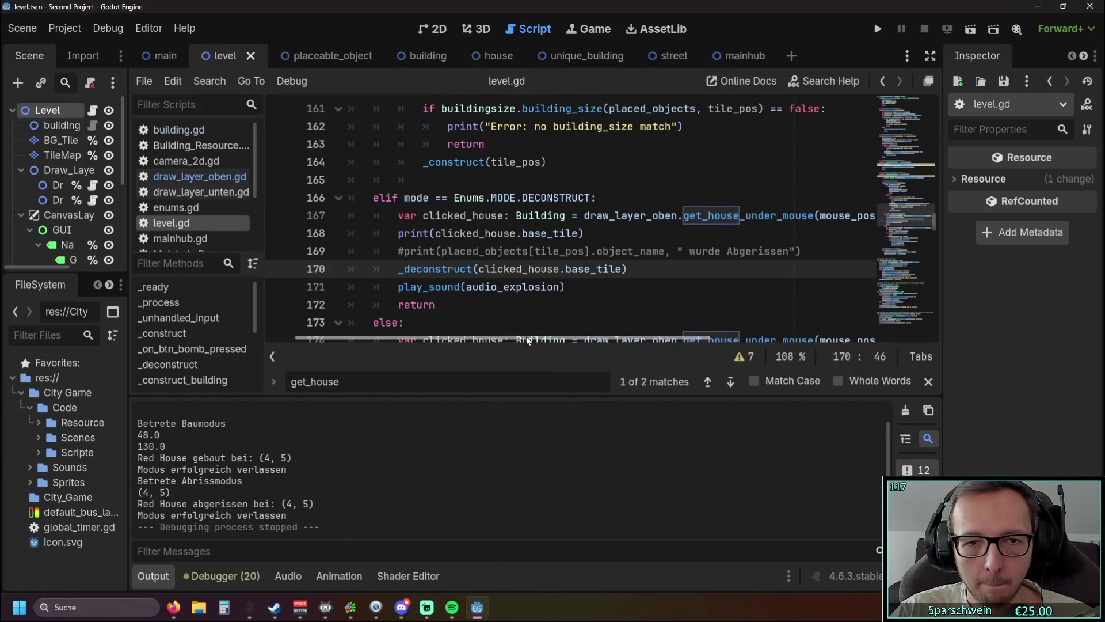
Use clicked_house.base_tile in the commented print, delete old line 168, uncomment with Ctrl+K, and relaunch
mouse_move(435, 233)
mouse_down()
mouse_move(580, 233)
mouse_move(541, 251)
mouse_move(586, 251)
mouse_move(366, 237)
mouse_up()
text(clicked_house.base_tile)
key(Delete)
key(Delete)
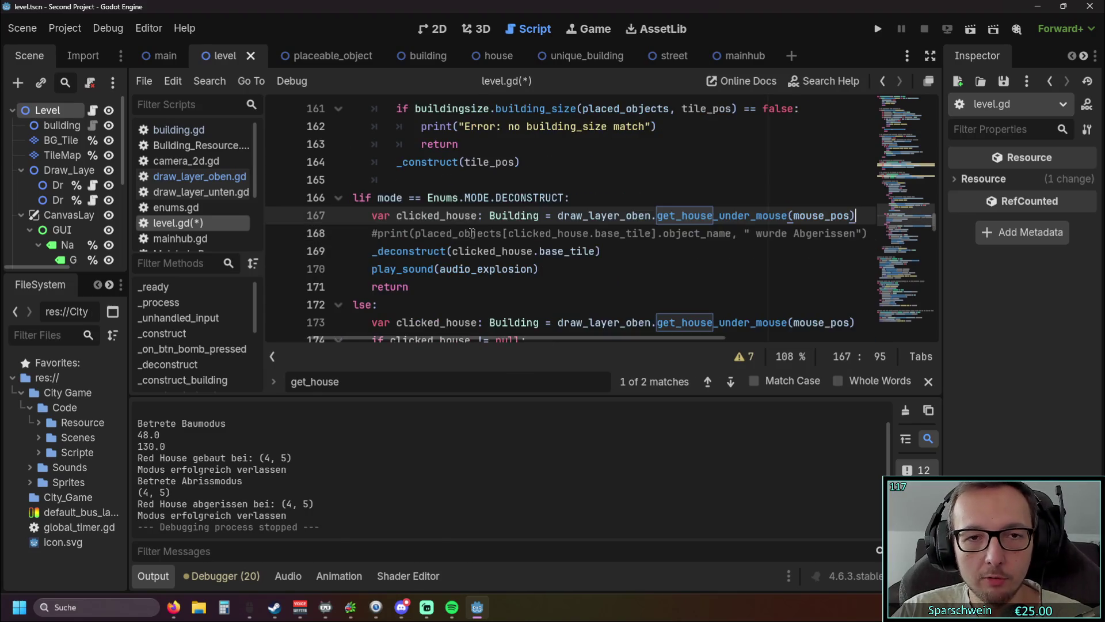
key(ctrl+k)
click(547, 269)
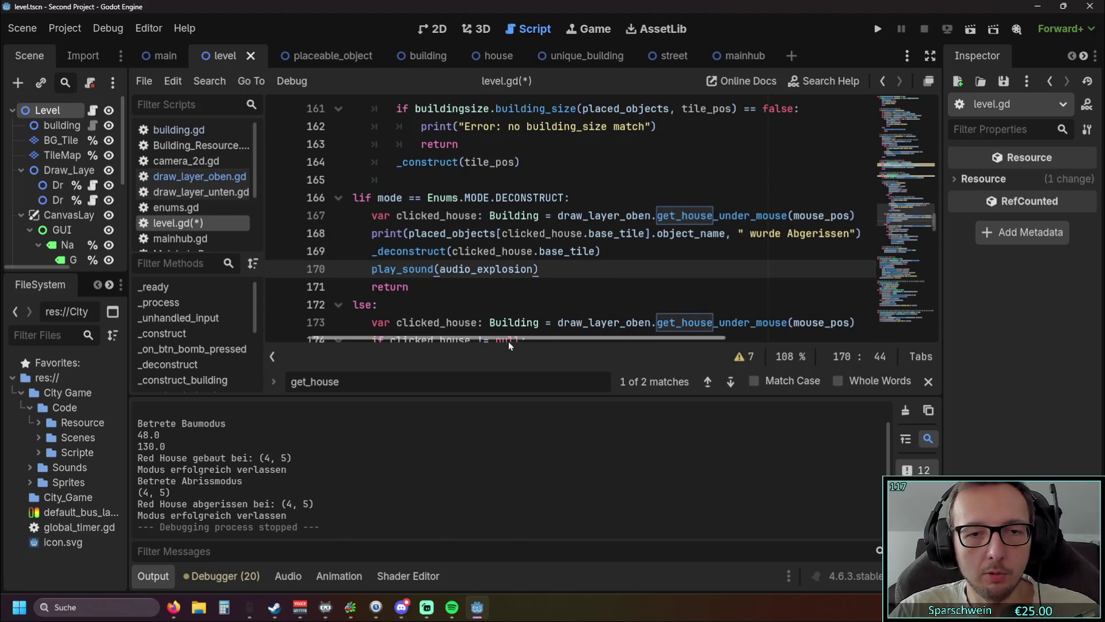
click(871, 31)
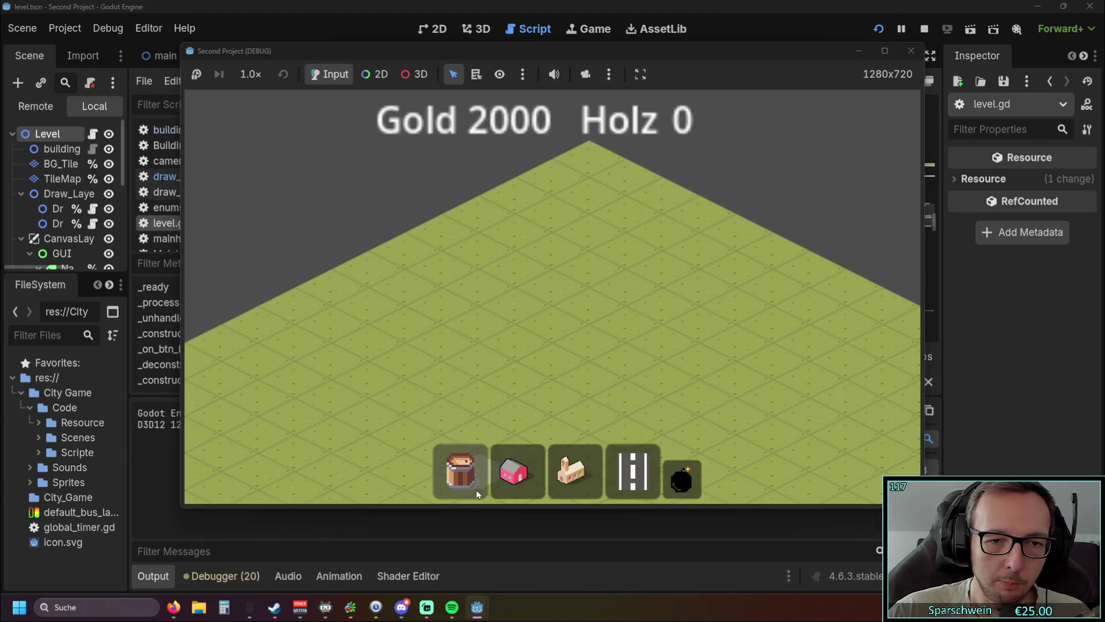
Place a red house, demolish it in demolition mode, and stop the game
click(515, 469)
click(518, 328)
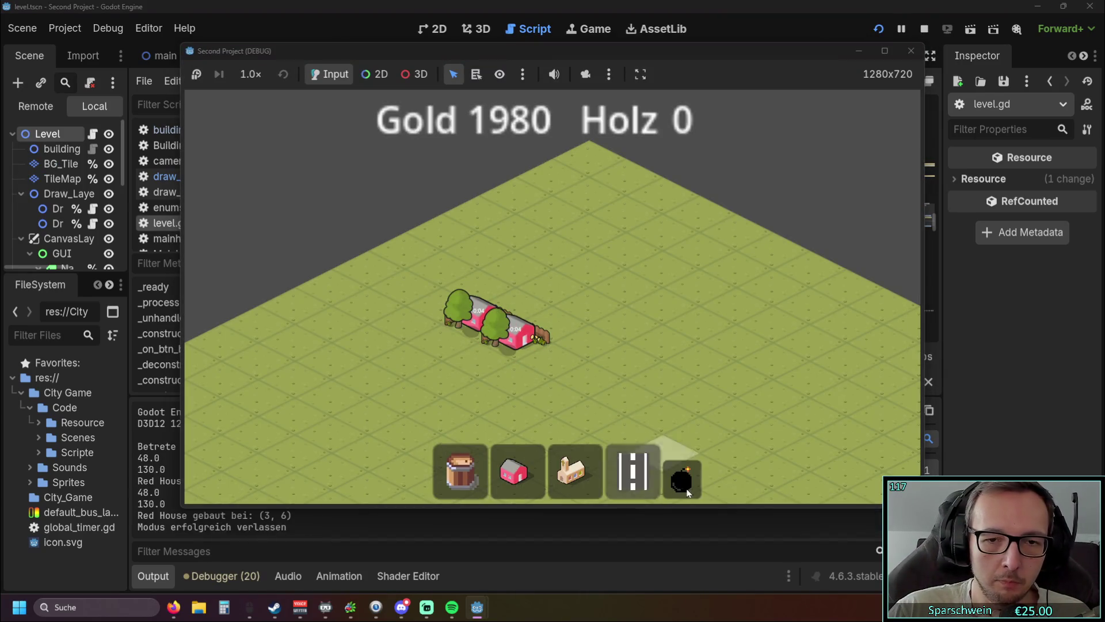
click(681, 478)
click(488, 321)
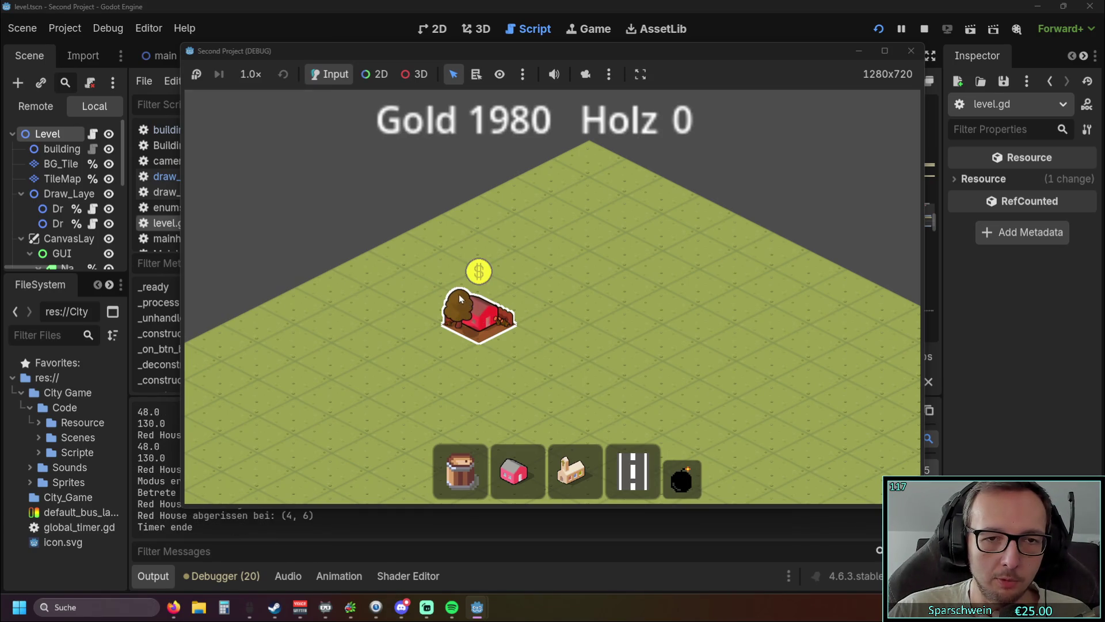
right_click(526, 298)
click(911, 50)
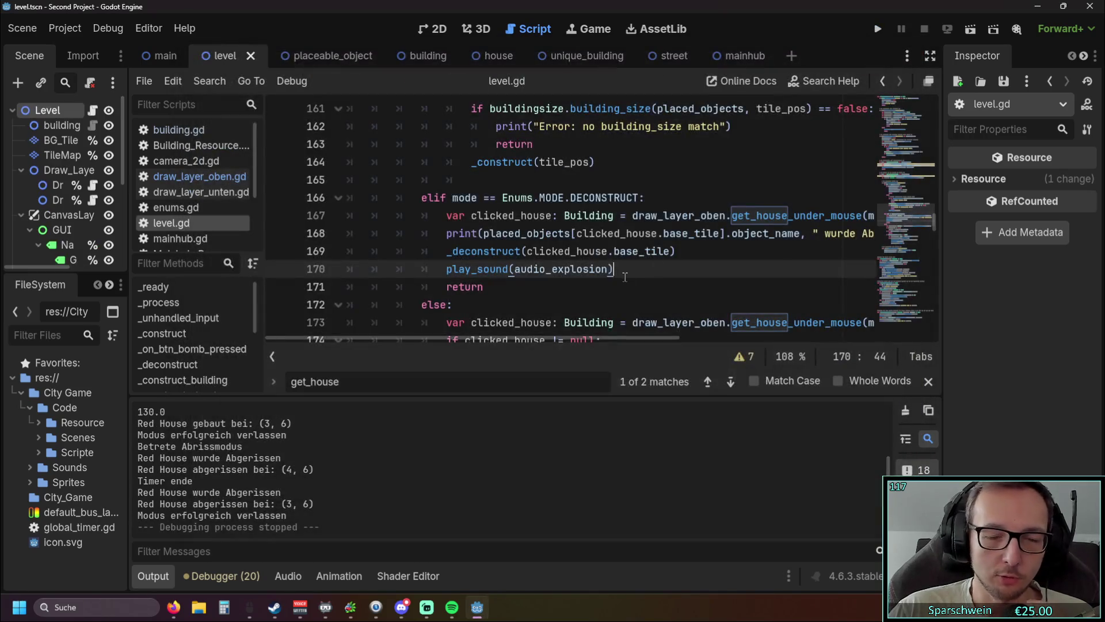
Relaunch the game, place another red house and demolish it with the bomb
click(632, 286)
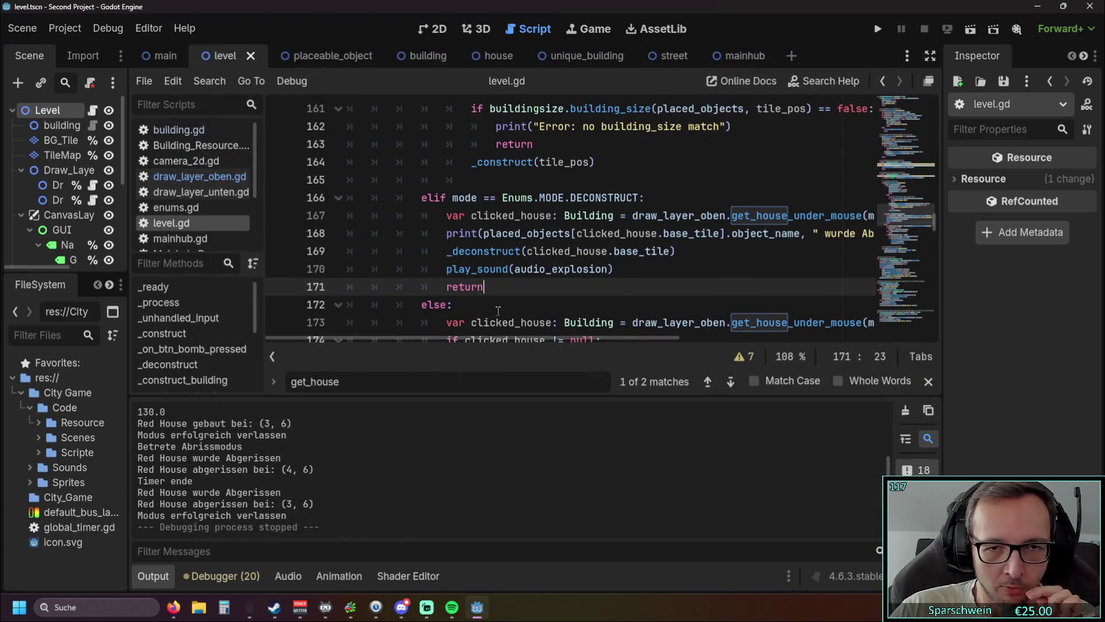
mouse_move(708, 240)
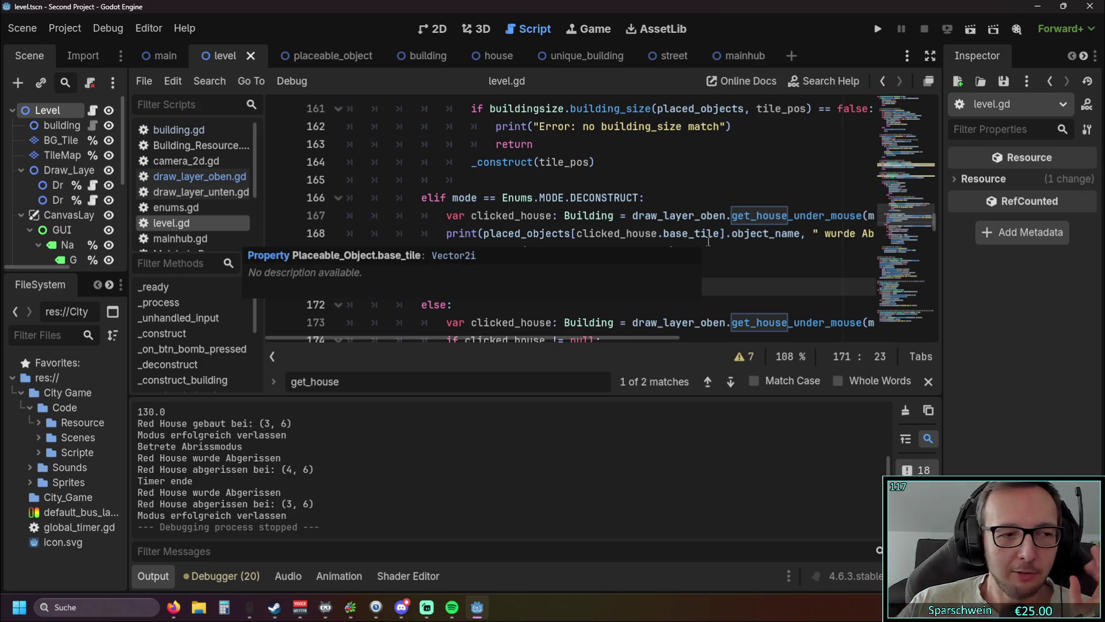
click(878, 28)
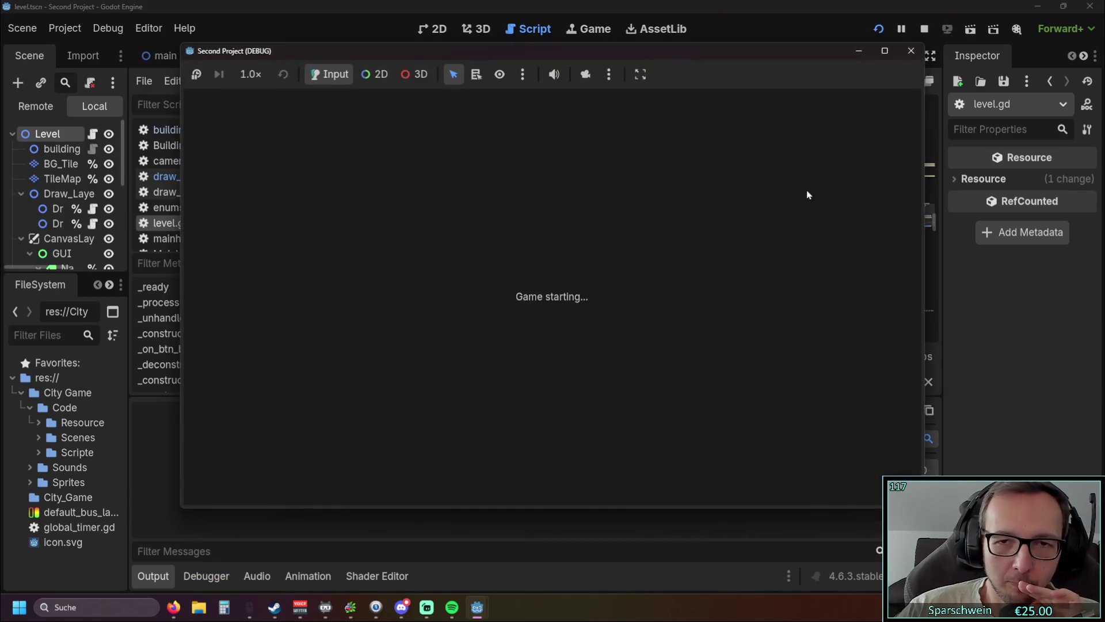
click(514, 471)
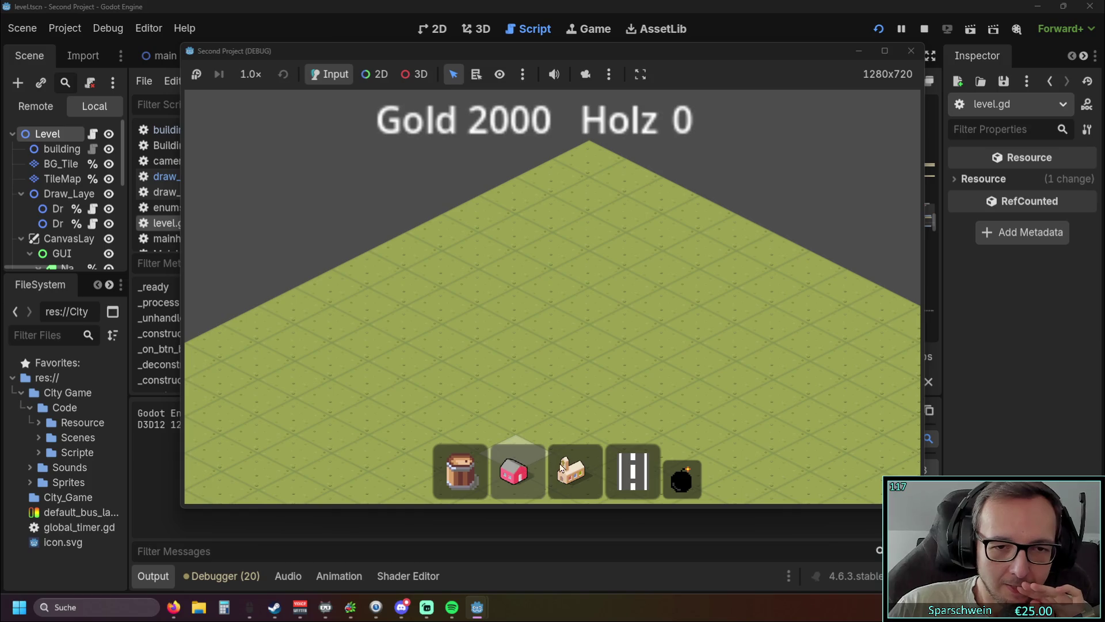
click(511, 336)
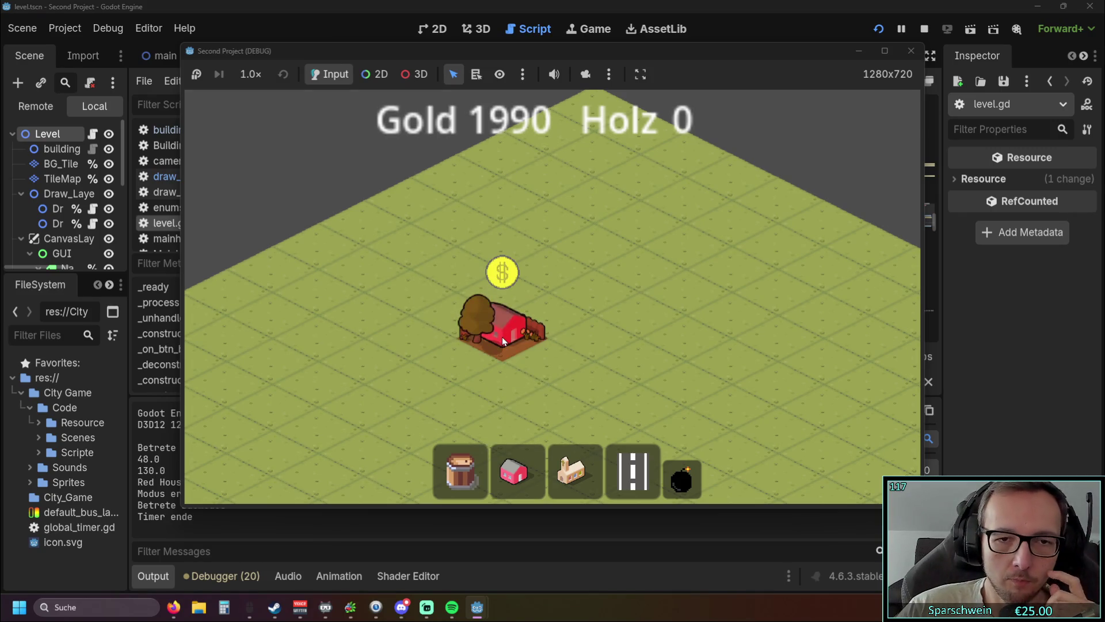
right_click(697, 472)
click(696, 472)
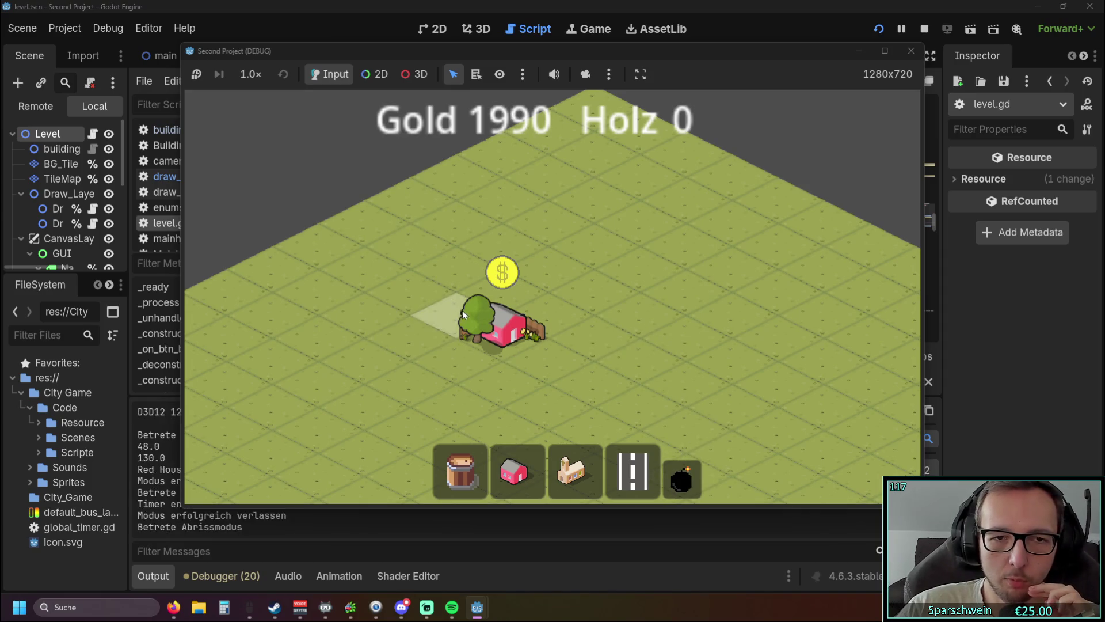
scroll(478, 319, up, 2)
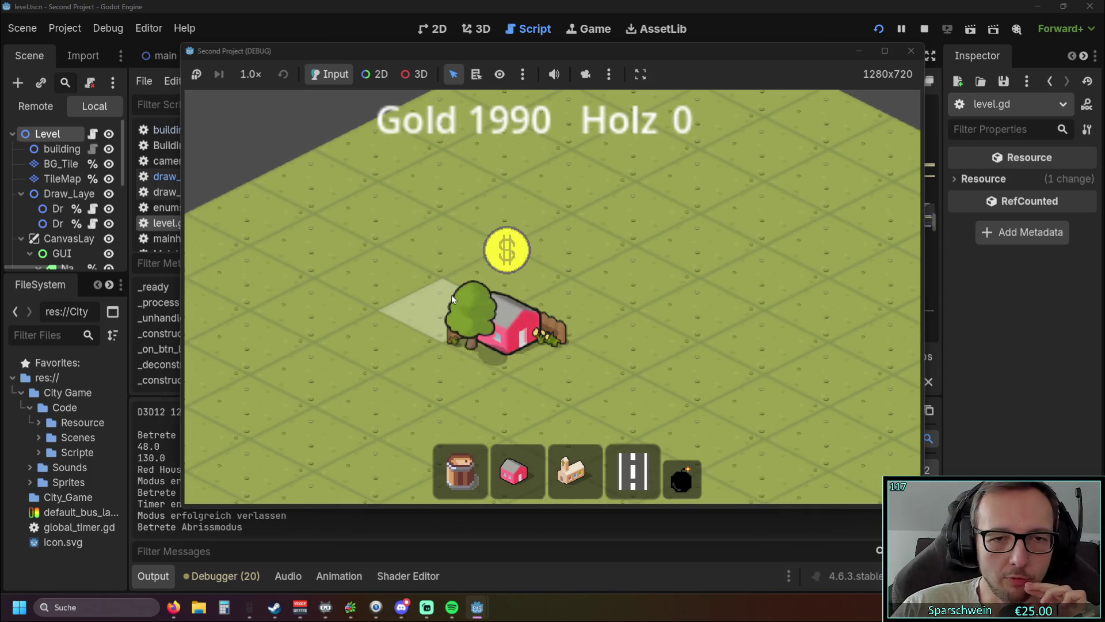
click(464, 304)
Place a street tile at the map centre and demolish it, triggering the Nil base_tile error
click(615, 461)
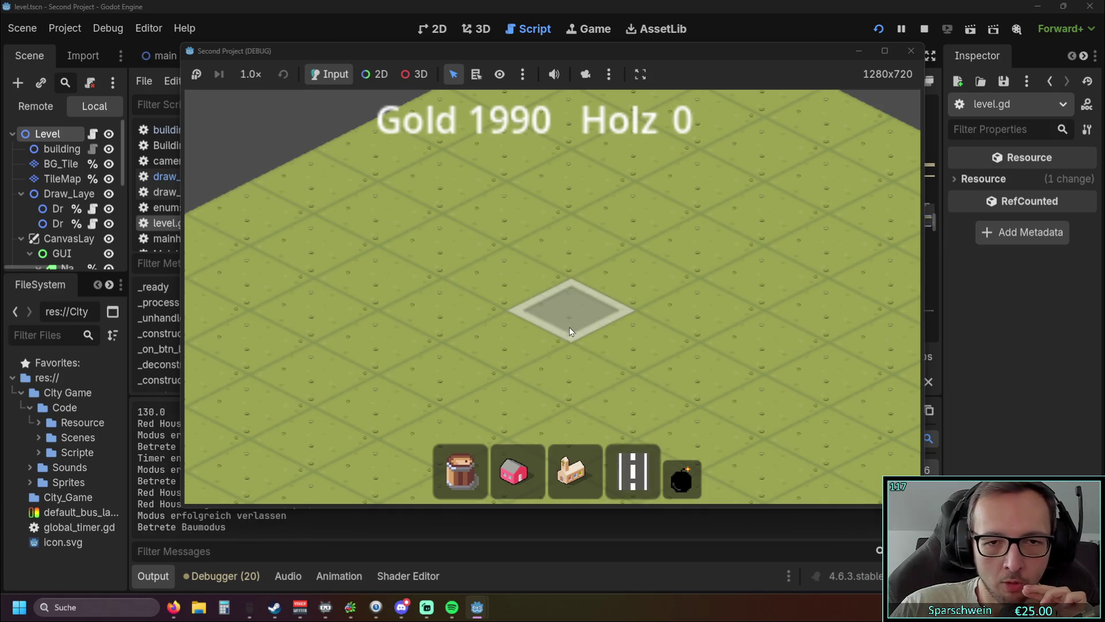
click(570, 314)
click(682, 478)
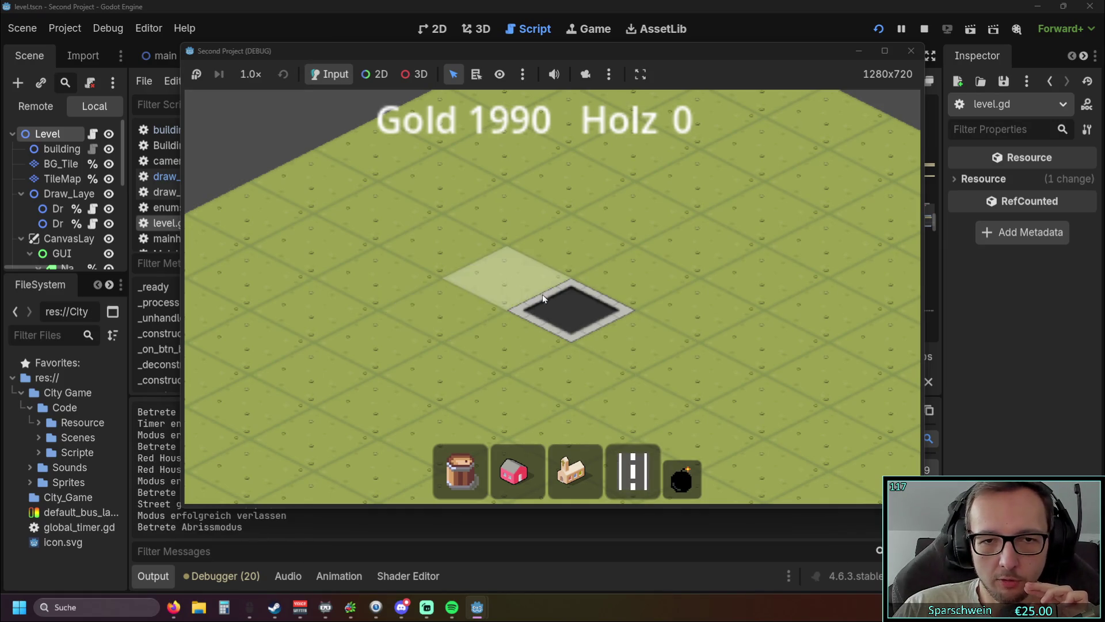
click(566, 310)
scroll(558, 286, up, 2)
scroll(558, 286, down, 2)
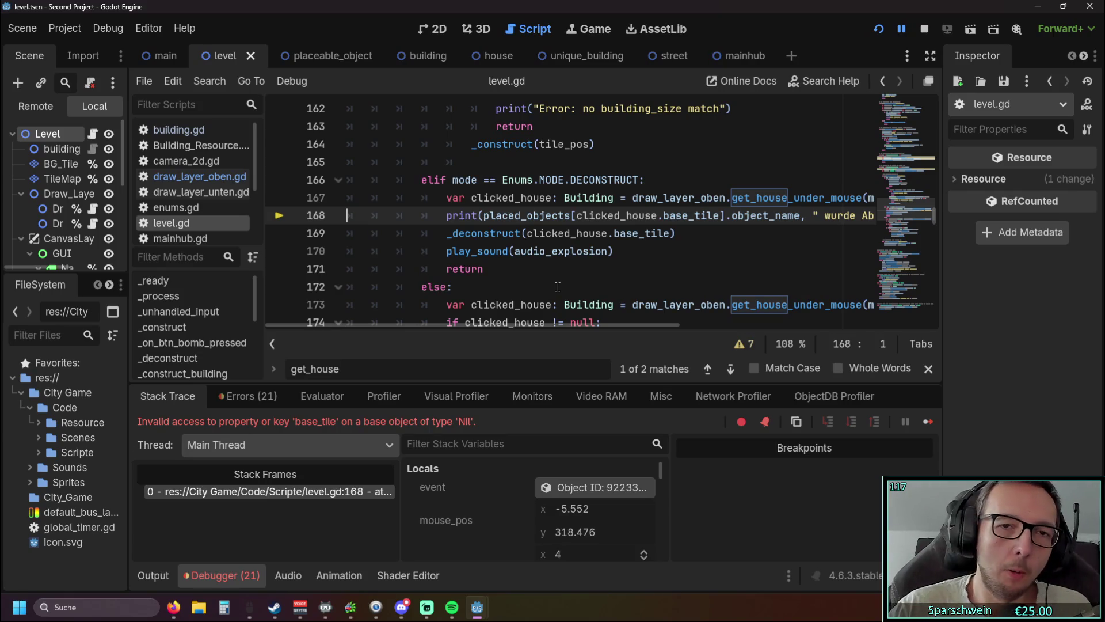
Try appending an 'and !' condition to the DECONSTRUCT elif on line 166, then remove it
click(636, 180)
mouse_move(650, 217)
text(!)
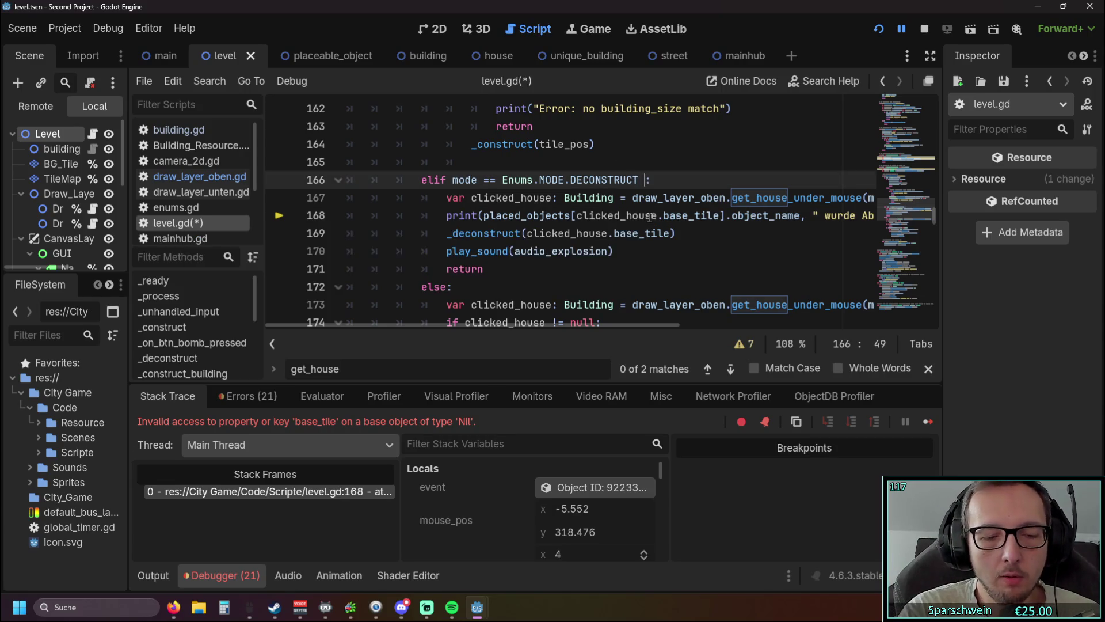
key(BackSpace)
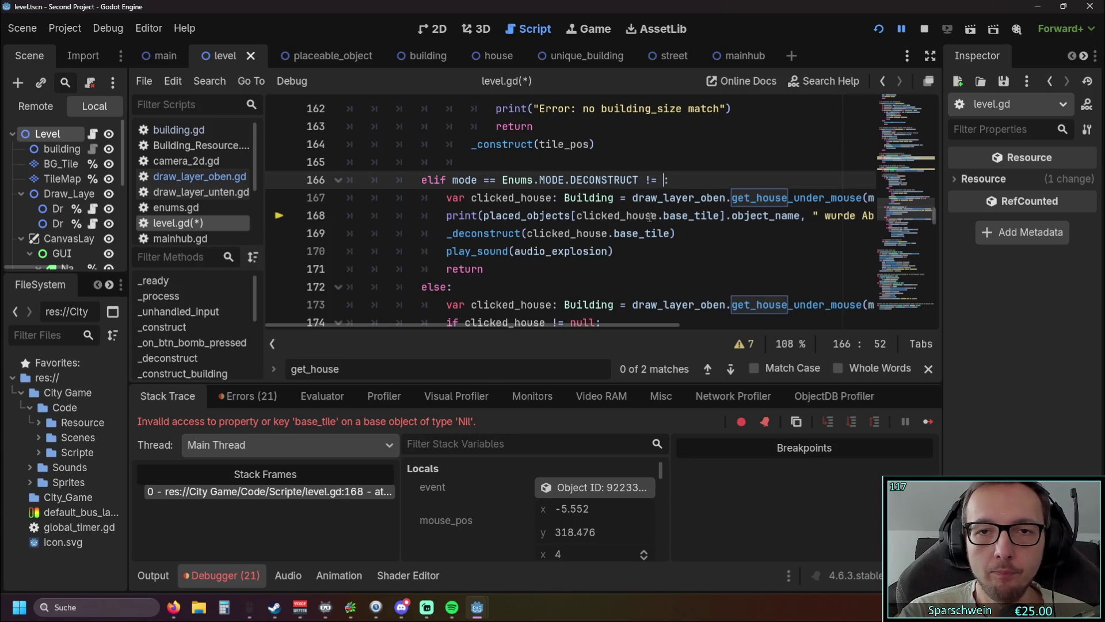
text(and !)
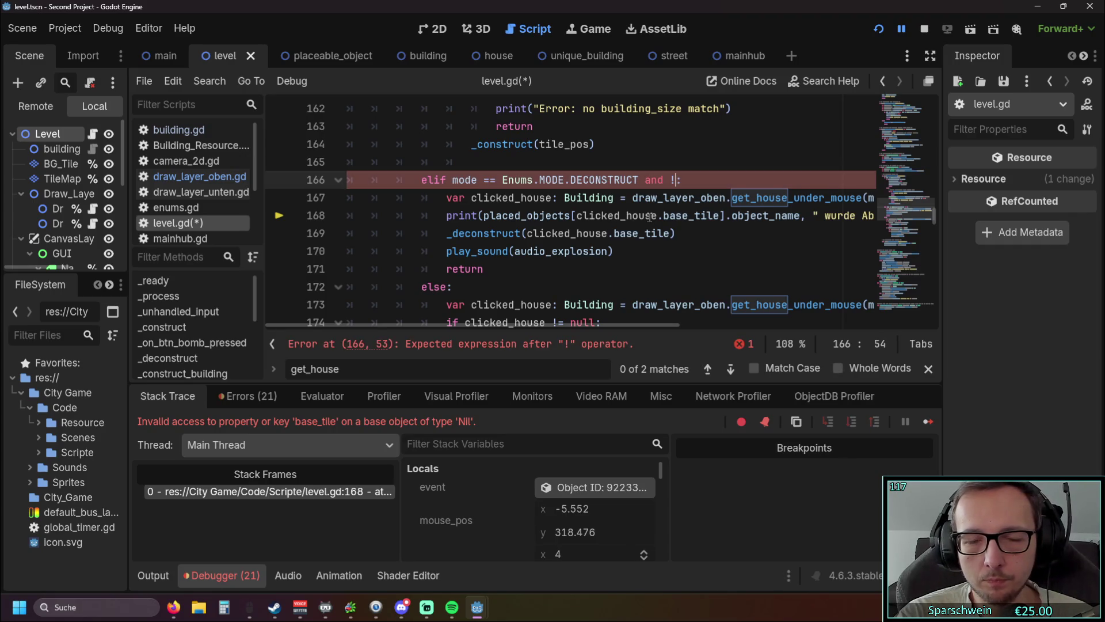
key(BackSpace)
key(BackSpace)
key(BackSpace)
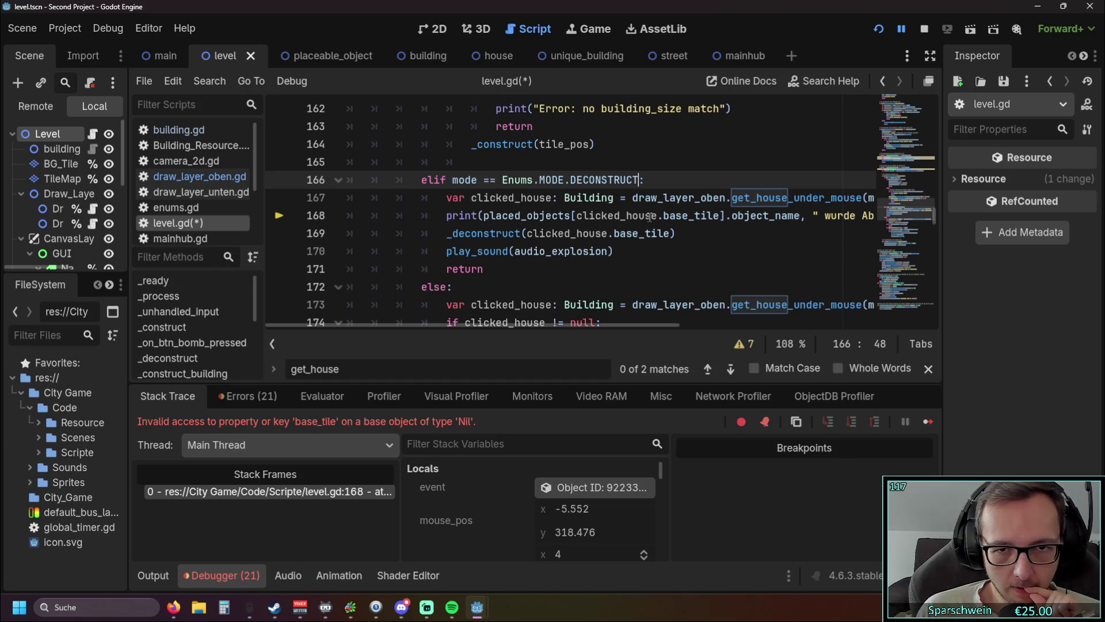
Add an 'if' line inside the DECONSTRUCT branch and indent the following lines under it
key(Return)
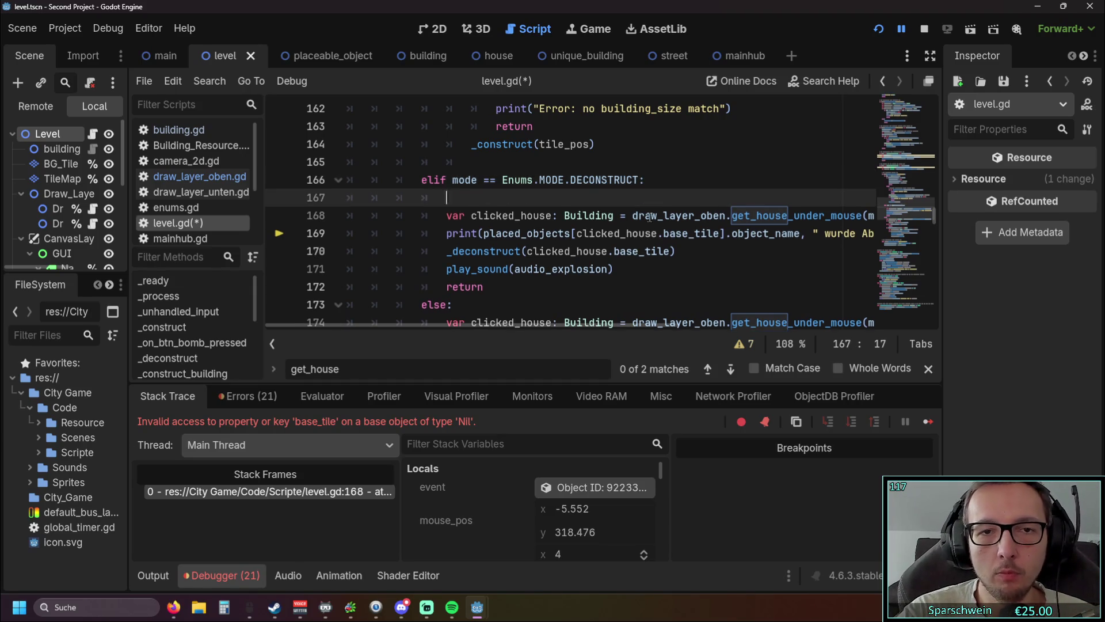
text(if)
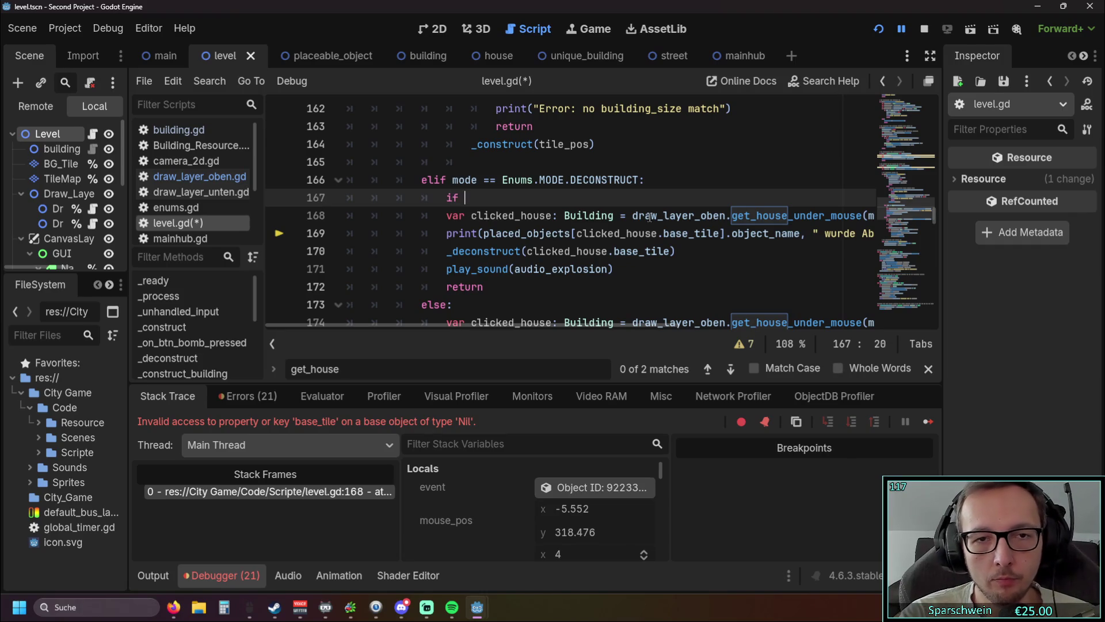
key(Down)
key(Home)
key(Tab)
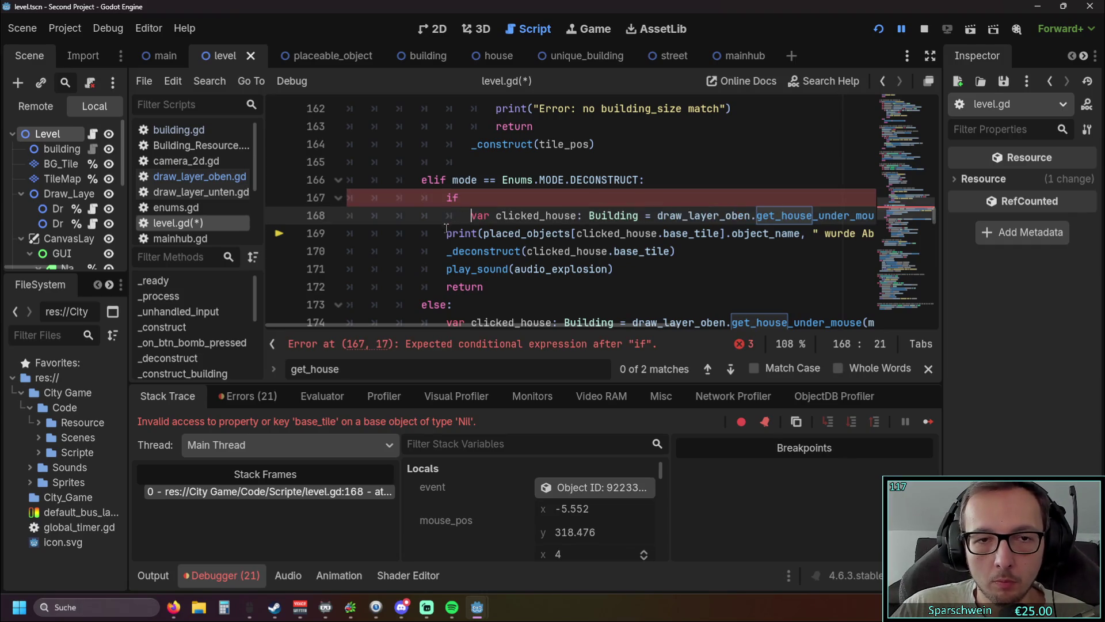
key(Down)
key(Home)
key(Tab)
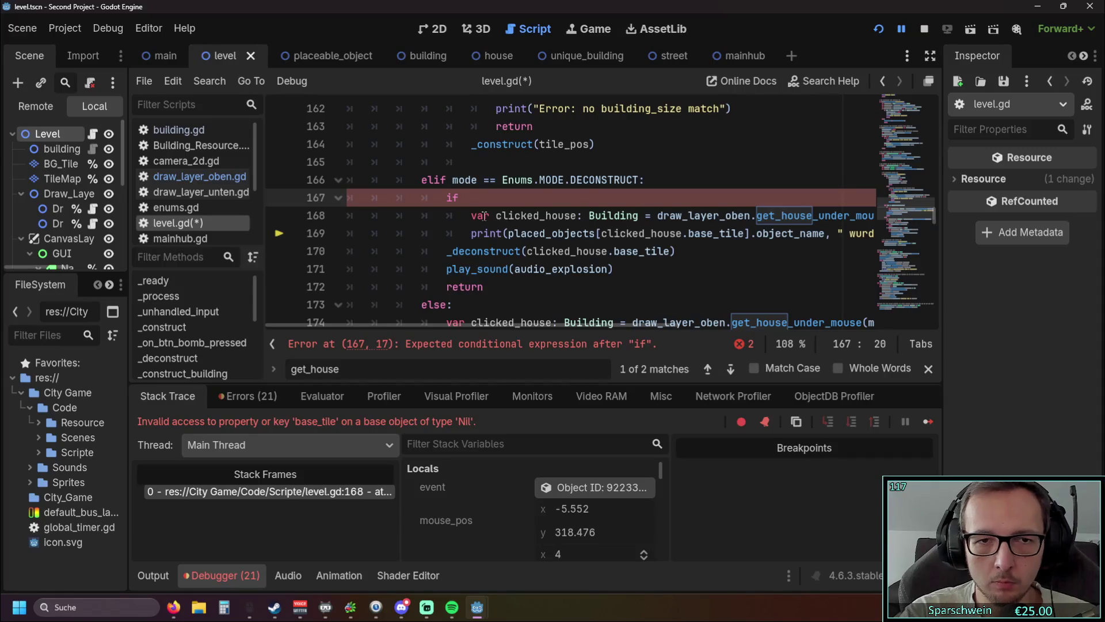
Delete the unfinished if line and remove the extra indent from the clicked_house and print lines
key(shift+Home)
key(shift+Home)
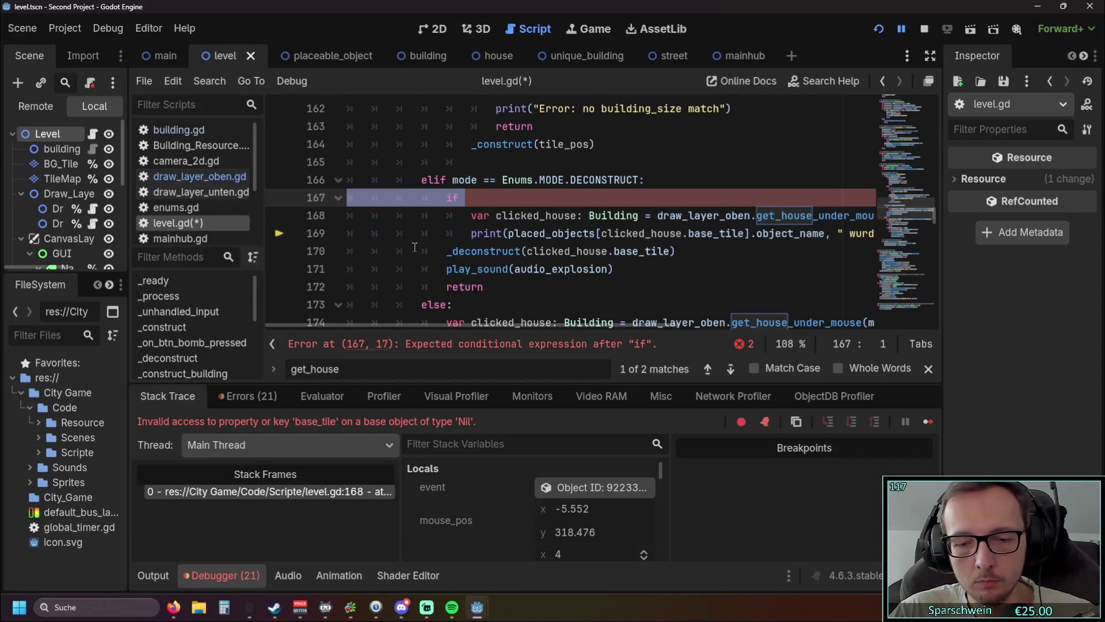
key(BackSpace)
key(BackSpace)
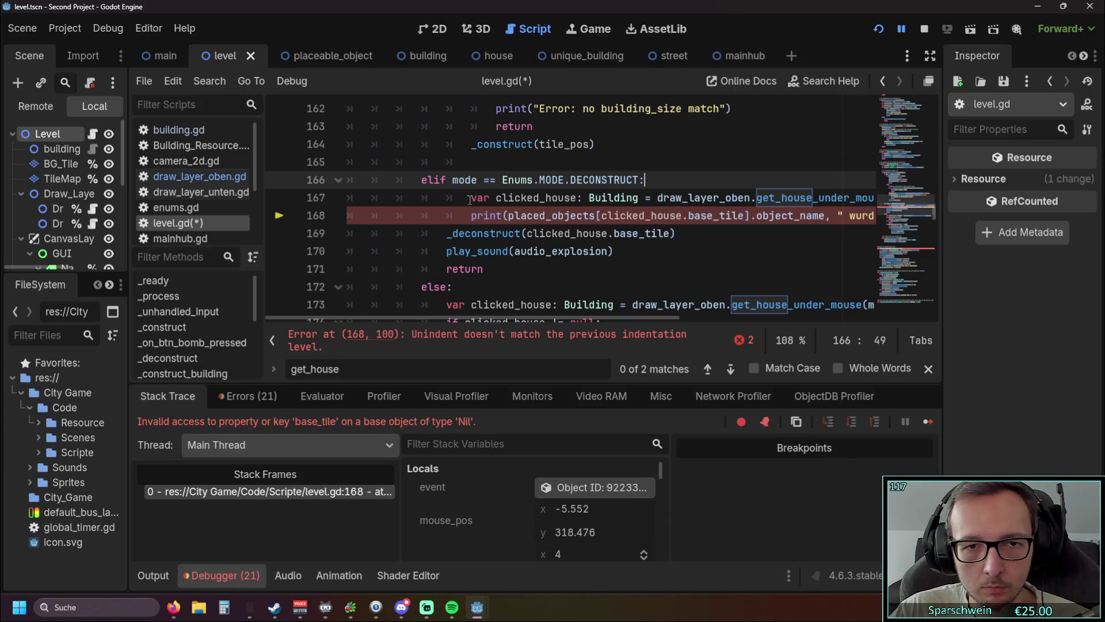
click(470, 200)
key(BackSpace)
click(471, 216)
key(BackSpace)
click(498, 269)
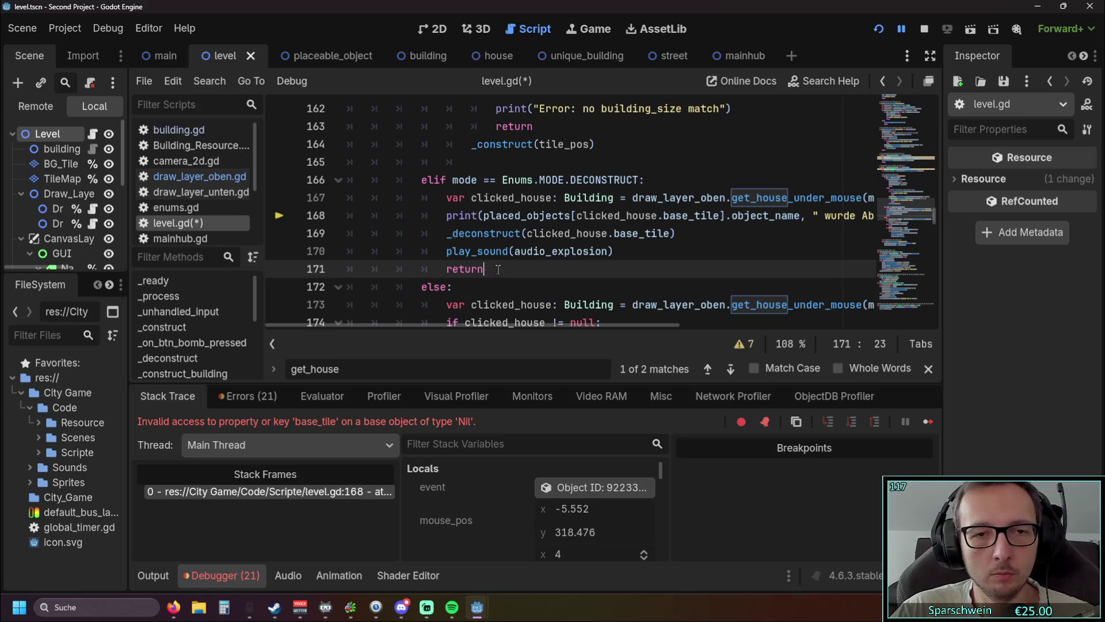
Insert a new indented line after line 166 and start typing 'if'
click(671, 182)
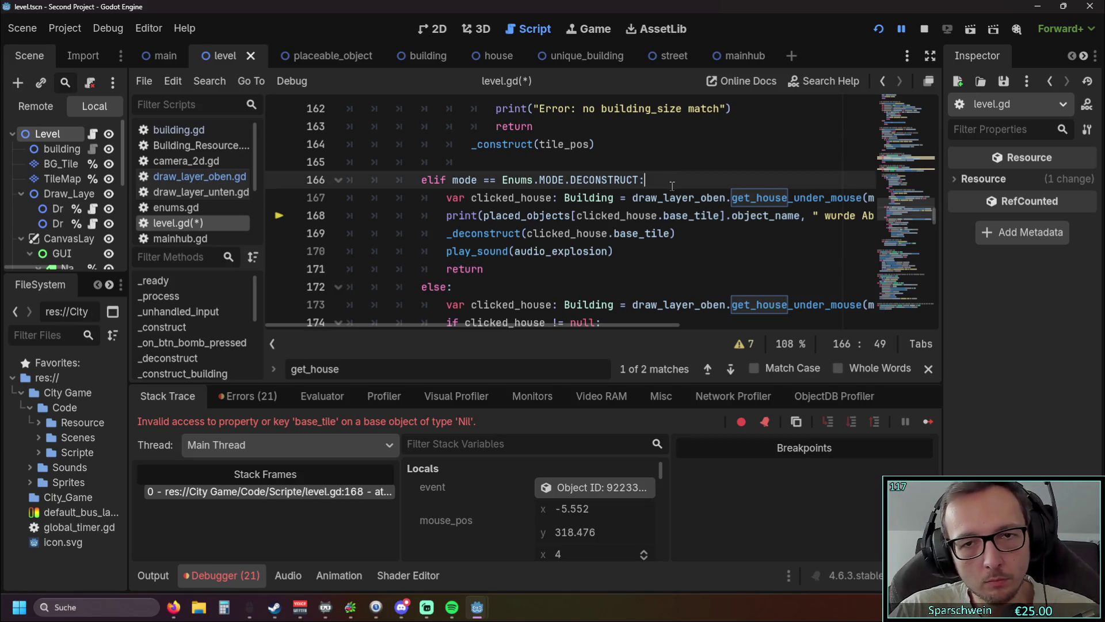
key(Return)
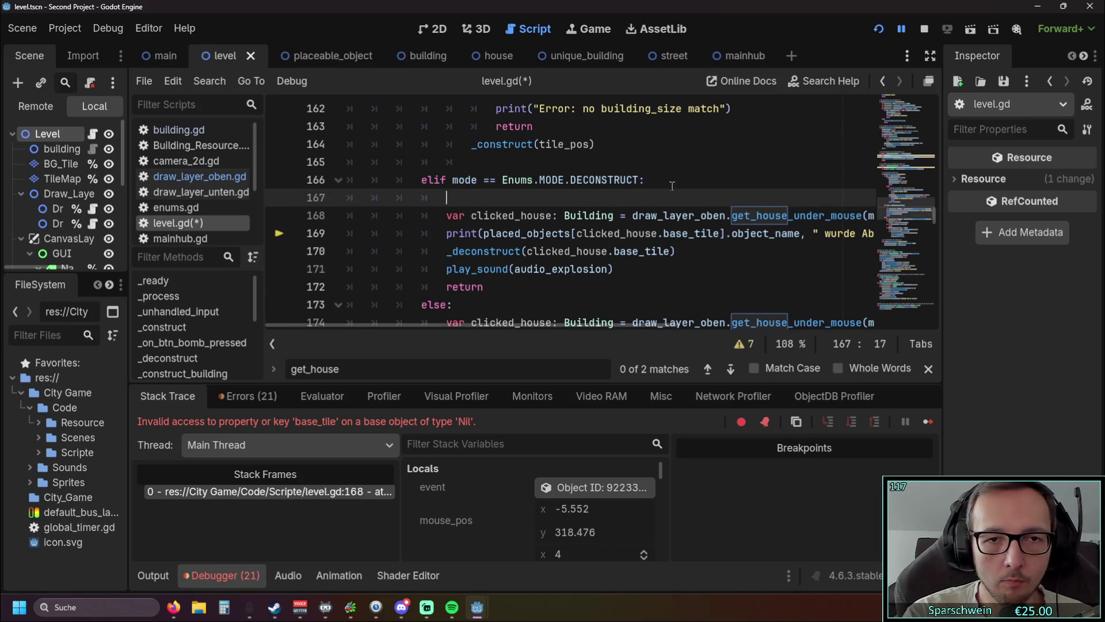
text(i)
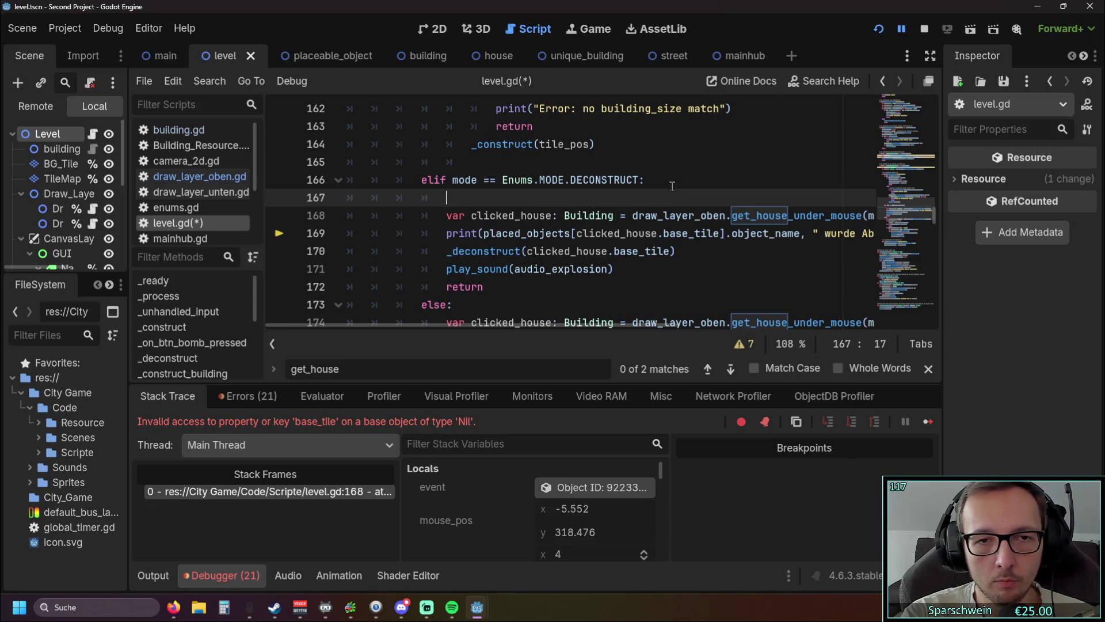
text(f)
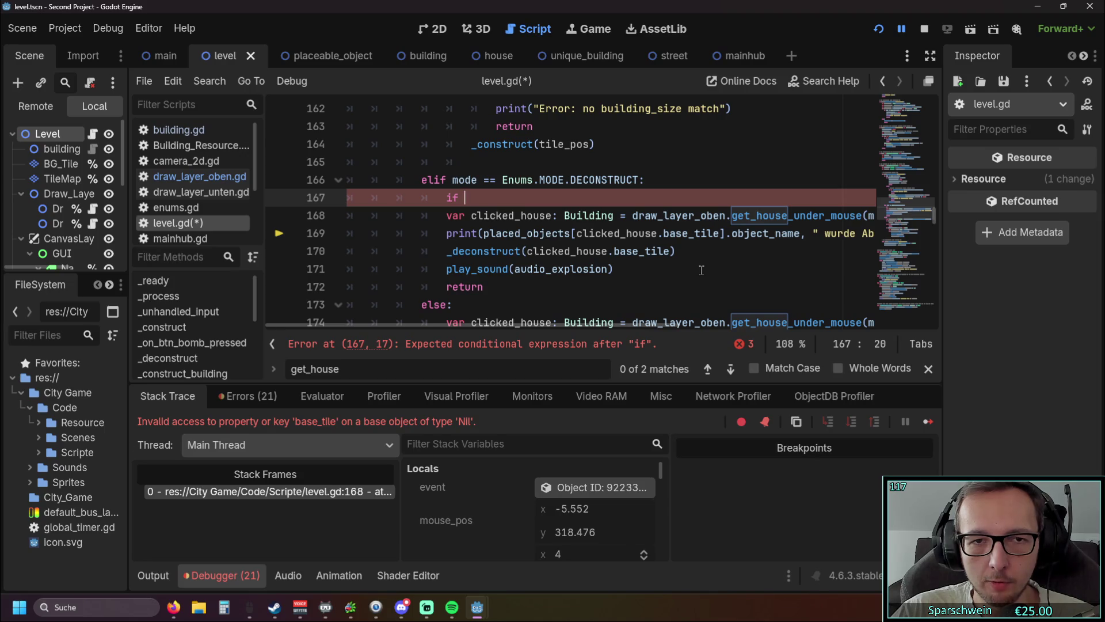
drag(466, 197, 328, 201)
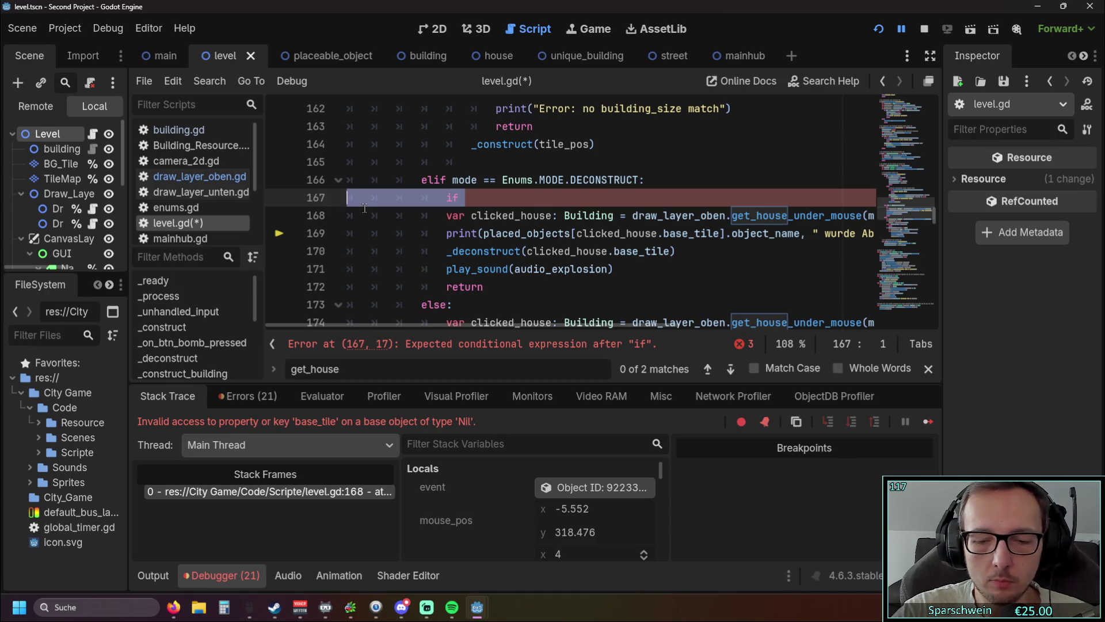
key(BackSpace)
key(BackSpace)
key(BackSpace)
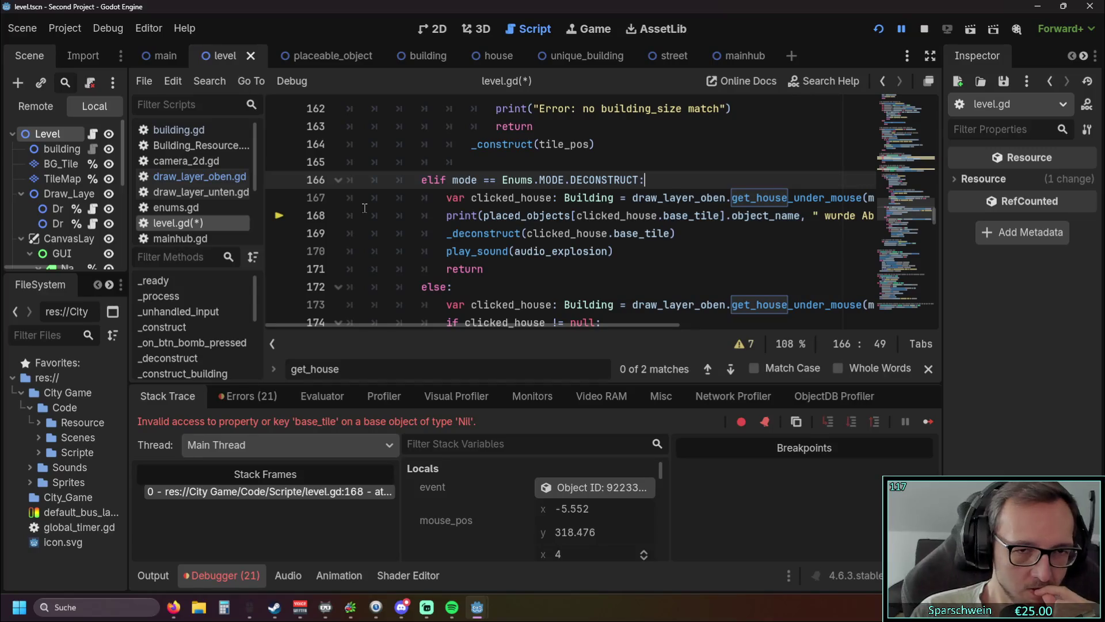
key(Return)
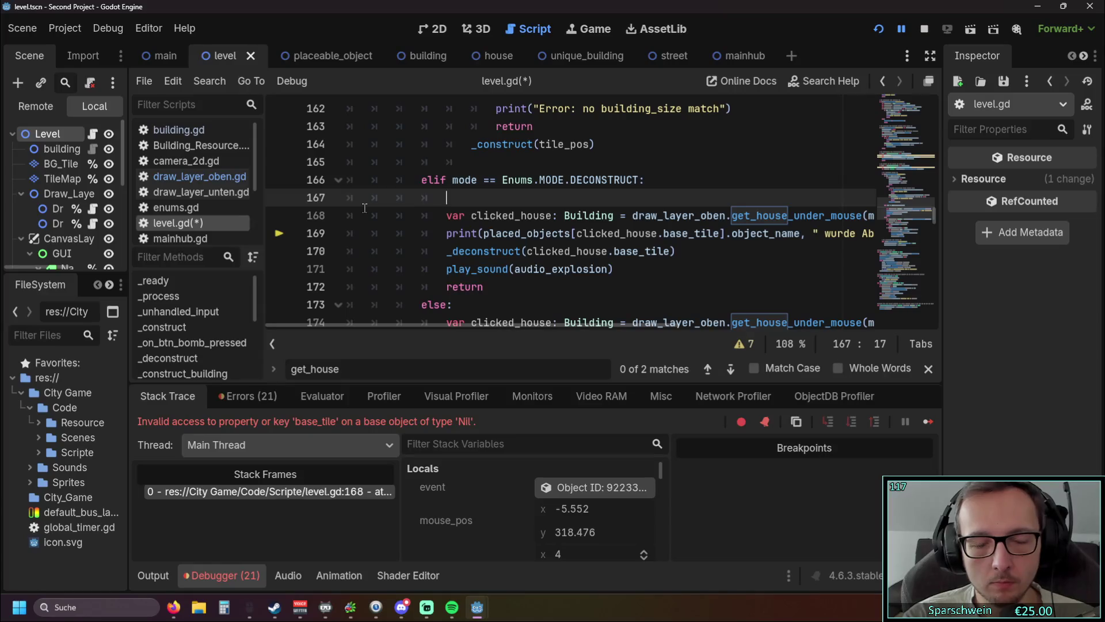
key(BackSpace)
key(BackSpace)
key(BackSpace)
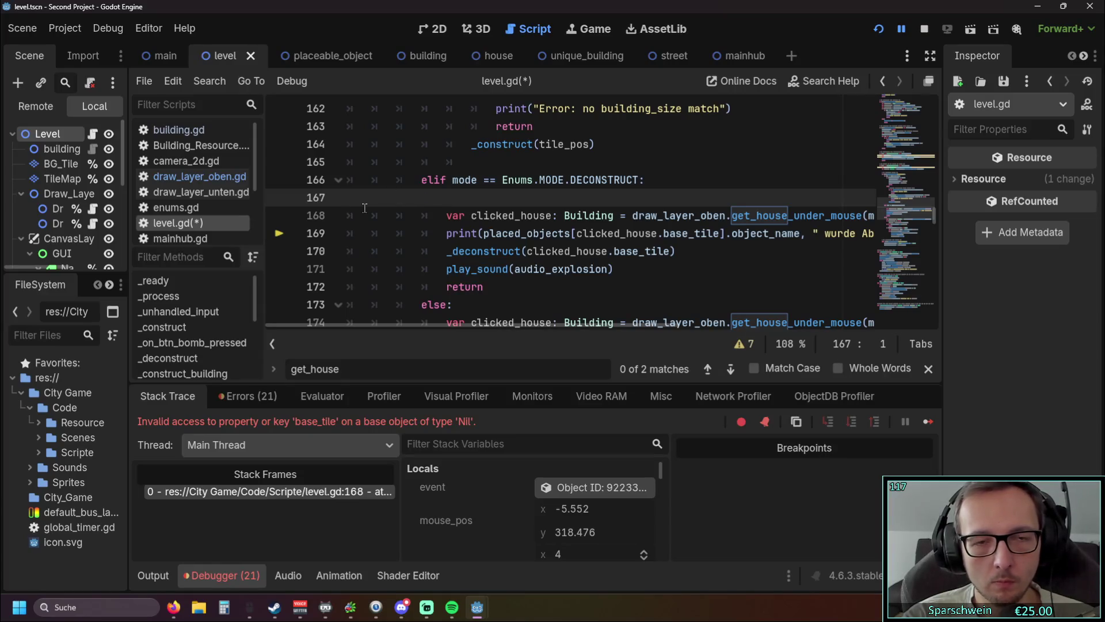
key(Tab)
key(Tab)
key(Tab)
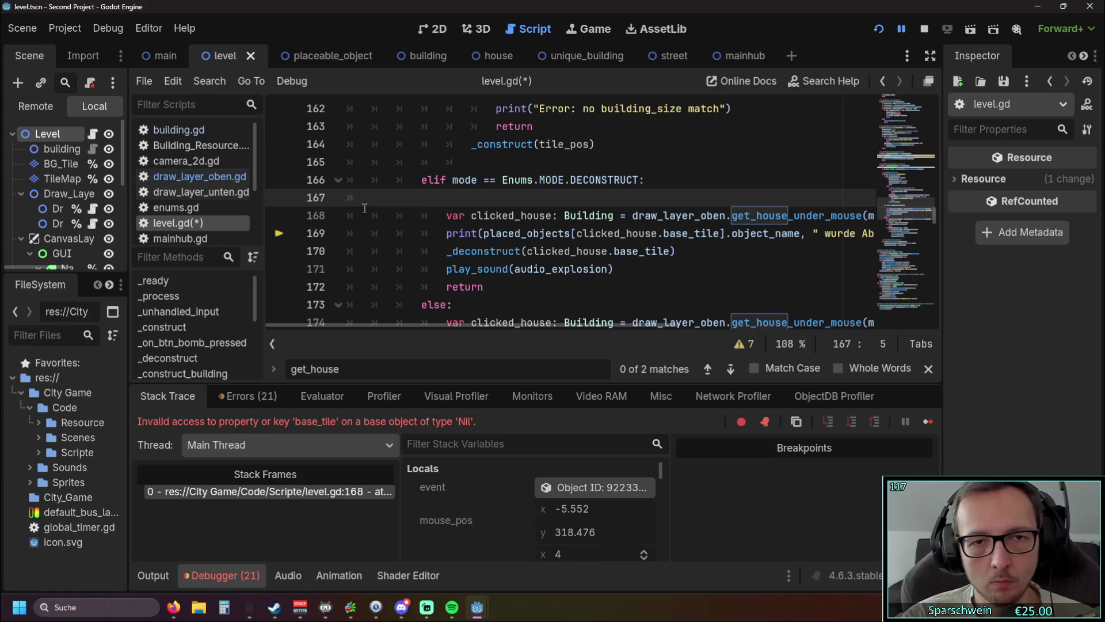
key(Tab)
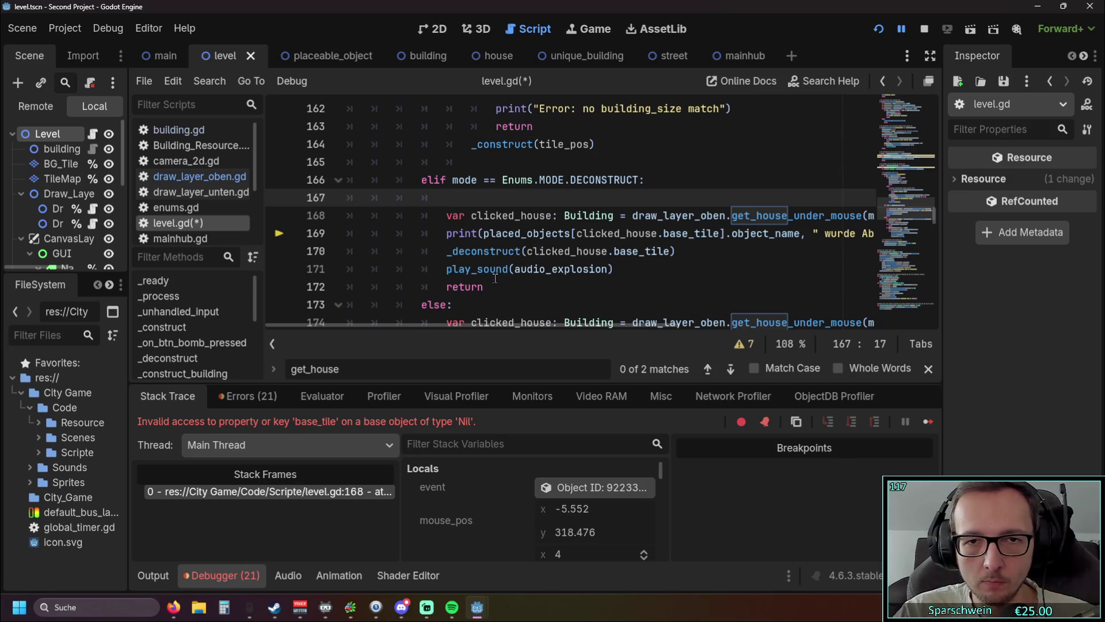
mouse_move(474, 249)
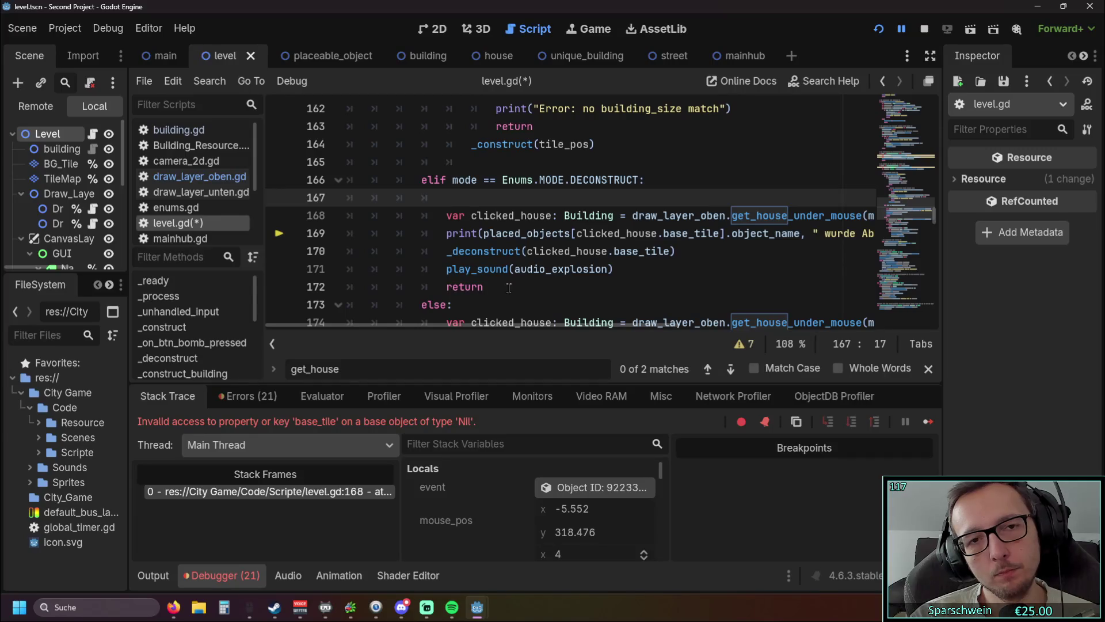
key(BackSpace)
key(BackSpace)
key(BackSpace)
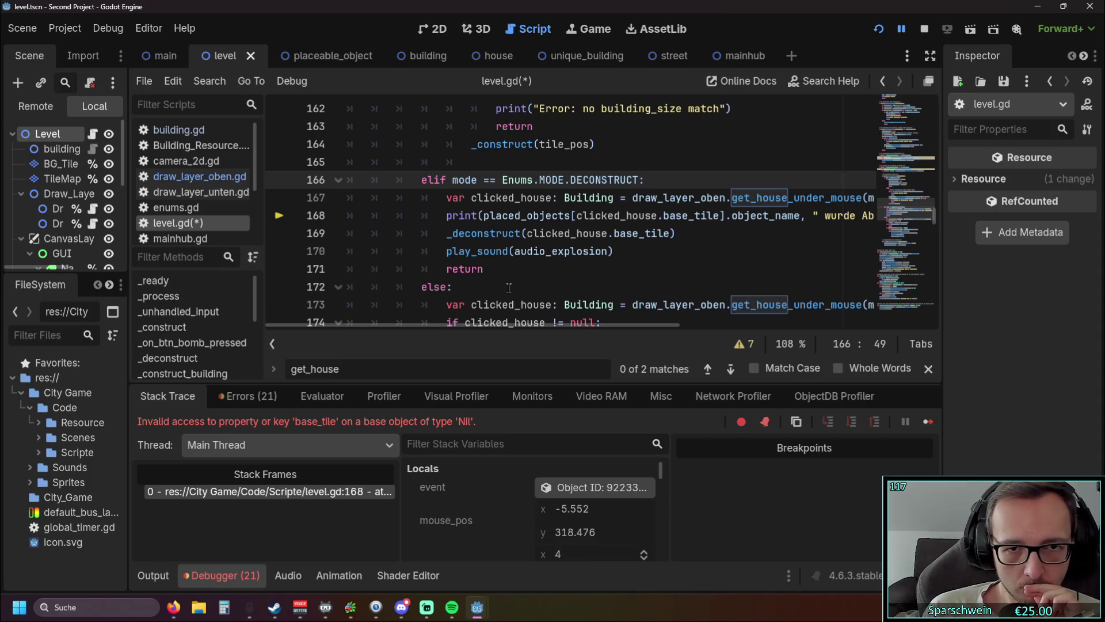
key(Return)
text(if)
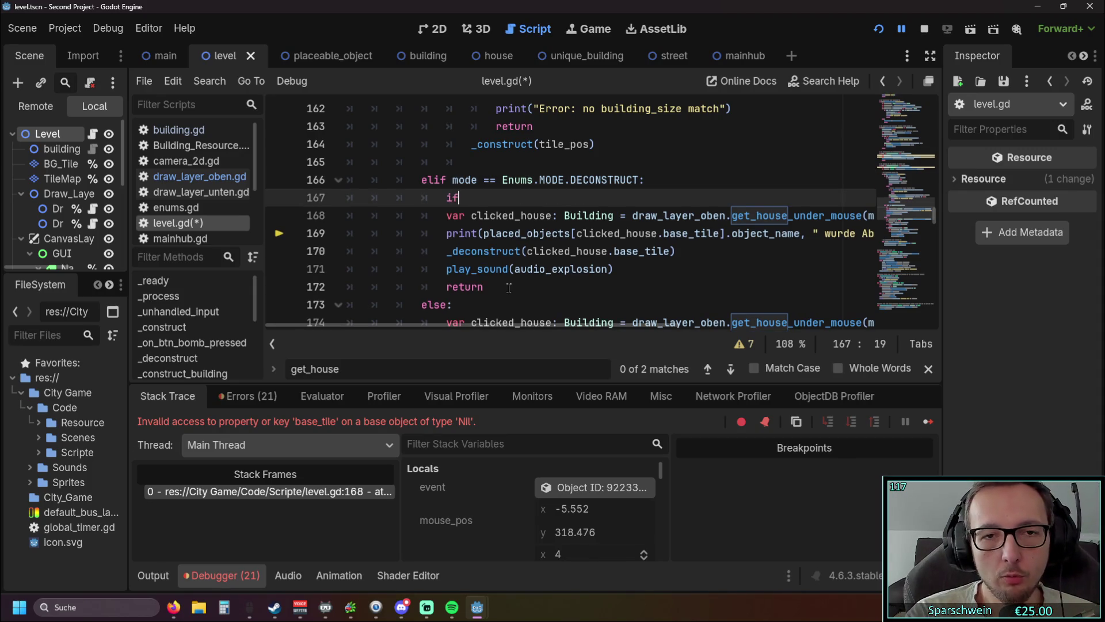
key(BackSpace)
key(BackSpace)
key(BackSpace)
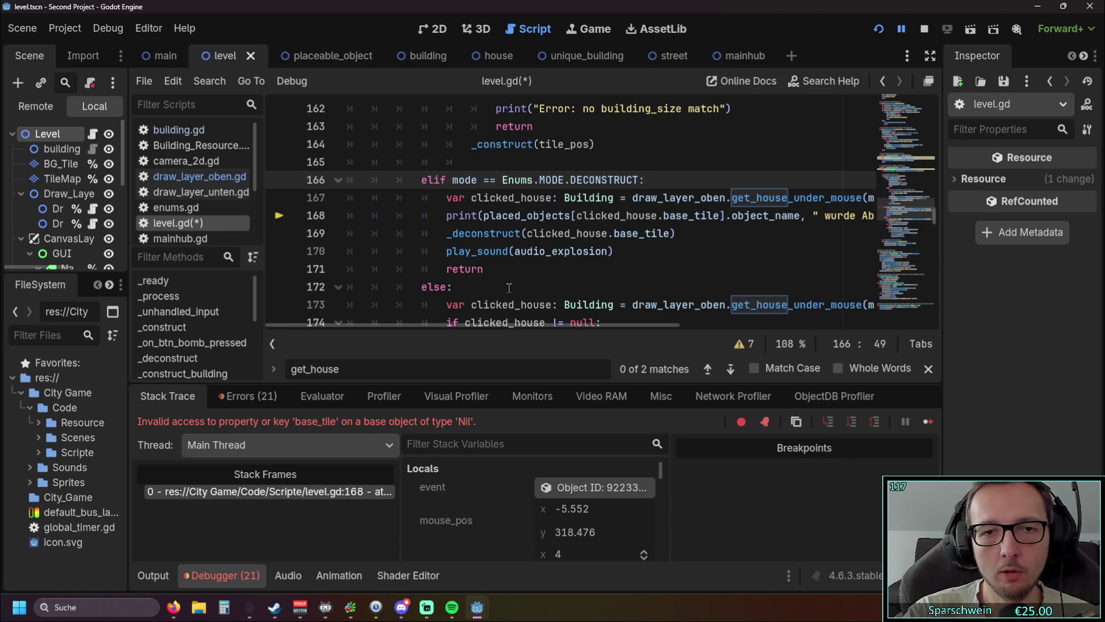
drag(471, 198, 553, 198)
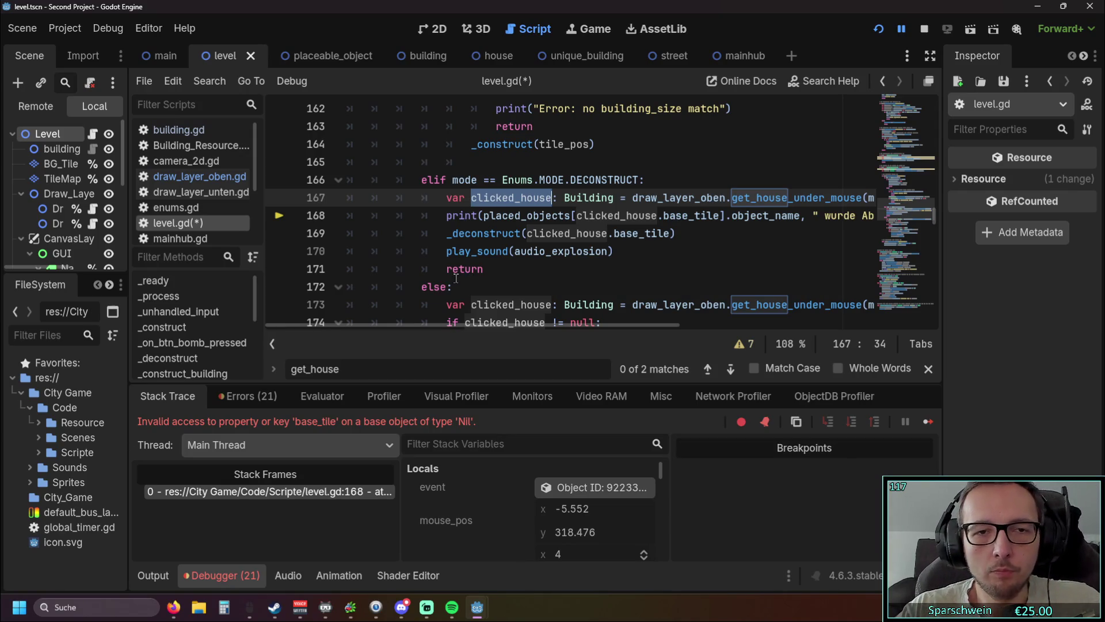
drag(451, 324, 685, 330)
Wrap the print and deconstruct lines in a new 'if clicked_house:' block
key(End)
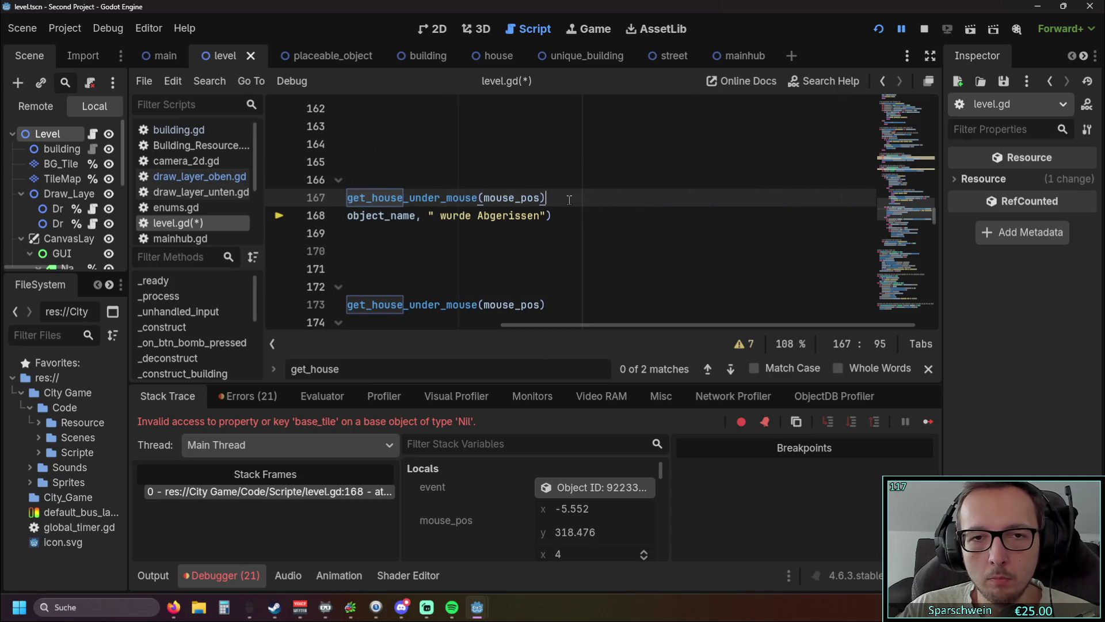
key(Return)
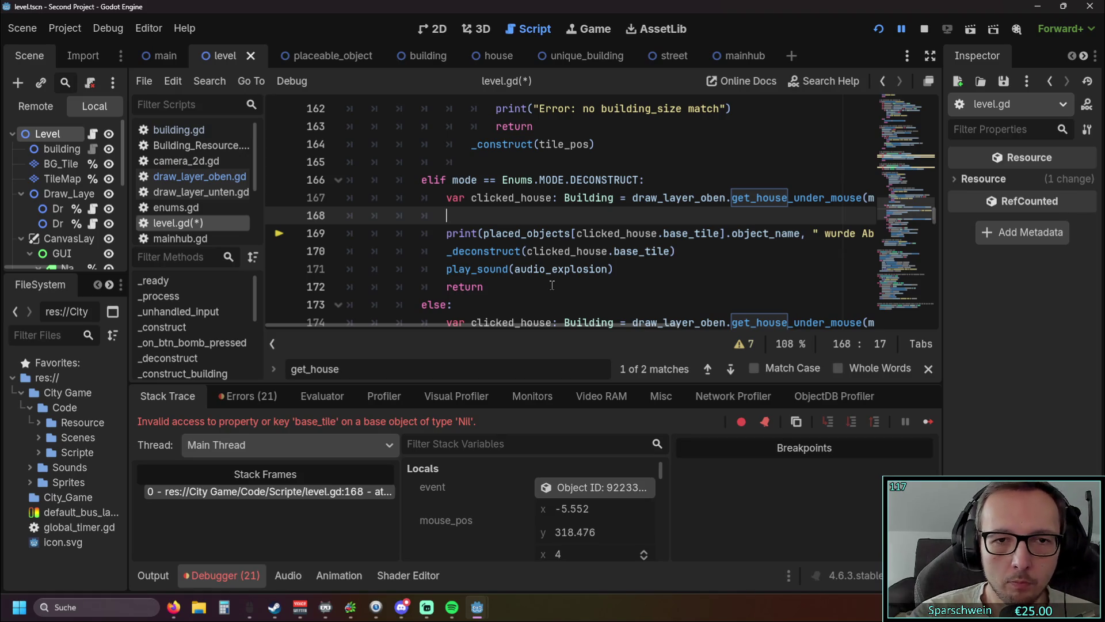
text(if )
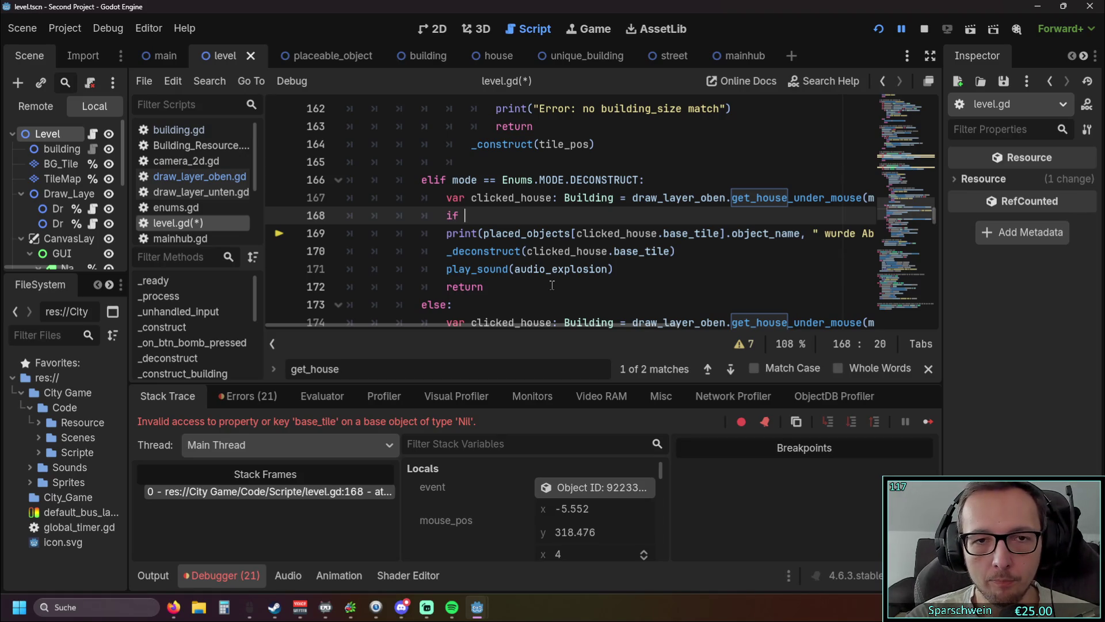
text(click)
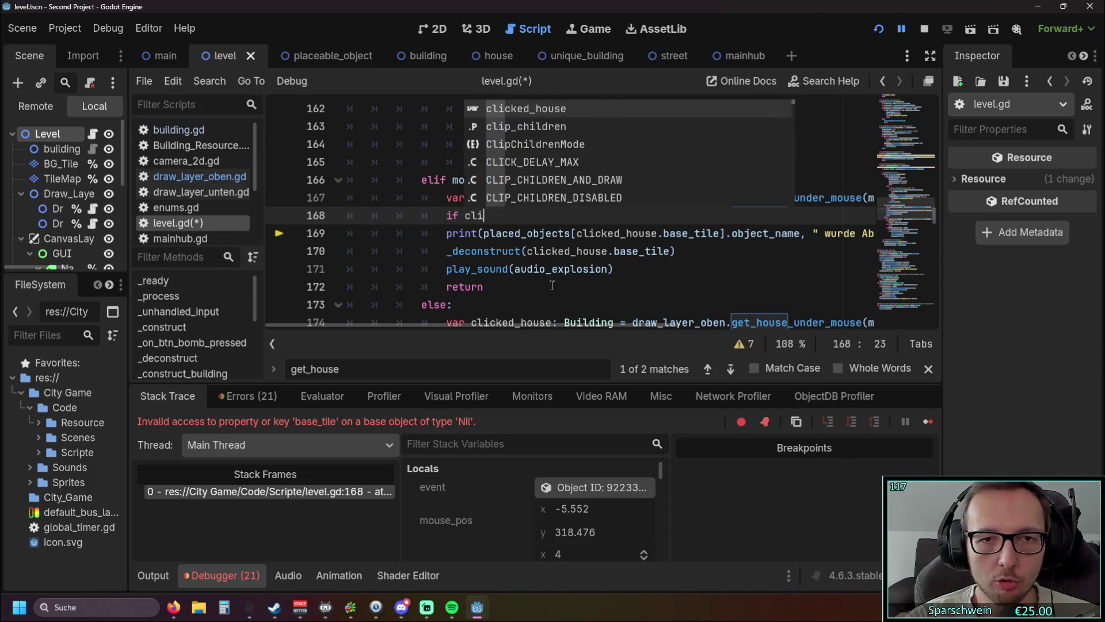
key(Return)
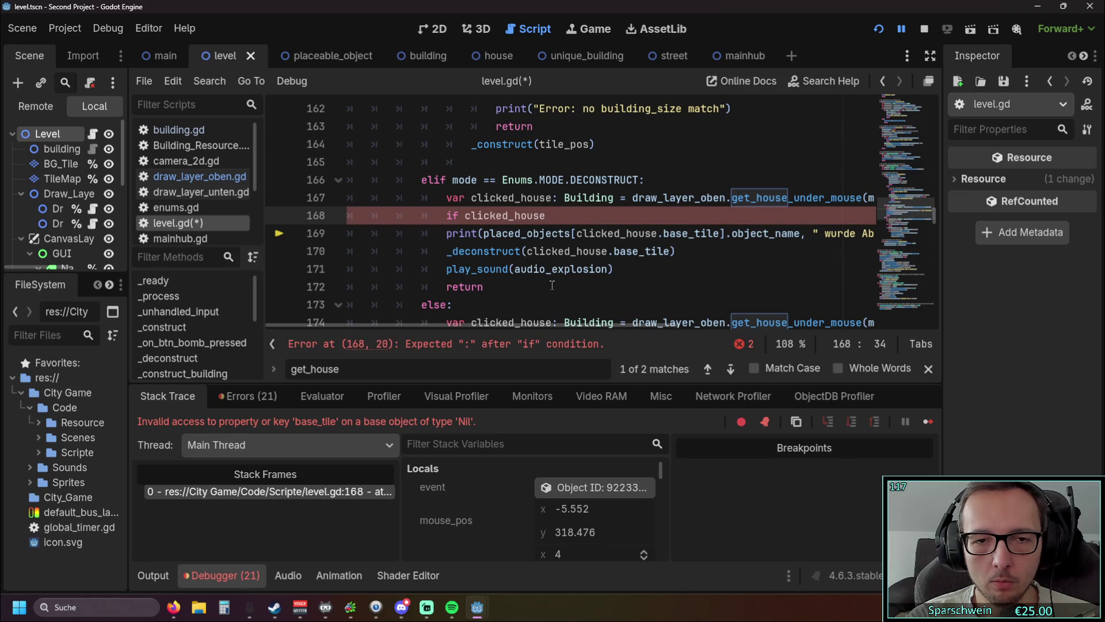
key(BackSpace)
text(:)
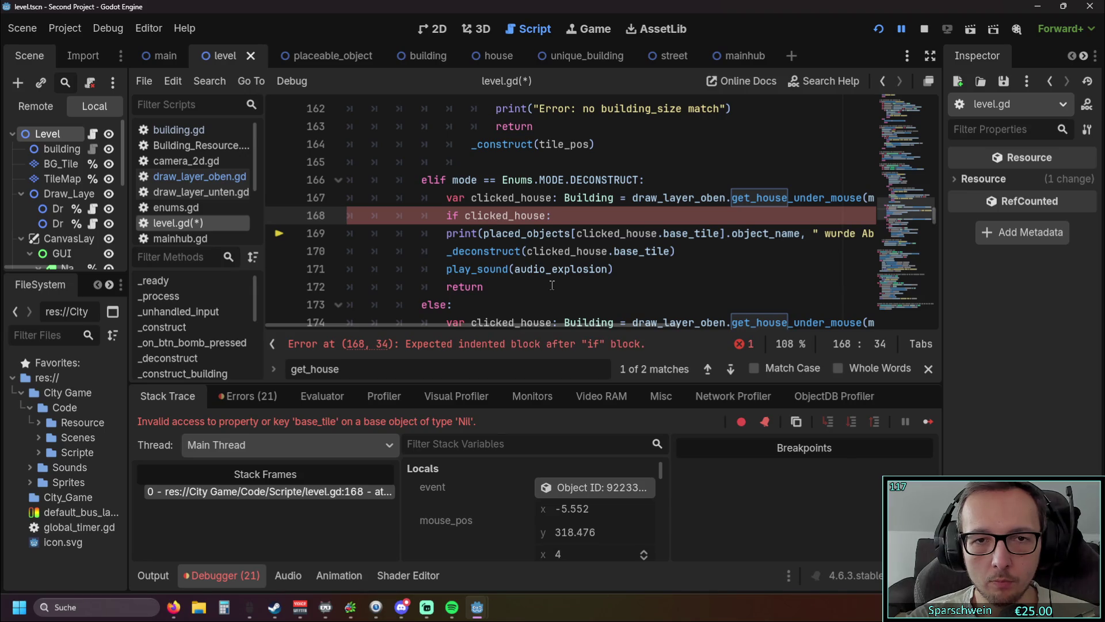
click(446, 286)
key(Up)
key(Up)
key(Up)
key(Tab)
key(Down)
key(Tab)
key(Down)
key(Tab)
key(Down)
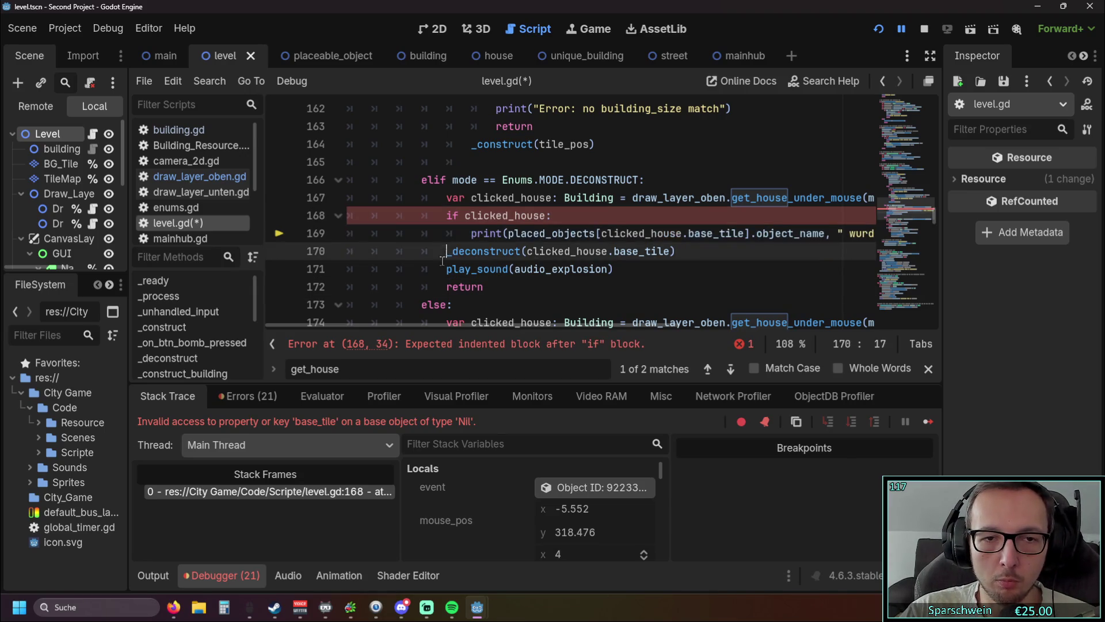
key(Tab)
key(Down)
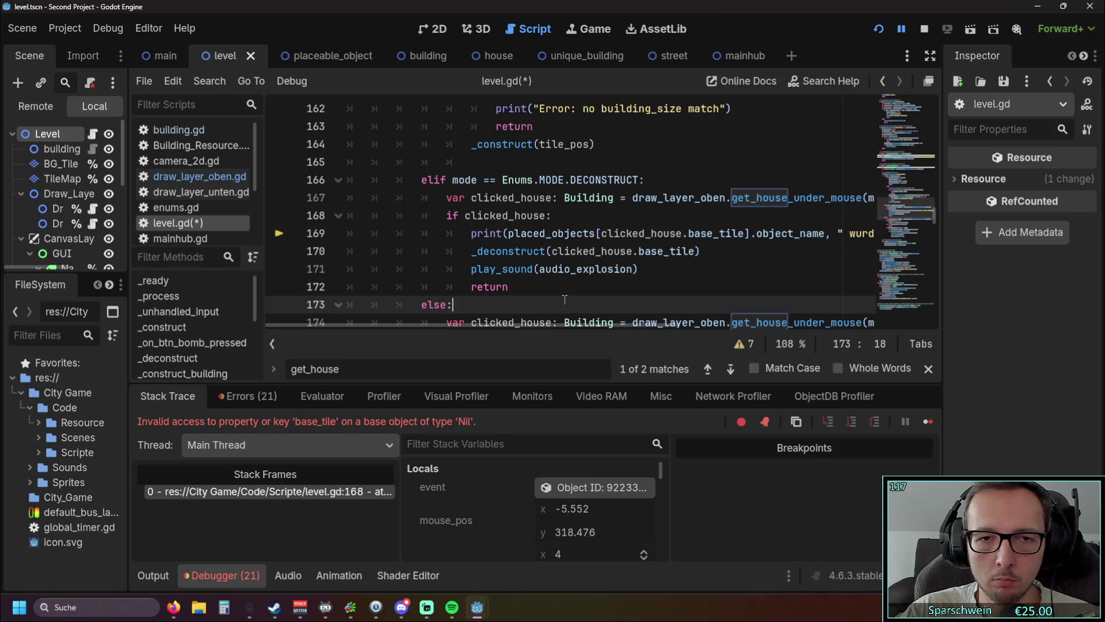
Add an else: branch after the return line
click(546, 289)
key(Return)
text(elif)
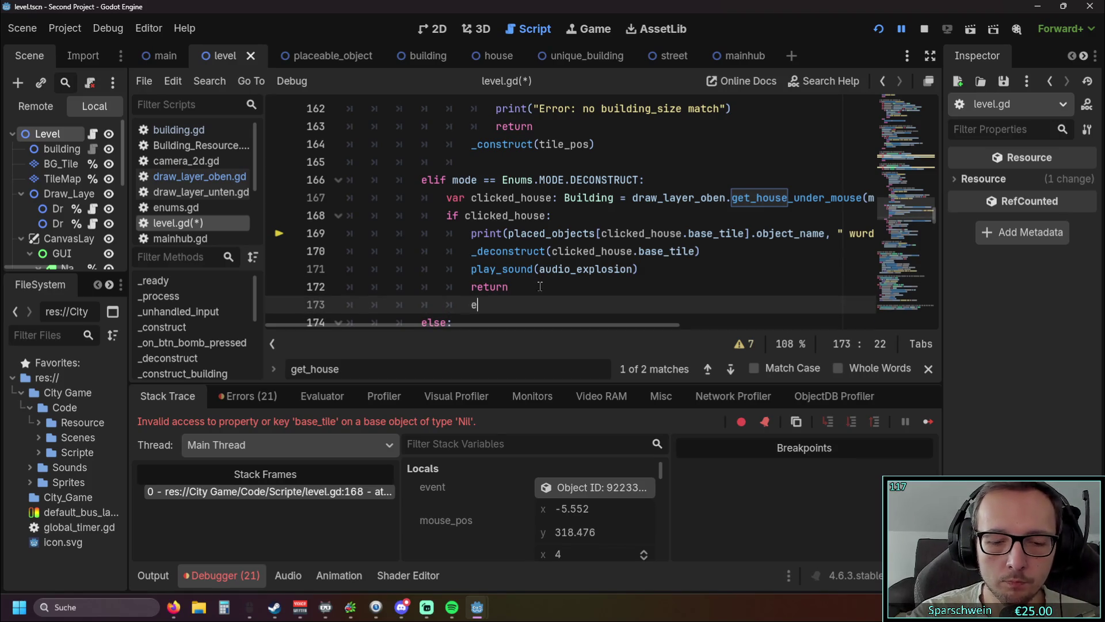
key(BackSpace)
key(BackSpace)
key(BackSpace)
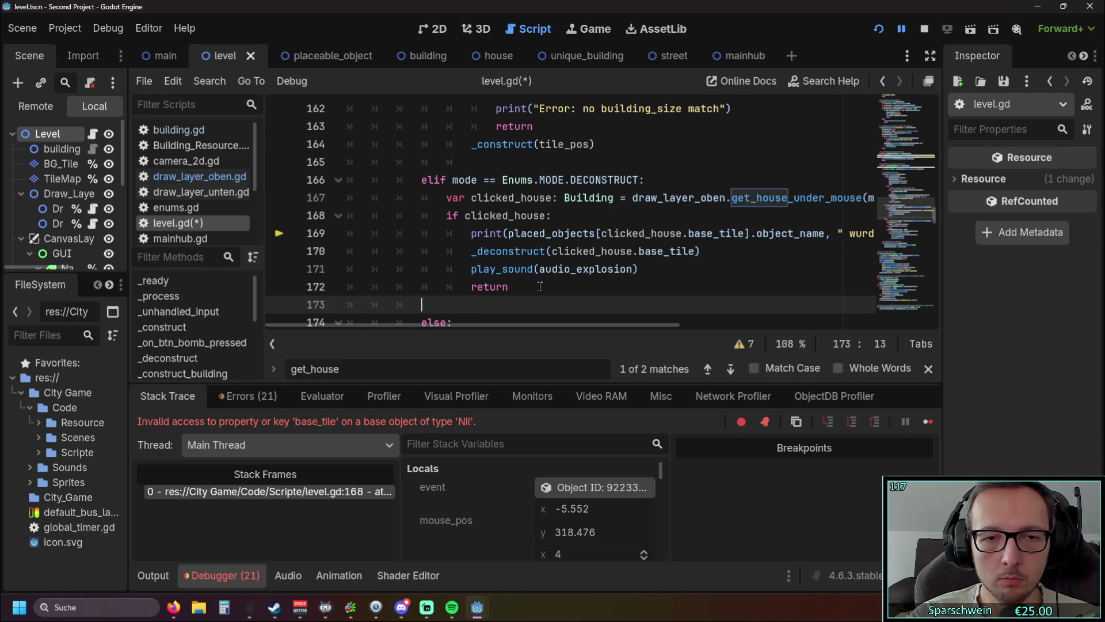
text(else:)
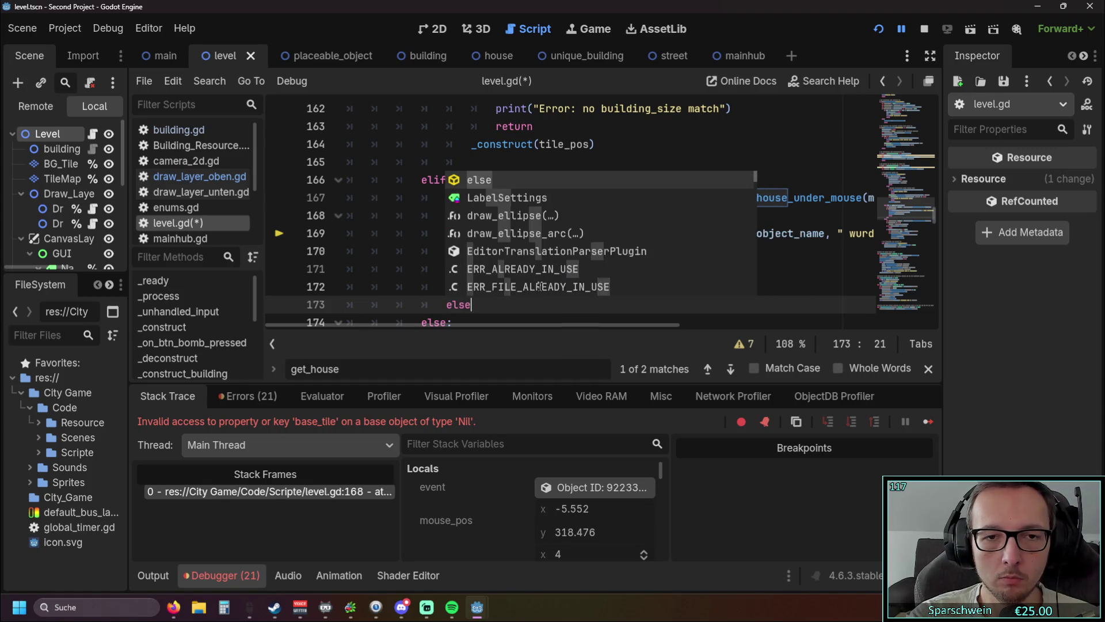
key(Return)
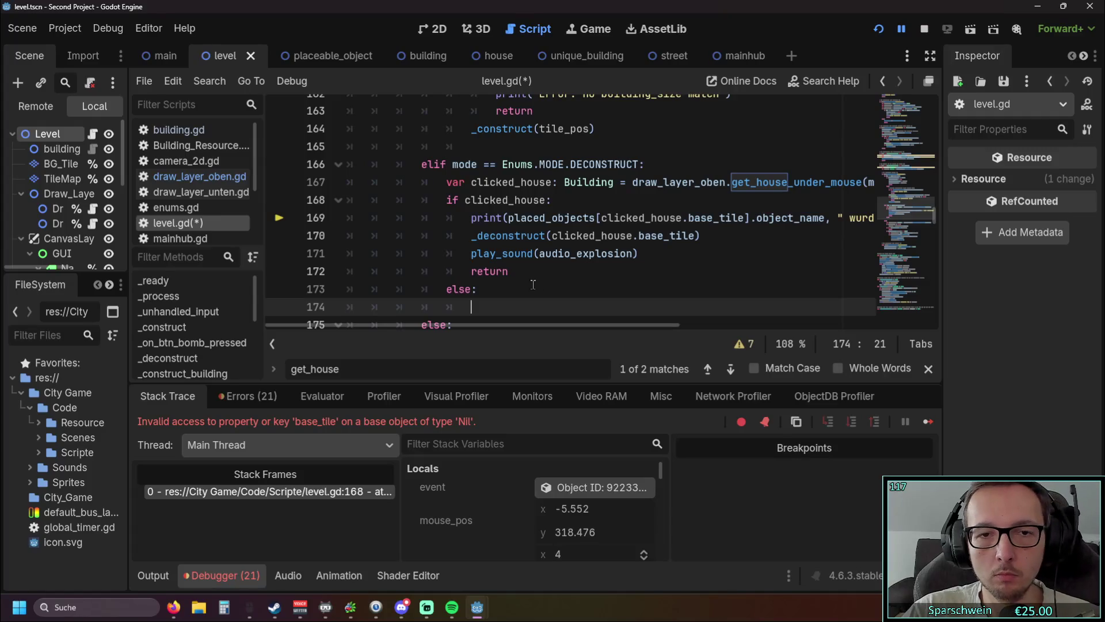
Copy the print, deconstruct and sound lines into the else body and fix the indentation
scroll(518, 272, down, 1)
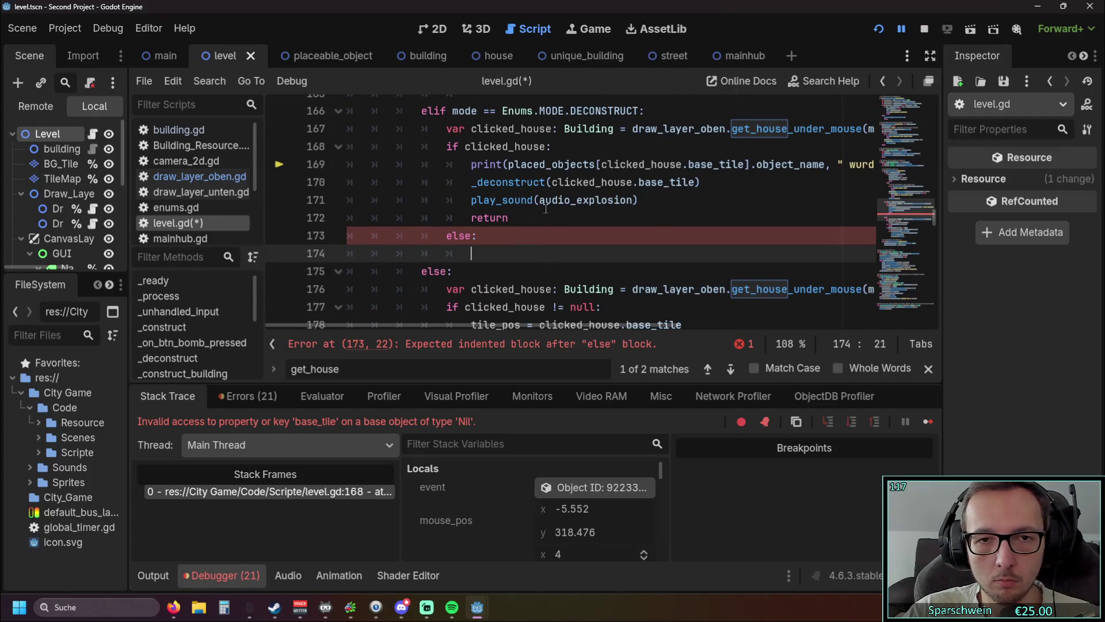
drag(668, 201, 211, 172)
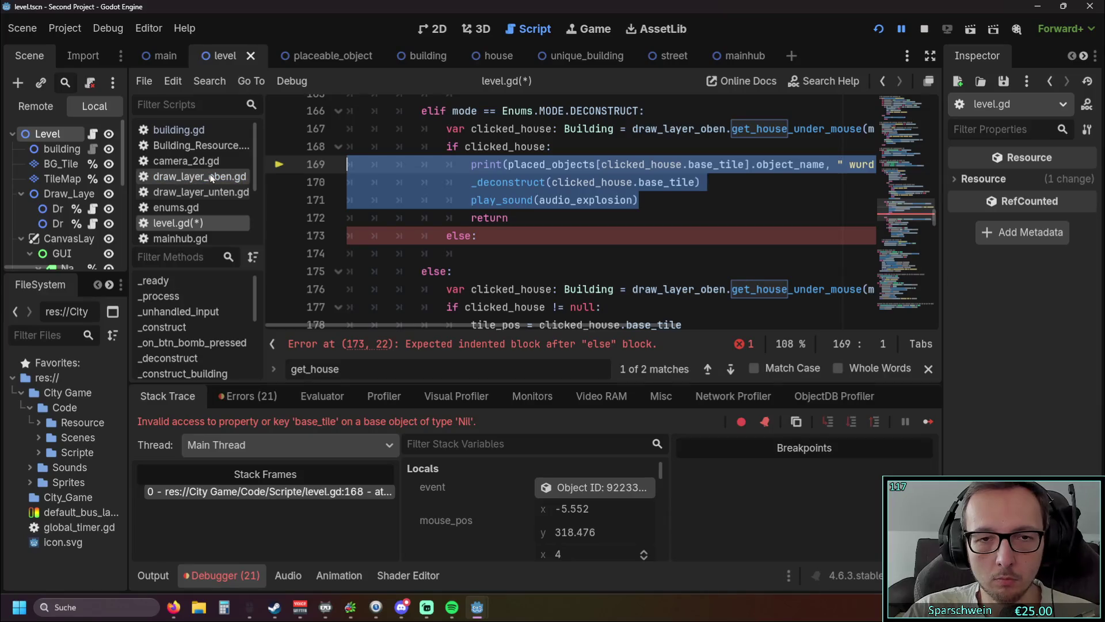
key(ctrl+c)
click(480, 253)
key(ctrl+v)
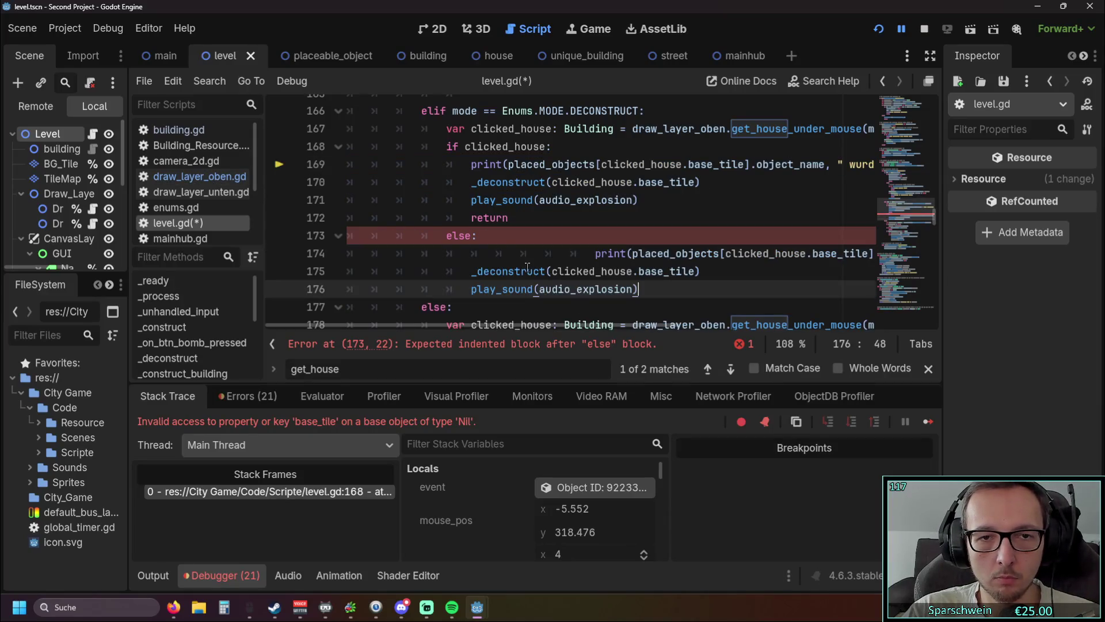
scroll(546, 253, up, 1)
click(596, 270)
key(BackSpace)
key(BackSpace)
key(BackSpace)
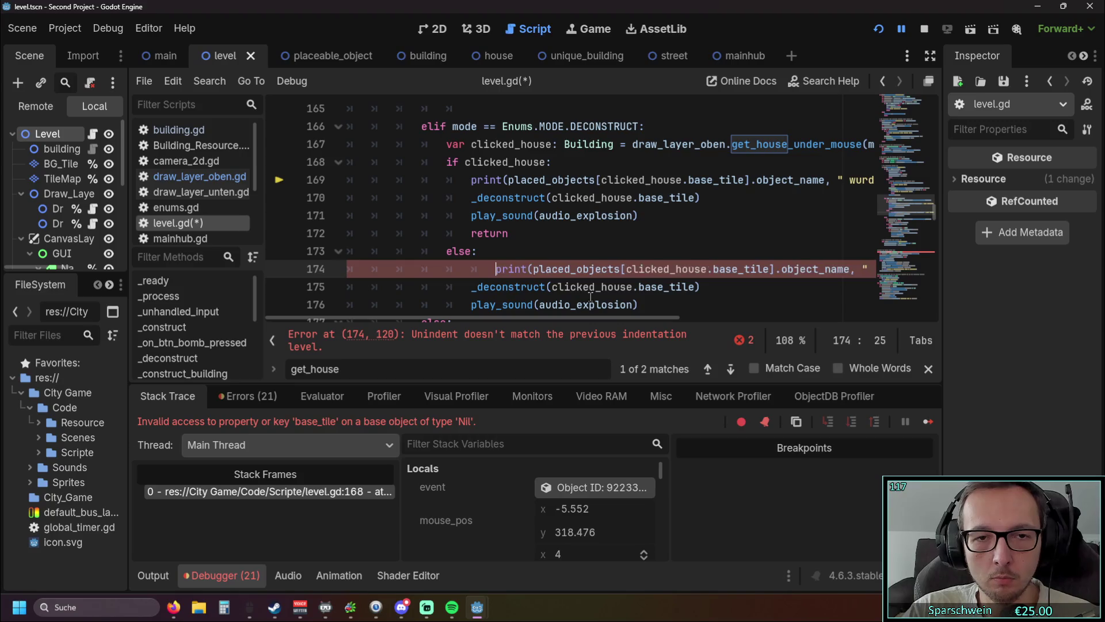
Change the else branch's _deconstruct argument from clicked_house to tile_pos
click(553, 286)
double_click(556, 286)
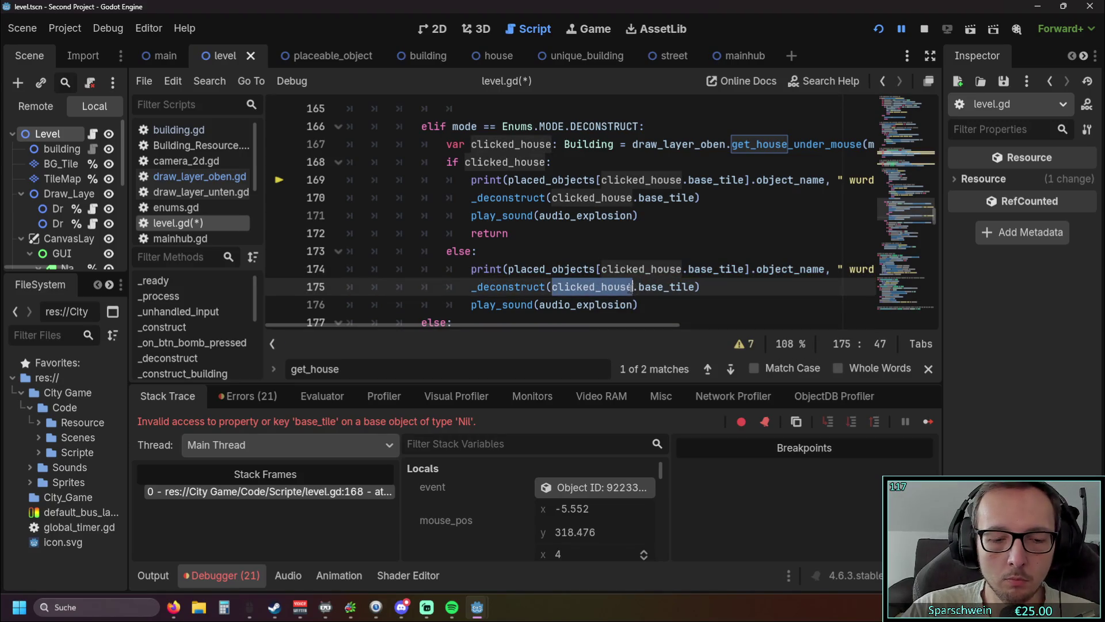
text(tilepoos)
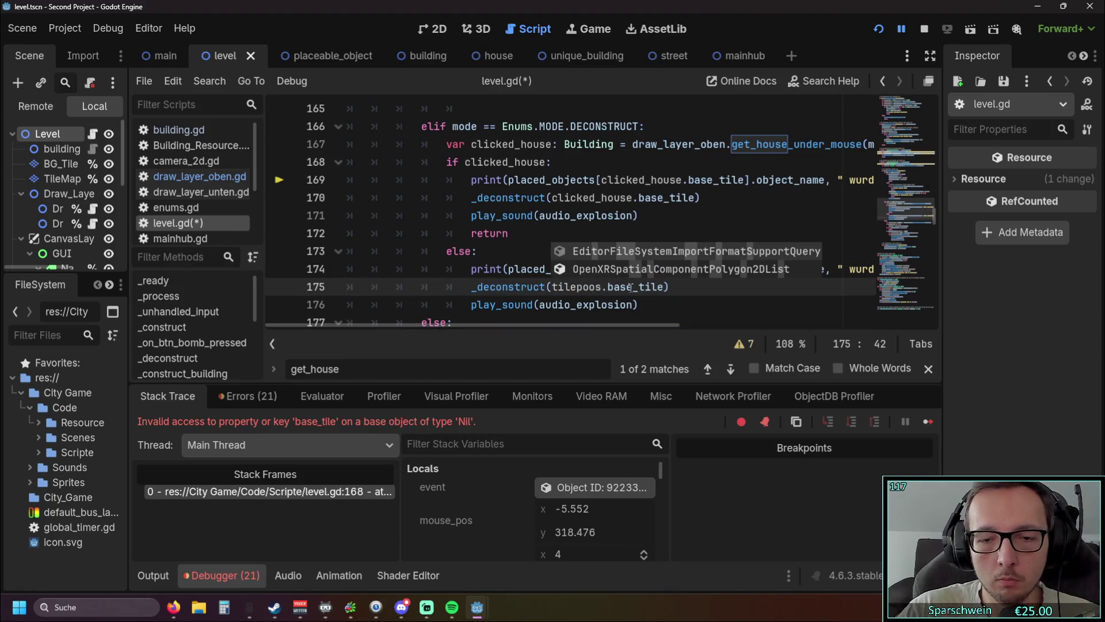
key(BackSpace)
key(BackSpace)
key(BackSpace)
key(Down)
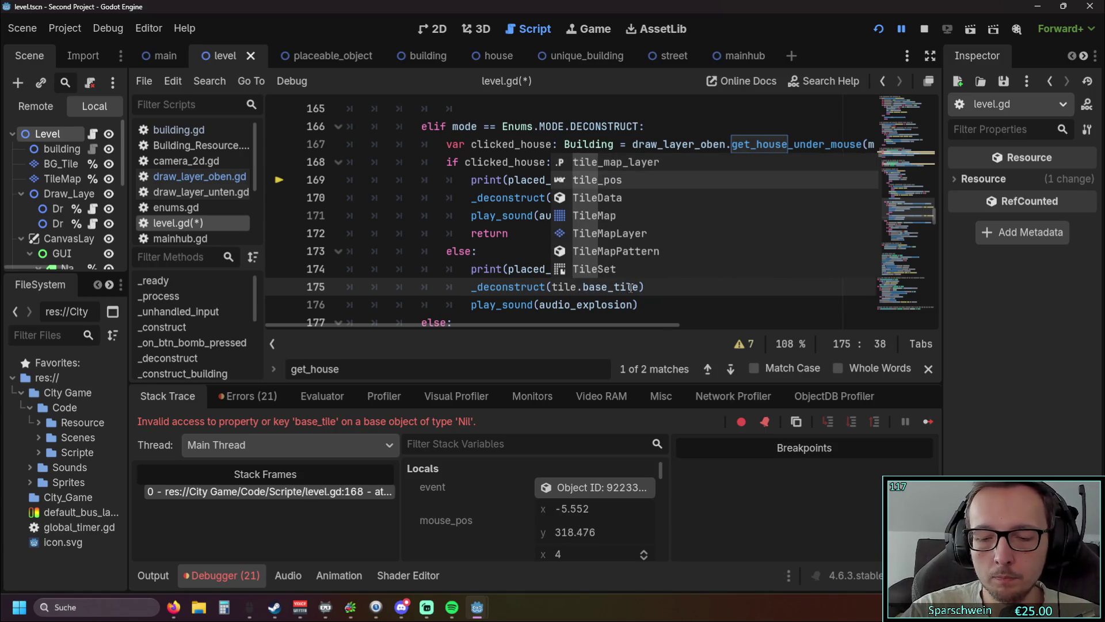
key(Return)
click(553, 287)
double_click(556, 287)
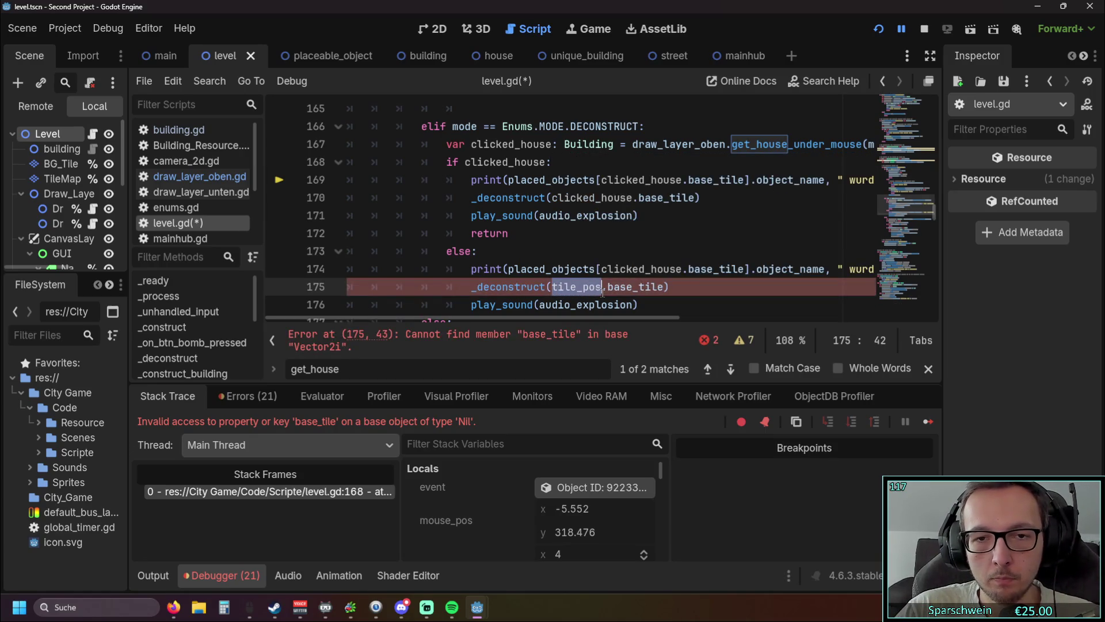
key(Right)
key(Left)
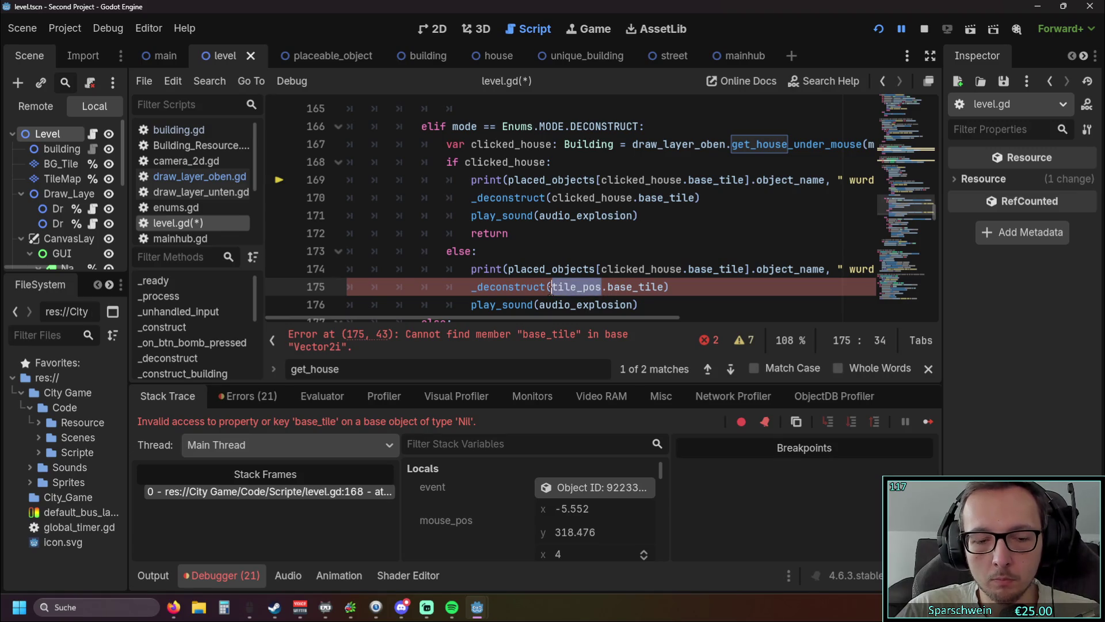
Replace clicked_house.base_tile with tile_pos on line 174 and delete .base_tile from line 175
drag(602, 269, 743, 271)
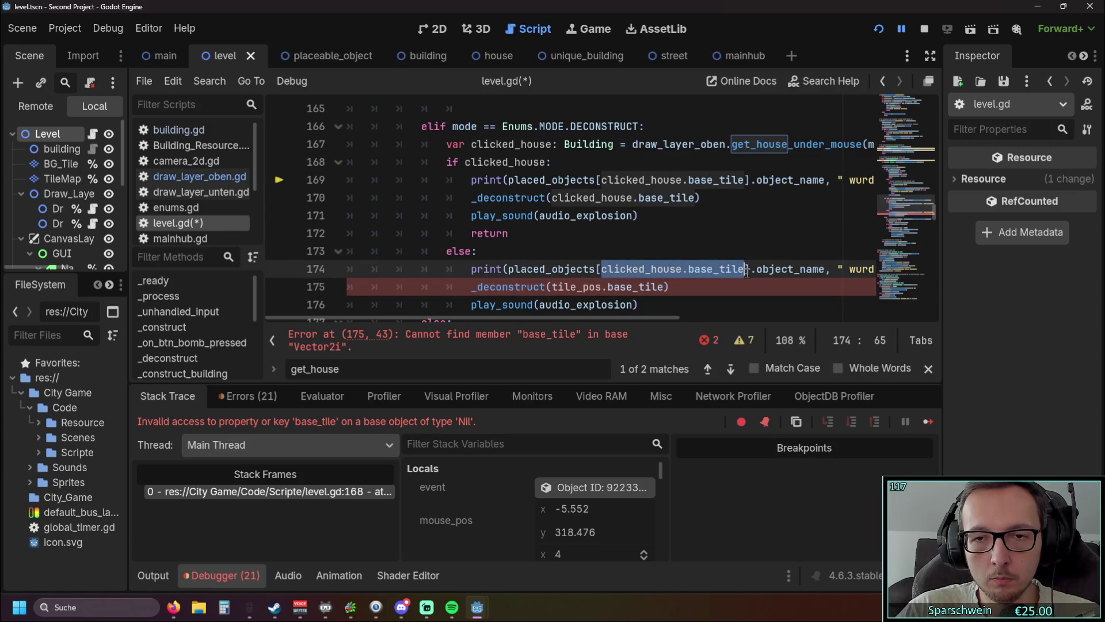
text(tile_pos)
drag(665, 287, 606, 286)
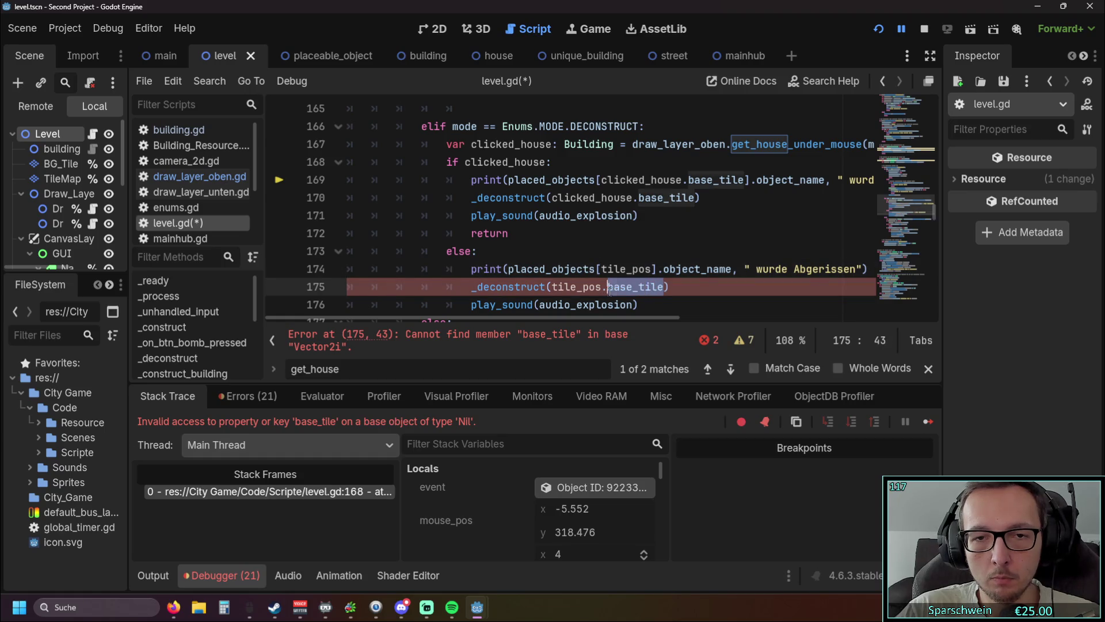
key(BackSpace)
key(BackSpace)
click(723, 308)
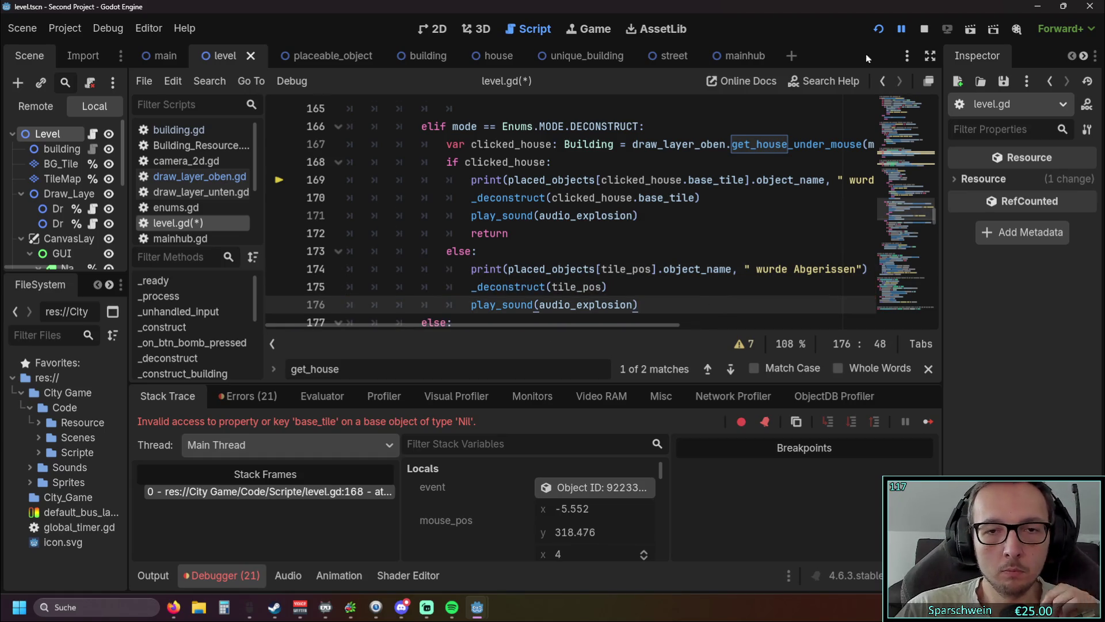
click(879, 30)
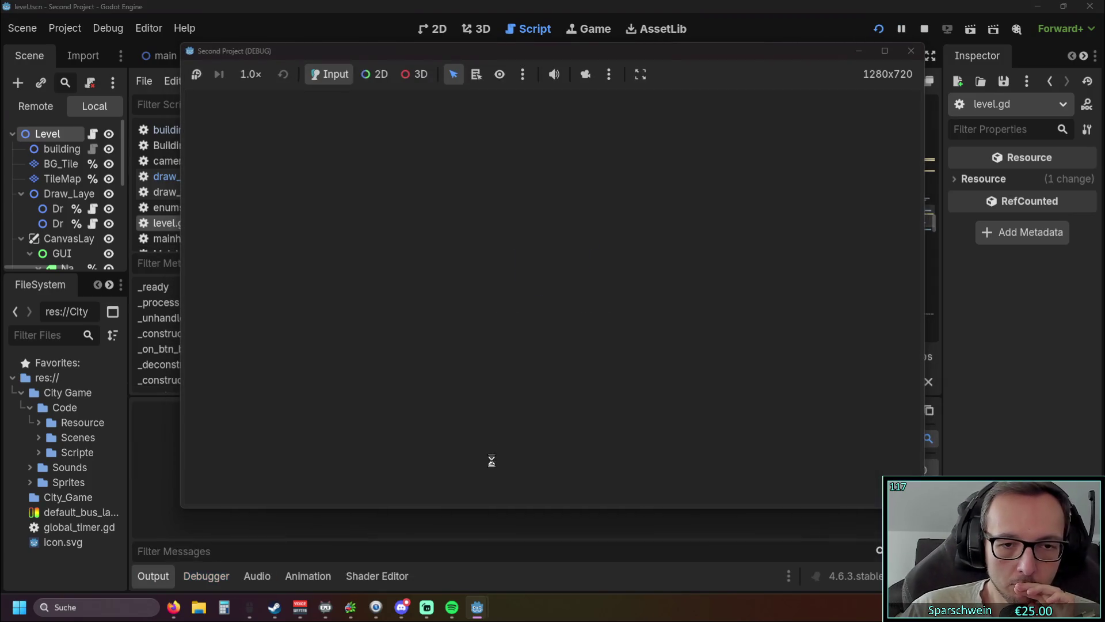
Place a house and an adjacent street tile, then demolish the street, hitting the street.gd:35 error
click(515, 471)
click(532, 350)
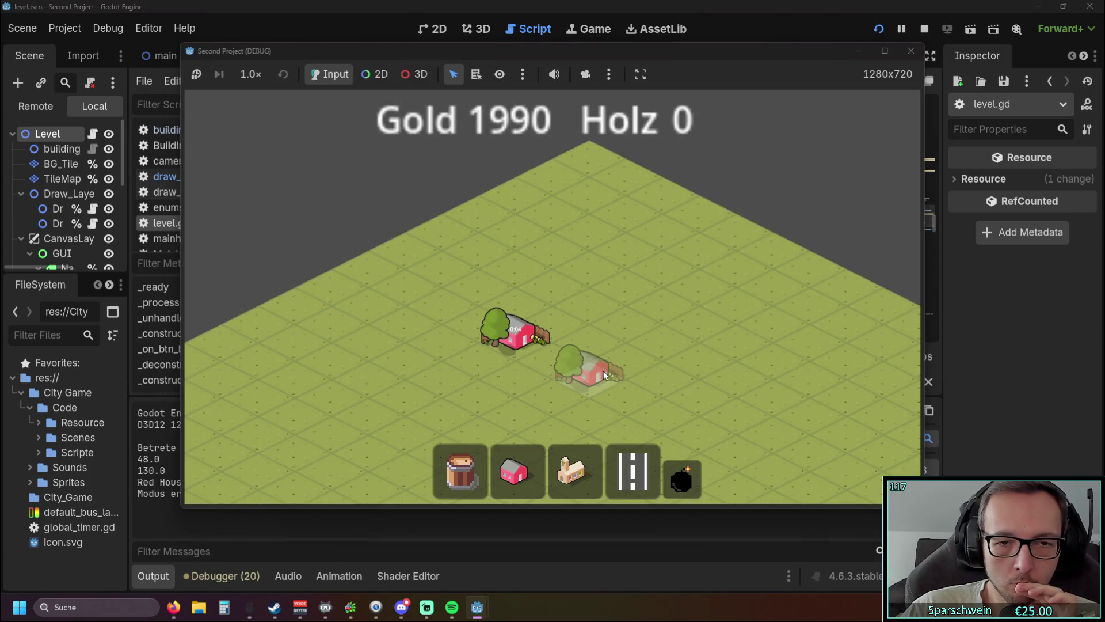
click(567, 319)
click(682, 478)
click(561, 326)
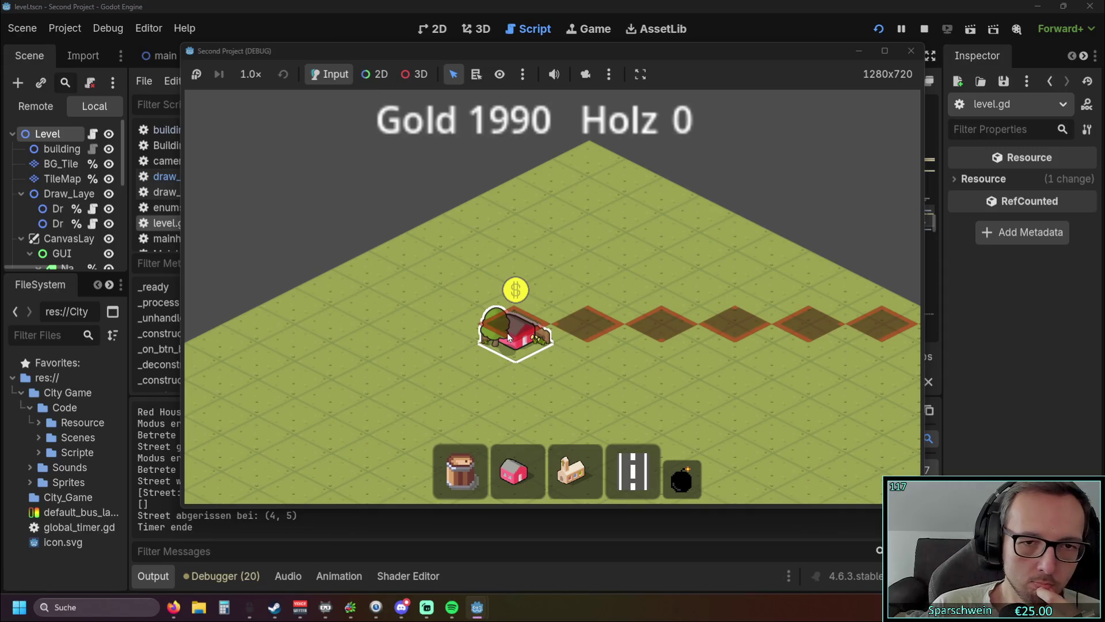
click(911, 50)
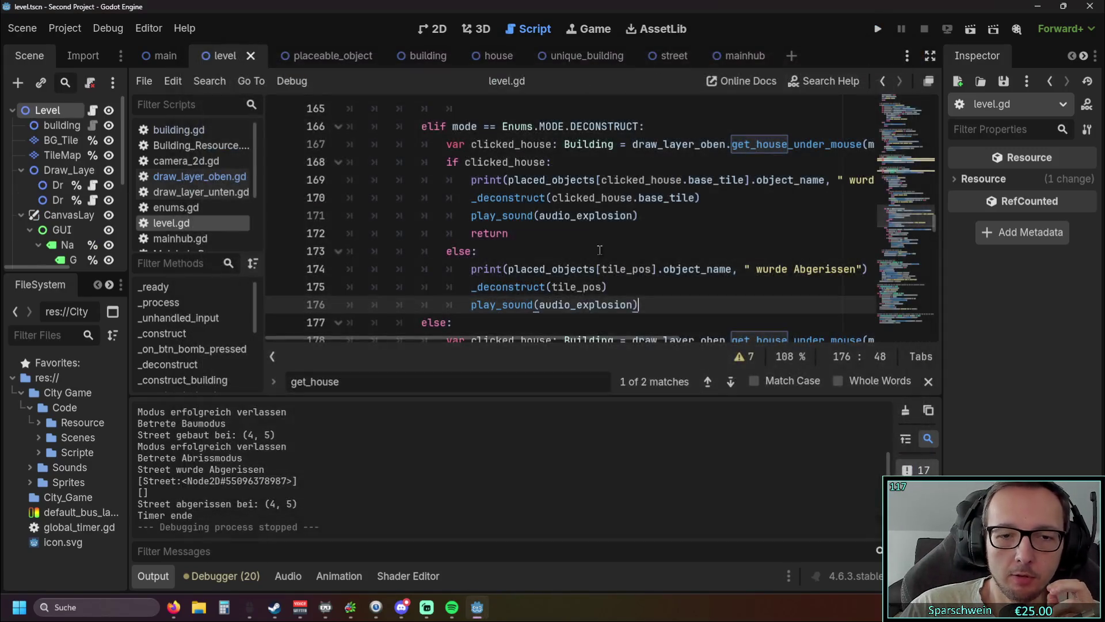
On a fresh run, build a red house and a street, then demolish both with the bomb tool
click(878, 30)
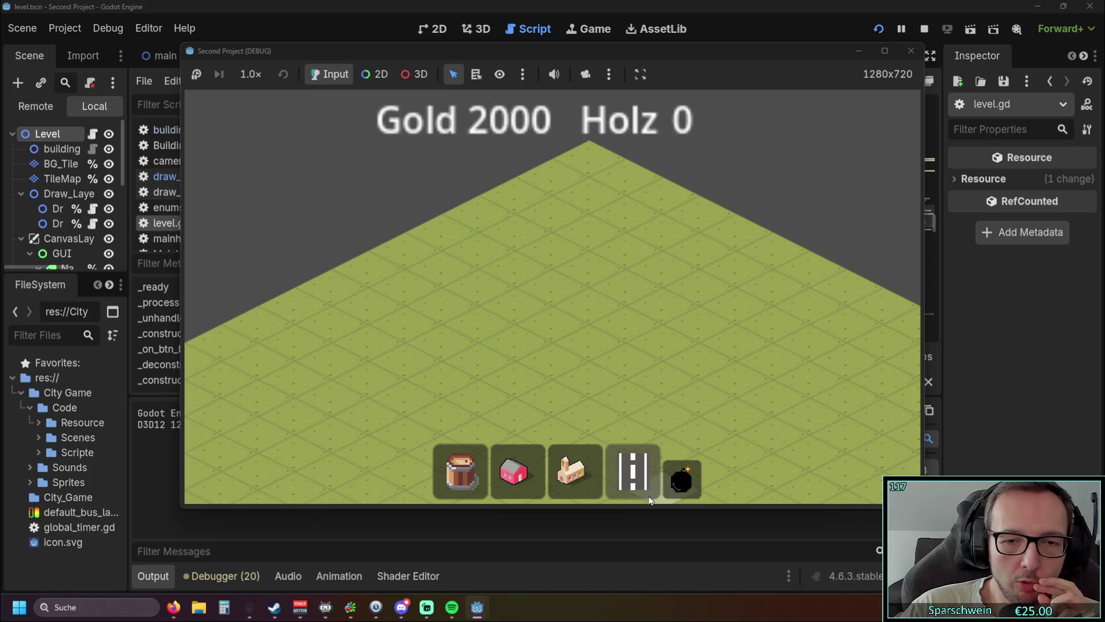
click(535, 478)
click(552, 353)
click(633, 472)
click(504, 343)
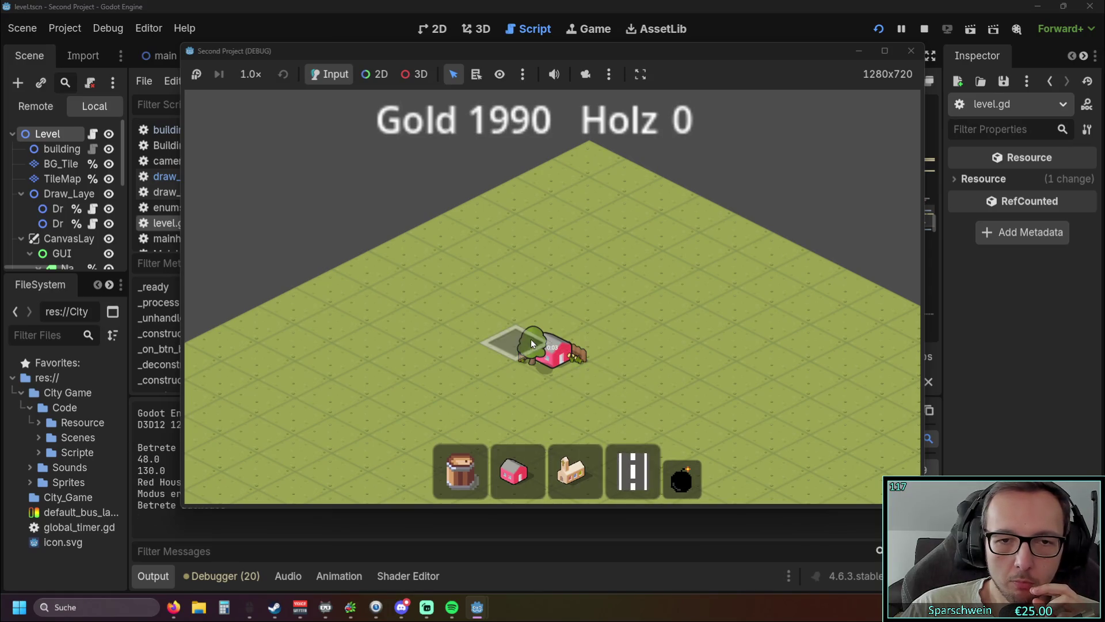
click(679, 486)
click(526, 339)
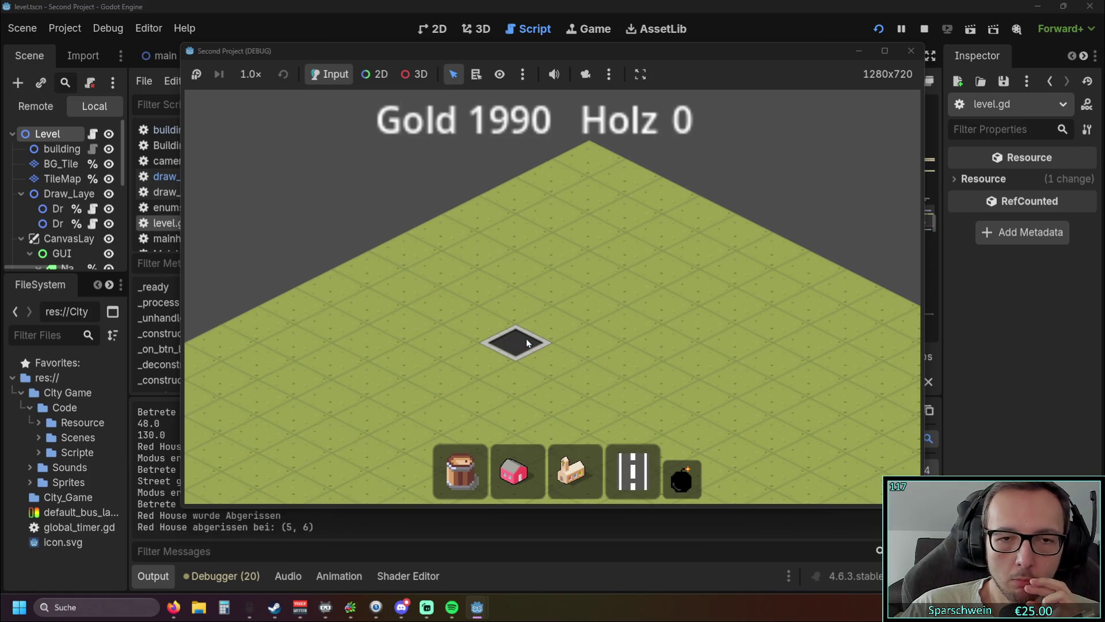
click(524, 341)
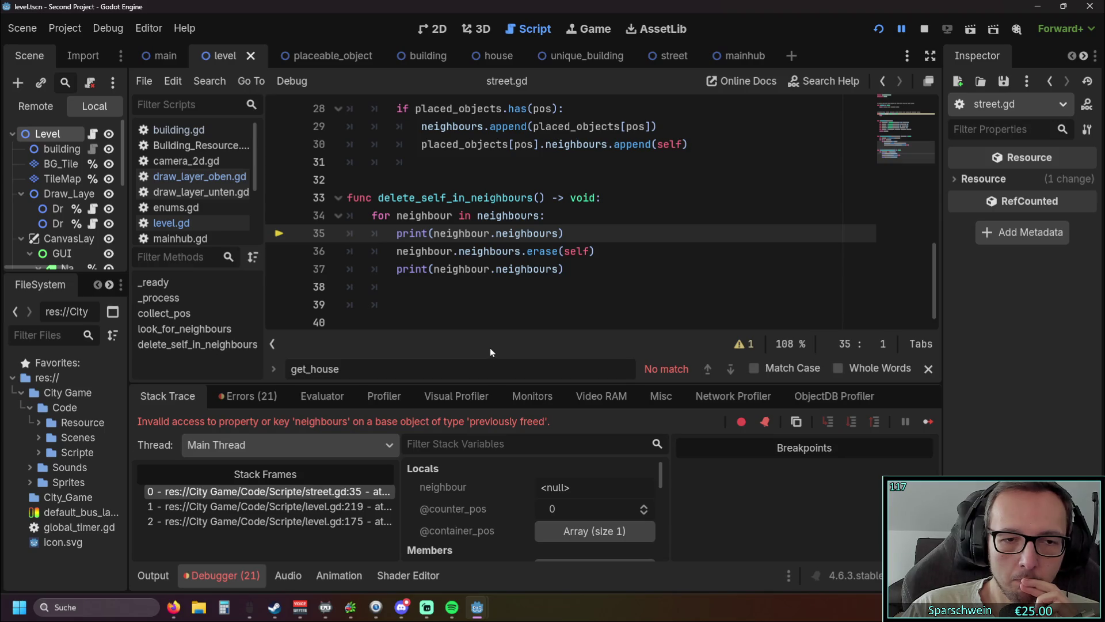
click(879, 29)
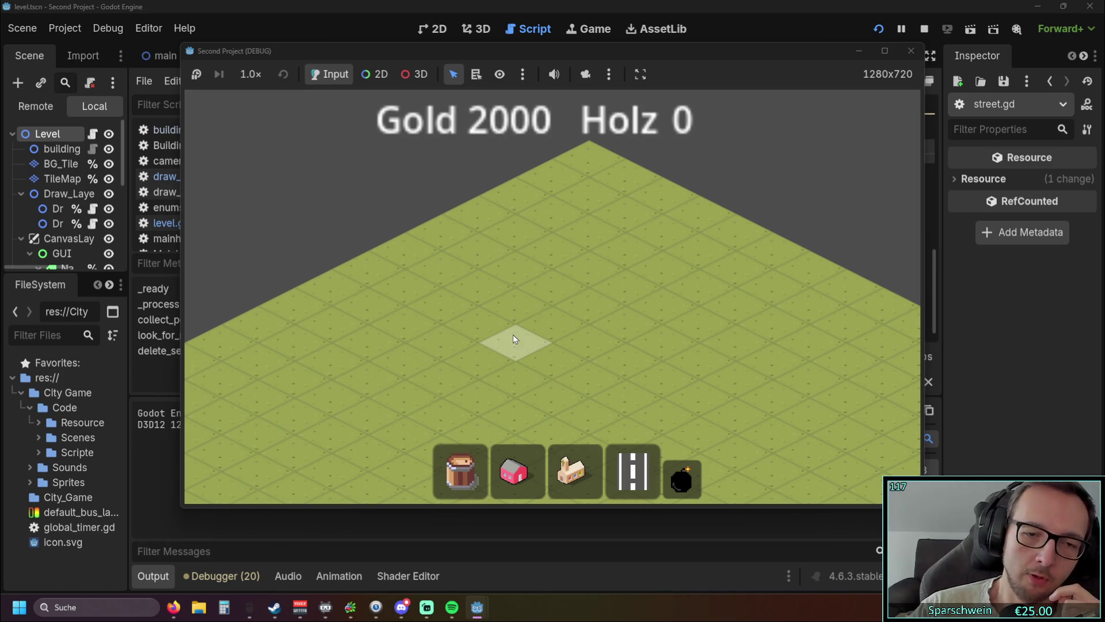
Place a church and a red house to its left, then preview the church in red with the bomb
click(573, 469)
click(592, 340)
click(514, 471)
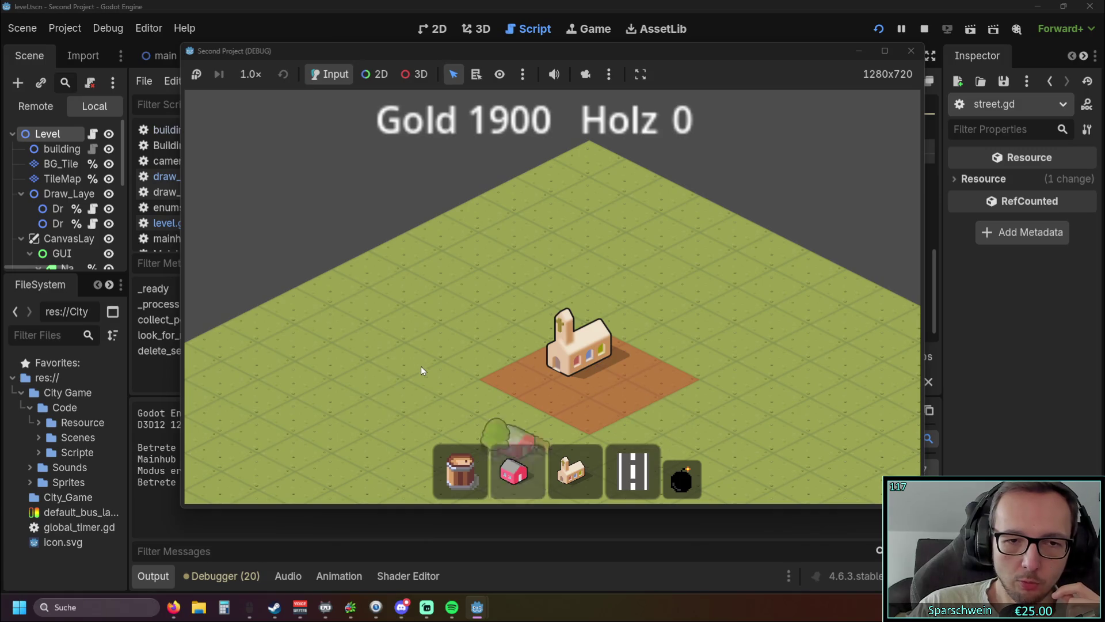
click(420, 366)
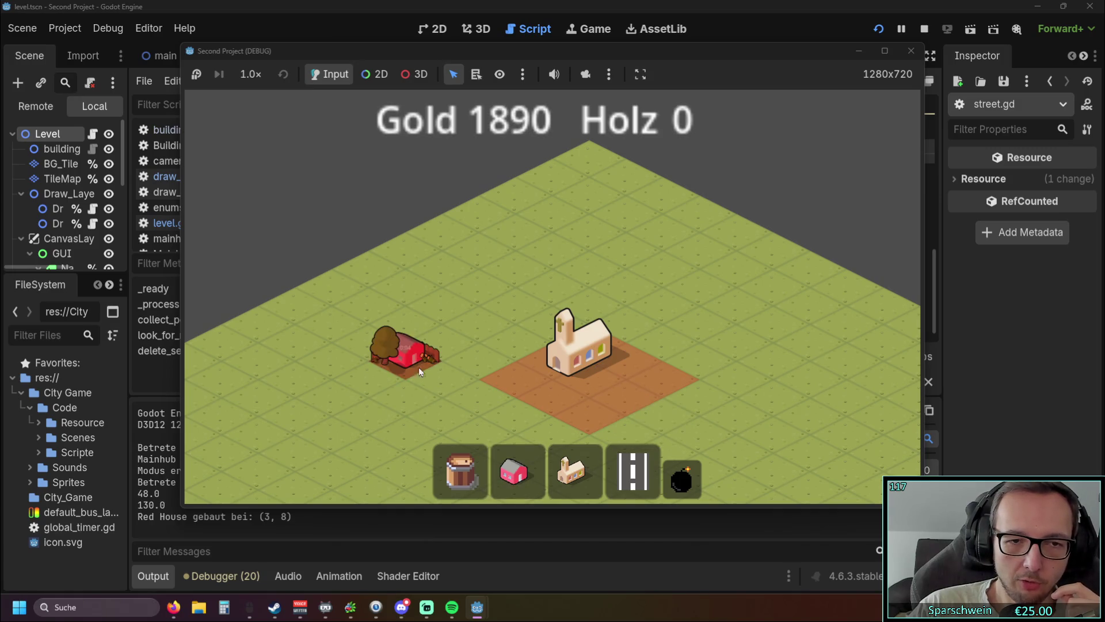
click(682, 479)
scroll(578, 344, up, 2)
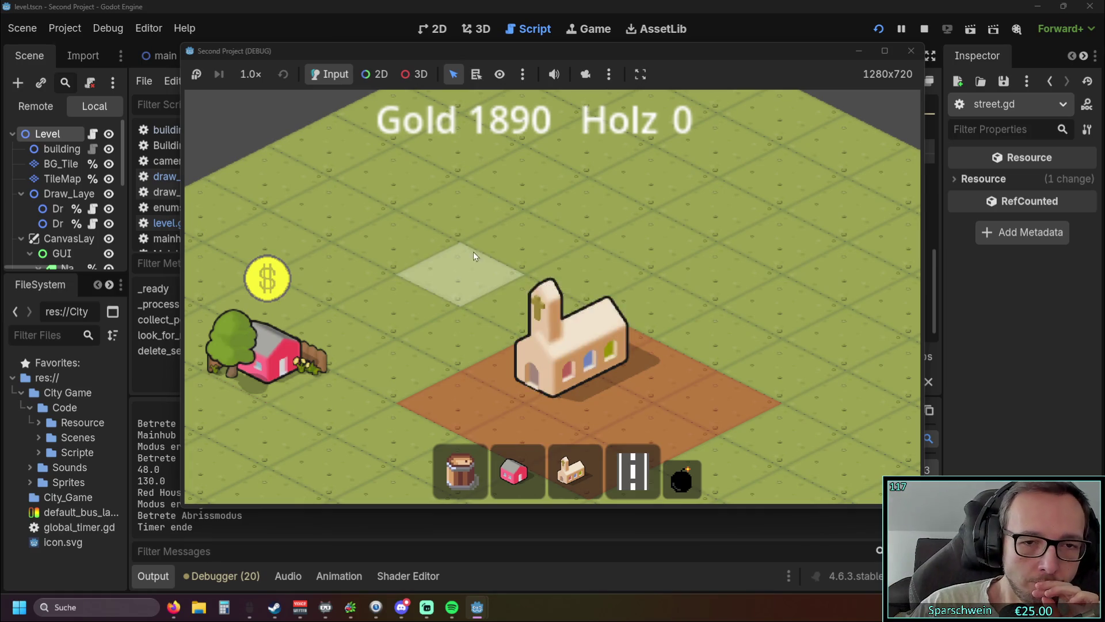
Demolish the church at (5, 5), then close the game and show level.gd
right_click(468, 302)
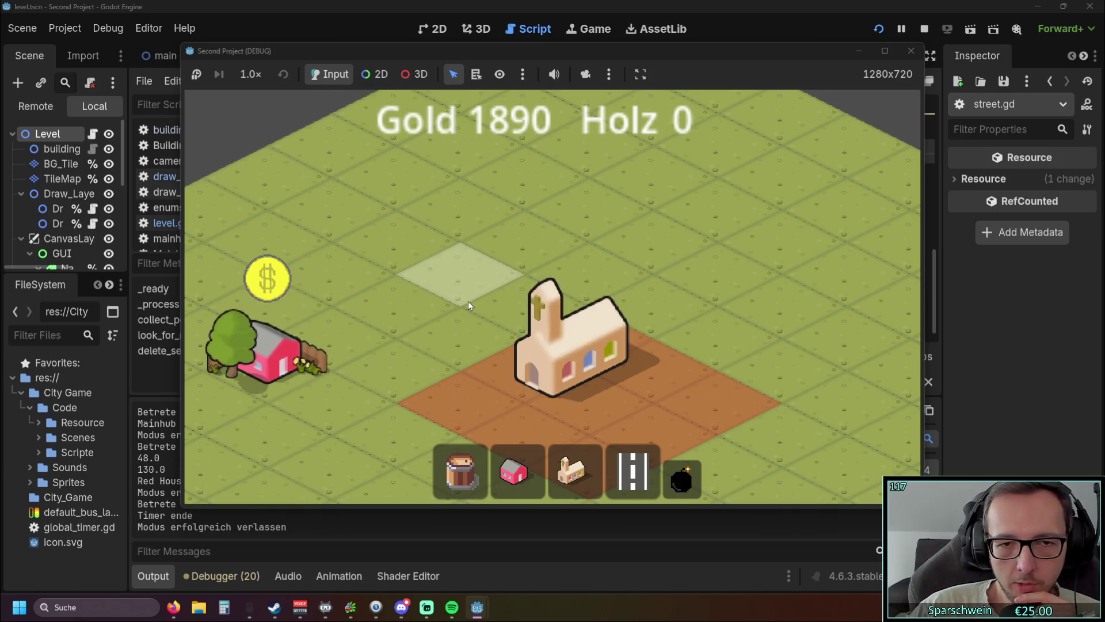
click(514, 471)
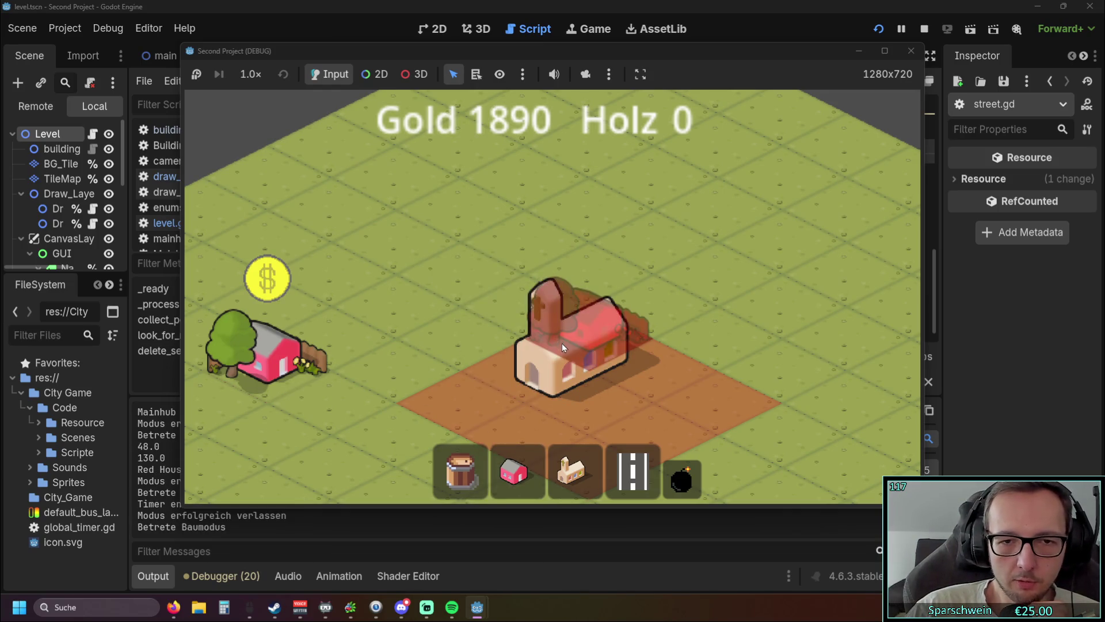
right_click(398, 299)
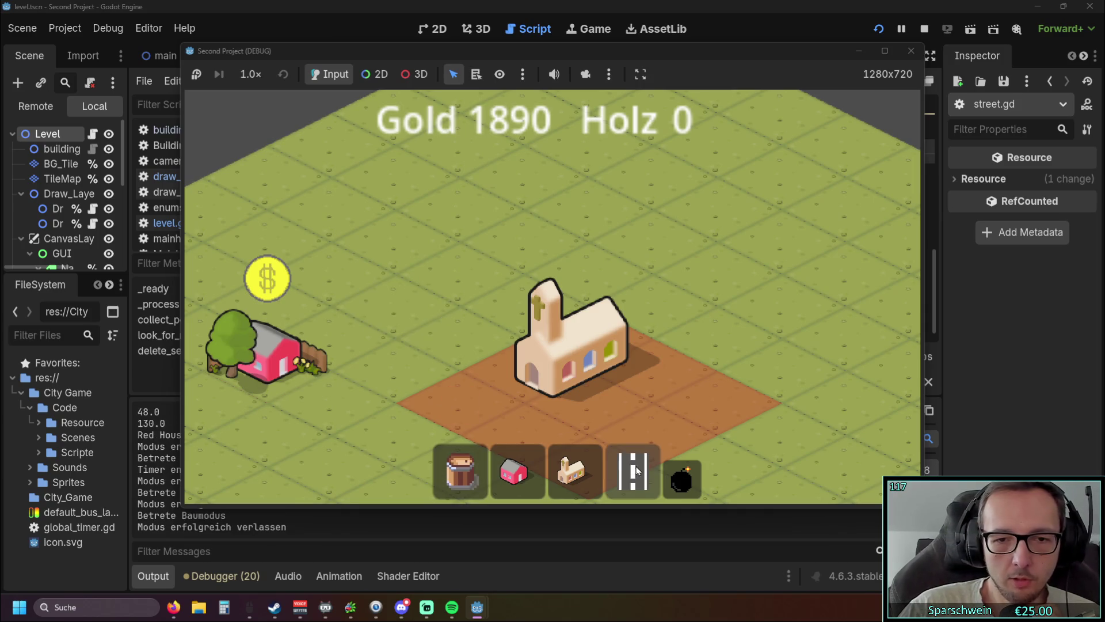
click(682, 478)
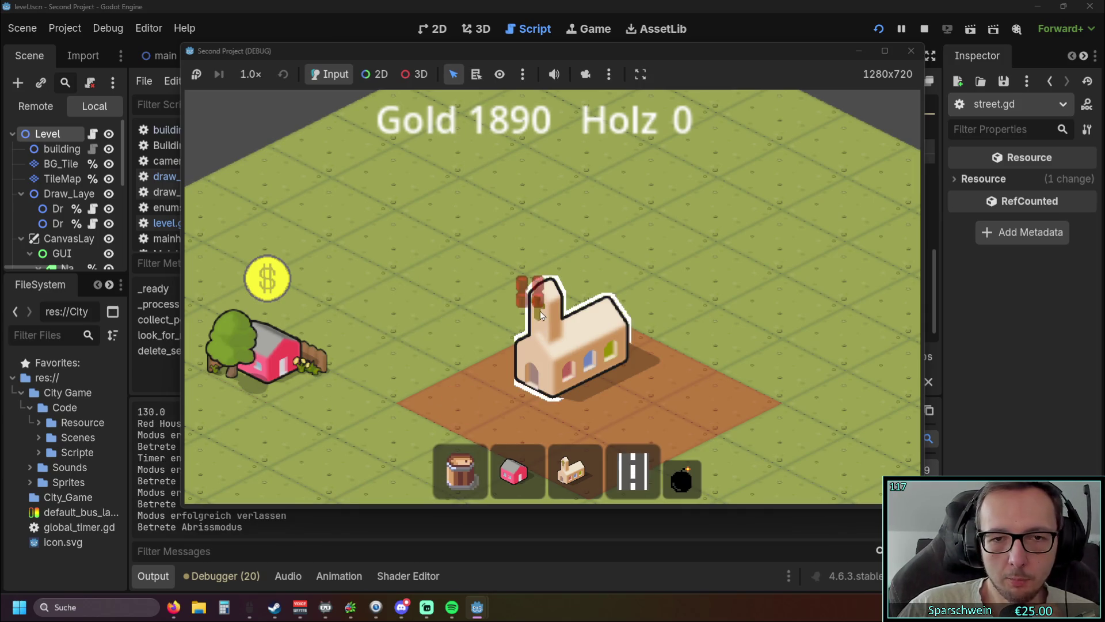
click(598, 354)
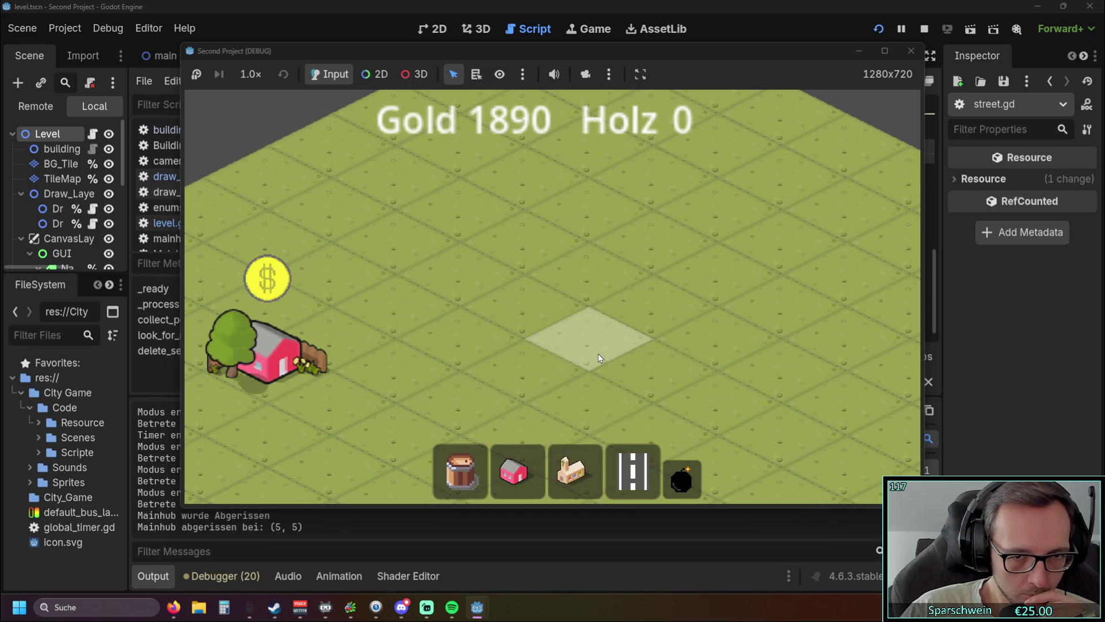
click(911, 52)
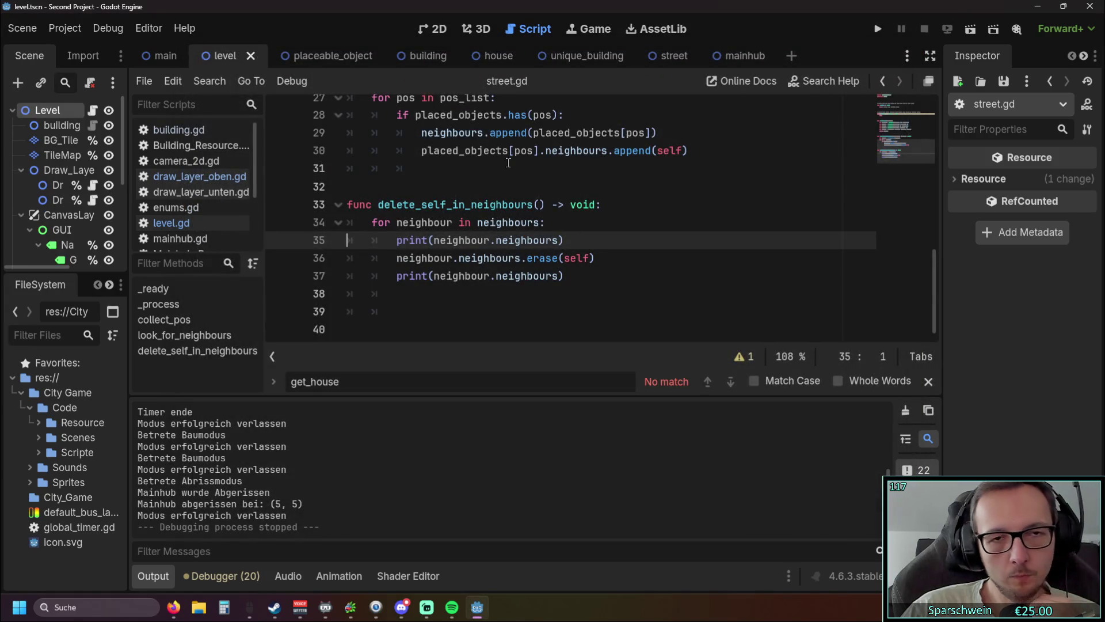
click(196, 225)
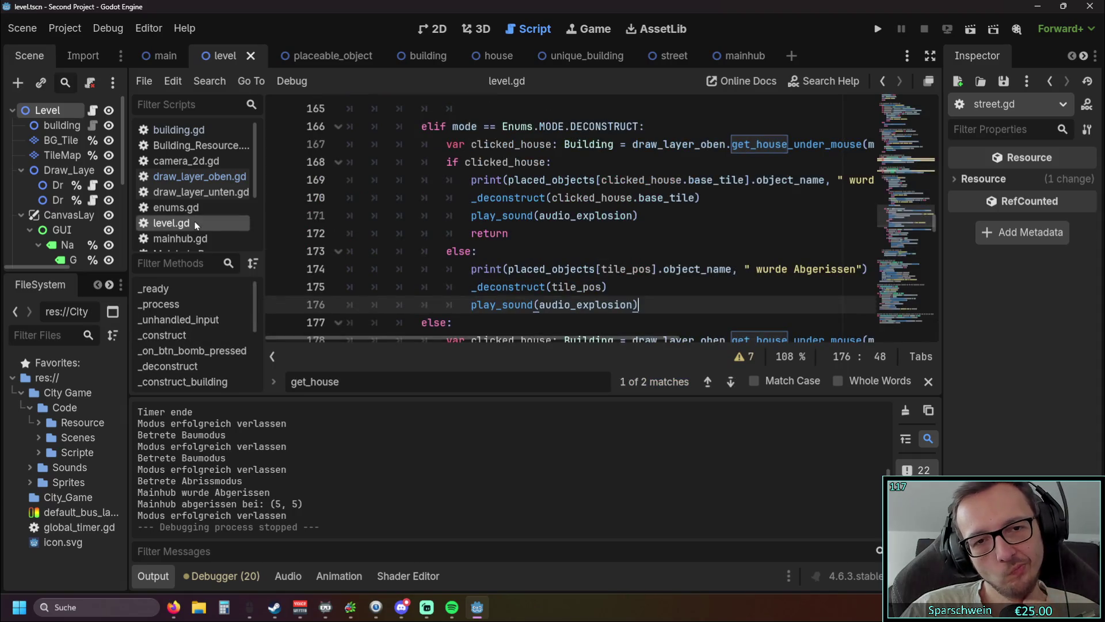
Jump to the get_house match at line 58 of draw_layer_oben.gd, then rerun the game
key(alt+Left)
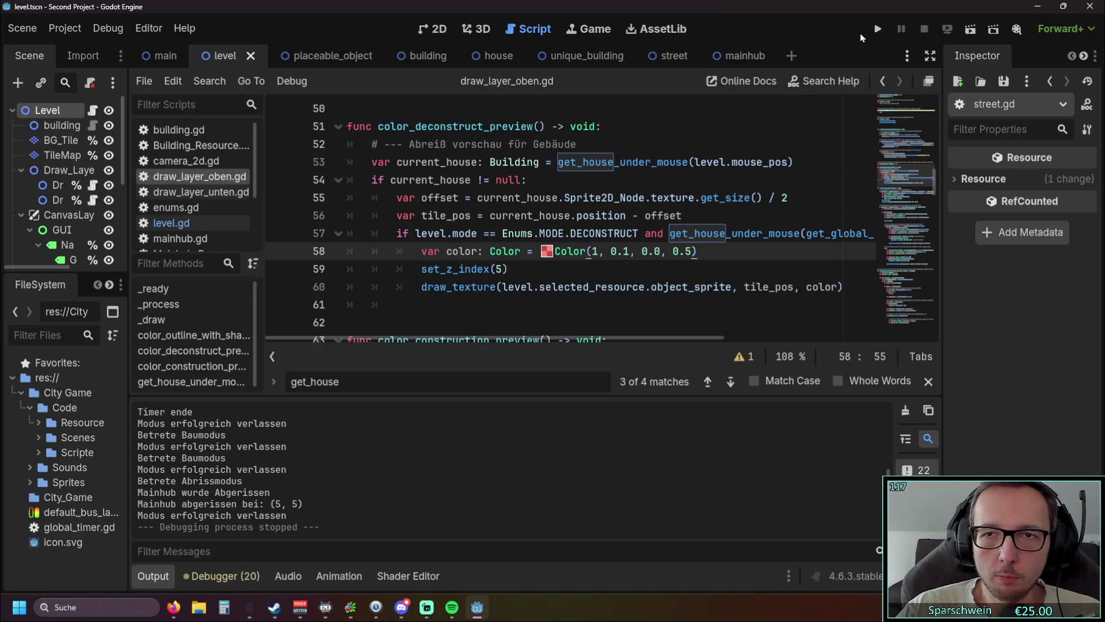
click(876, 29)
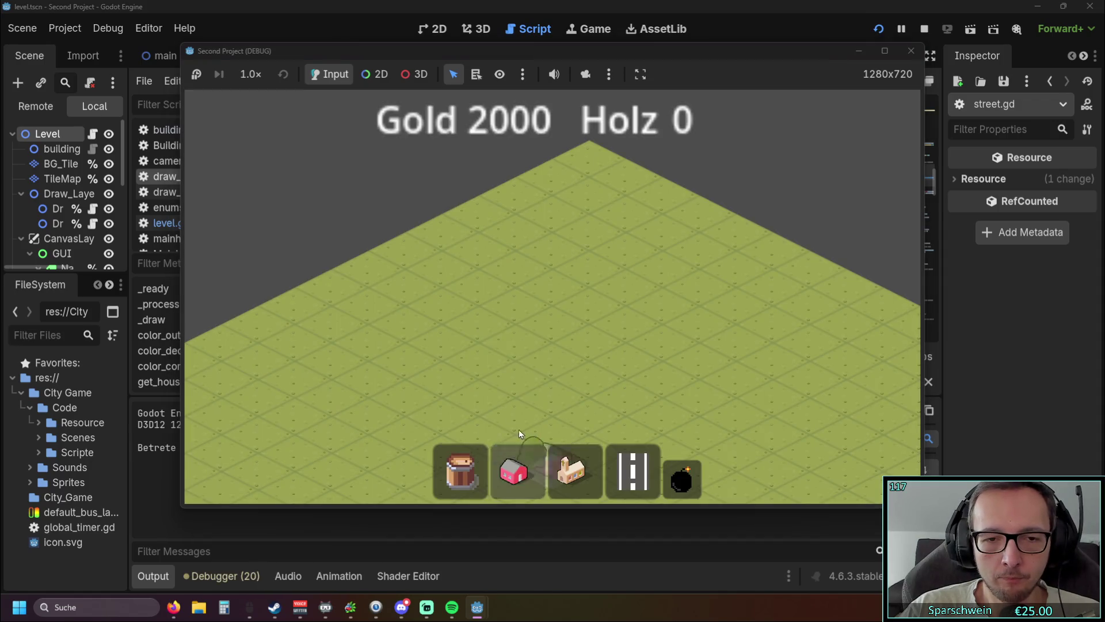
Place a red house at (4, 5) and enter demolish mode
click(572, 469)
click(516, 455)
click(570, 469)
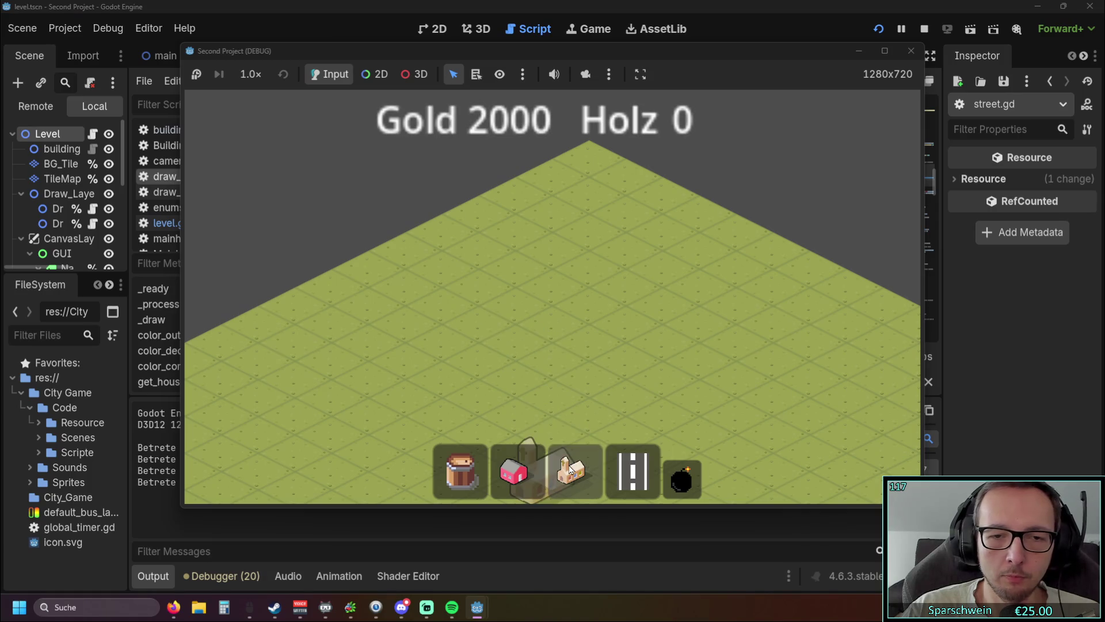
click(591, 470)
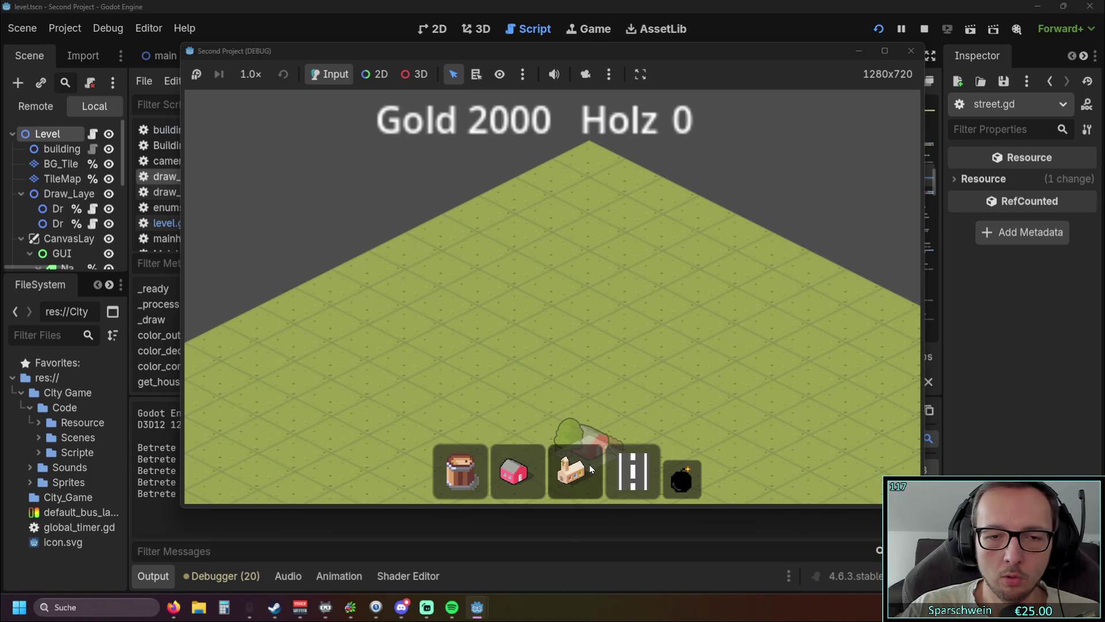
click(591, 469)
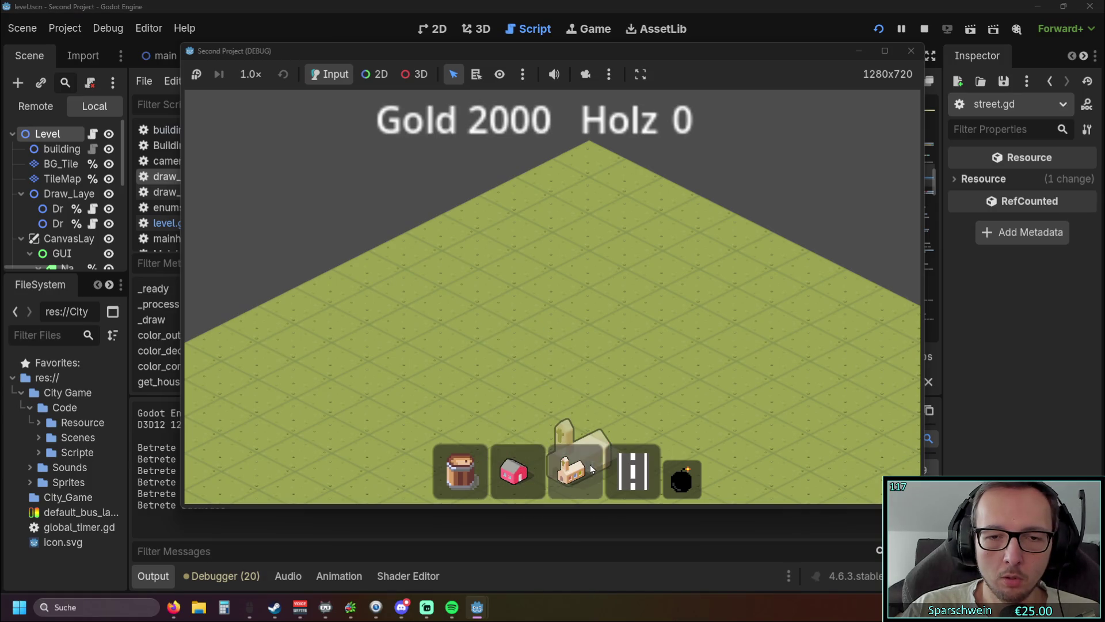
click(499, 471)
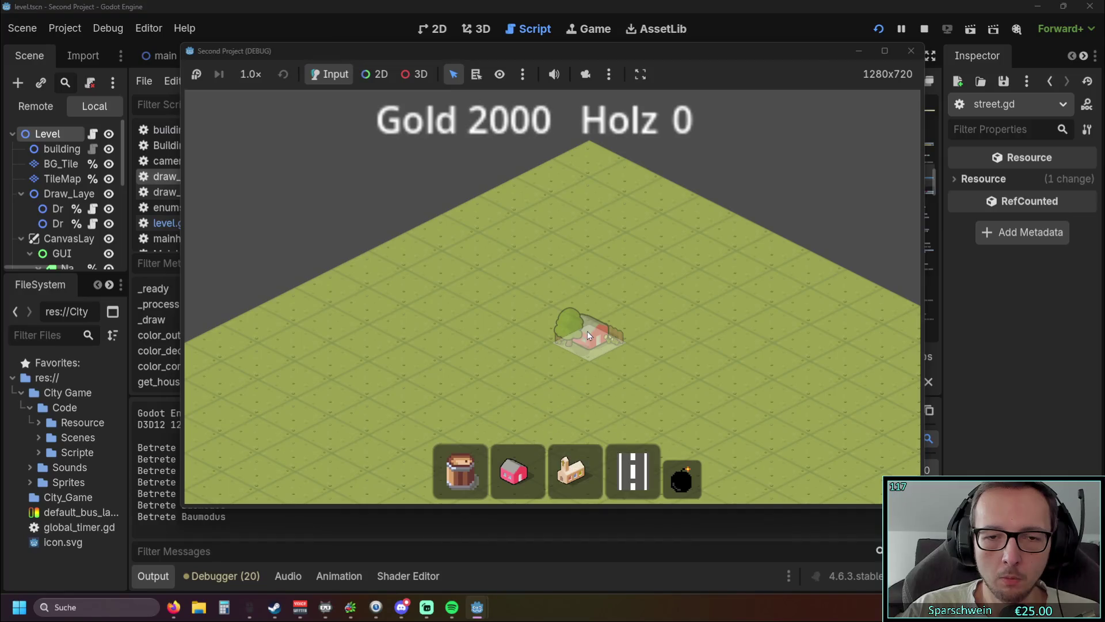
click(558, 317)
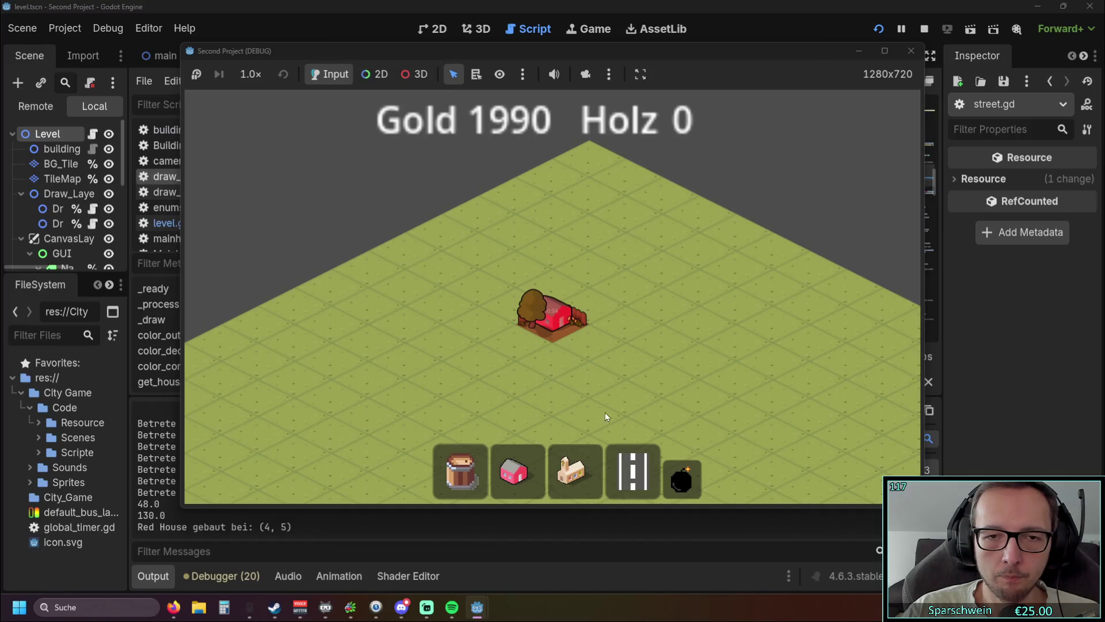
click(682, 478)
scroll(526, 302, up, 2)
Build a church at (3, 7), re-enter demolish mode, then close the game window
click(576, 474)
click(418, 383)
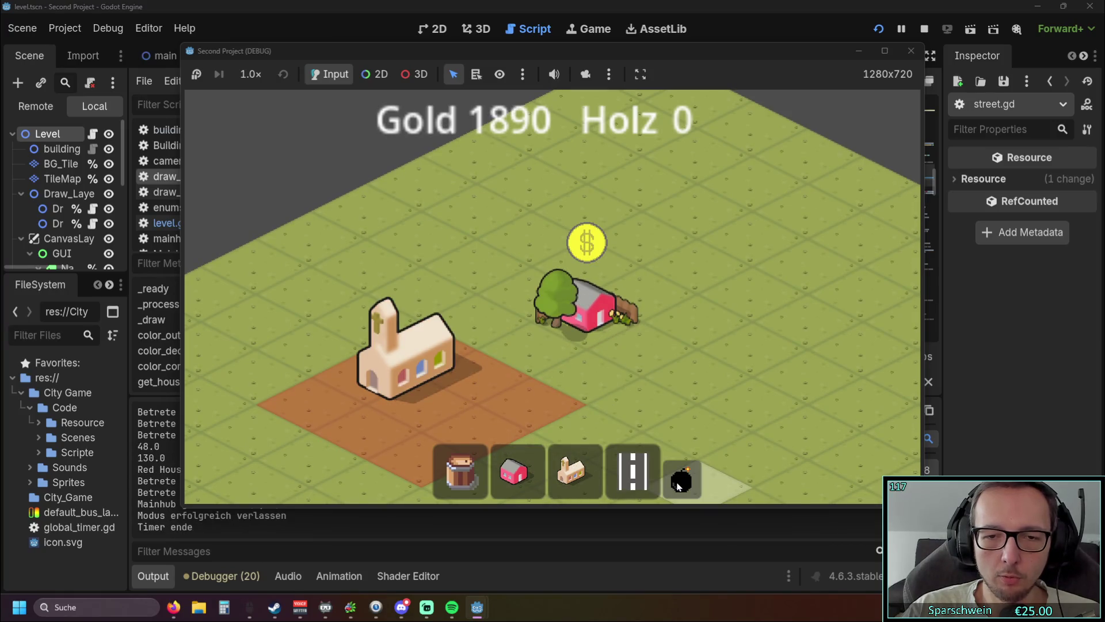
click(679, 482)
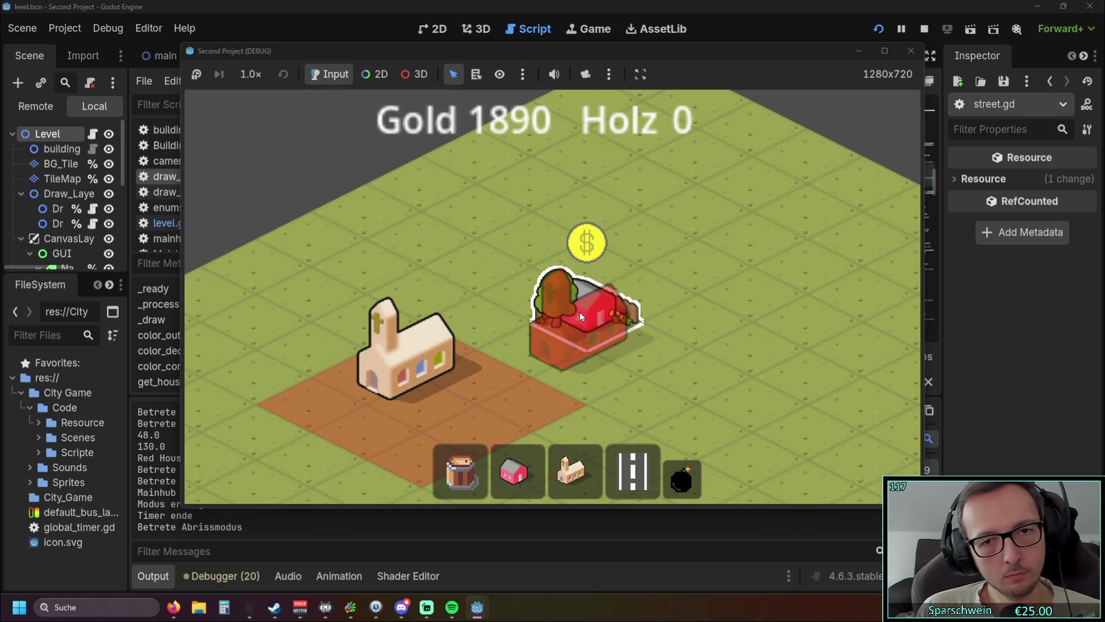
click(911, 50)
scroll(629, 264, down, 20)
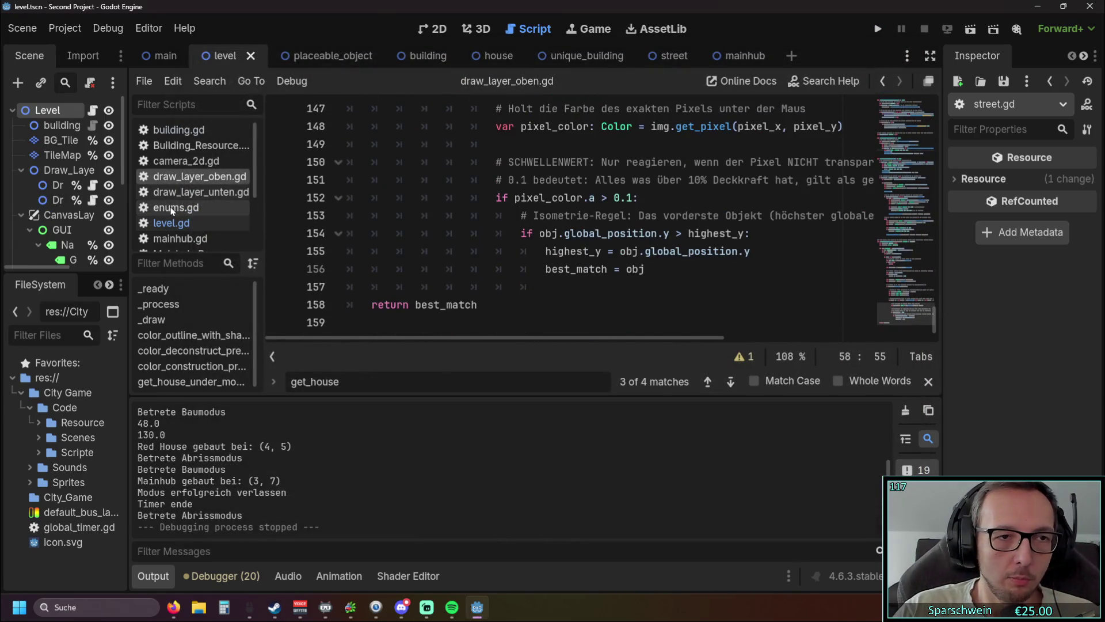
Open level.gd and inspect its preload declarations
click(172, 223)
scroll(567, 271, down, 5)
scroll(568, 270, down, 20)
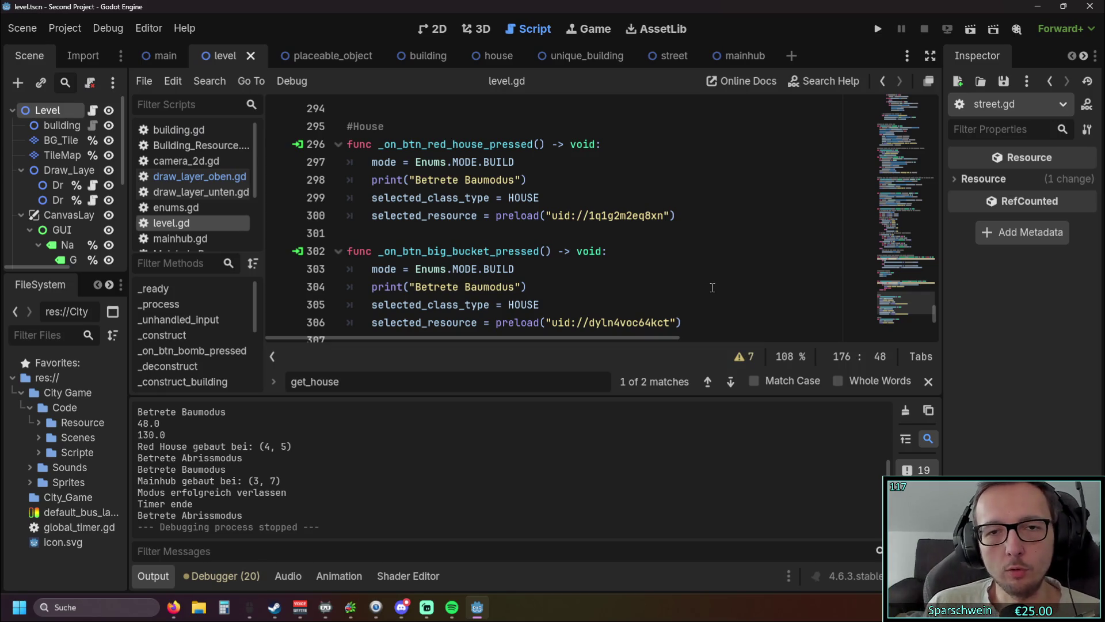
mouse_move(571, 217)
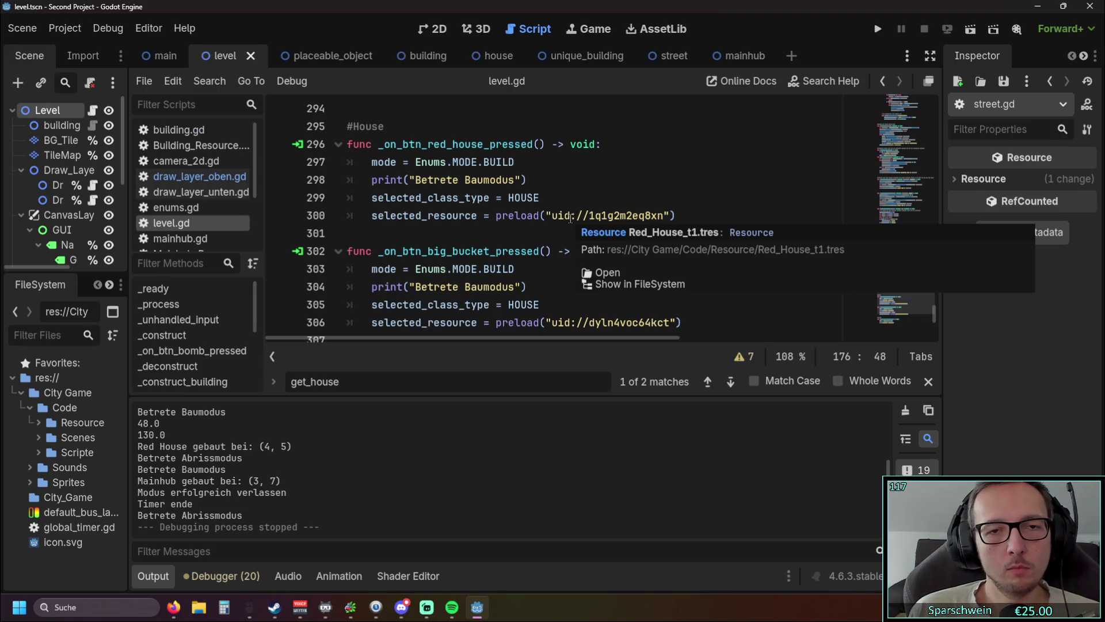
In draw_layer_oben.gd, search 'selec' and replace selected_resource on line 60 with current_house
click(200, 176)
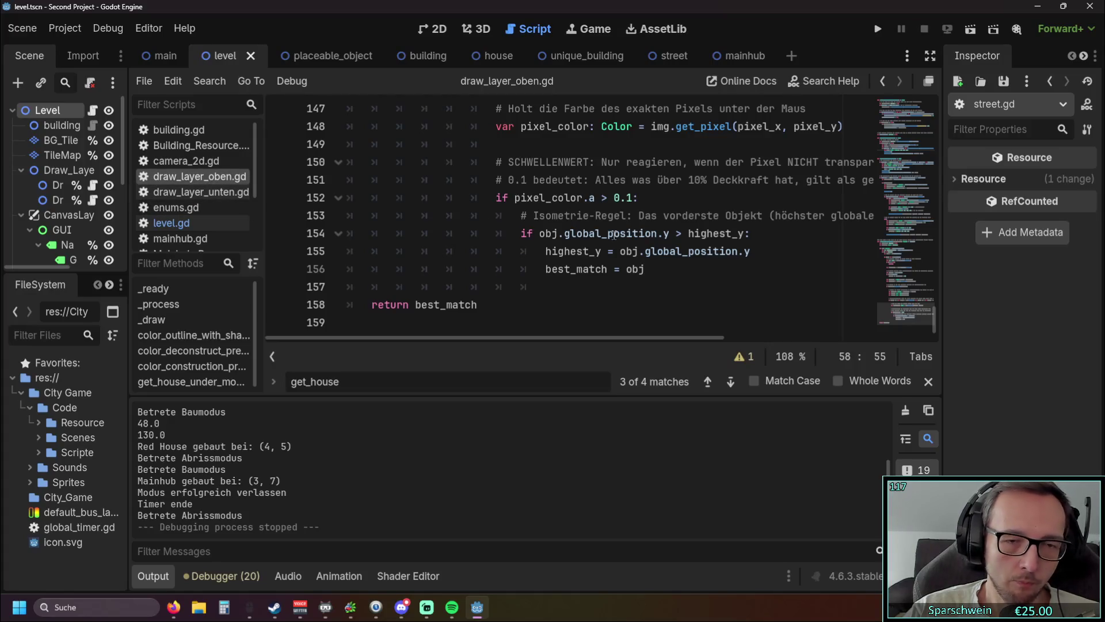
scroll(615, 235, up, 3)
scroll(615, 236, up, 5)
key(ctrl+f)
text(selec)
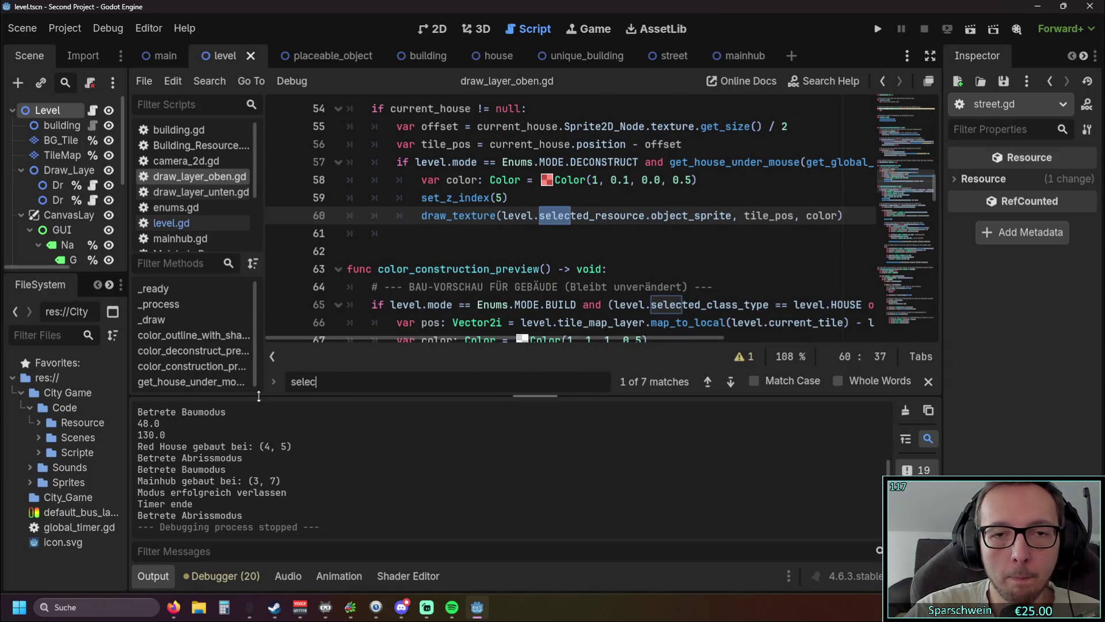
scroll(567, 299, up, 1)
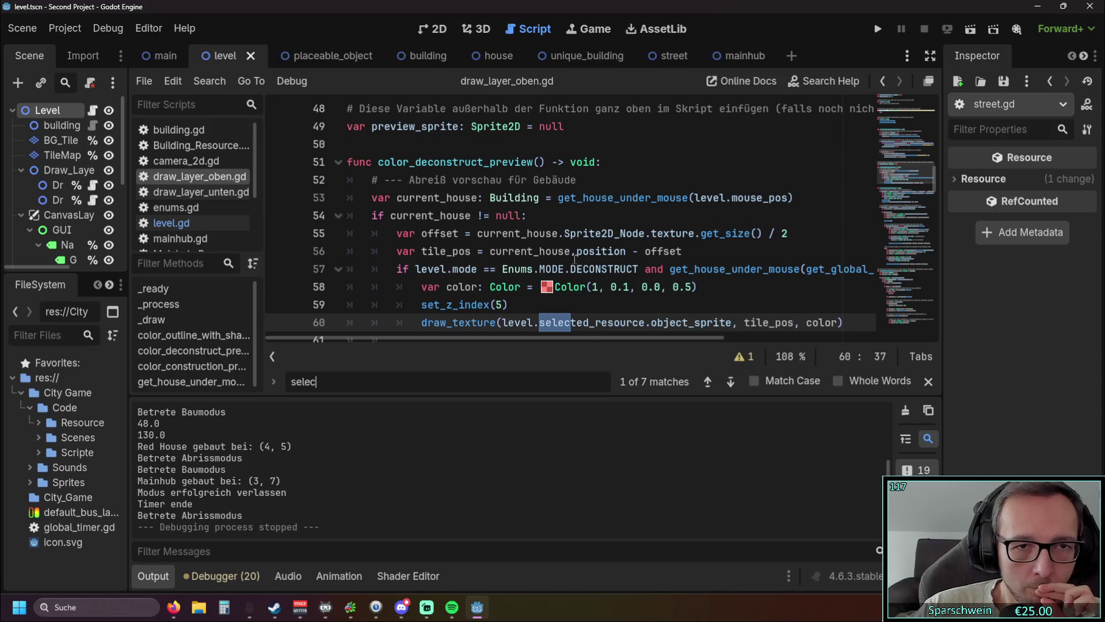
scroll(578, 262, down, 1)
scroll(574, 282, up, 1)
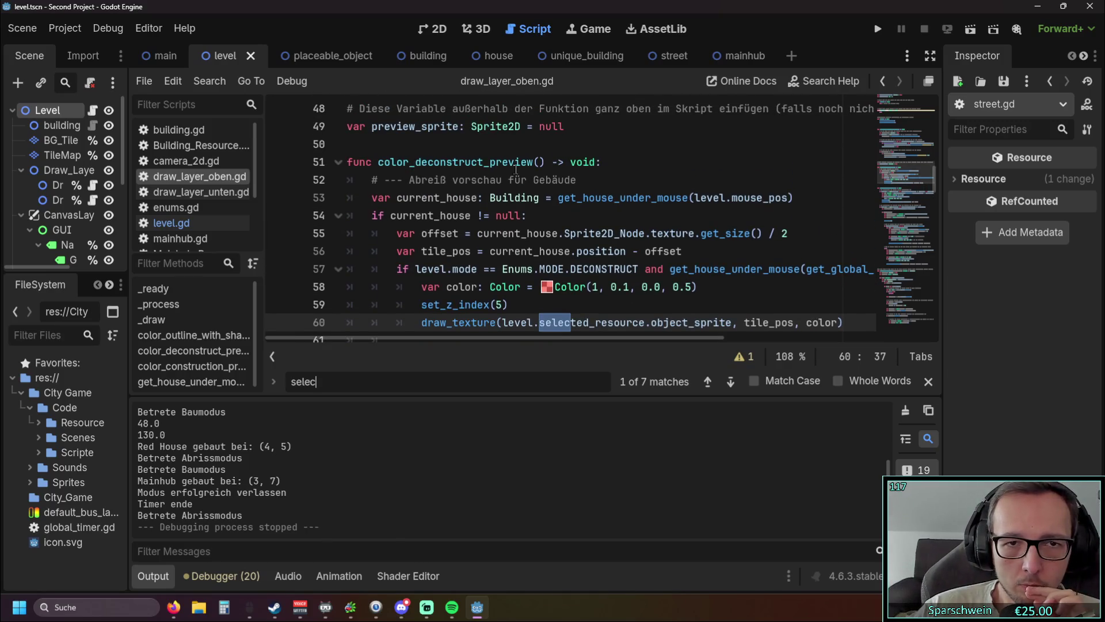
scroll(581, 286, down, 1)
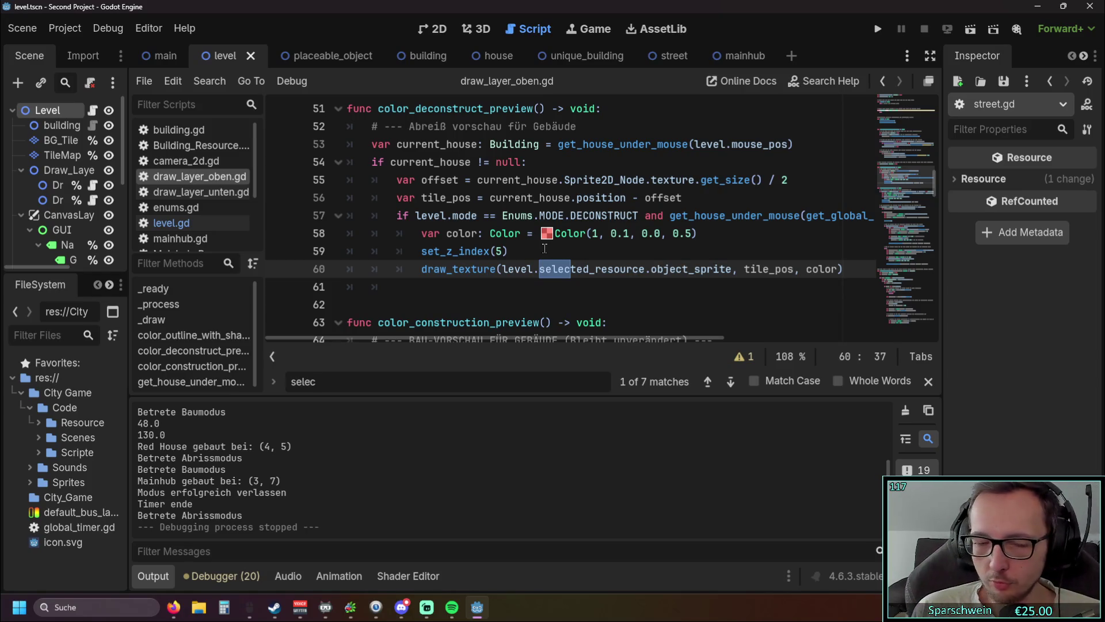
click(544, 249)
drag(539, 269, 646, 270)
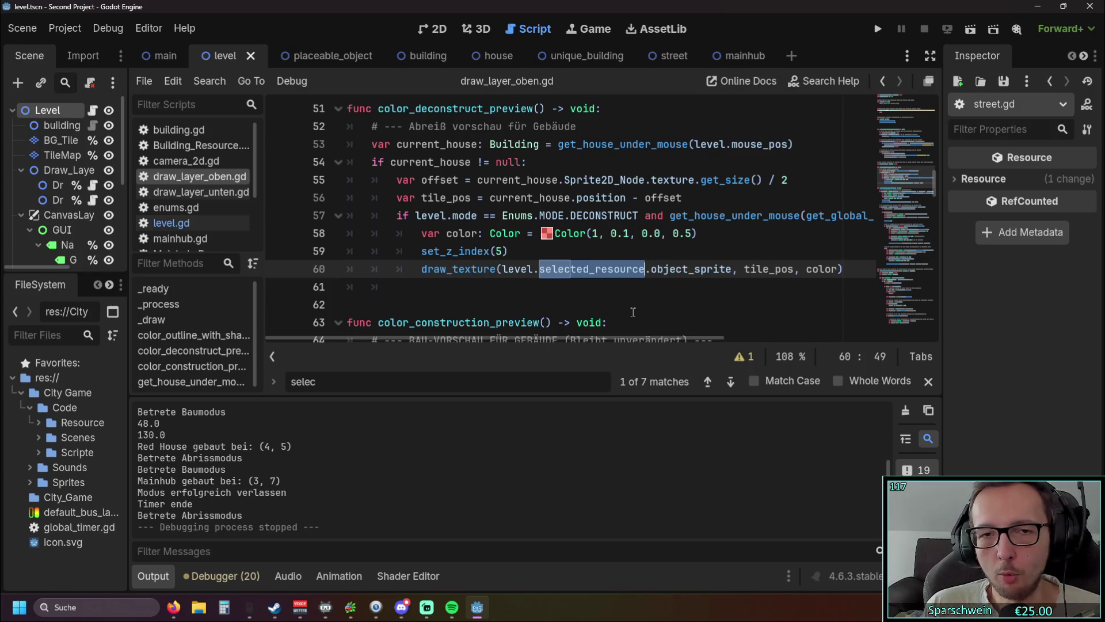
text(curr)
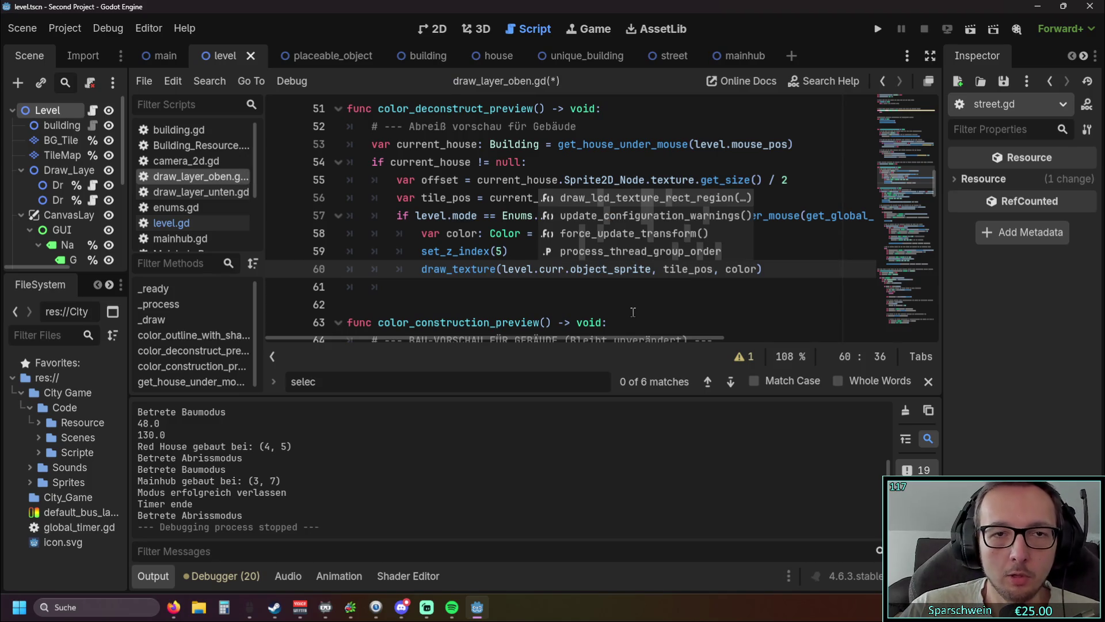
text(ent)
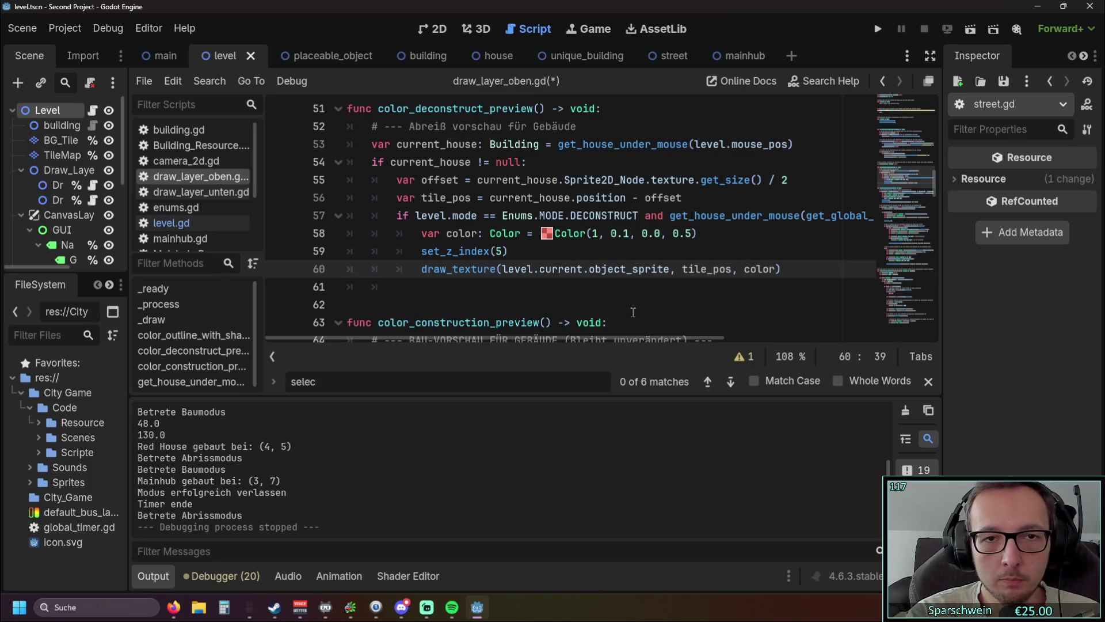
text(_house)
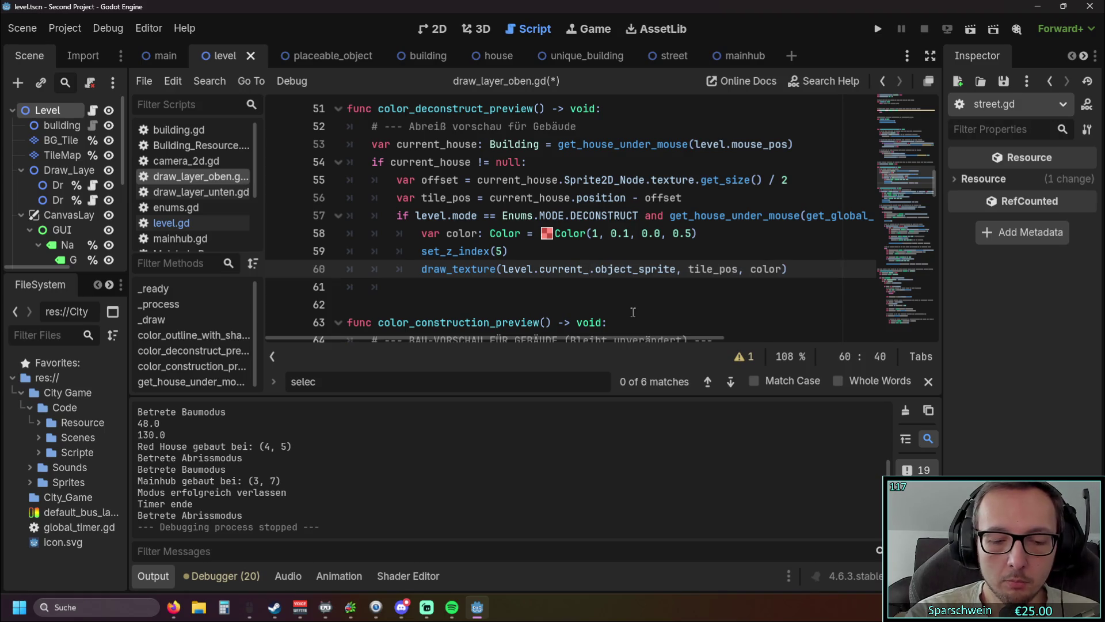
Test-run the game with current_house on line 60 by placing a house
click(582, 284)
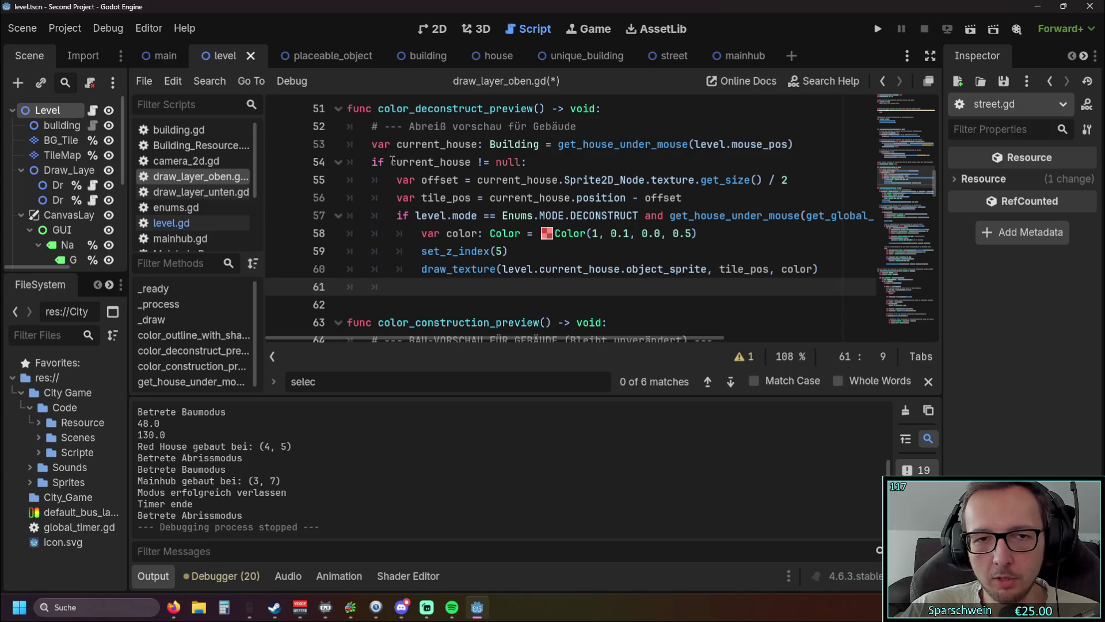
click(878, 28)
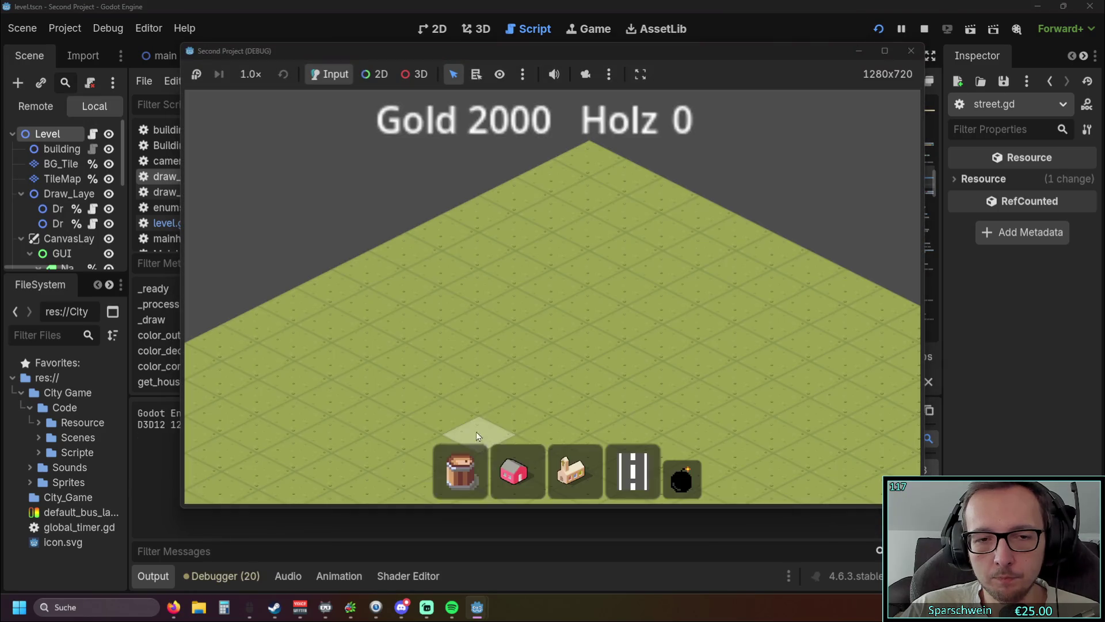
click(514, 470)
click(533, 329)
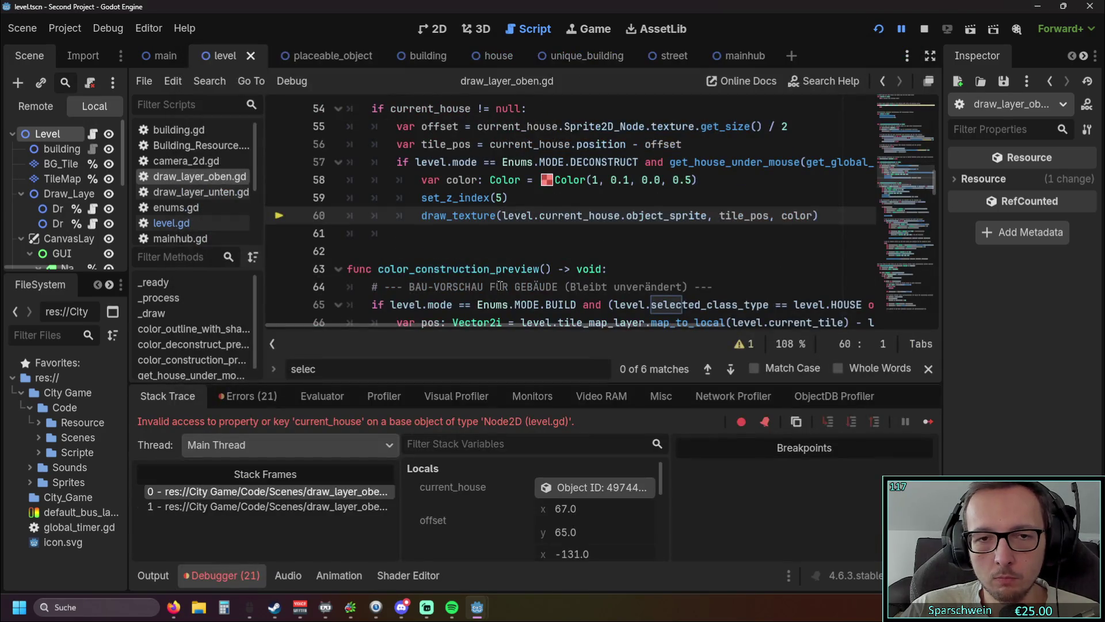
scroll(558, 269, up, 1)
Try object as the sprite source, test by placing a house, then undo back to selected_resource
drag(540, 269, 620, 271)
text(object)
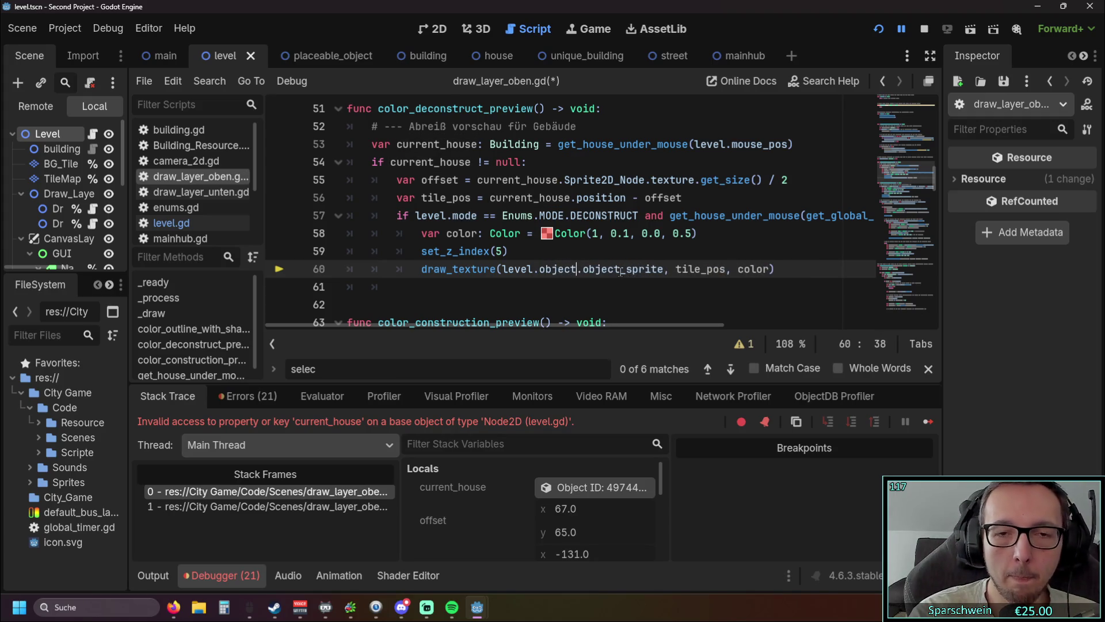
click(628, 236)
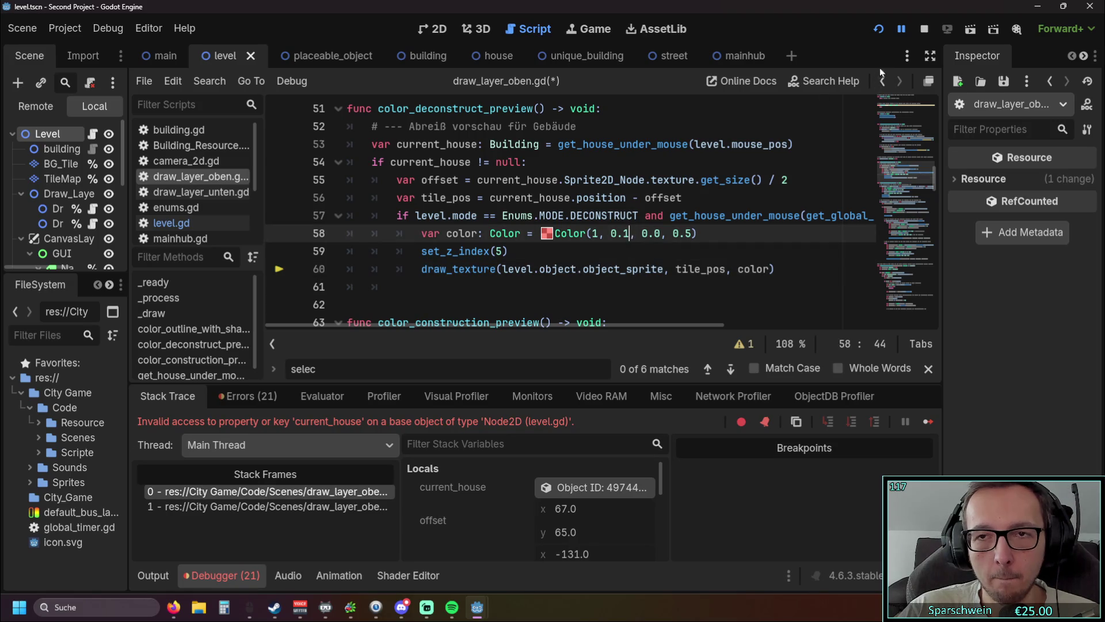
click(878, 29)
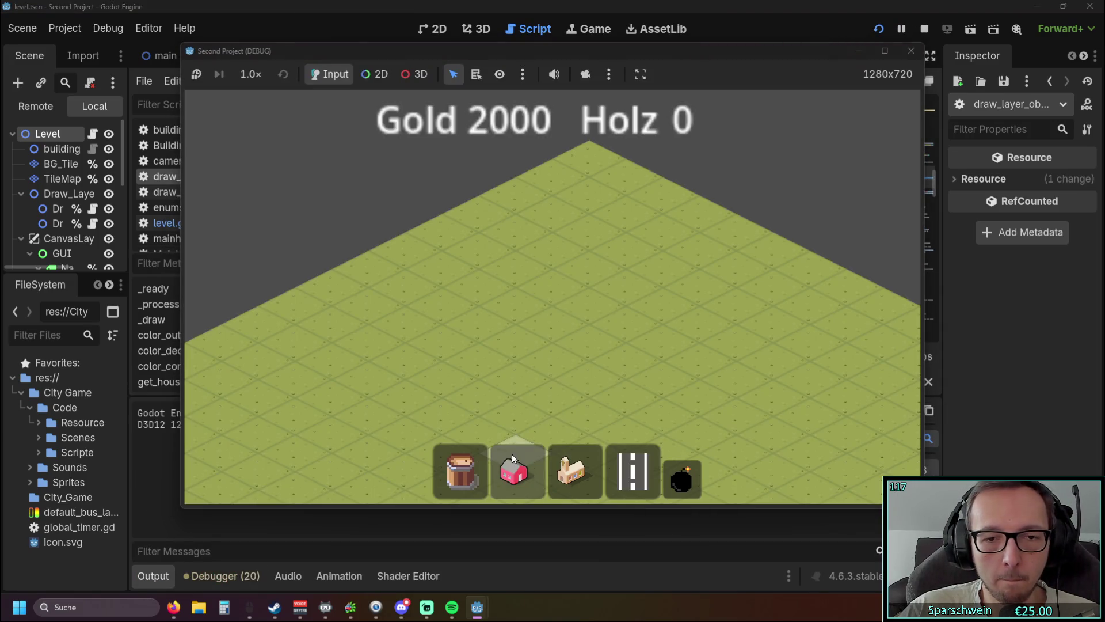
click(513, 454)
click(521, 331)
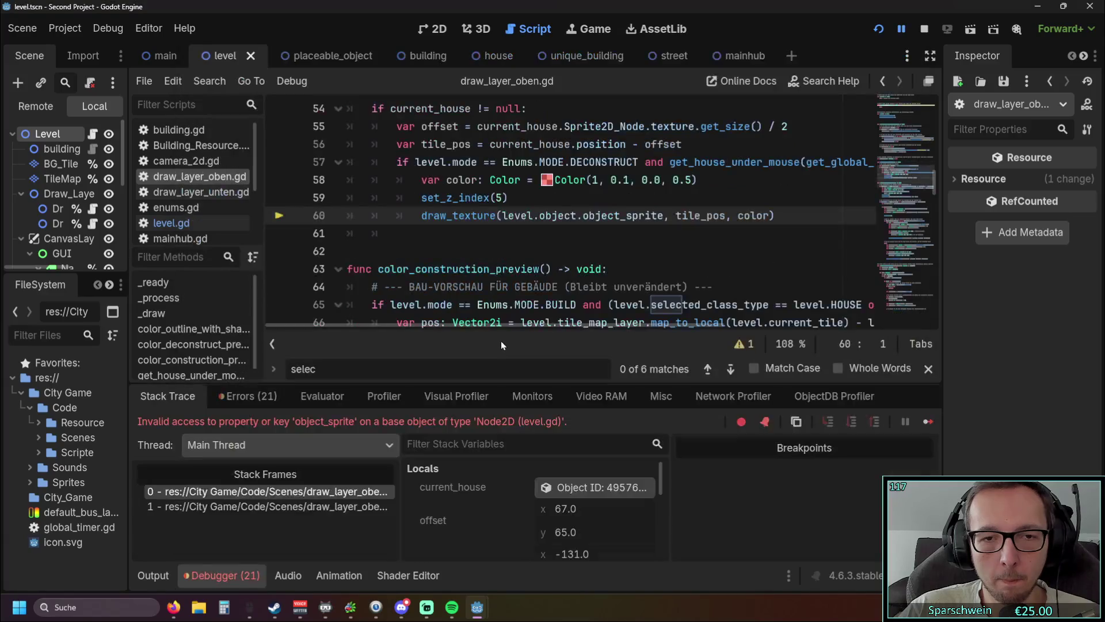
key(ctrl+z)
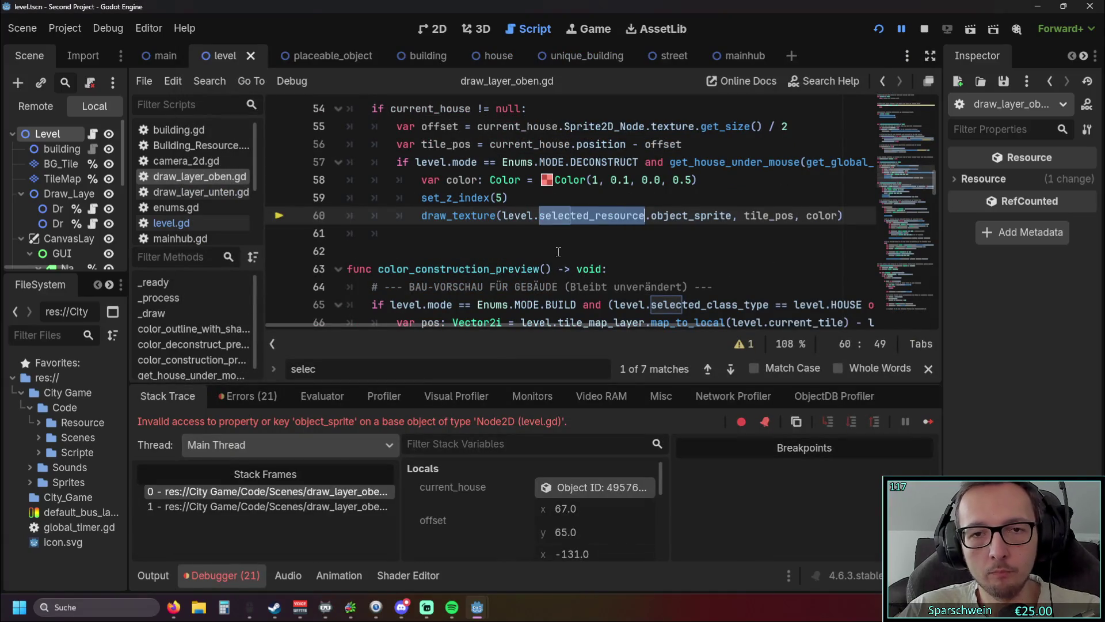
Scroll through the upper part of draw_layer_oben.gd to review the drawing code
click(572, 251)
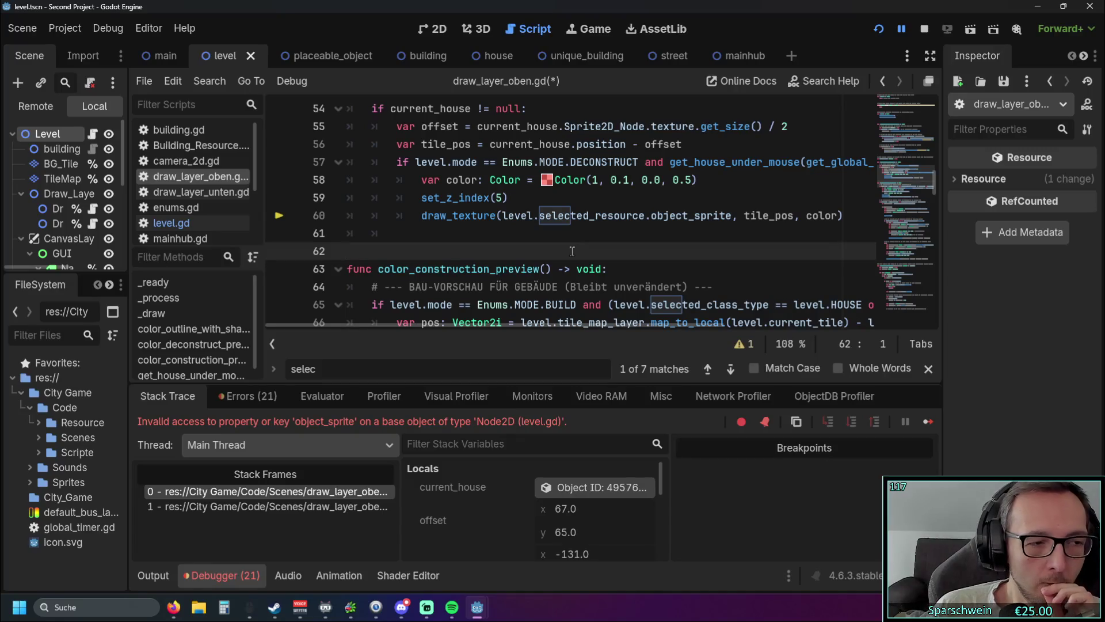
scroll(572, 251, up, 1)
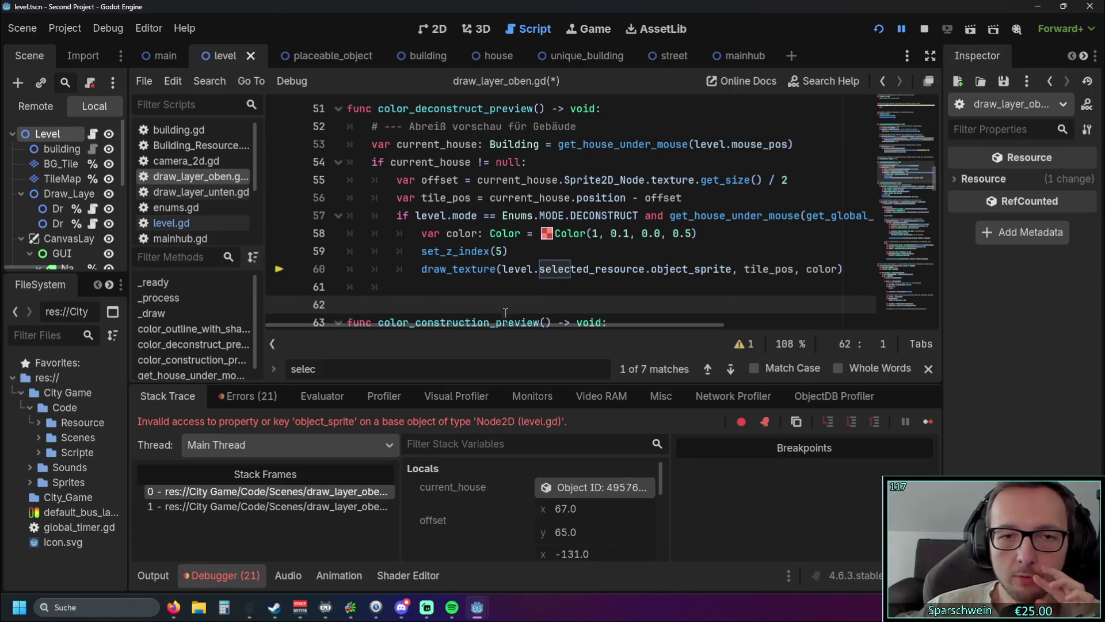
drag(499, 327, 547, 334)
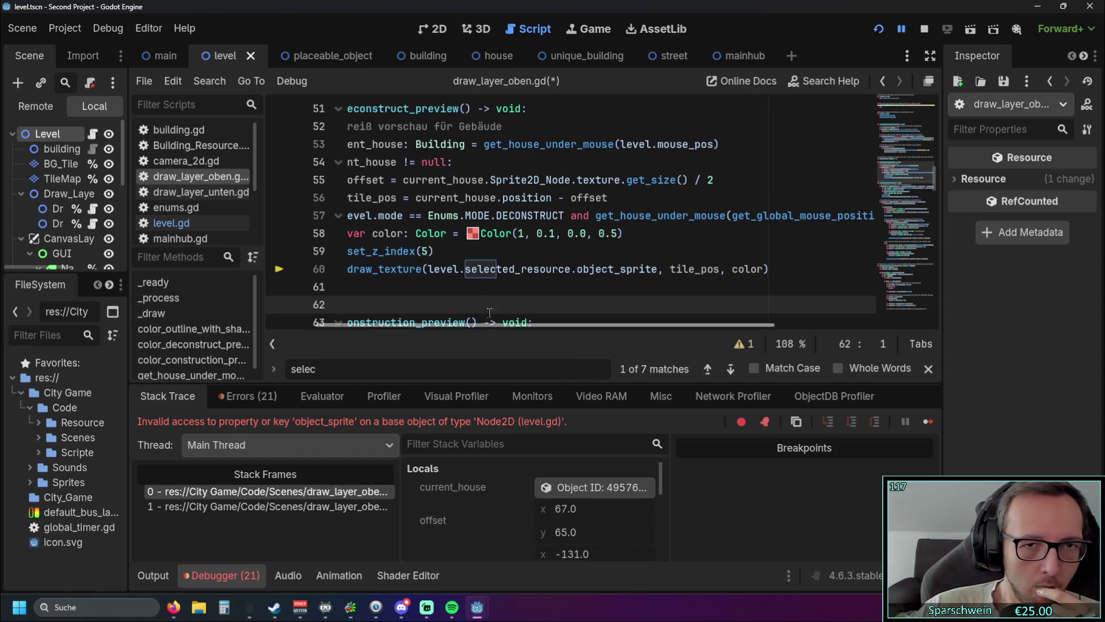
mouse_move(485, 145)
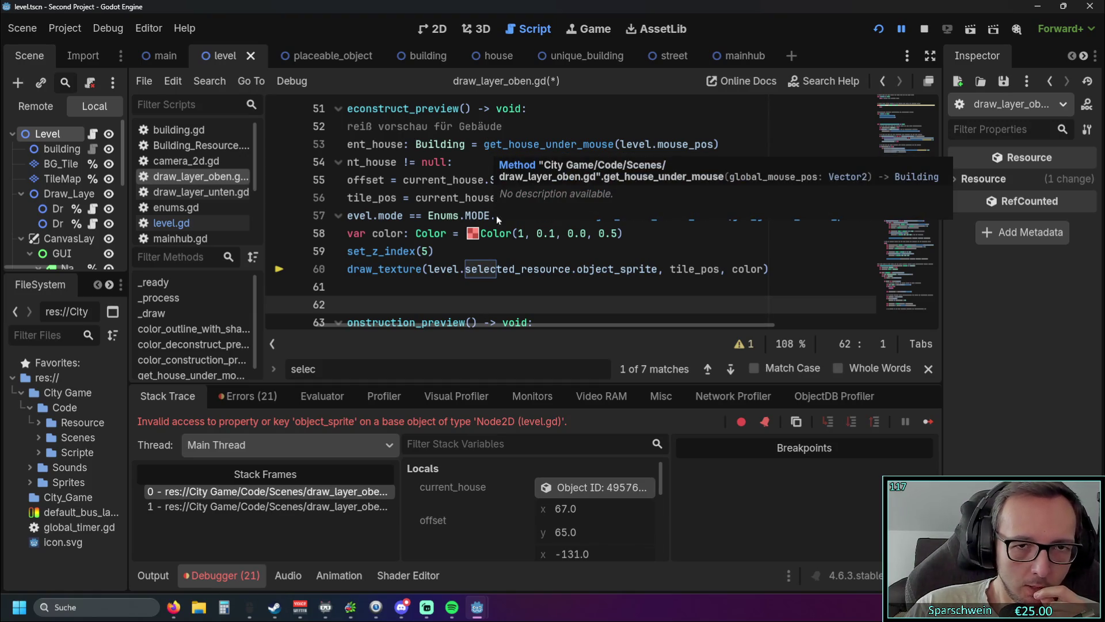
scroll(524, 325, left, 3)
scroll(577, 218, down, 10)
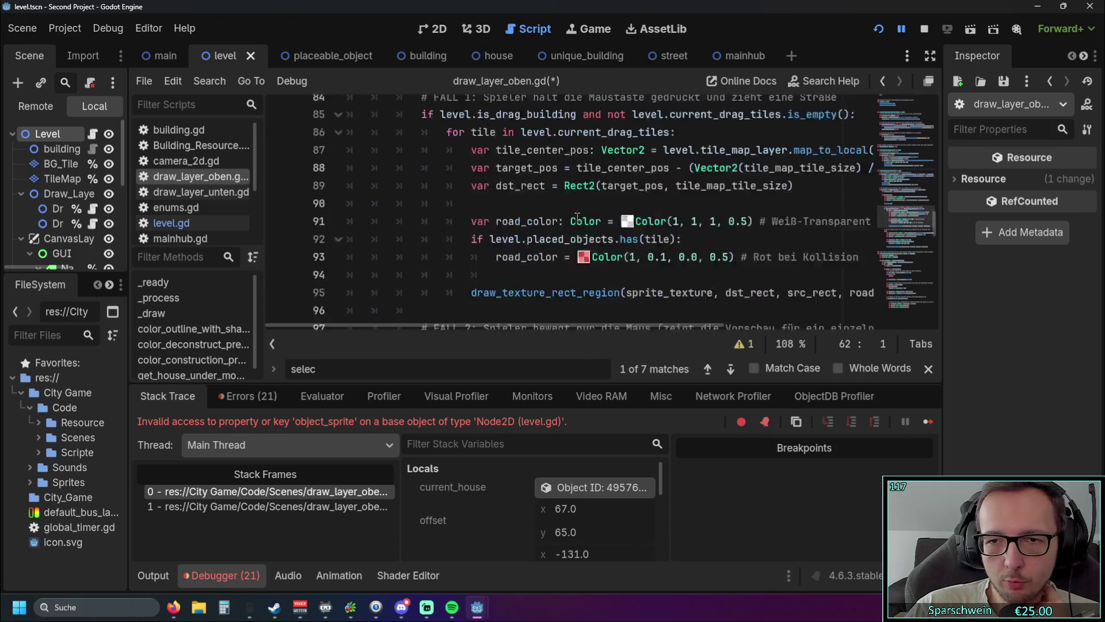
scroll(577, 218, down, 8)
scroll(777, 190, down, 1)
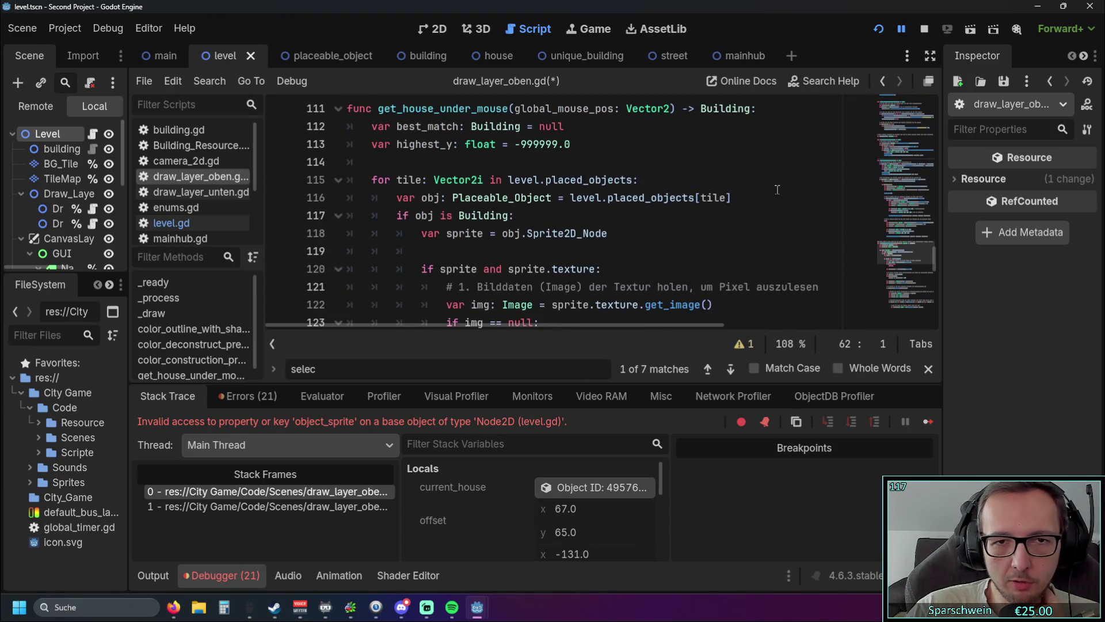
Select level.placed_objects on line 115 and scroll back up through the script
click(509, 180)
drag(508, 180, 634, 179)
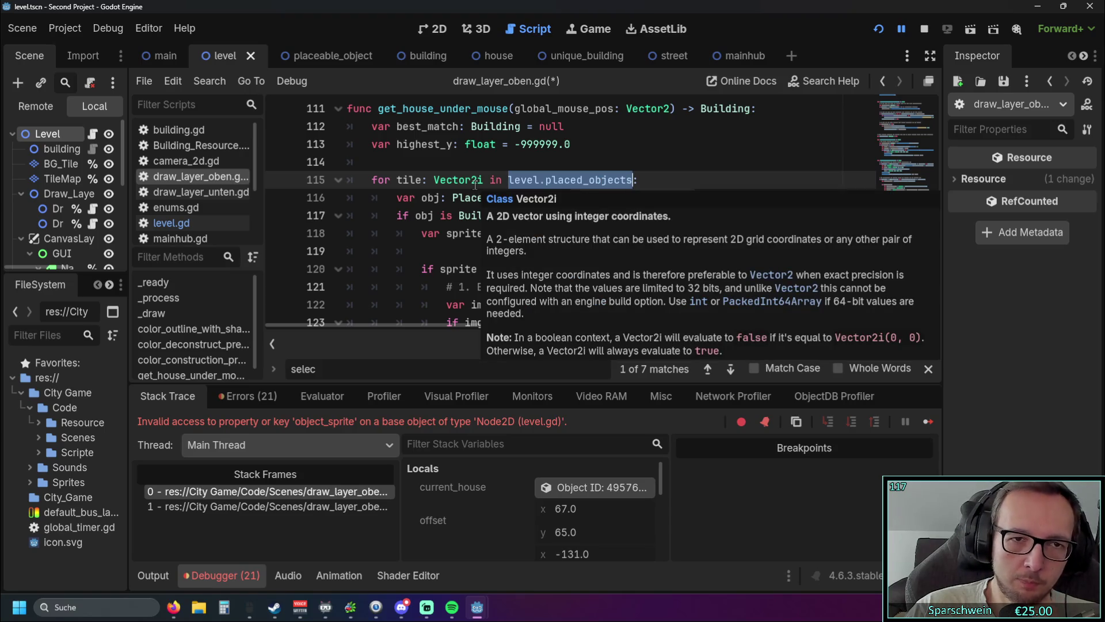
scroll(672, 160, down, 6)
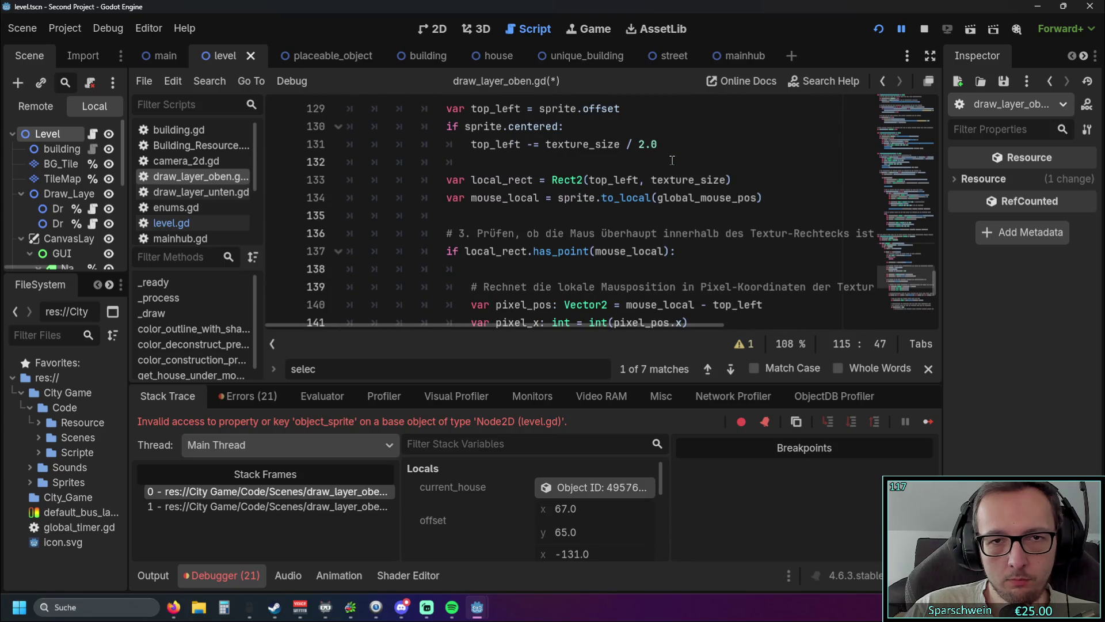
scroll(672, 161, up, 6)
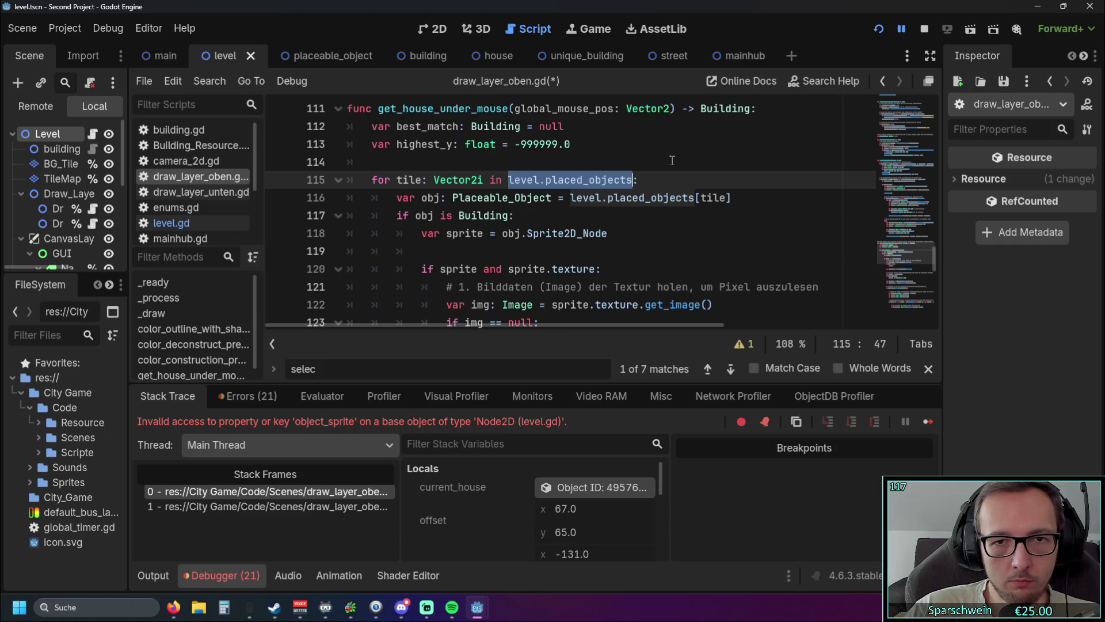
scroll(672, 160, up, 1)
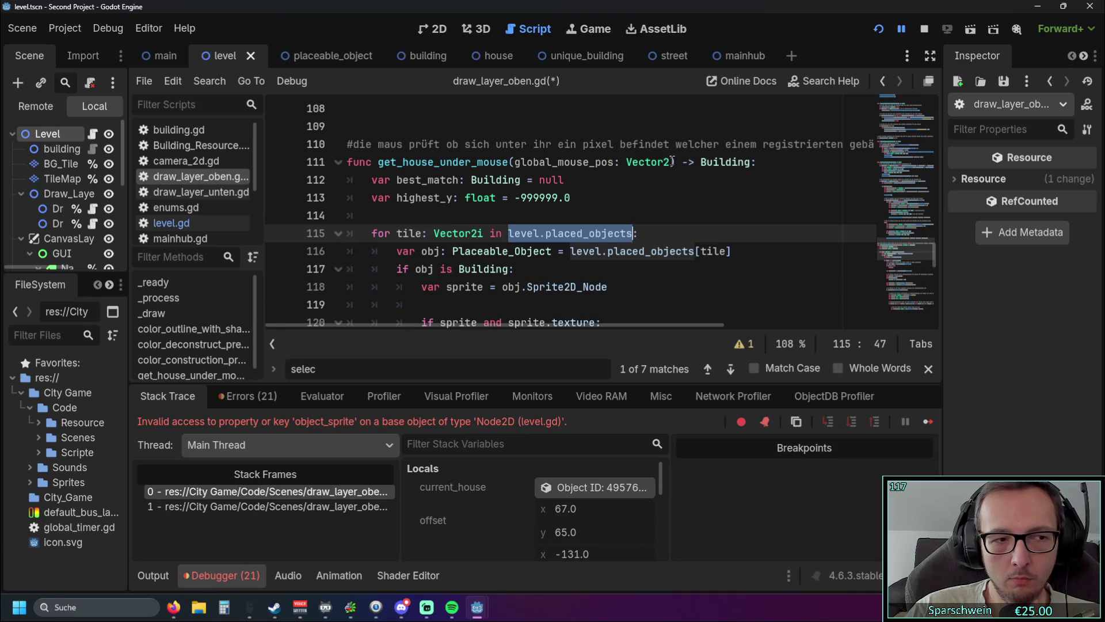
scroll(672, 165, up, 3)
scroll(672, 167, up, 9)
scroll(672, 167, up, 3)
scroll(576, 259, down, 2)
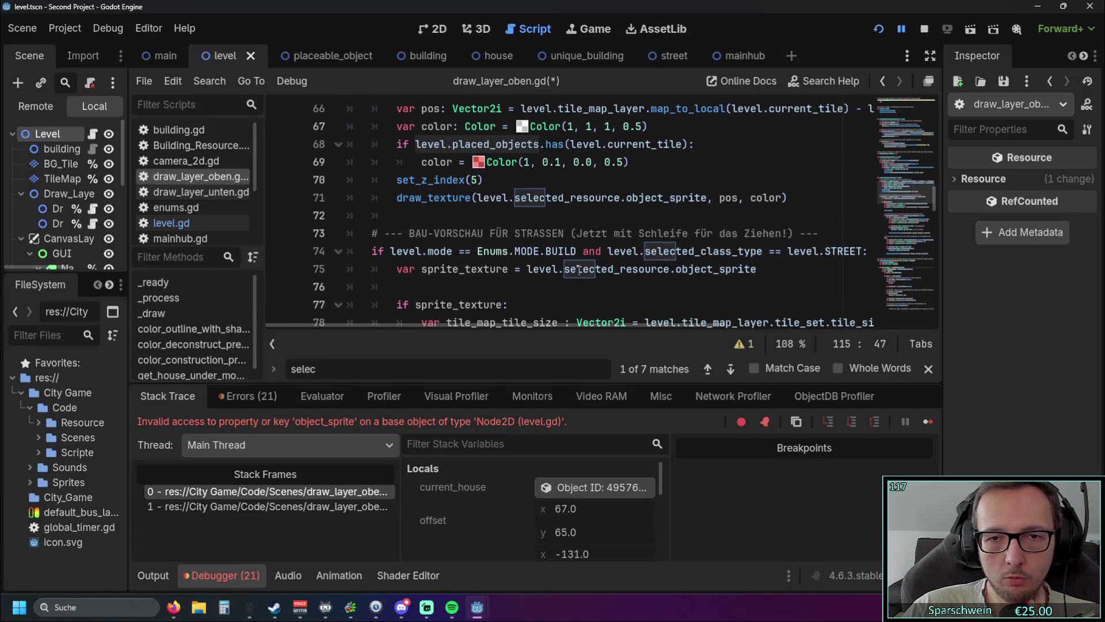
scroll(579, 270, up, 2)
scroll(585, 272, down, 2)
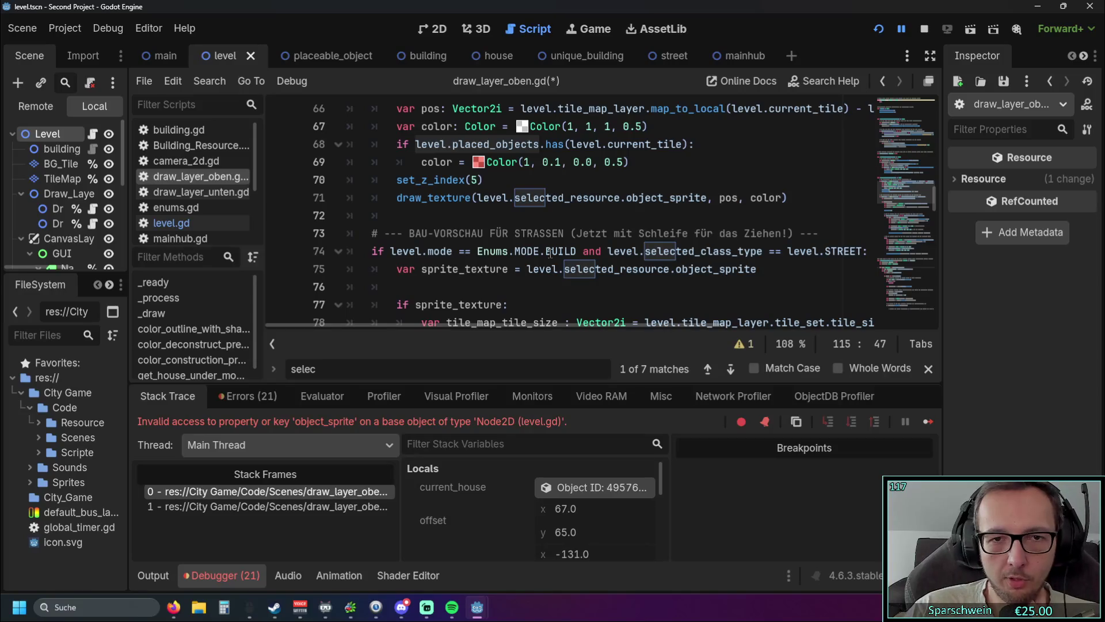
Inspect the street preview and selected_resource code near lines 69–77, then close the find bar
drag(558, 270, 700, 271)
click(651, 300)
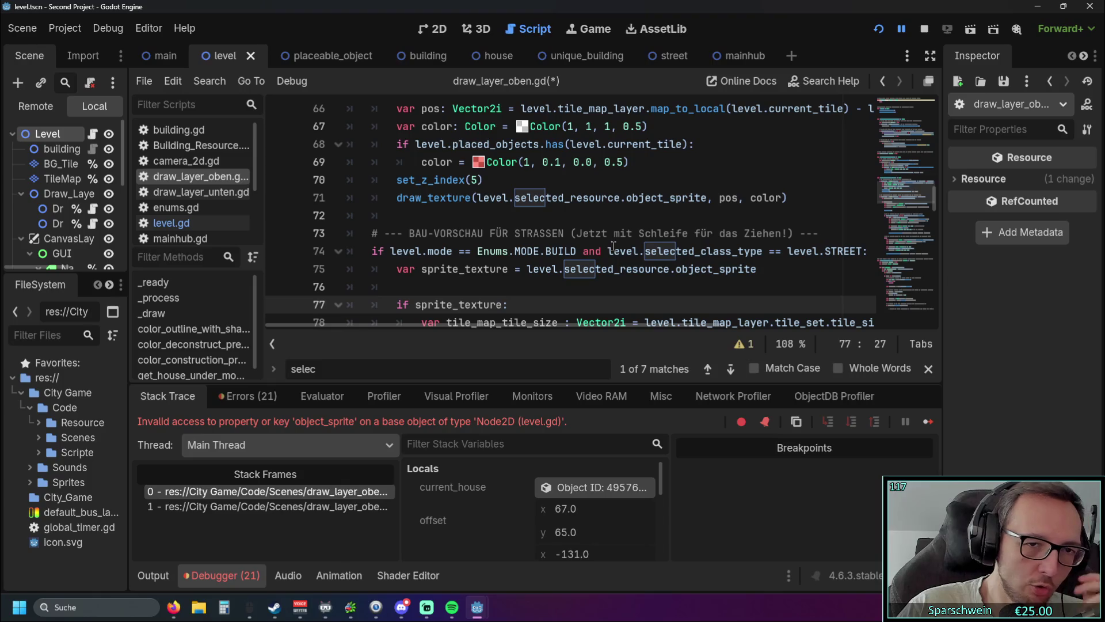
scroll(594, 277, up, 1)
scroll(594, 277, down, 1)
scroll(598, 281, up, 2)
scroll(603, 284, down, 1)
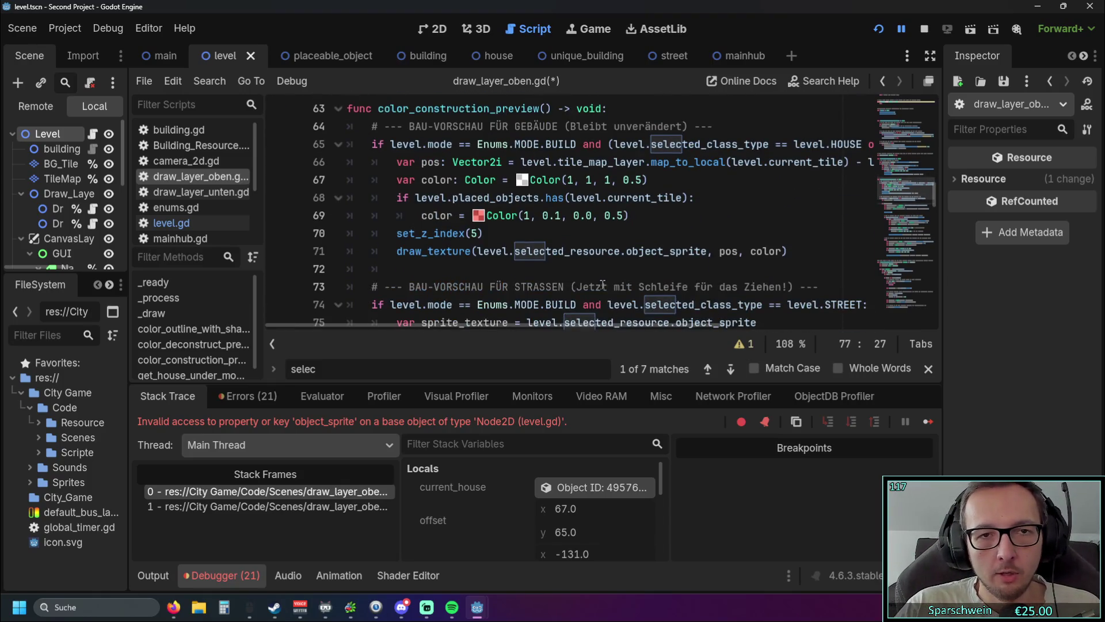
click(531, 265)
double_click(521, 252)
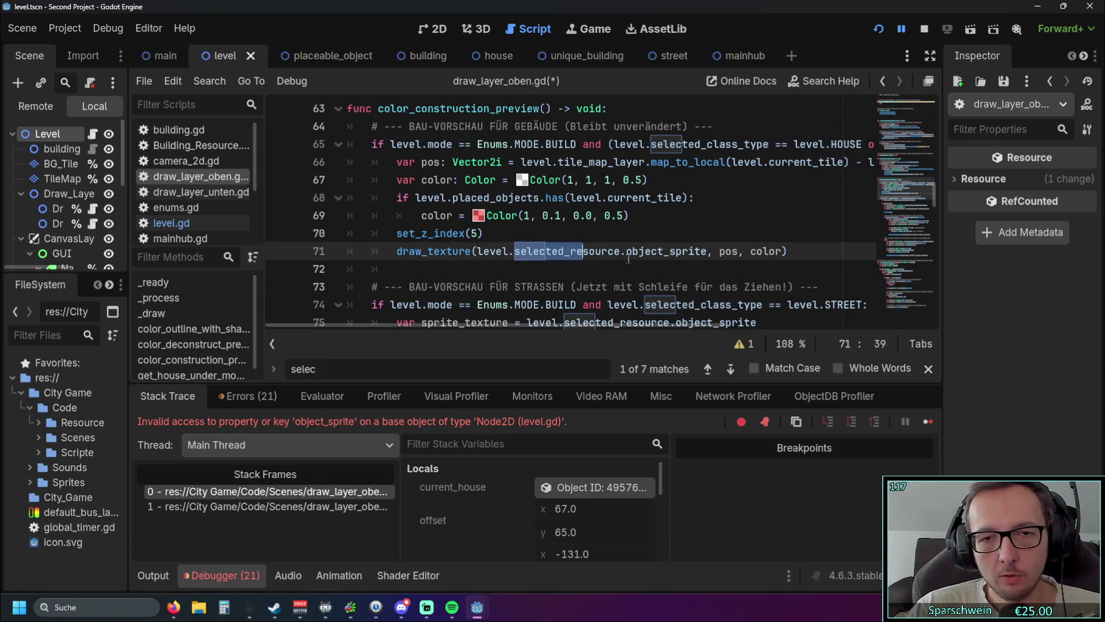
scroll(614, 279, up, 1)
scroll(615, 279, up, 2)
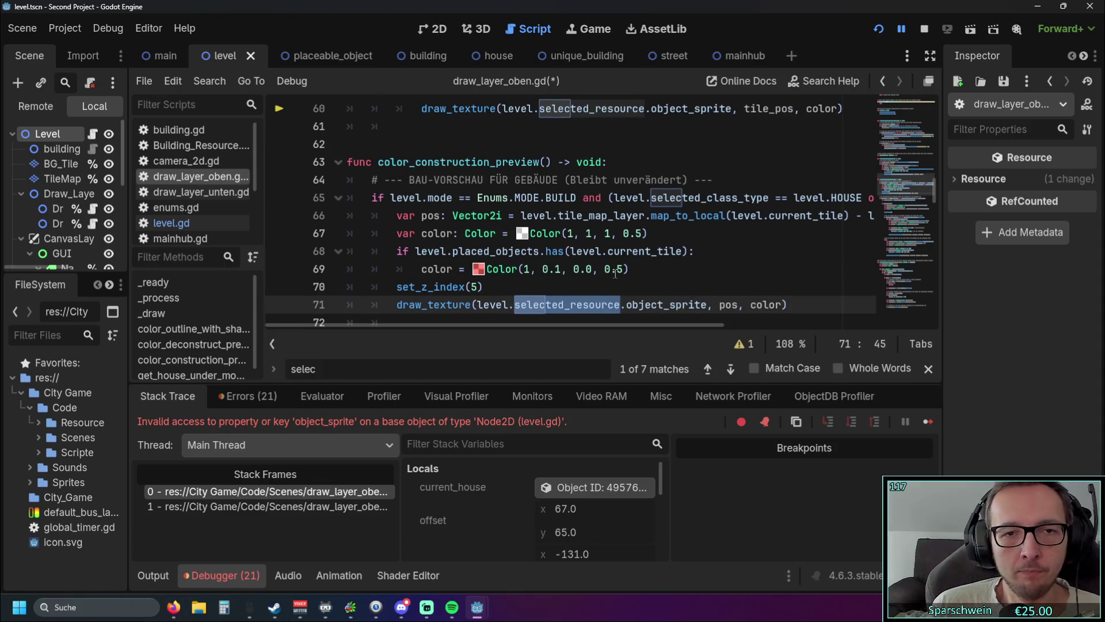
click(615, 270)
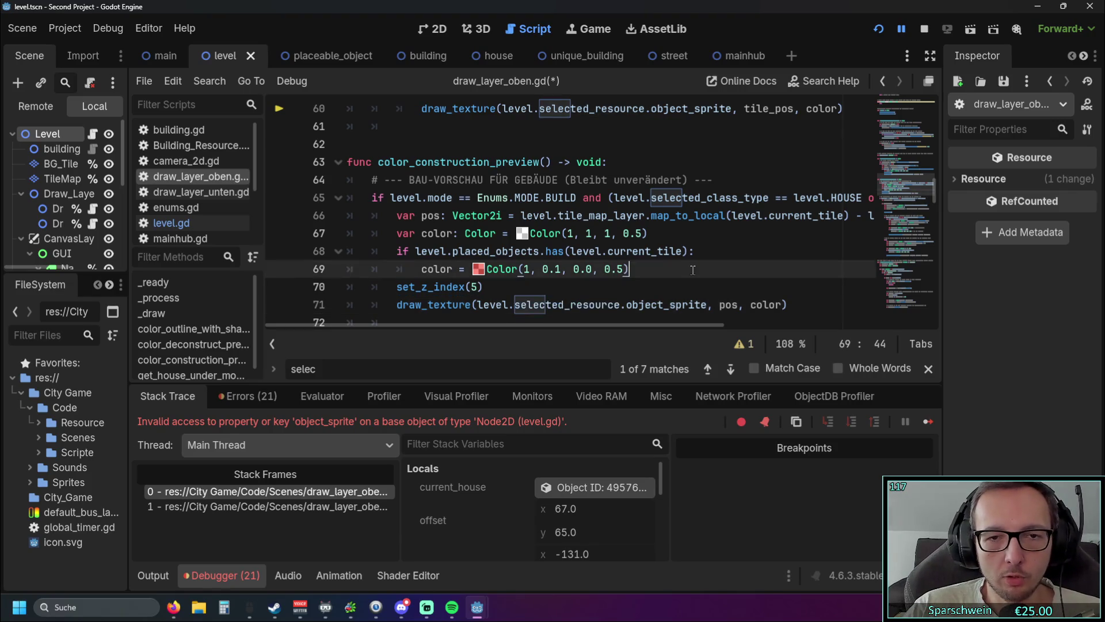
scroll(615, 270, up, 4)
scroll(692, 269, down, 1)
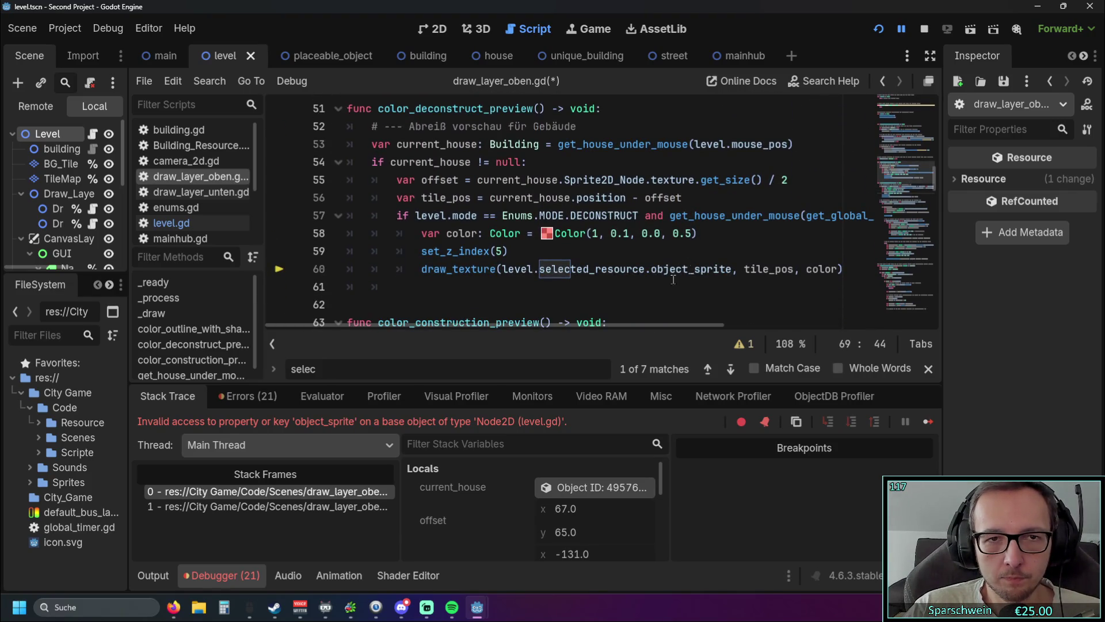
click(928, 368)
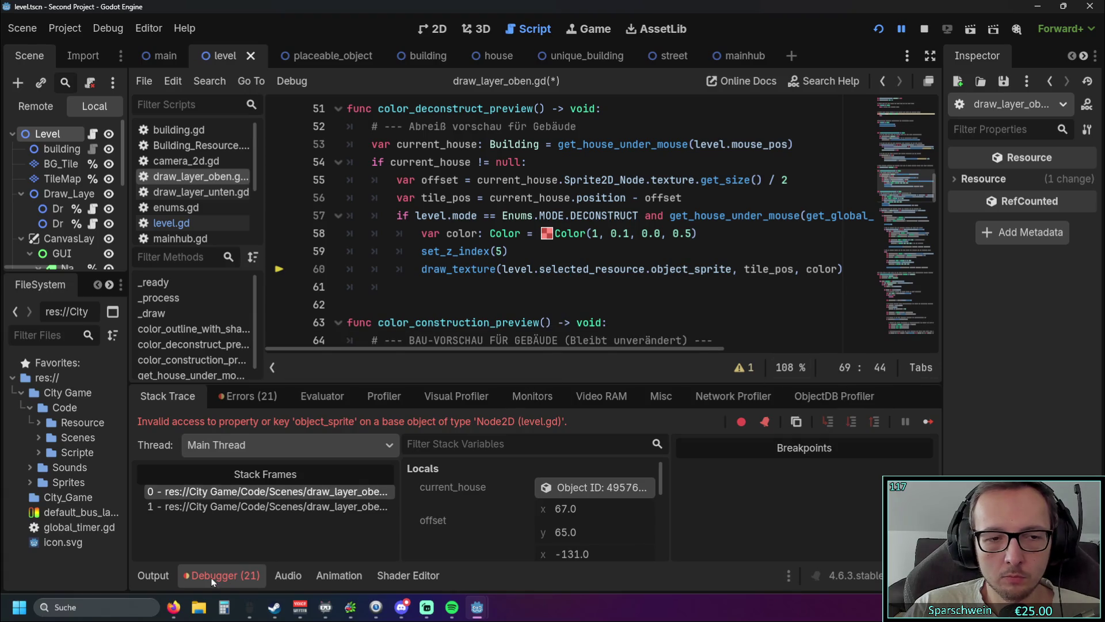
Collapse the Debugger and replace level.selected_resource with current_house on line 60
click(221, 576)
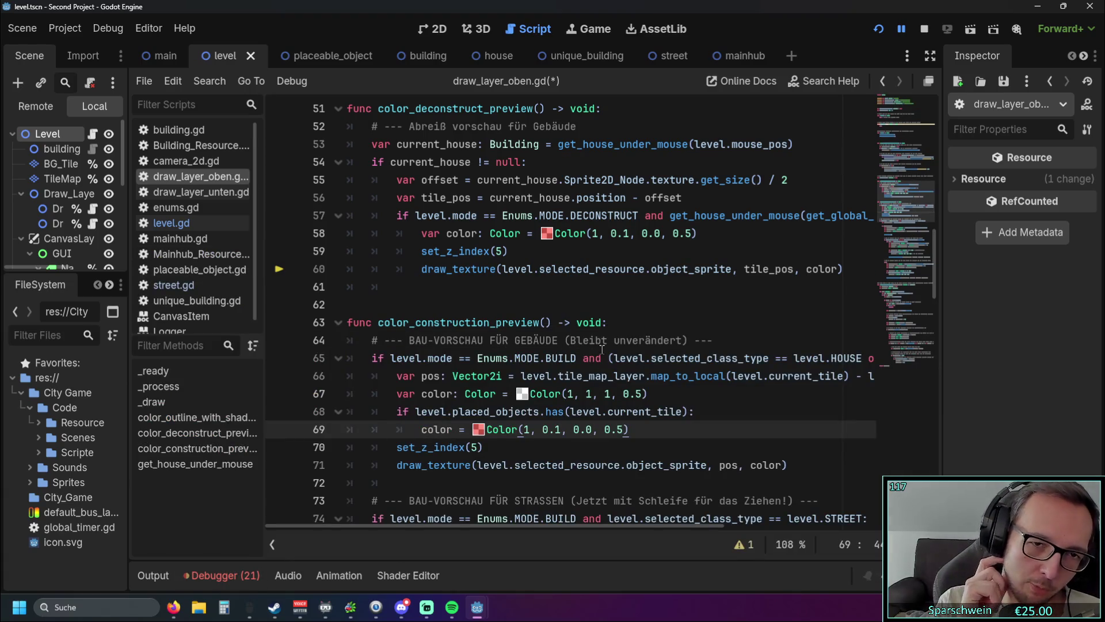
scroll(602, 345, up, 2)
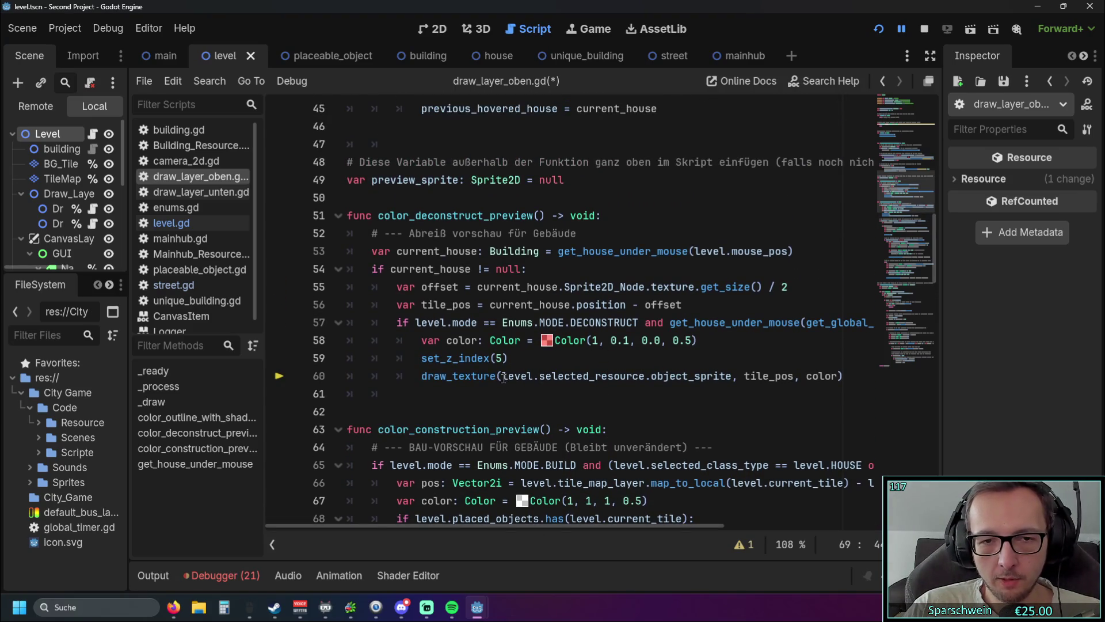
drag(503, 376, 647, 380)
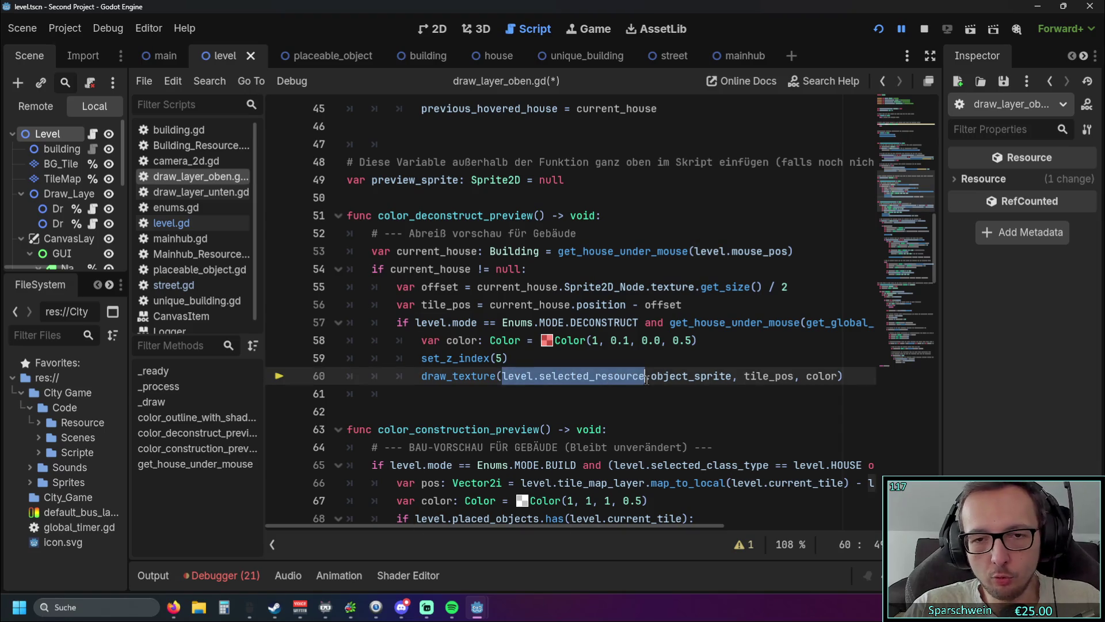
click(612, 410)
drag(398, 251, 473, 254)
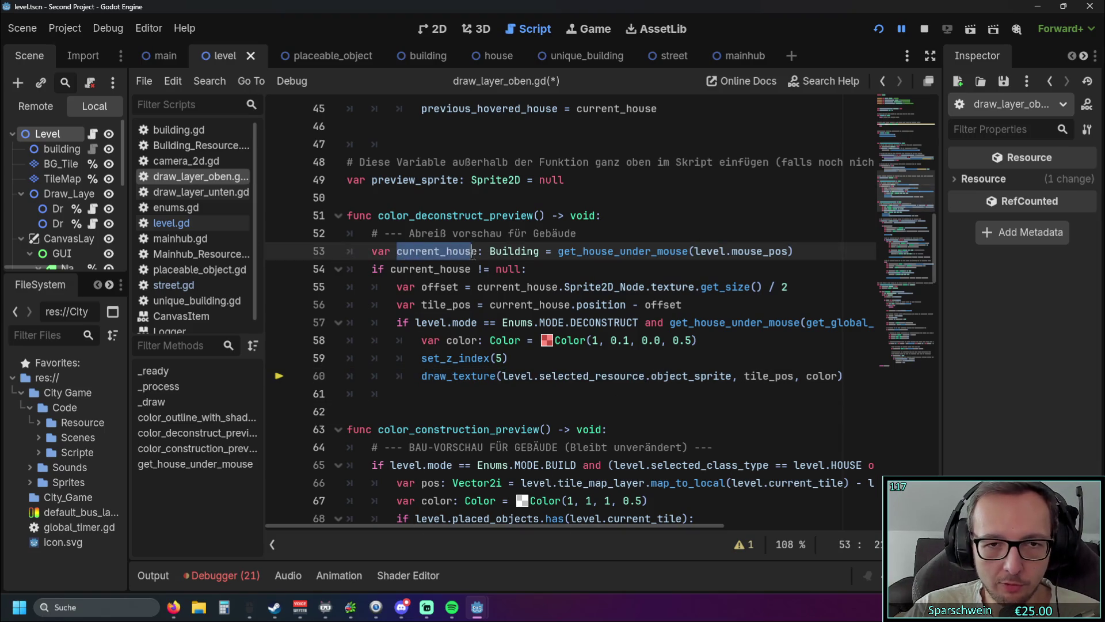
drag(502, 376, 539, 376)
drag(627, 378, 647, 377)
text(current_house)
click(627, 394)
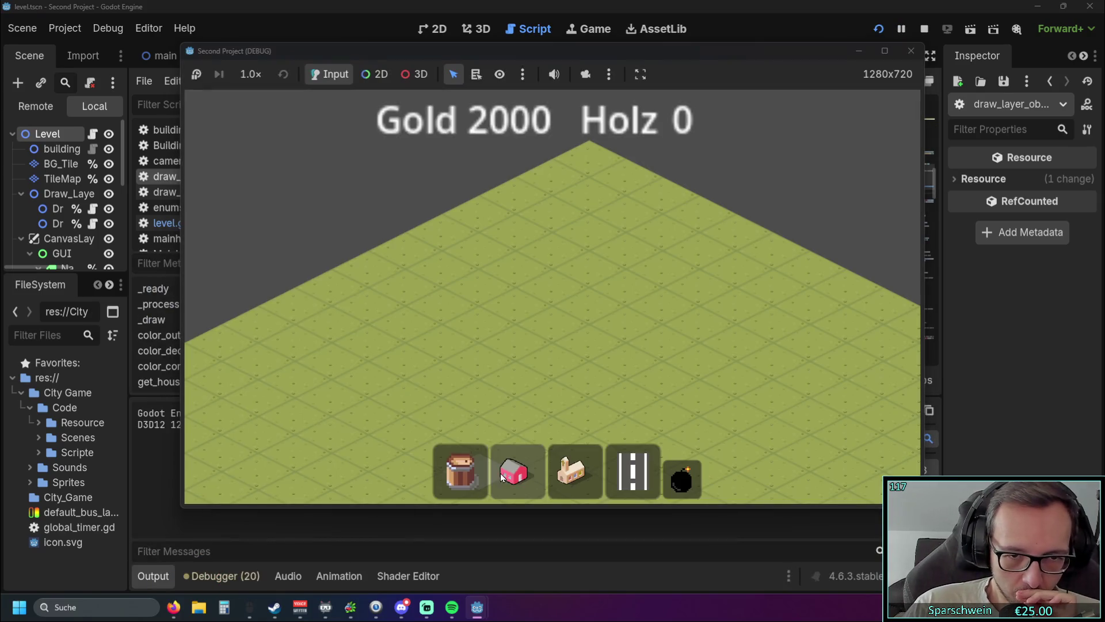
In the running game, build a house and hover it in demolish mode
click(513, 472)
click(520, 350)
click(672, 486)
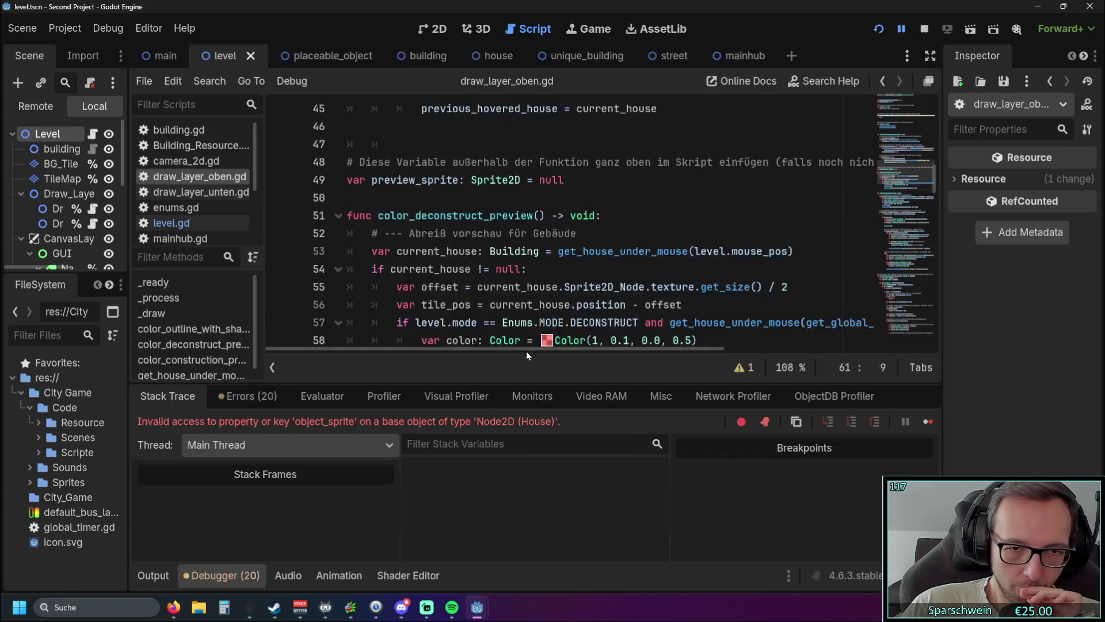
scroll(551, 302, up, 1)
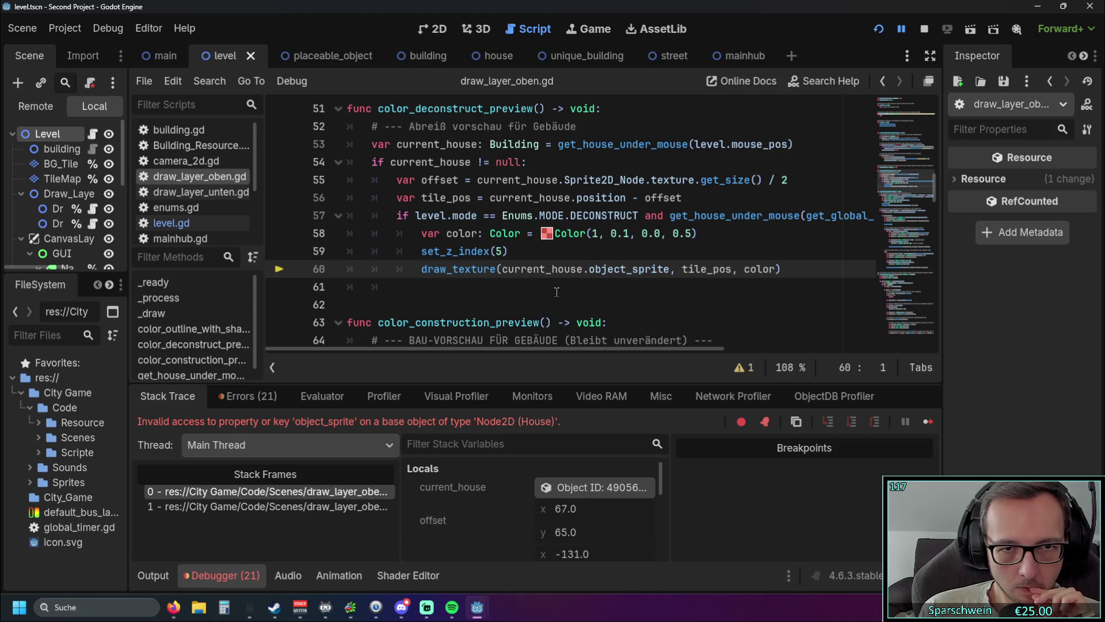
Undo line 60 back to level.selected_resource after the error
key(ctrl+z)
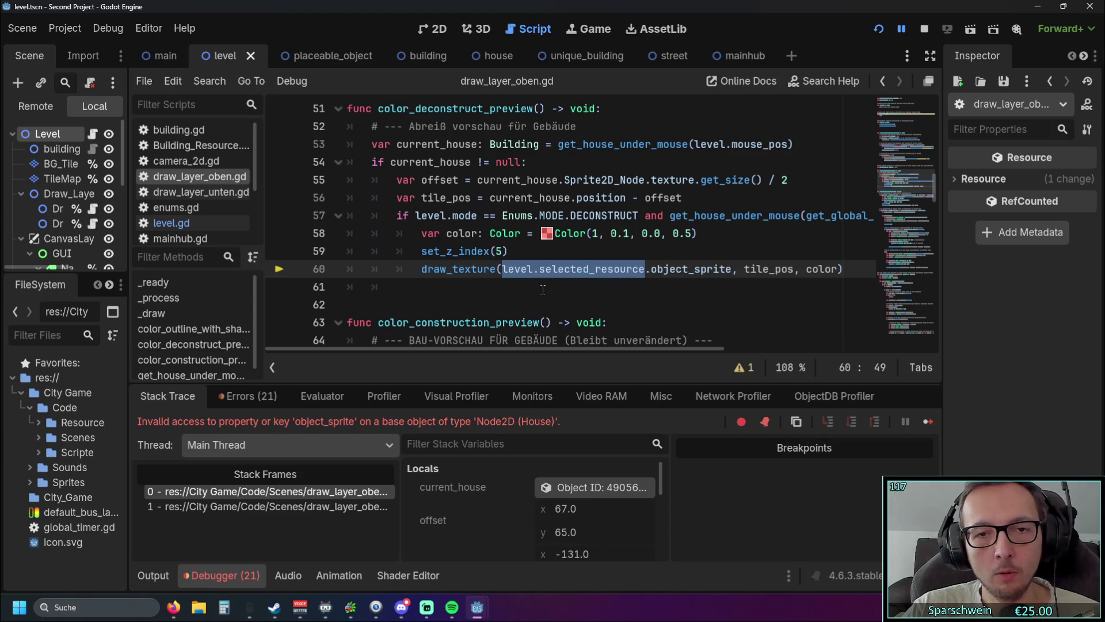
click(543, 290)
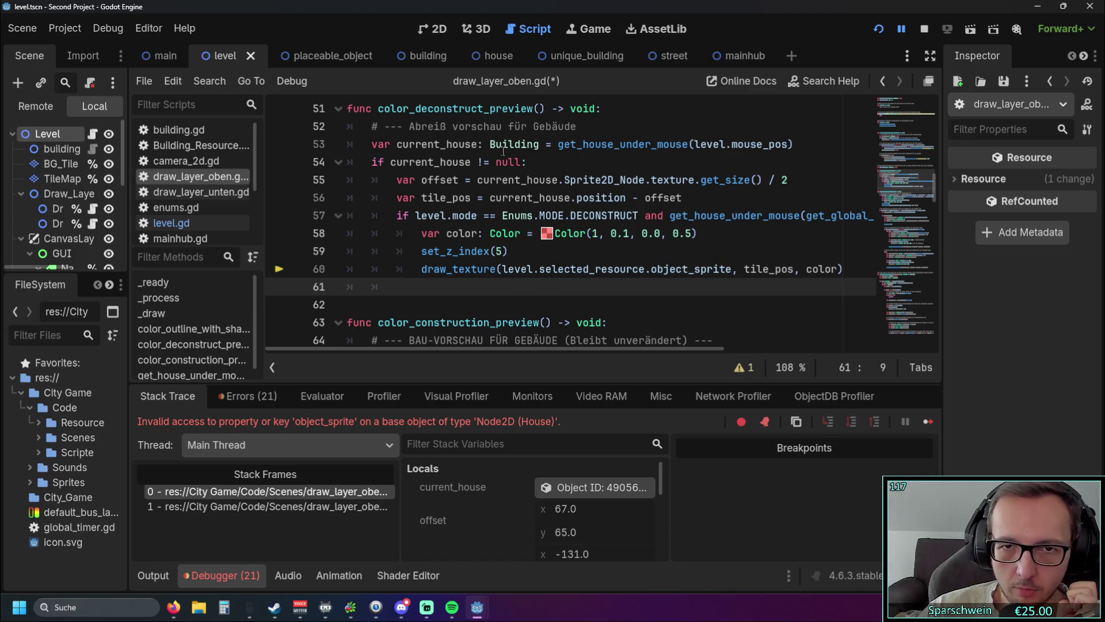
mouse_move(593, 146)
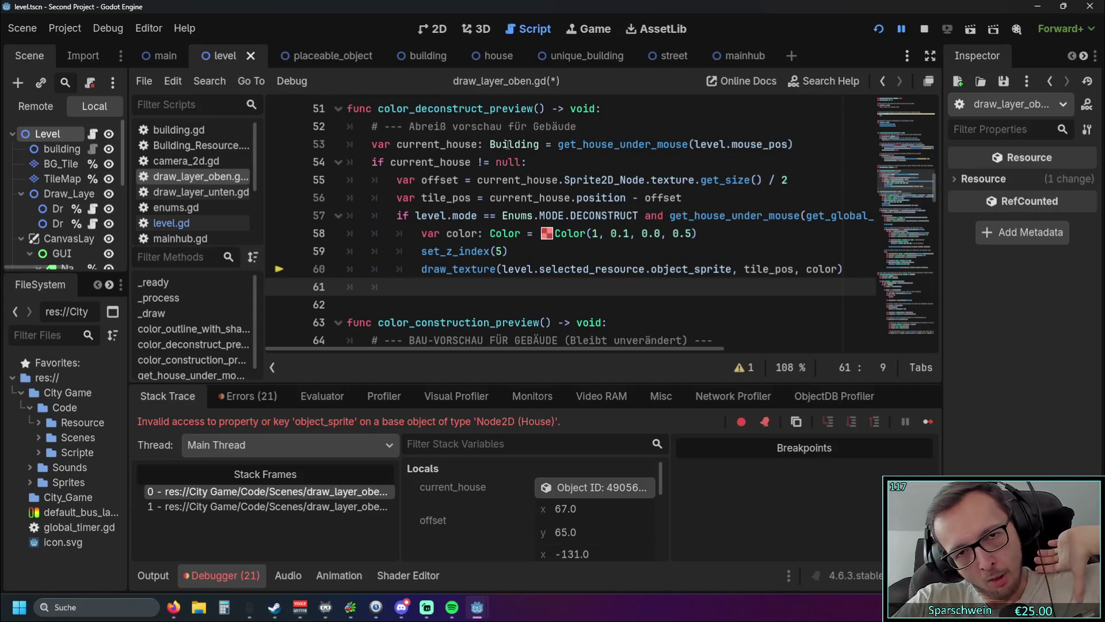
mouse_move(507, 189)
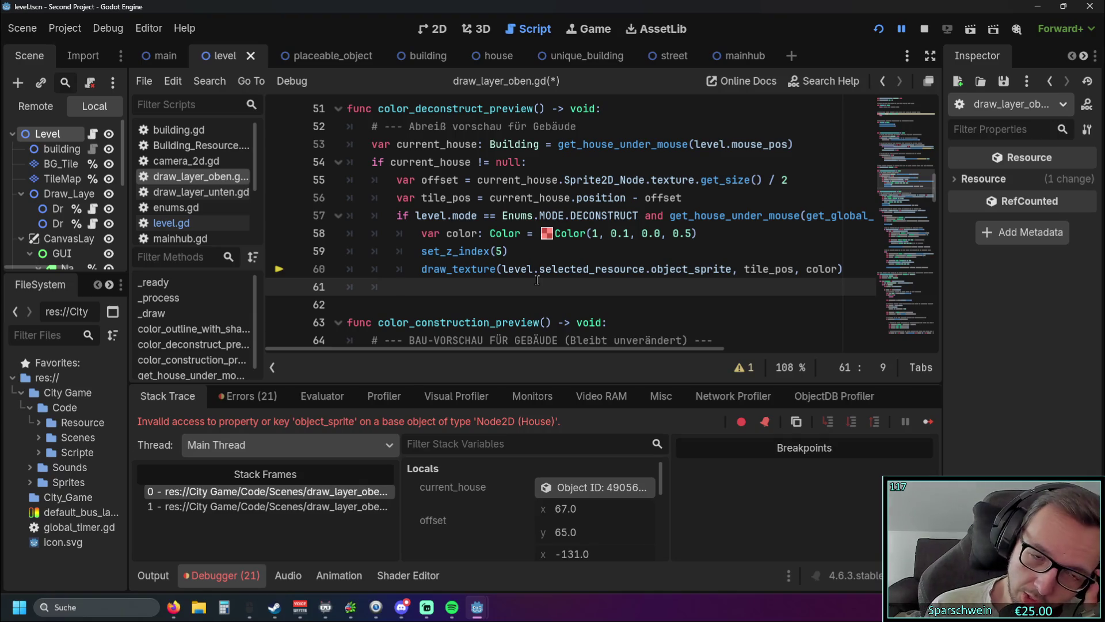
click(500, 269)
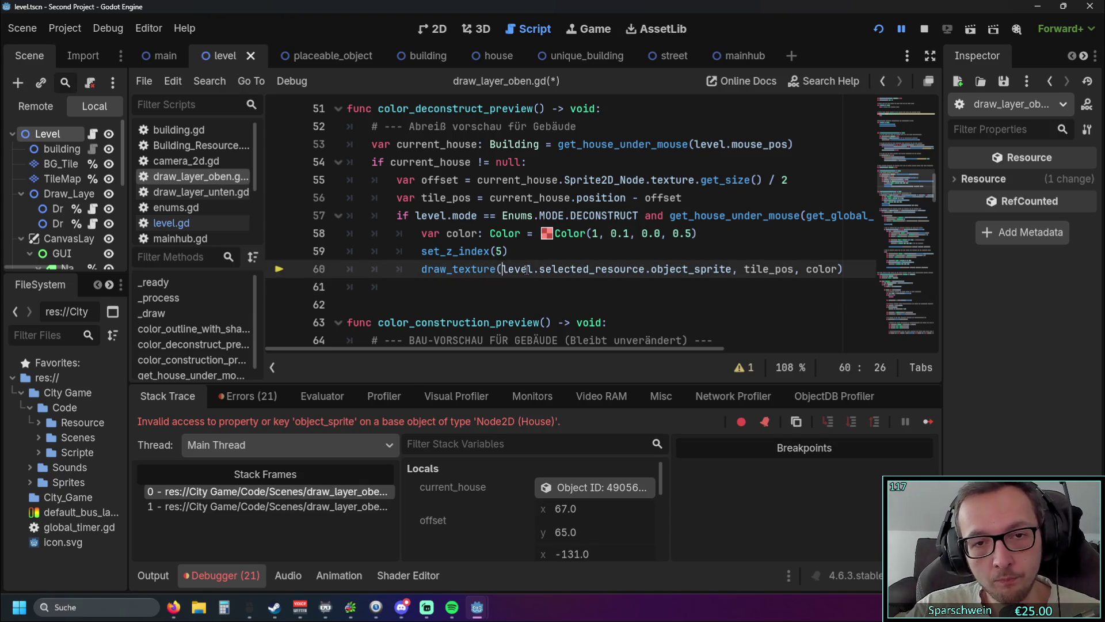
drag(540, 269, 646, 272)
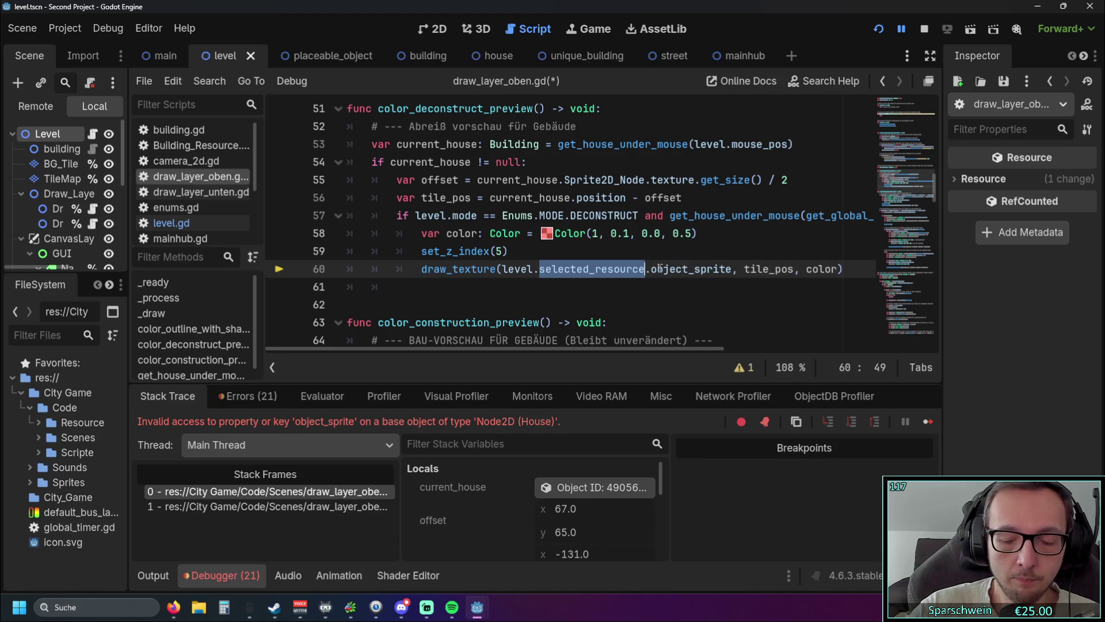
key(BackSpace)
text(plac)
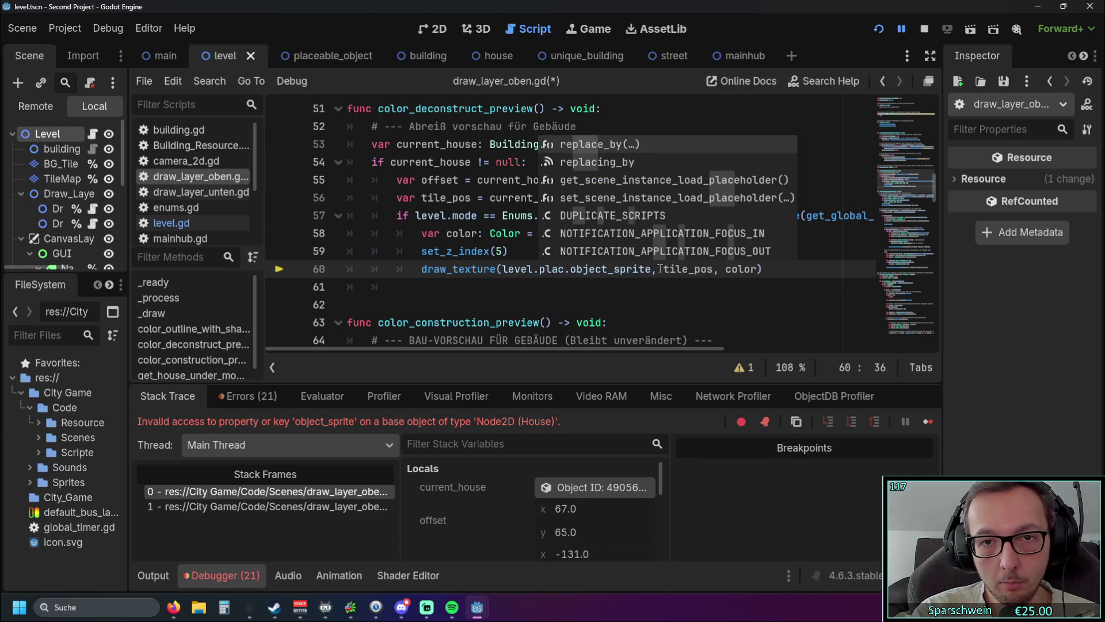
text(ed)
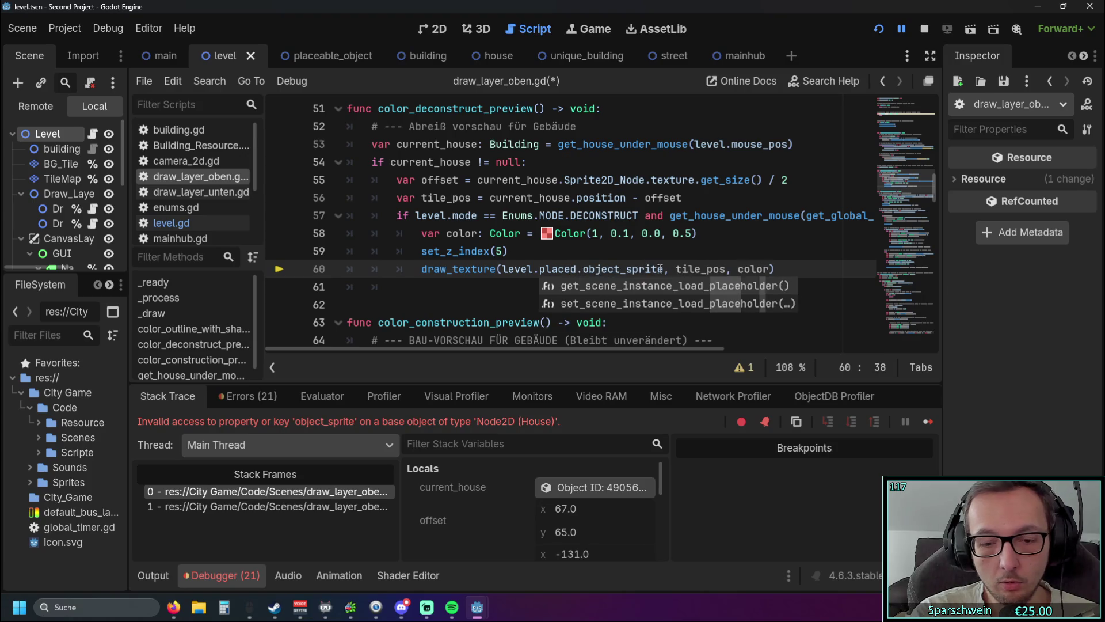
text(_objects)
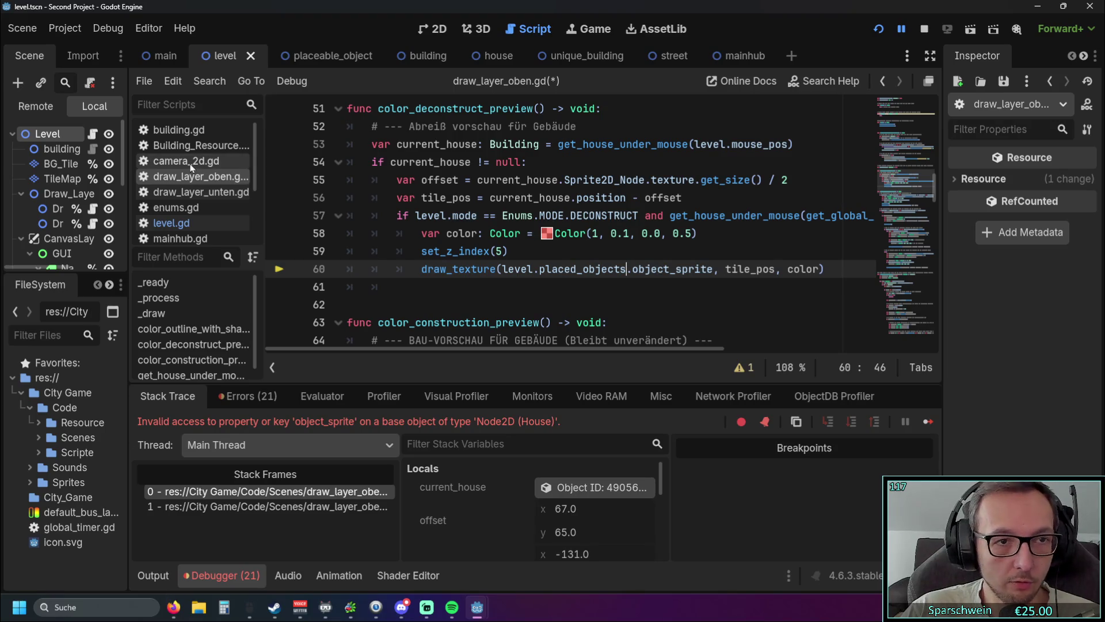
click(173, 223)
scroll(920, 287, up, 20)
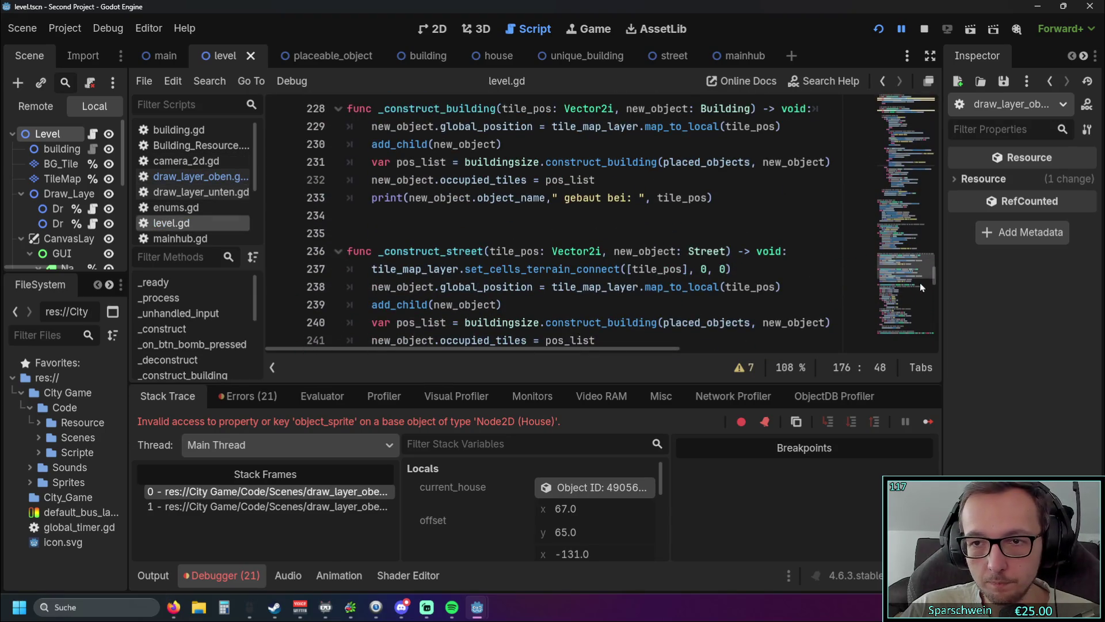
mouse_move(934, 278)
mouse_down()
mouse_move(936, 139)
mouse_move(913, 120)
mouse_up()
scroll(685, 211, down, 10)
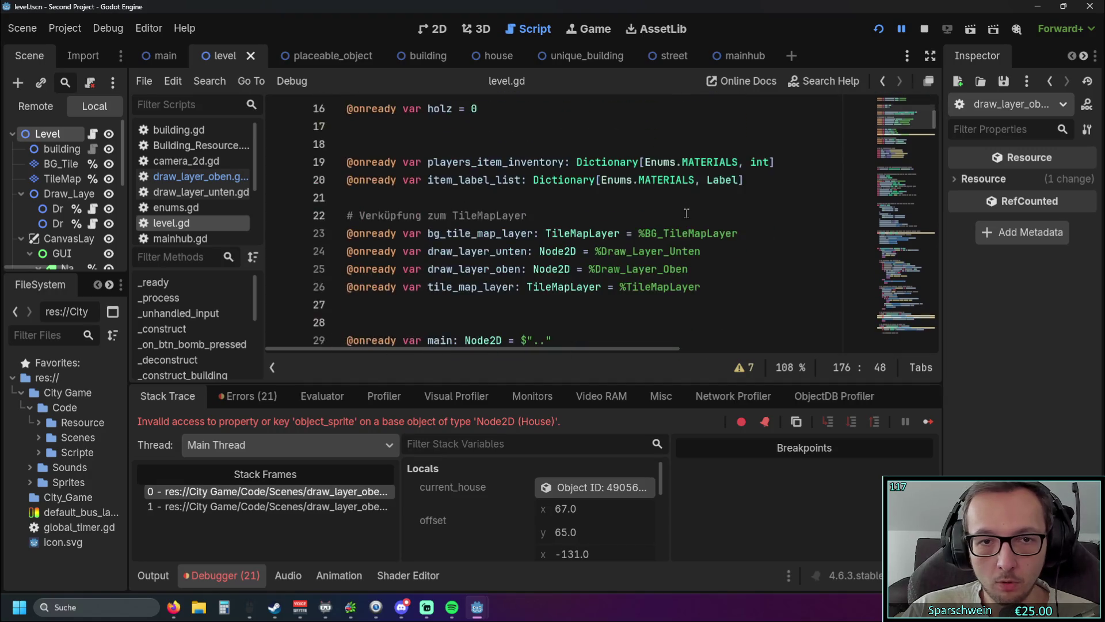
scroll(685, 211, down, 5)
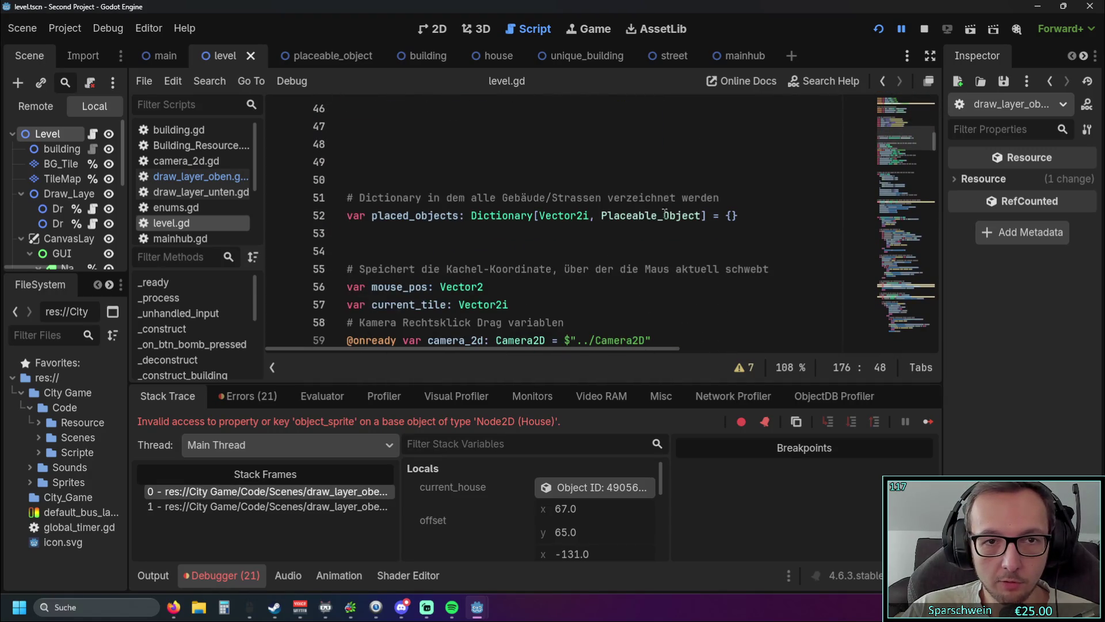
double_click(378, 217)
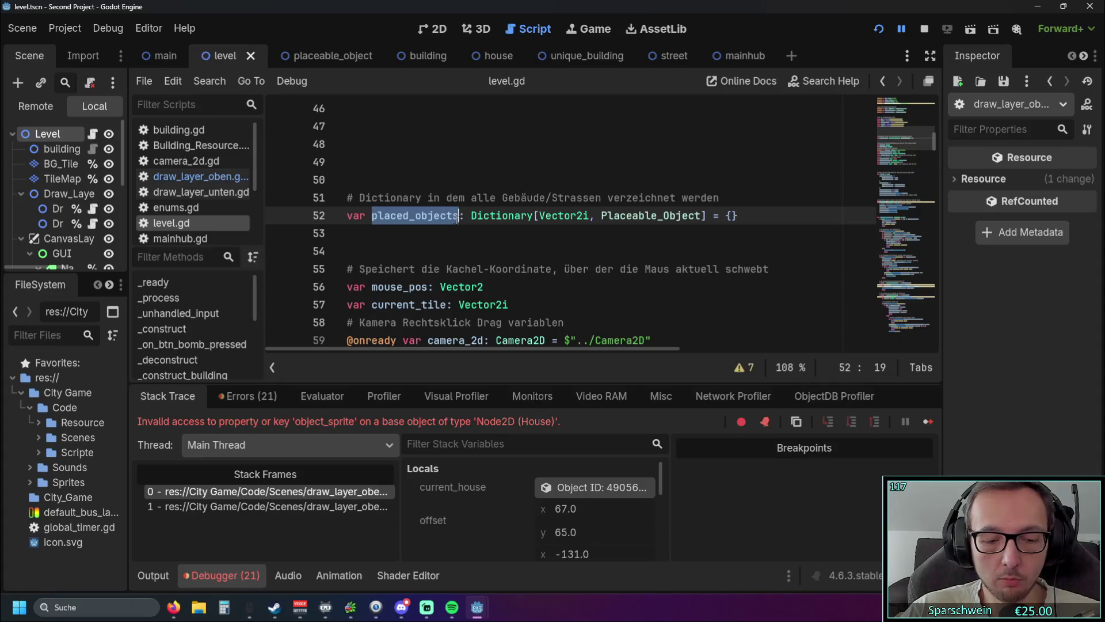
click(207, 183)
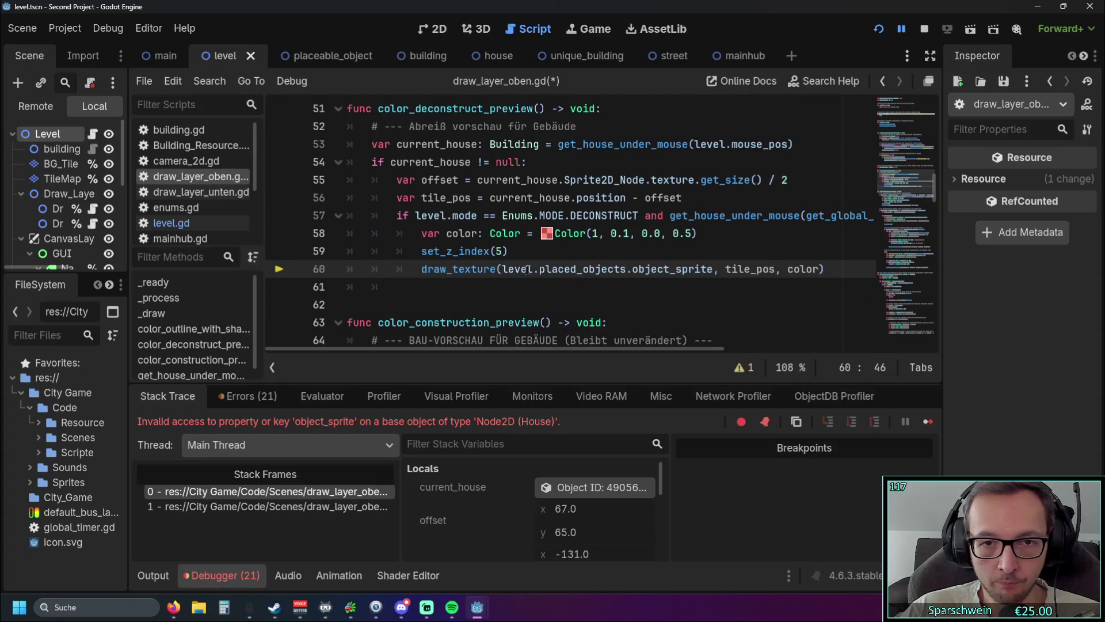
drag(538, 271, 627, 270)
click(620, 272)
click(627, 270)
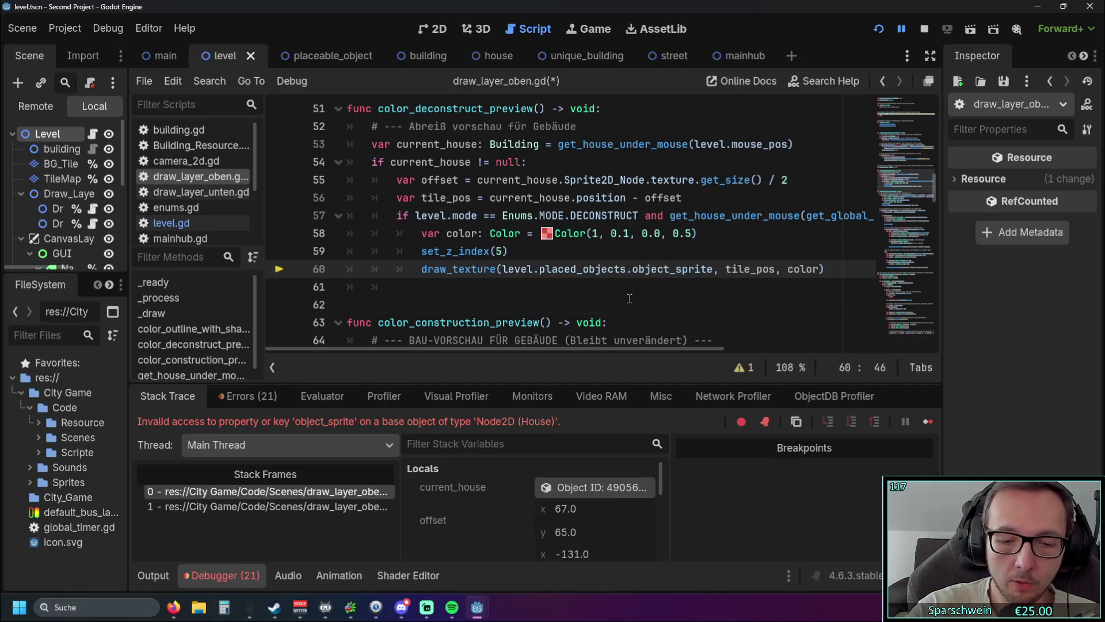
Index placed_objects on line 60 by [current_house.base_tile] and restart the game
text([)
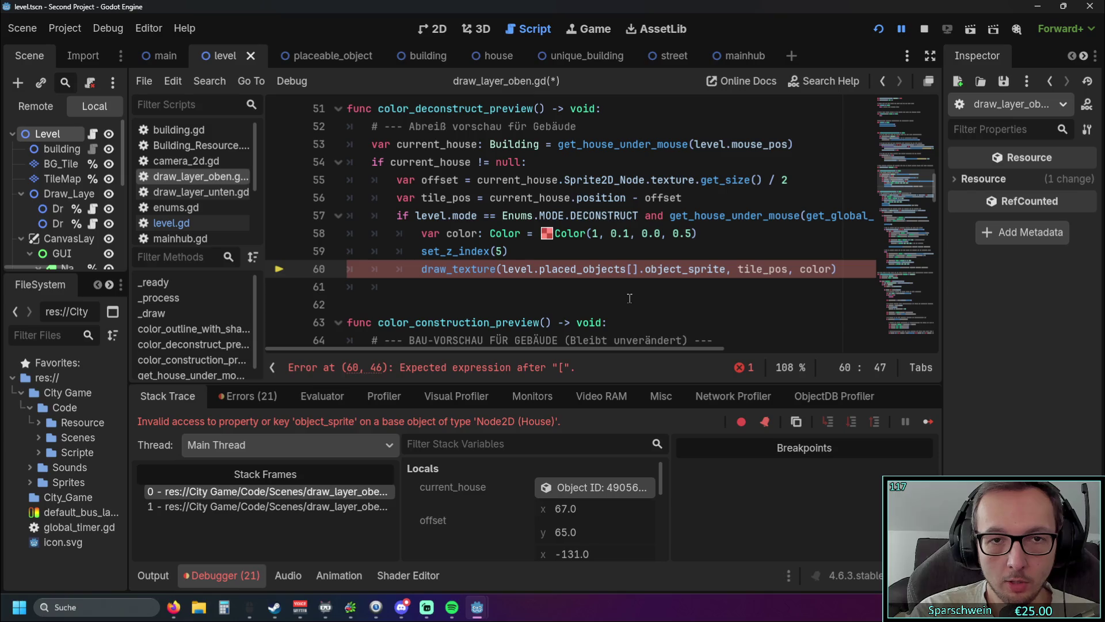
text(current_h)
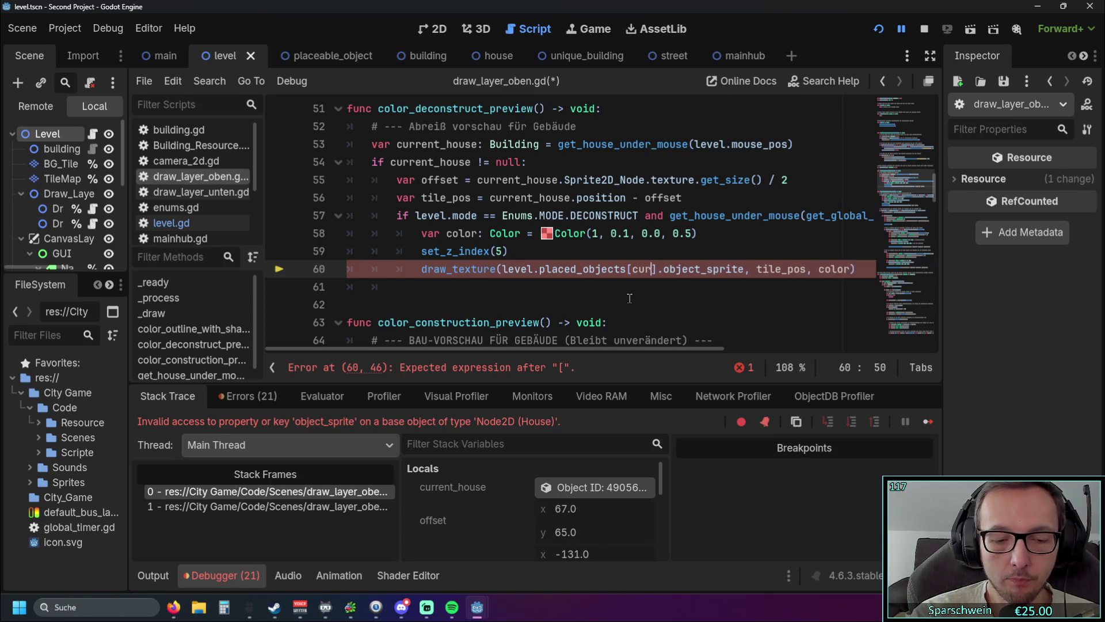
key(Return)
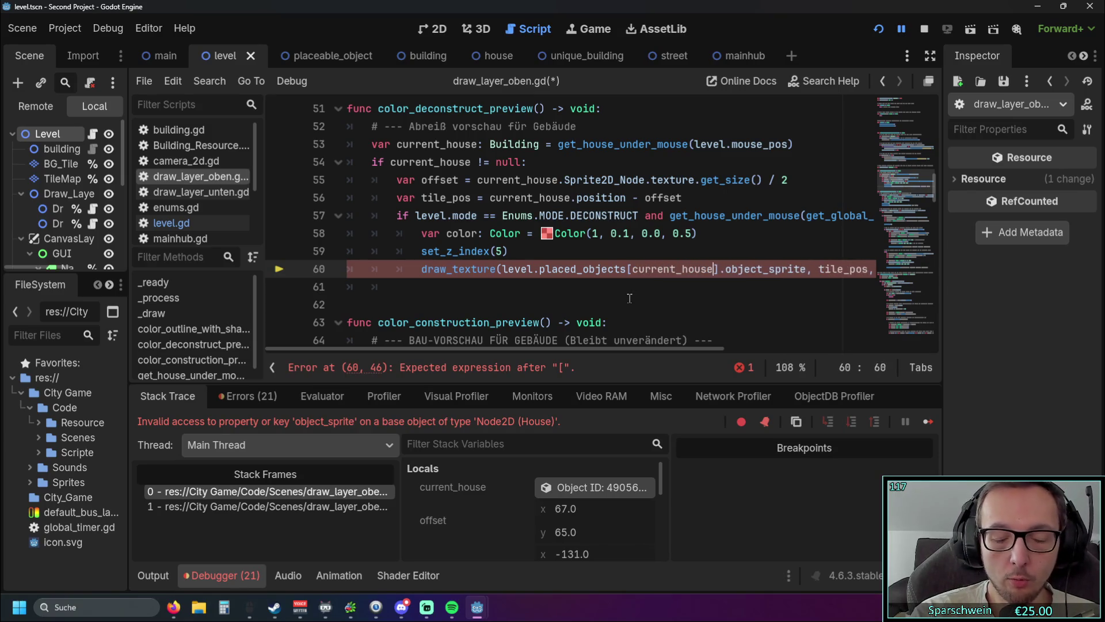
text(()
key(BackSpace)
text([)
key(BackSpace)
text(base_tile)
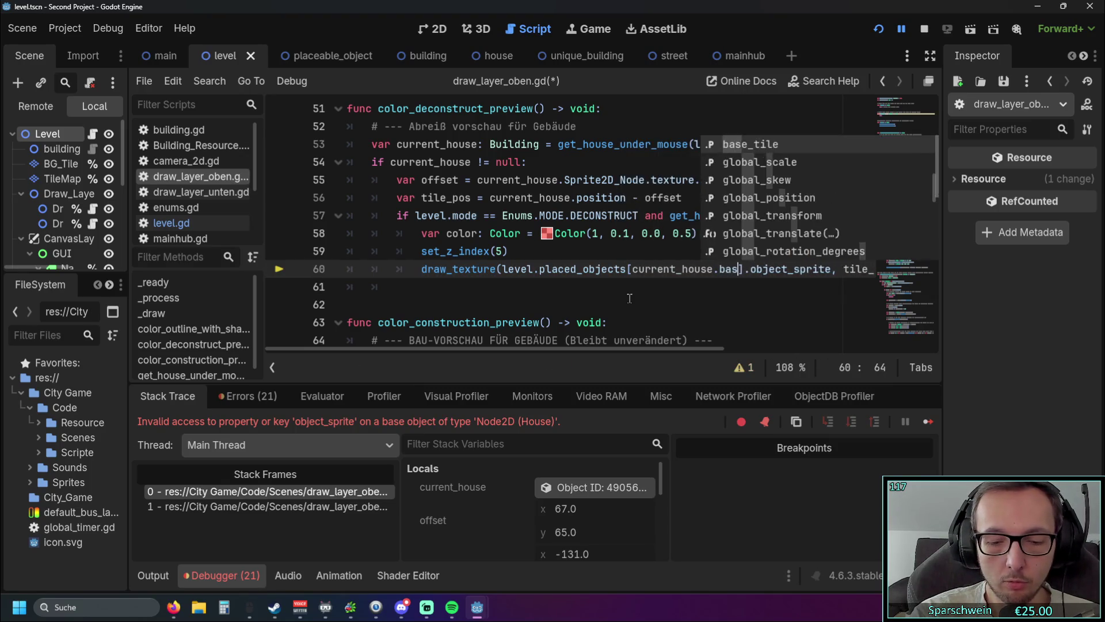
click(655, 319)
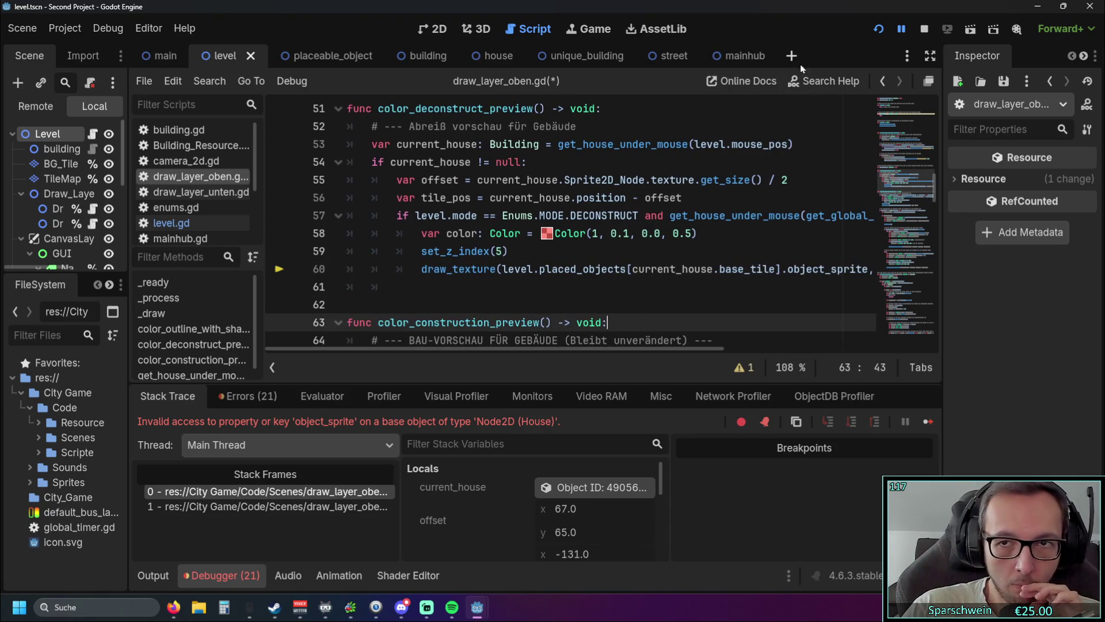
click(871, 30)
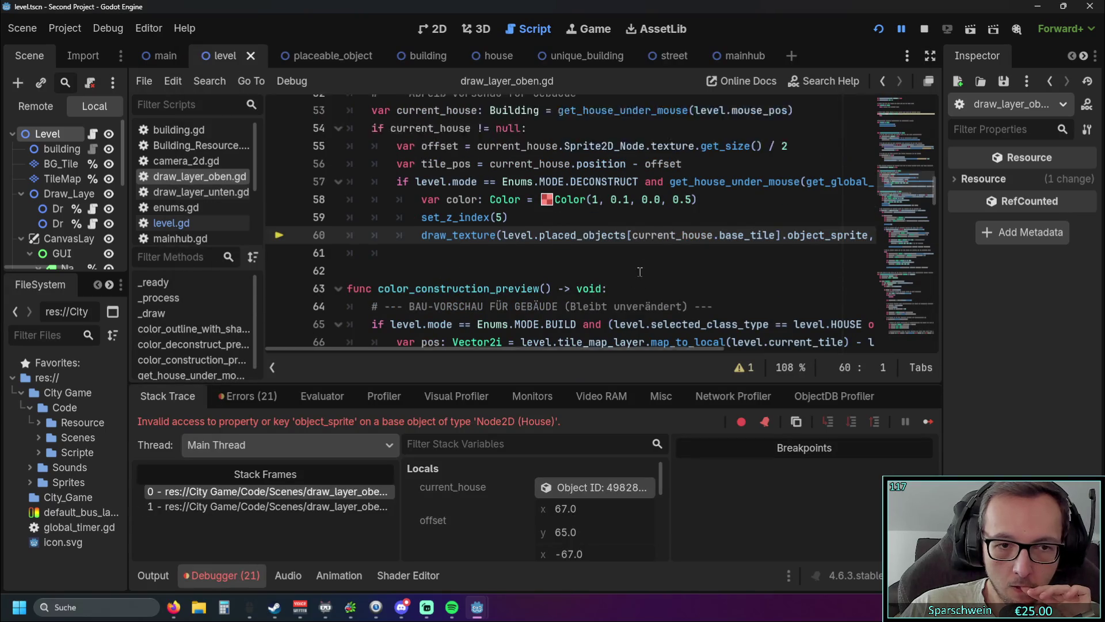
scroll(640, 271, up, 1)
mouse_move(493, 349)
mouse_down()
mouse_move(548, 348)
mouse_move(500, 414)
mouse_up()
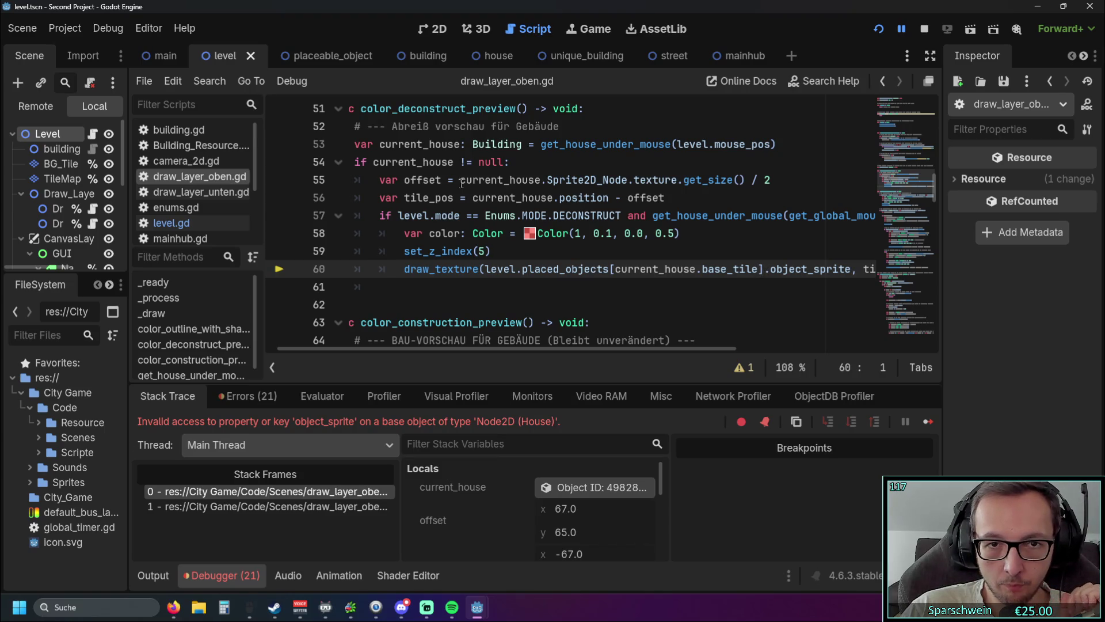
Replace the placed_objects lookup on line 60 with current_house and relaunch the game
drag(461, 181, 540, 181)
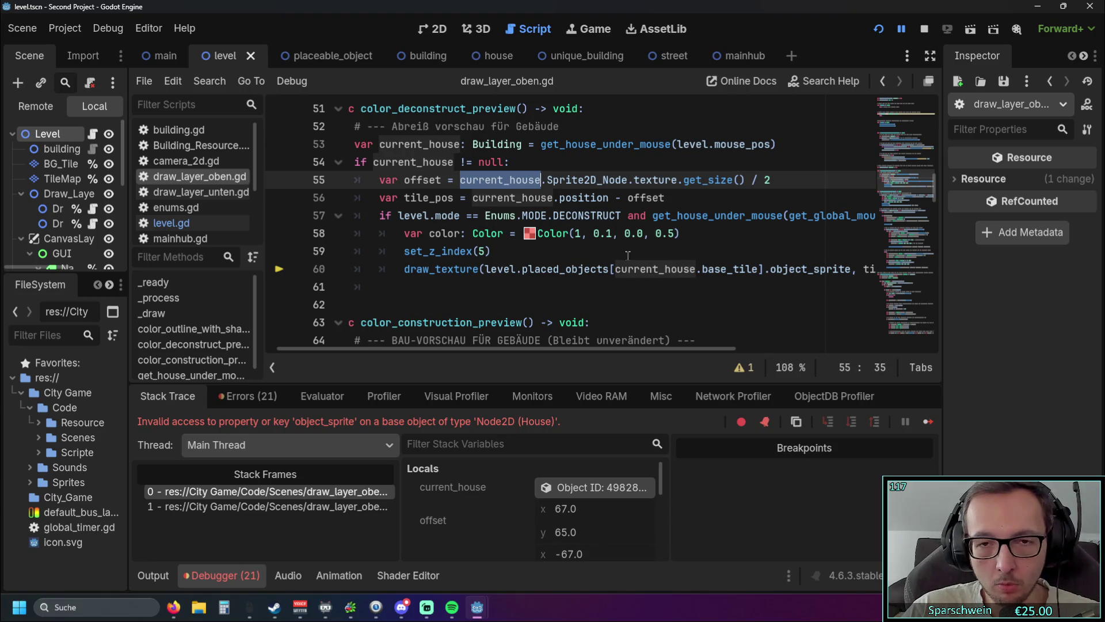
click(641, 300)
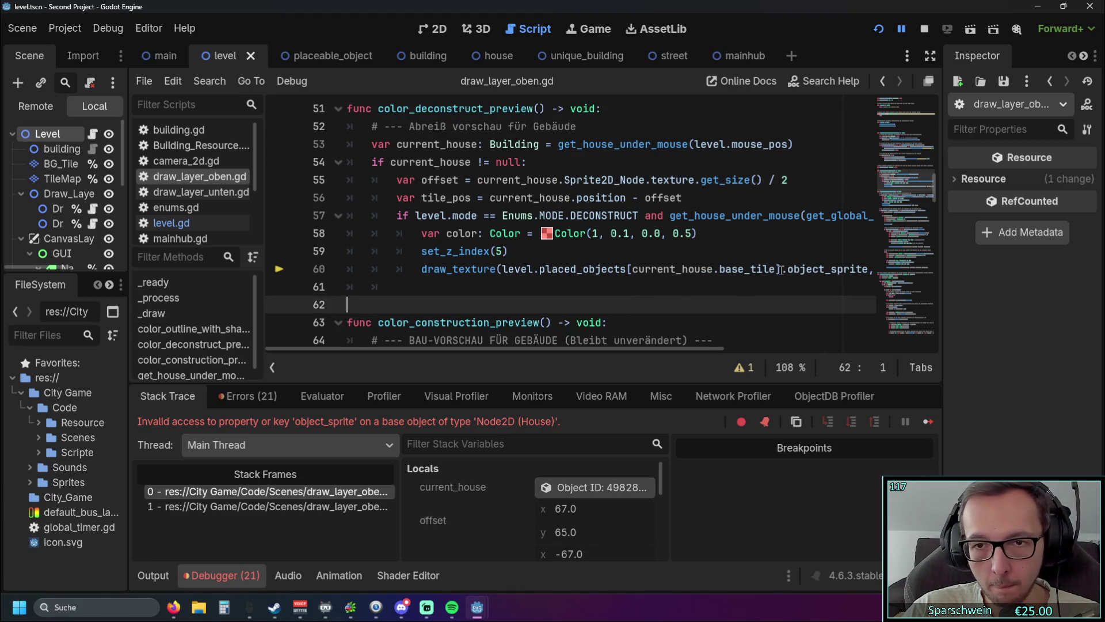
drag(781, 269, 596, 268)
shift+click(498, 269)
text((current_house)
key(Down)
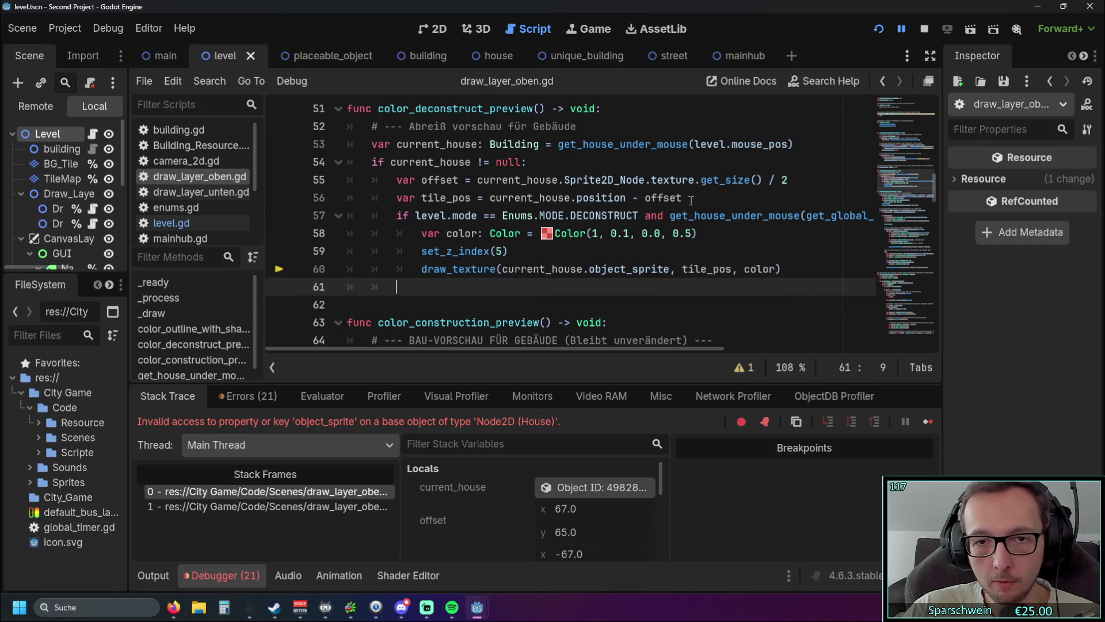
click(878, 32)
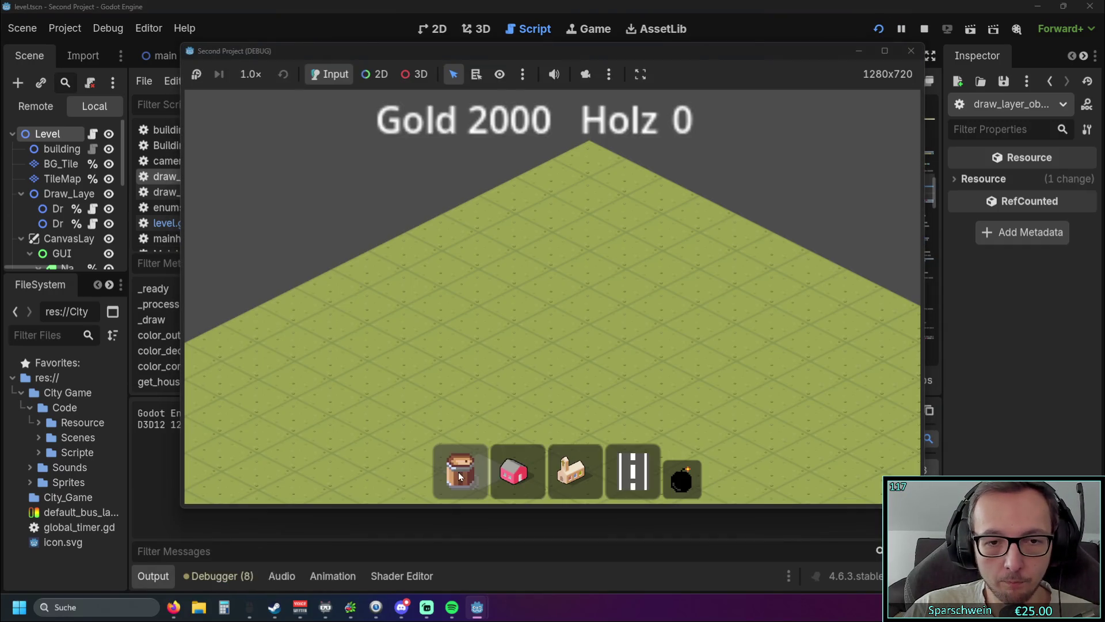
Build a red house in the running game, then return to the script
click(513, 472)
click(607, 379)
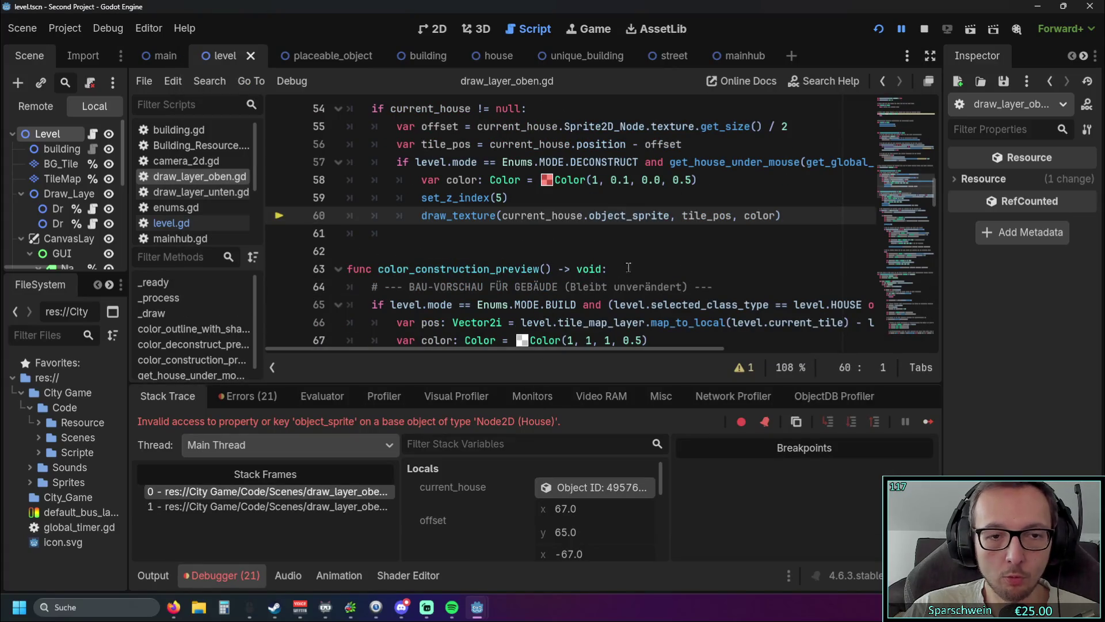
click(638, 253)
scroll(638, 257, up, 1)
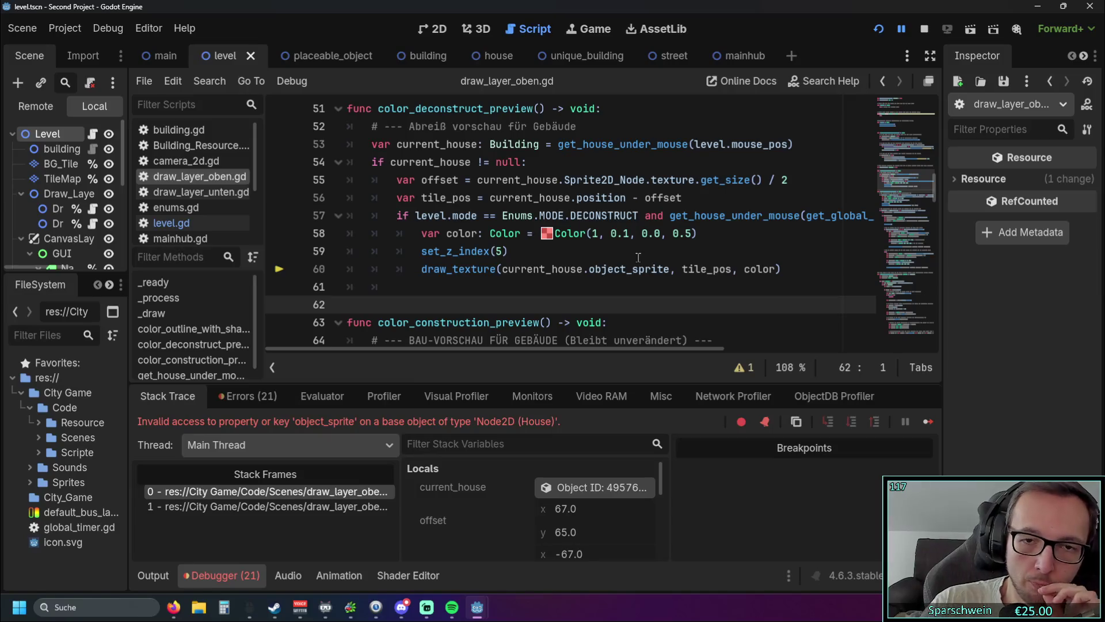
scroll(633, 259, up, 1)
scroll(616, 304, down, 1)
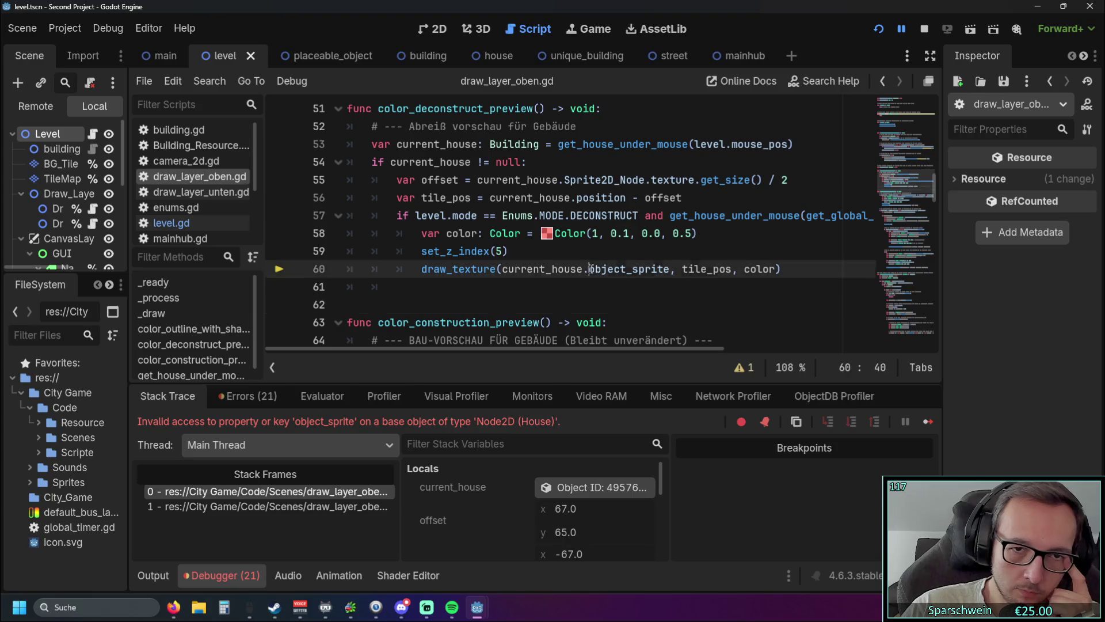
Swap object_sprite on line 60 for Sprite2D_Node.texture from line 55 and relaunch
drag(589, 269, 670, 269)
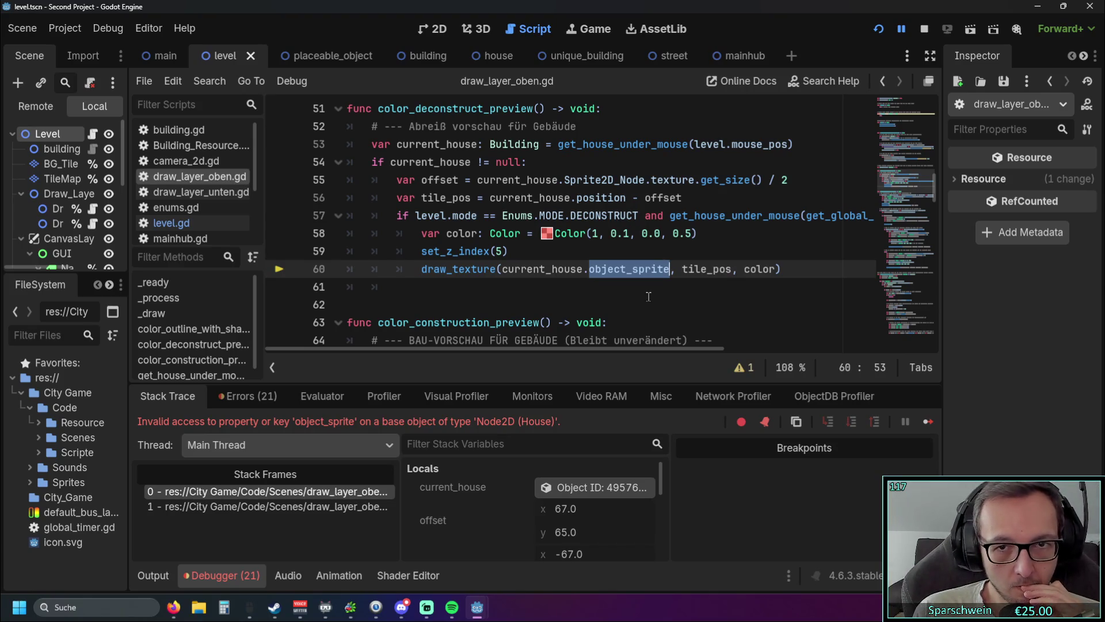
click(640, 293)
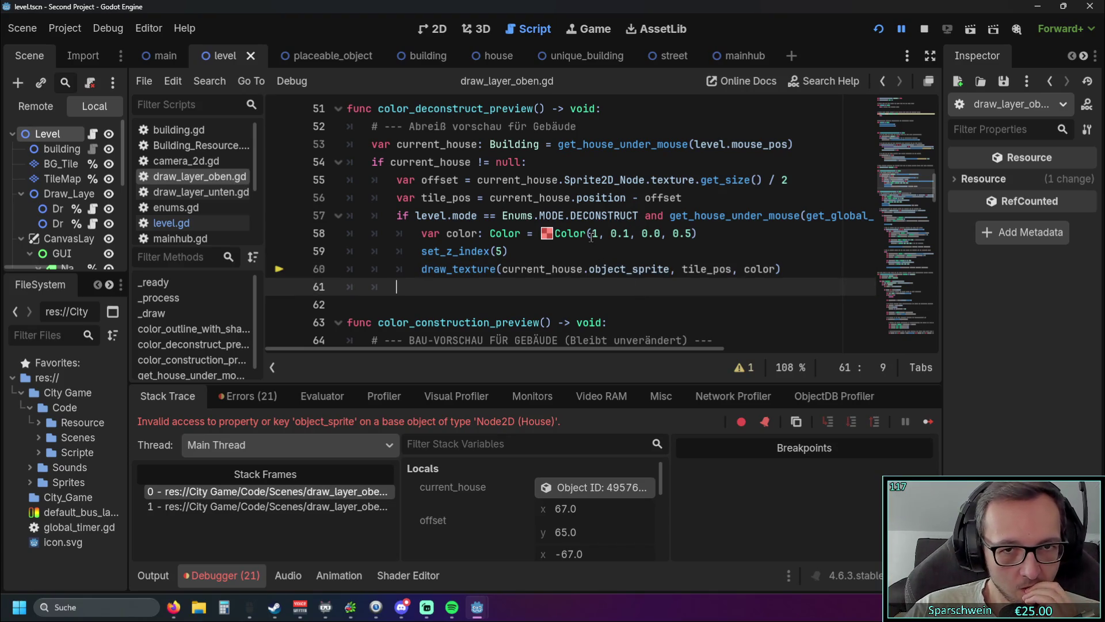
drag(565, 180, 696, 180)
key(ctrl+c)
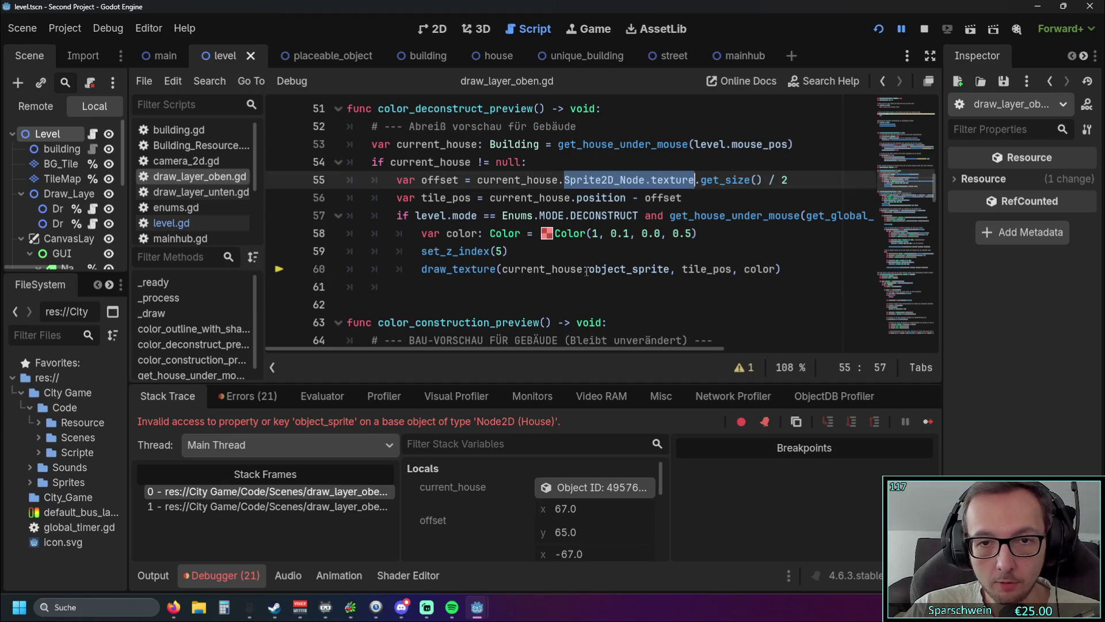
double_click(588, 269)
key(ctrl+v)
click(637, 303)
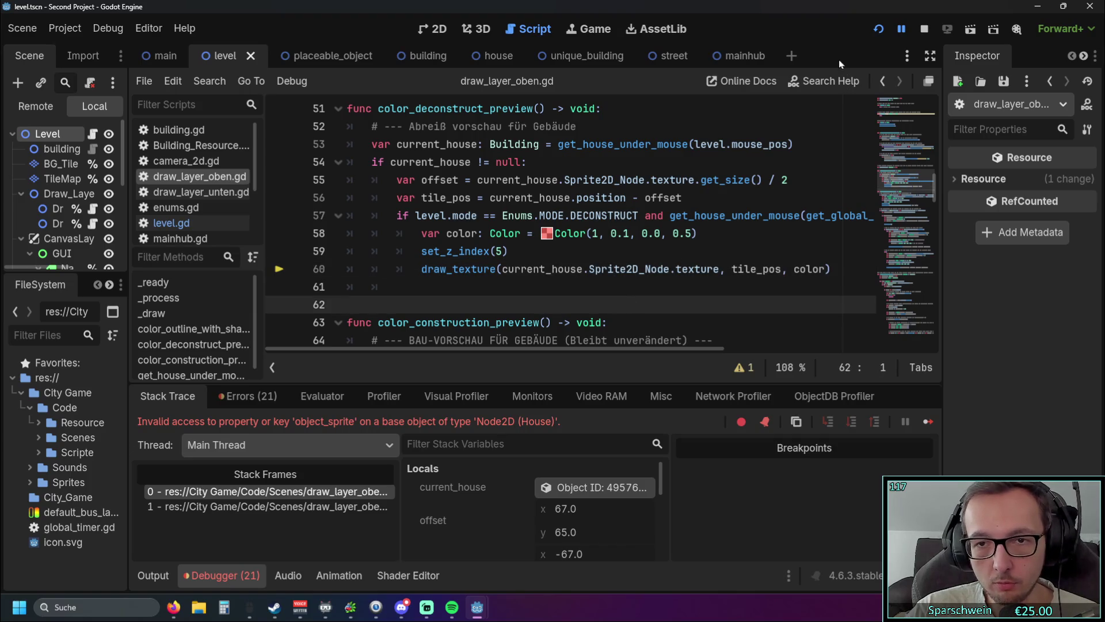
click(879, 28)
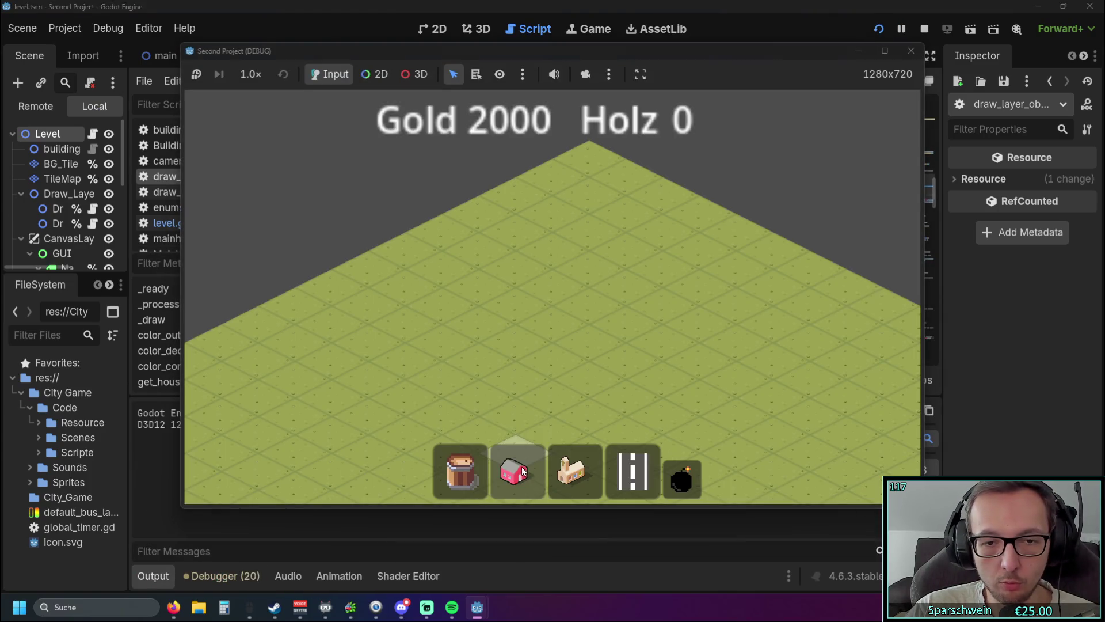
Build a house and a church, previewing their demolition in demolish mode
click(514, 471)
click(549, 280)
click(679, 483)
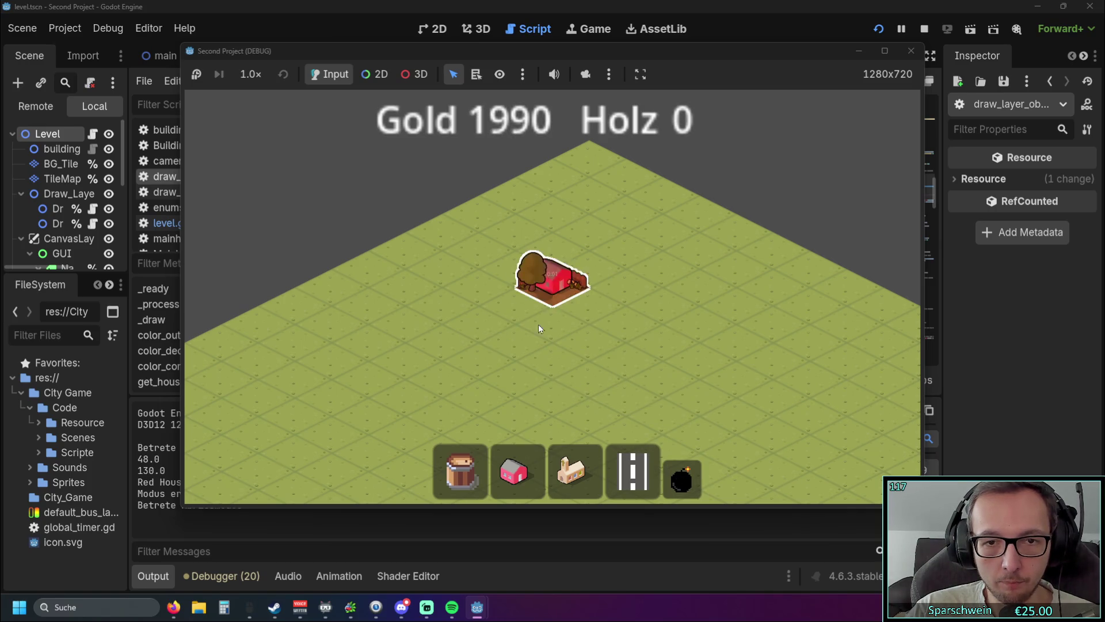
key(3)
click(514, 371)
key(5)
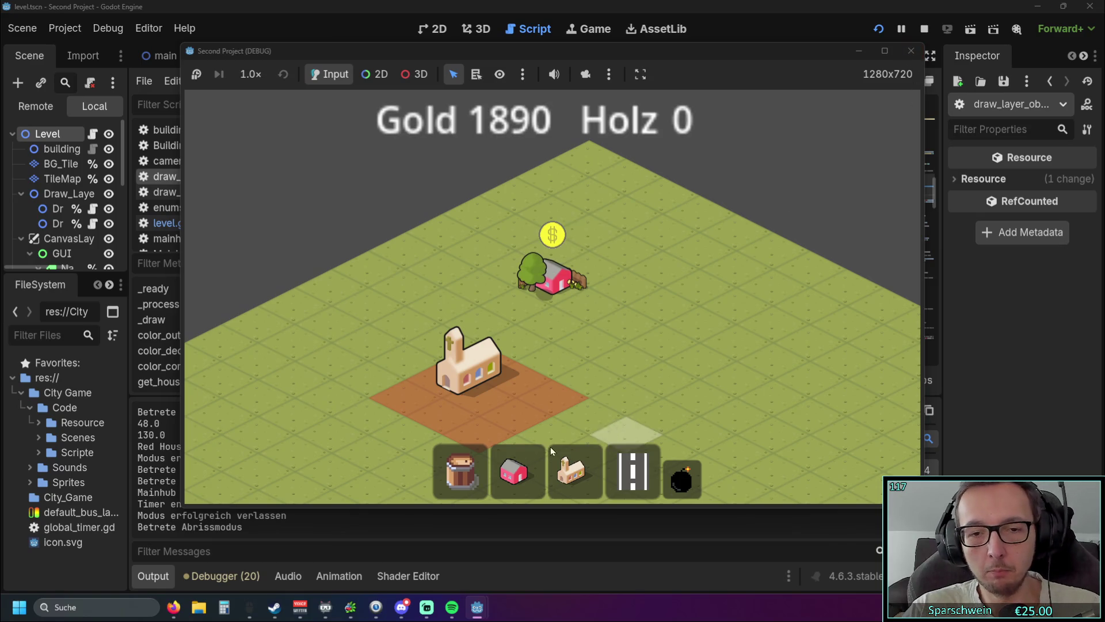
Place a second church to the right, re-enter demolish mode, then stop the run
click(579, 466)
click(694, 403)
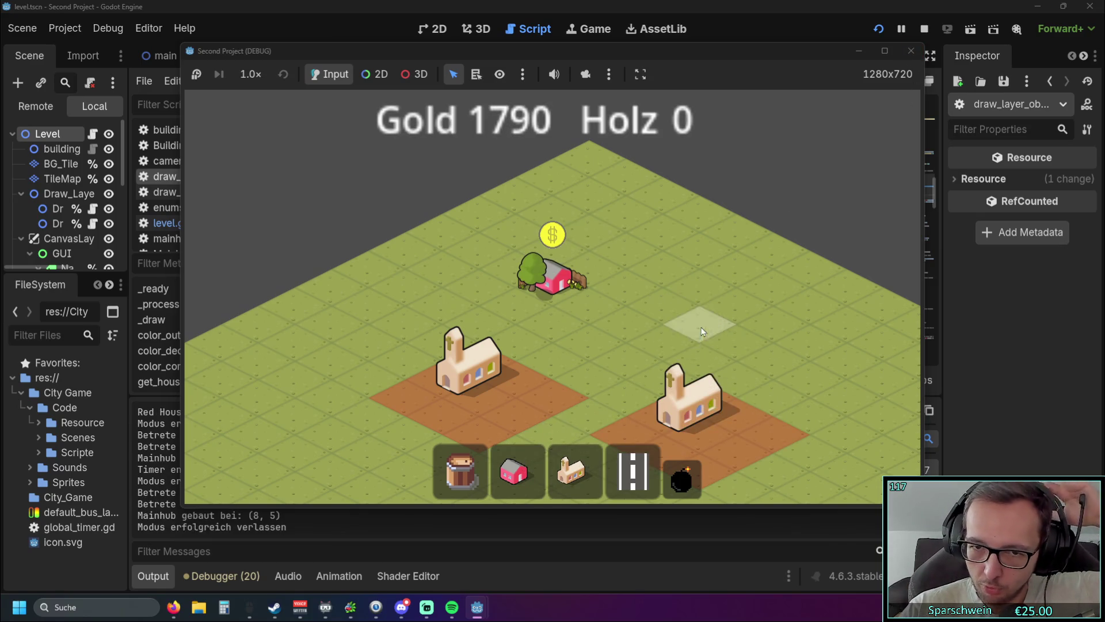
click(686, 490)
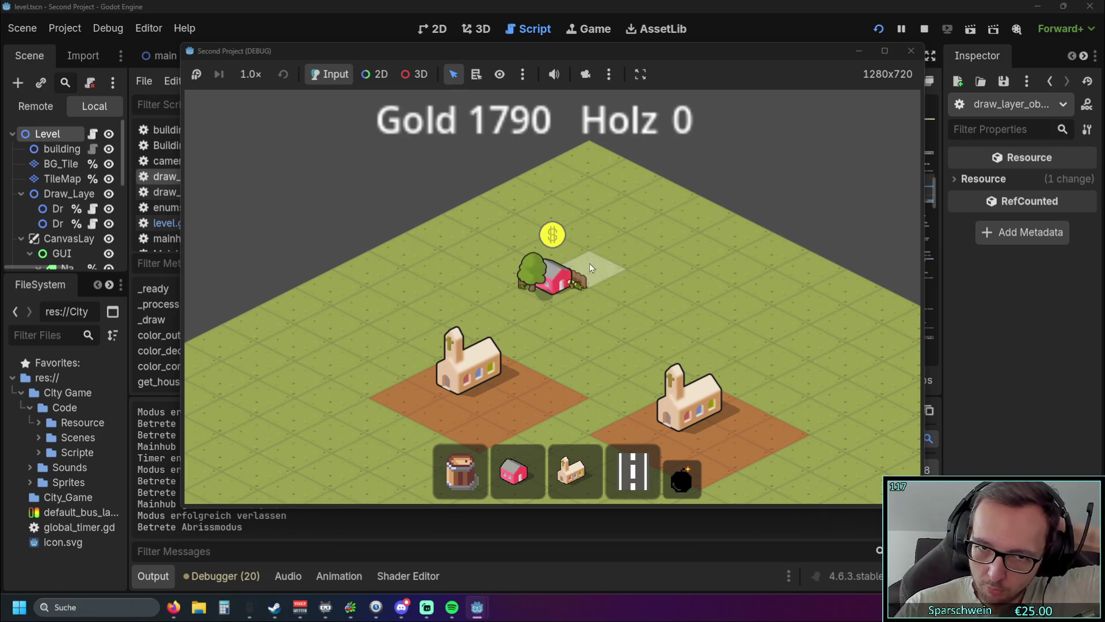
click(911, 51)
click(688, 269)
scroll(649, 288, down, 1)
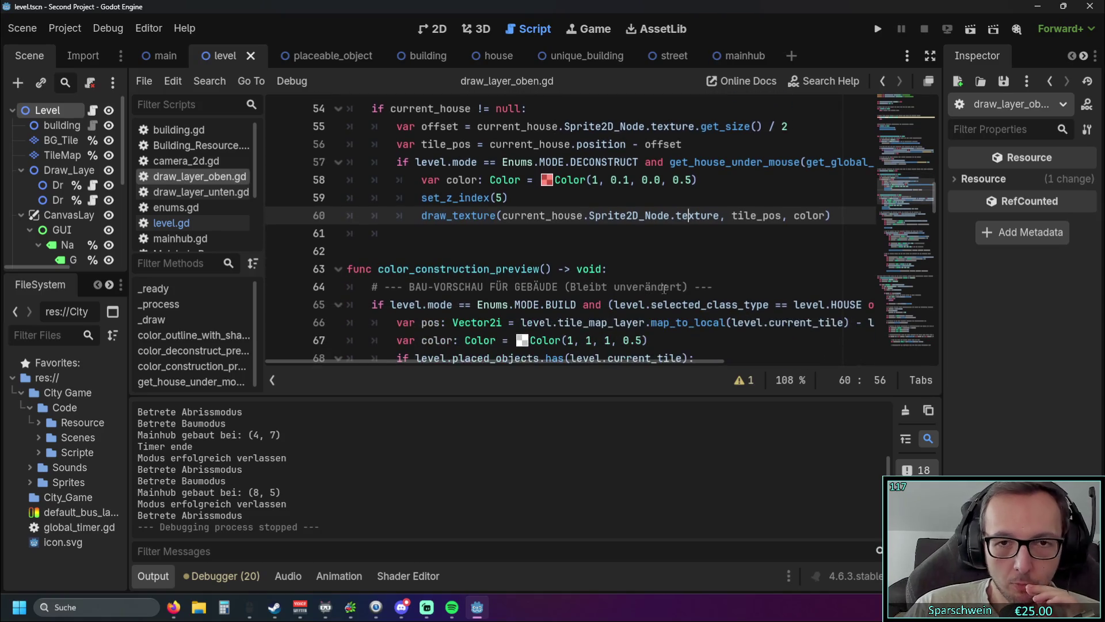
scroll(665, 294, down, 1)
scroll(665, 294, up, 3)
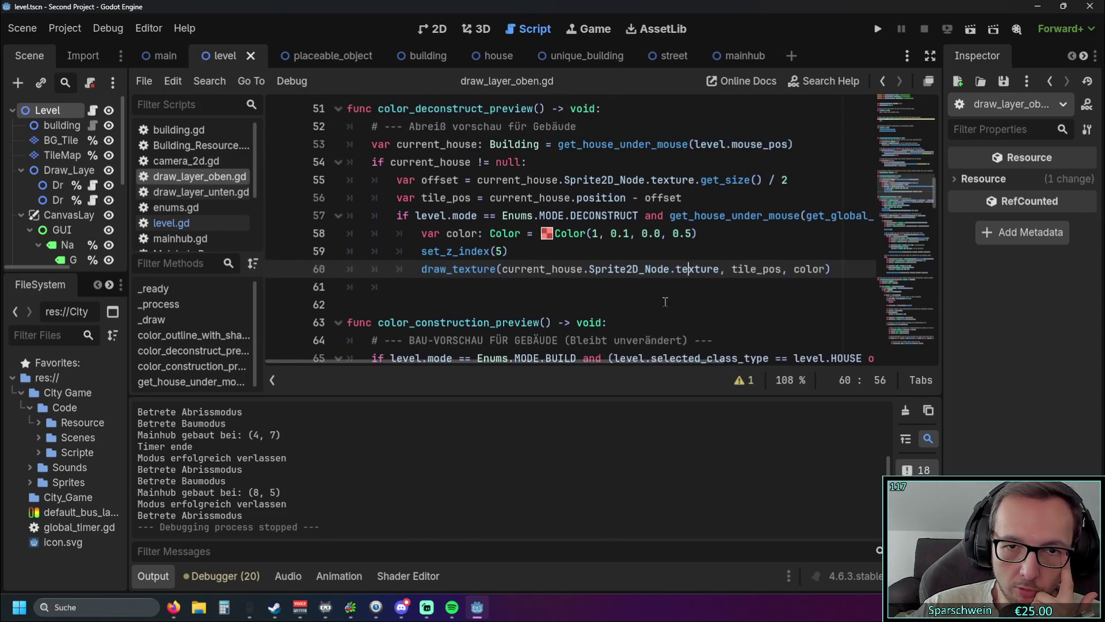